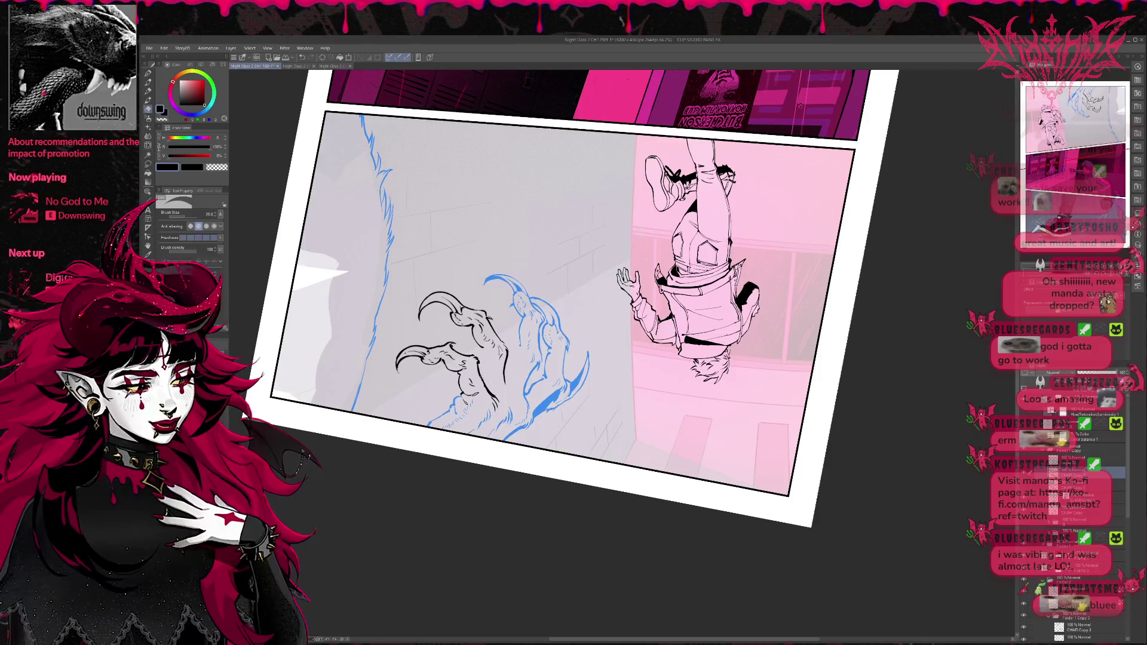
# Step: Test and undo a few pen strokes on the claw, then rotate the page about 115° counter-clockwise
pyautogui.press('p')
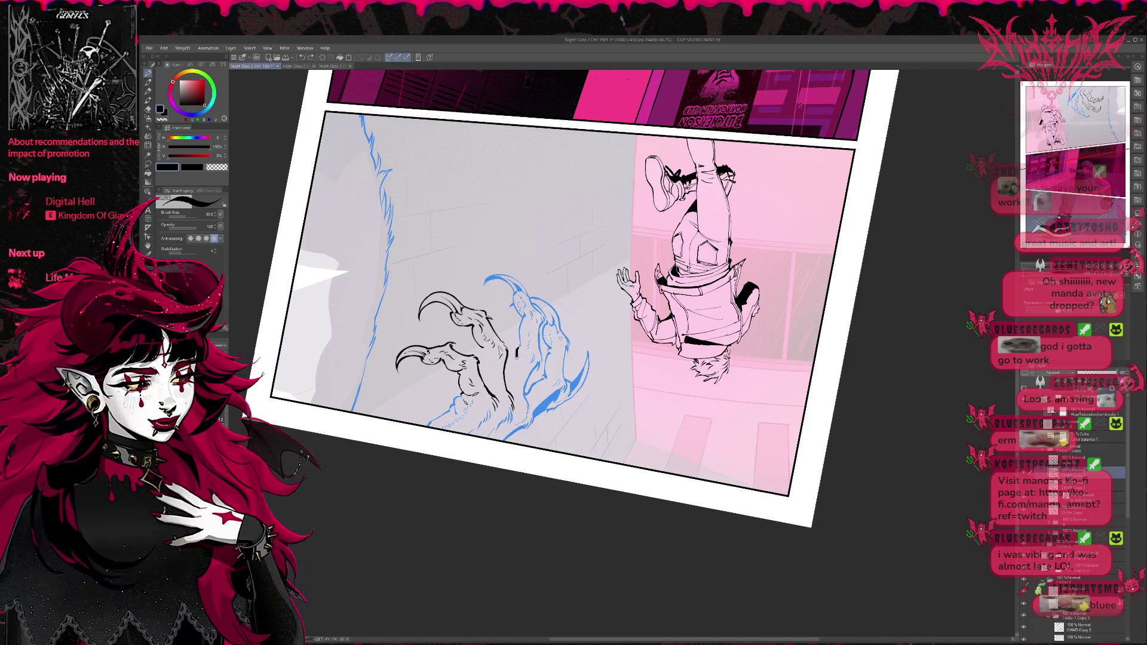
pyautogui.moveTo(515, 357); pyautogui.dragTo(511, 374)
pyautogui.hotkey('ctrl', 'z')
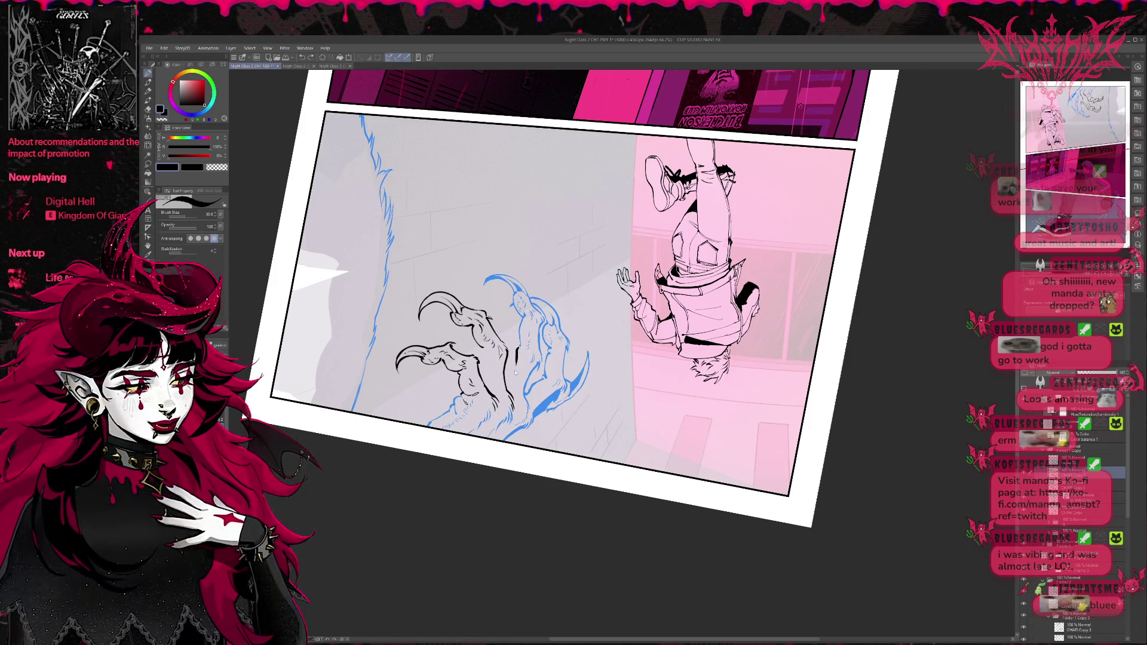
pyautogui.hotkey('ctrl', 'z')
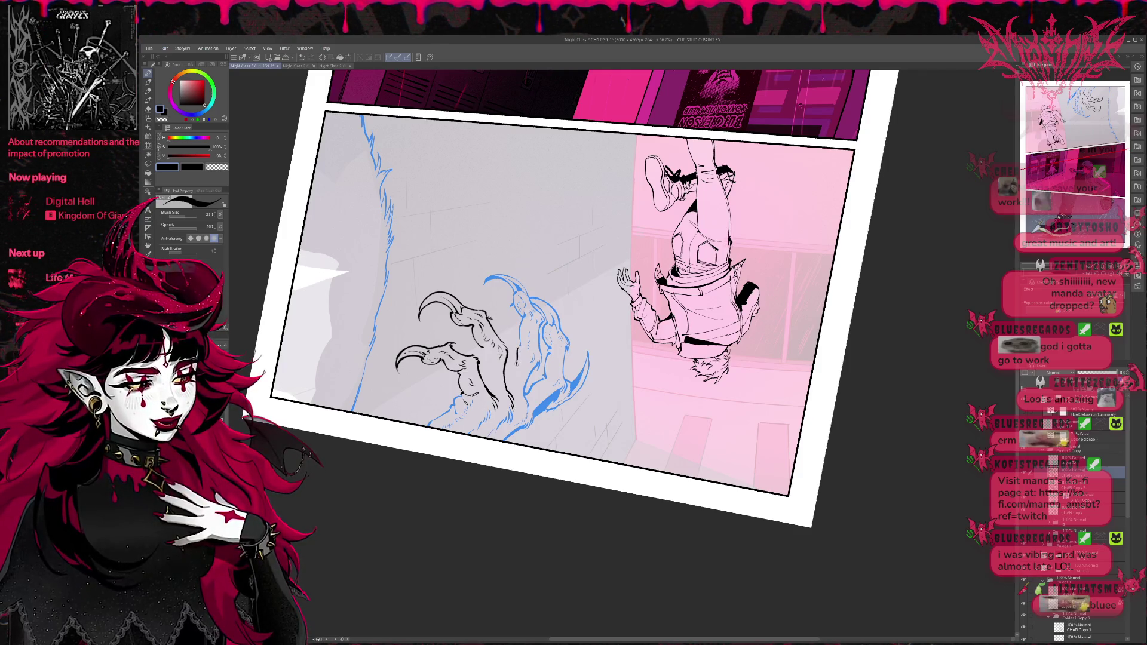
pyautogui.moveTo(517, 361); pyautogui.dragTo(505, 386)
pyautogui.hotkey('ctrl', 'z')
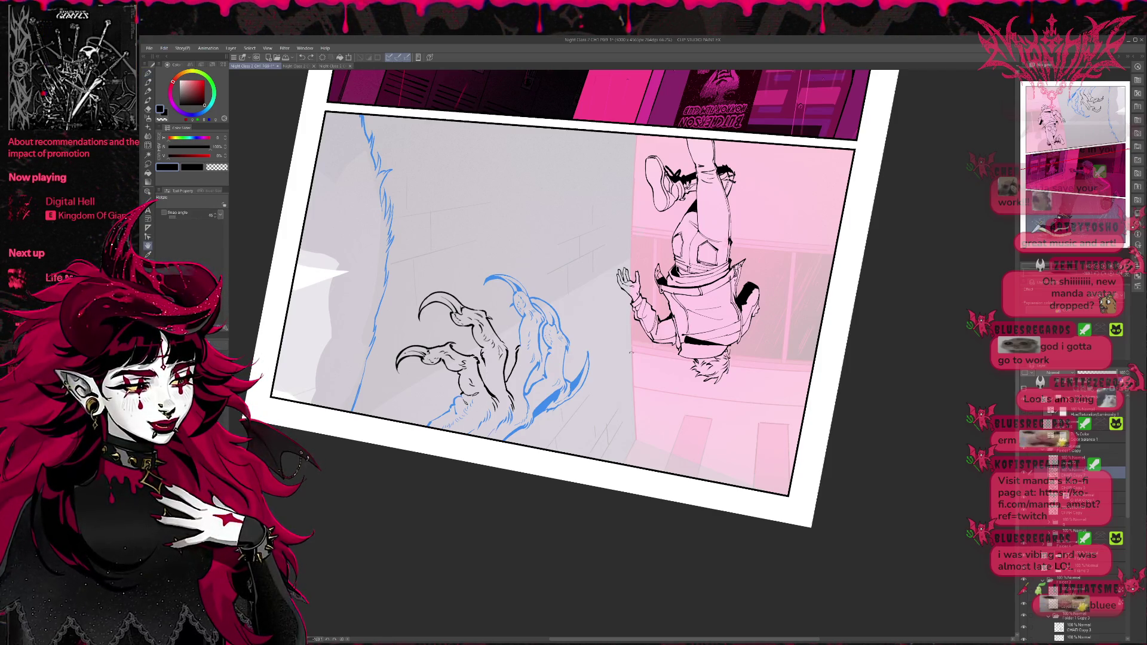
pyautogui.moveTo(551, 492)
pyautogui.mouseDown()
pyautogui.moveTo(777, 353)
pyautogui.moveTo(634, 275)
pyautogui.mouseUp()
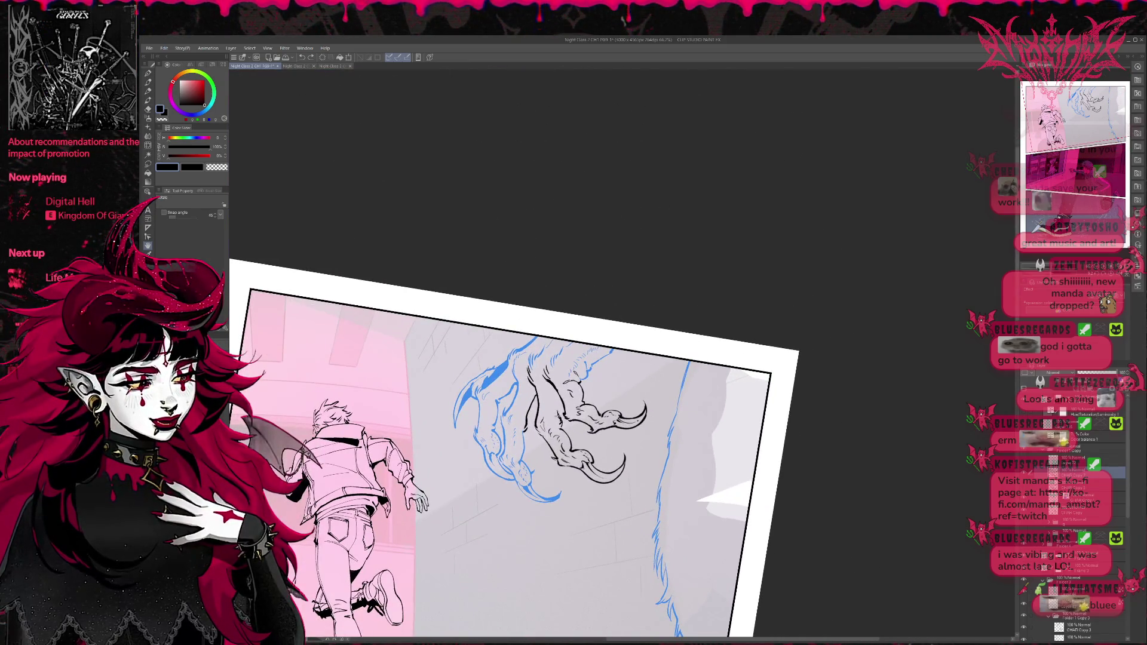
pyautogui.press('e')
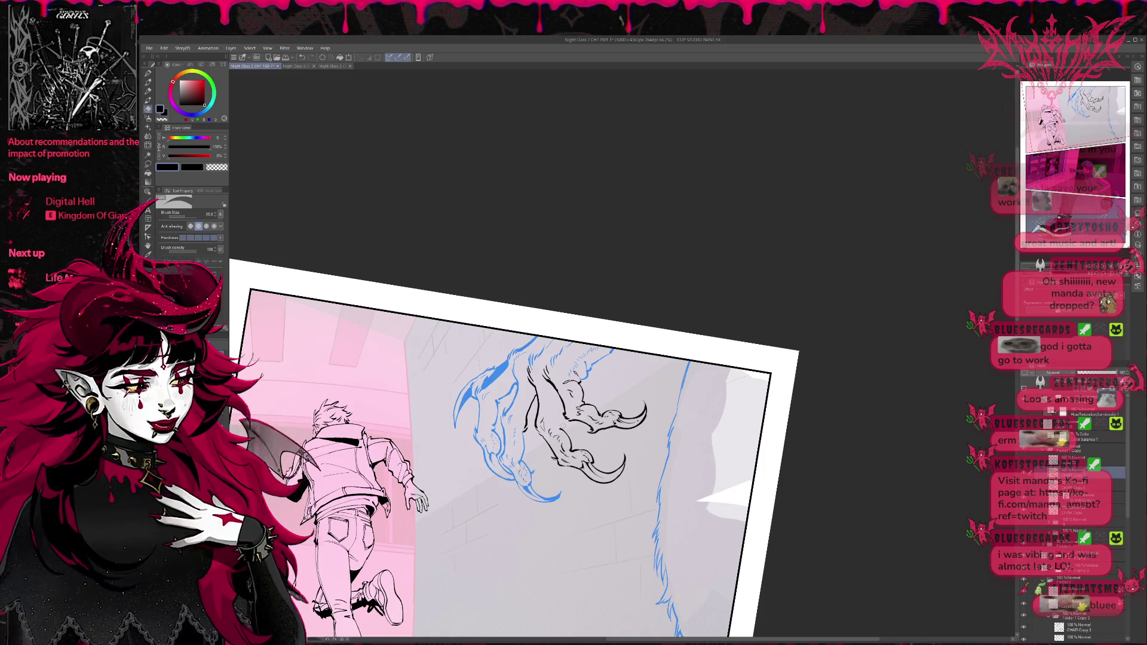
pyautogui.press('p')
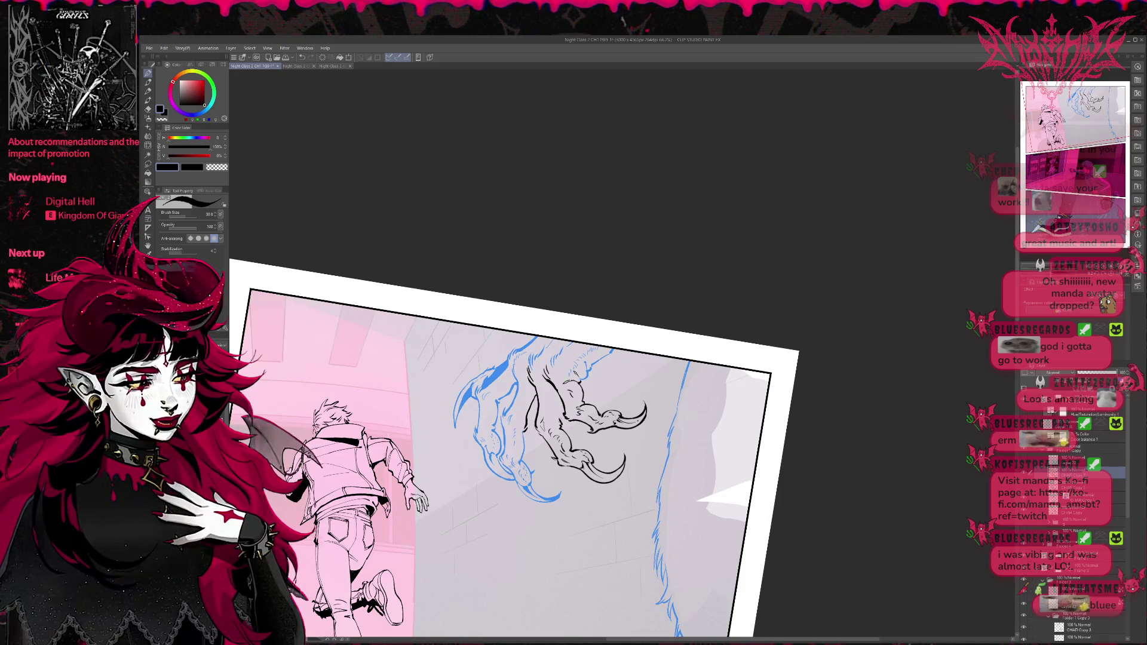
pyautogui.press('e')
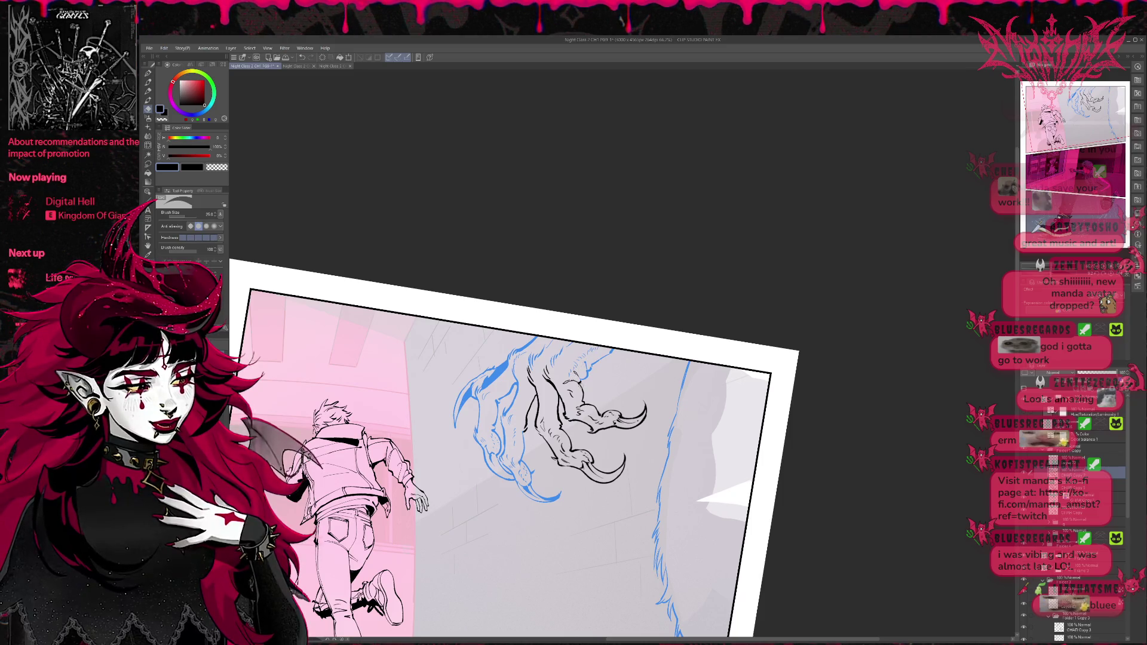
pyautogui.press('r')
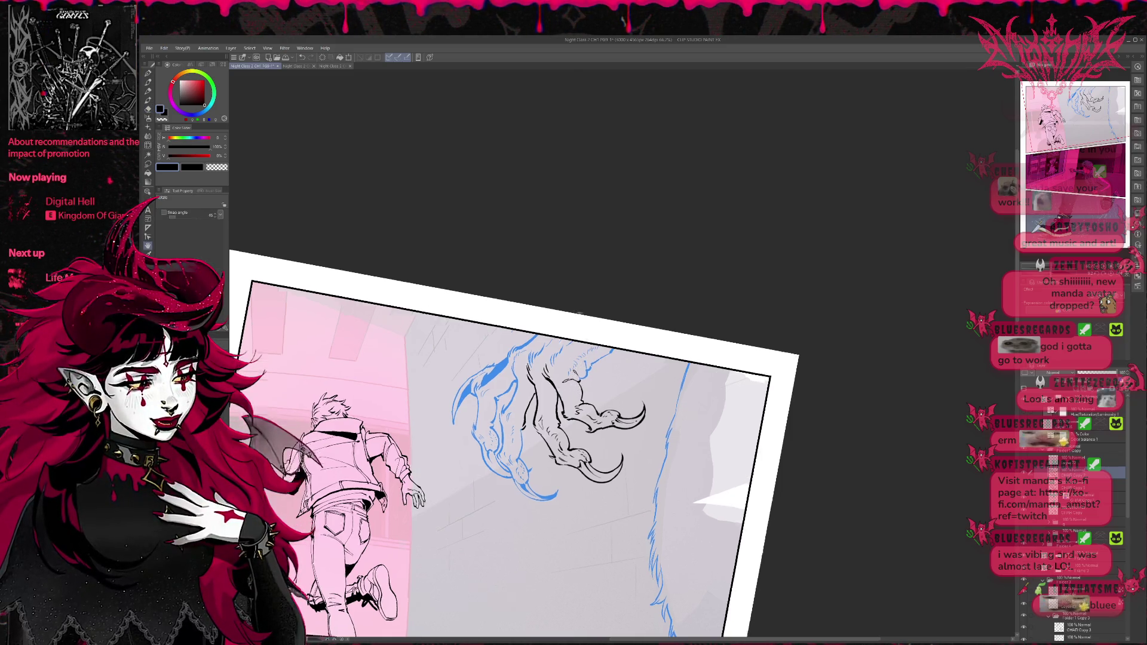
pyautogui.moveTo(598, 299); pyautogui.dragTo(687, 455)
pyautogui.press('p')
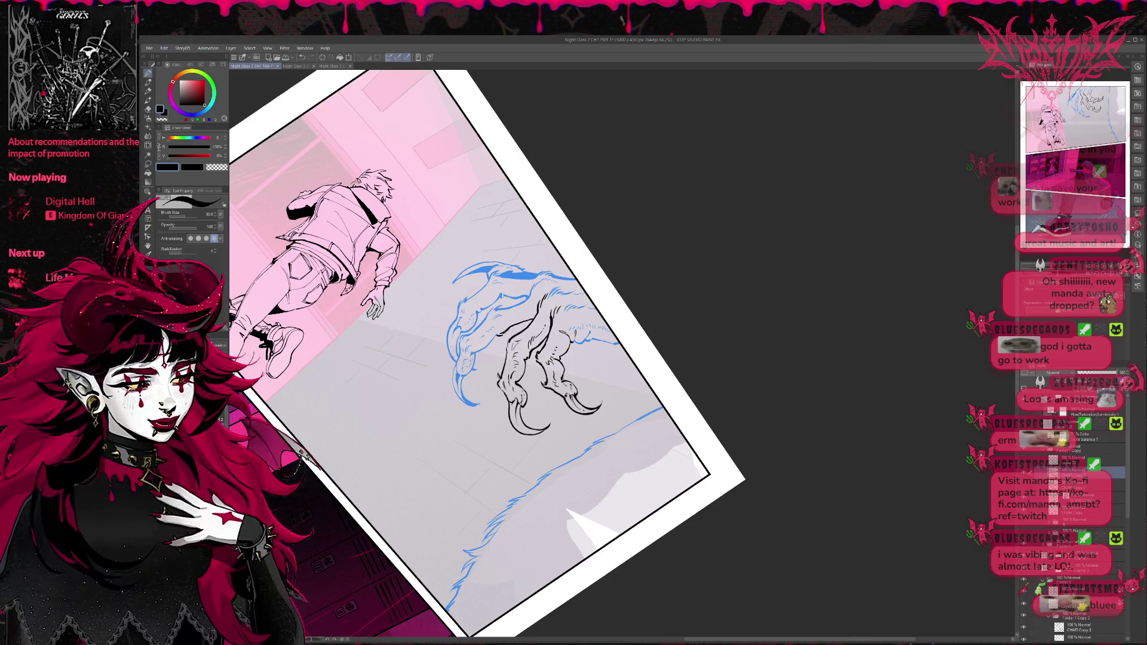
pyautogui.press('e')
pyautogui.press('p')
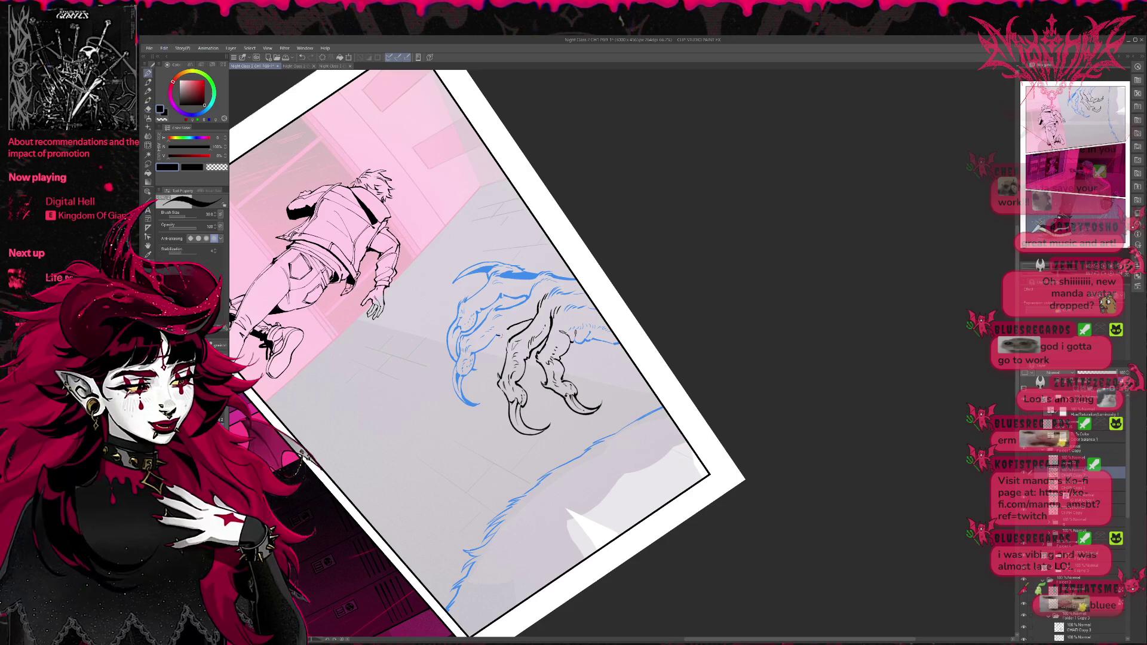
pyautogui.press('e')
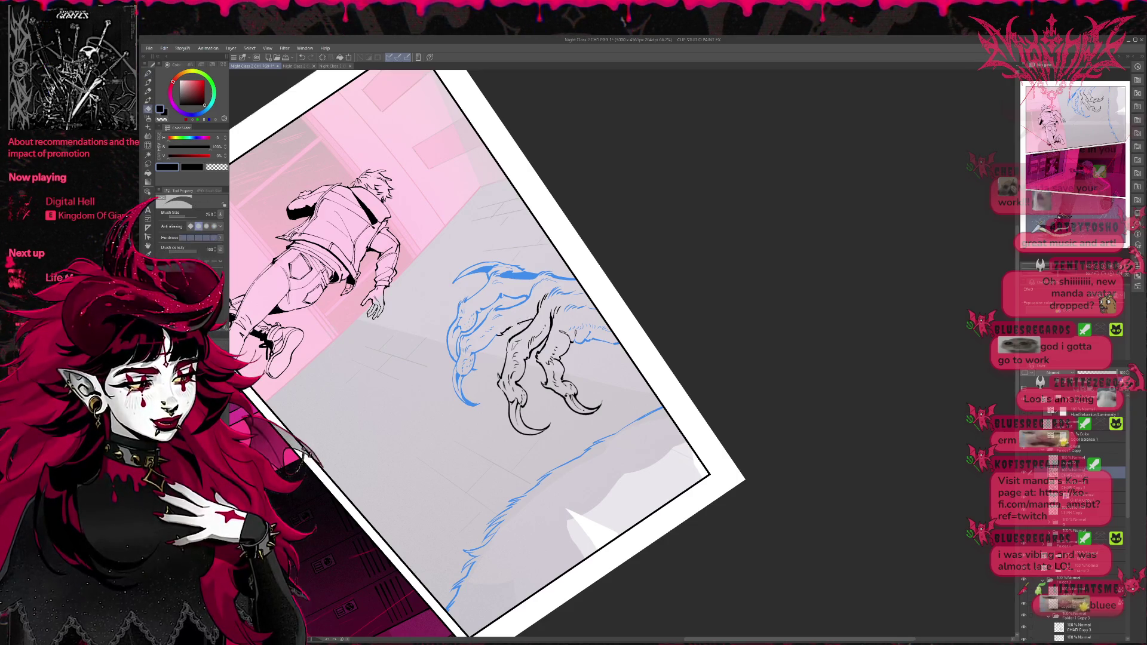
pyautogui.press('p')
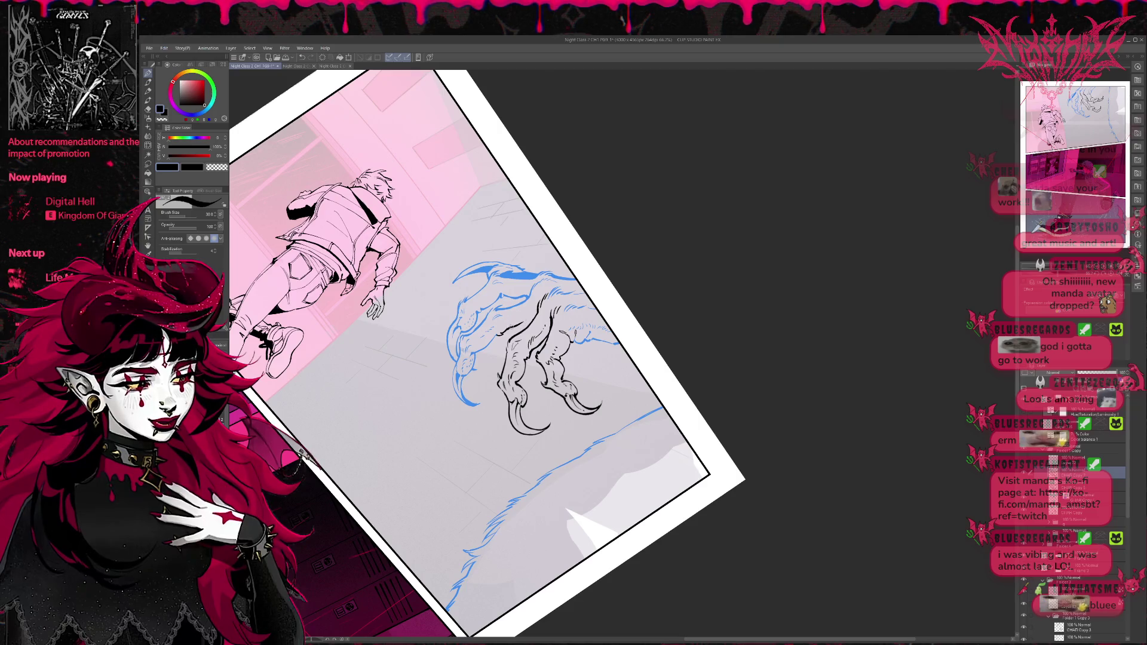
pyautogui.press('e')
pyautogui.press('p')
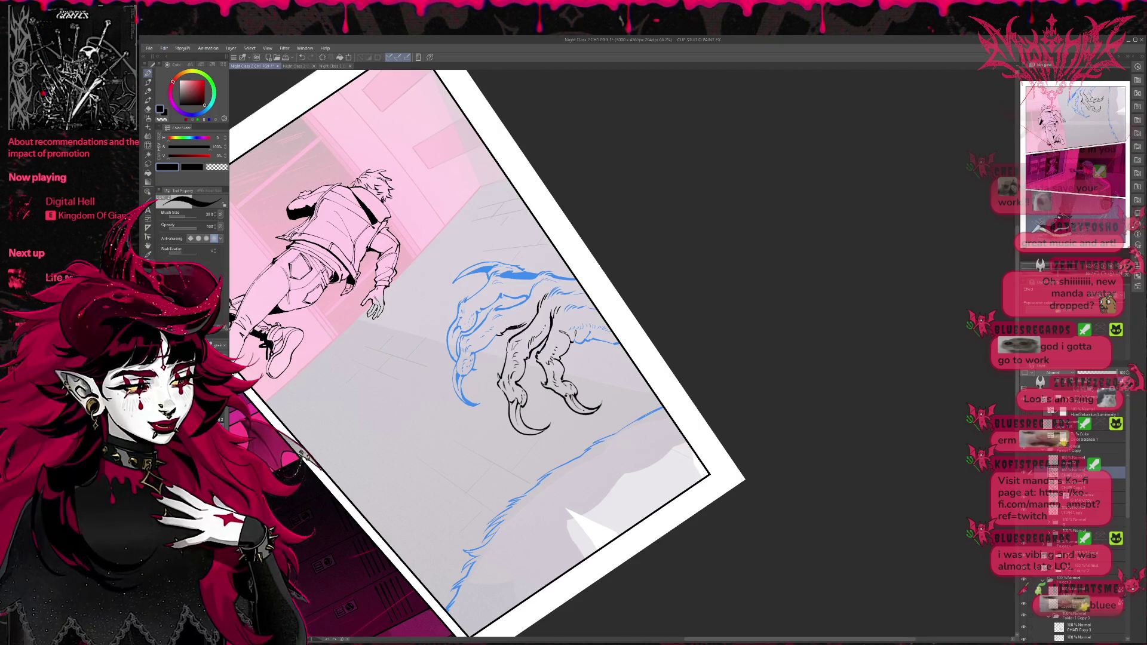
pyautogui.press('e')
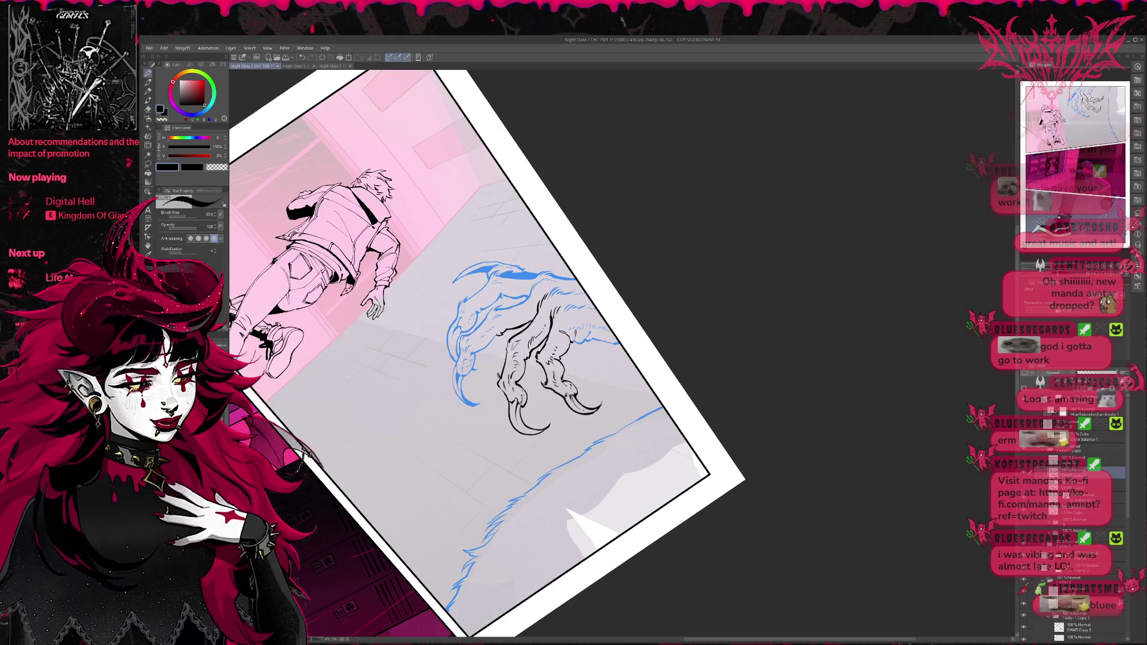
pyautogui.press('r')
pyautogui.moveTo(543, 301)
pyautogui.mouseDown()
pyautogui.moveTo(518, 291)
pyautogui.moveTo(610, 312)
pyautogui.moveTo(629, 360)
pyautogui.mouseUp()
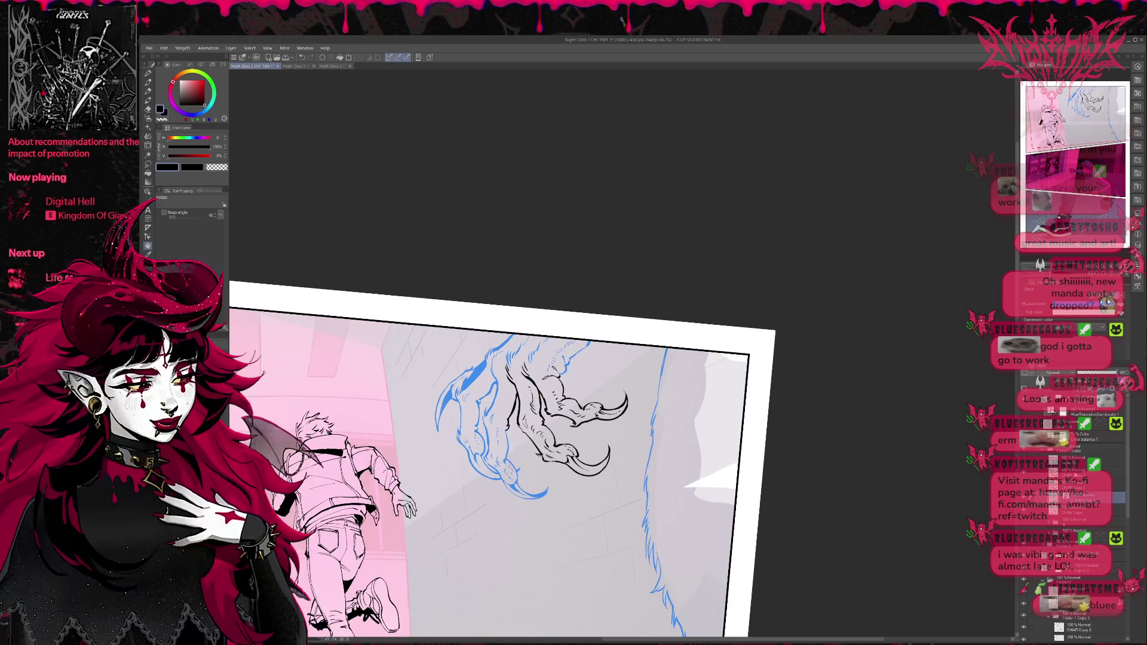
pyautogui.press('e')
pyautogui.press('p')
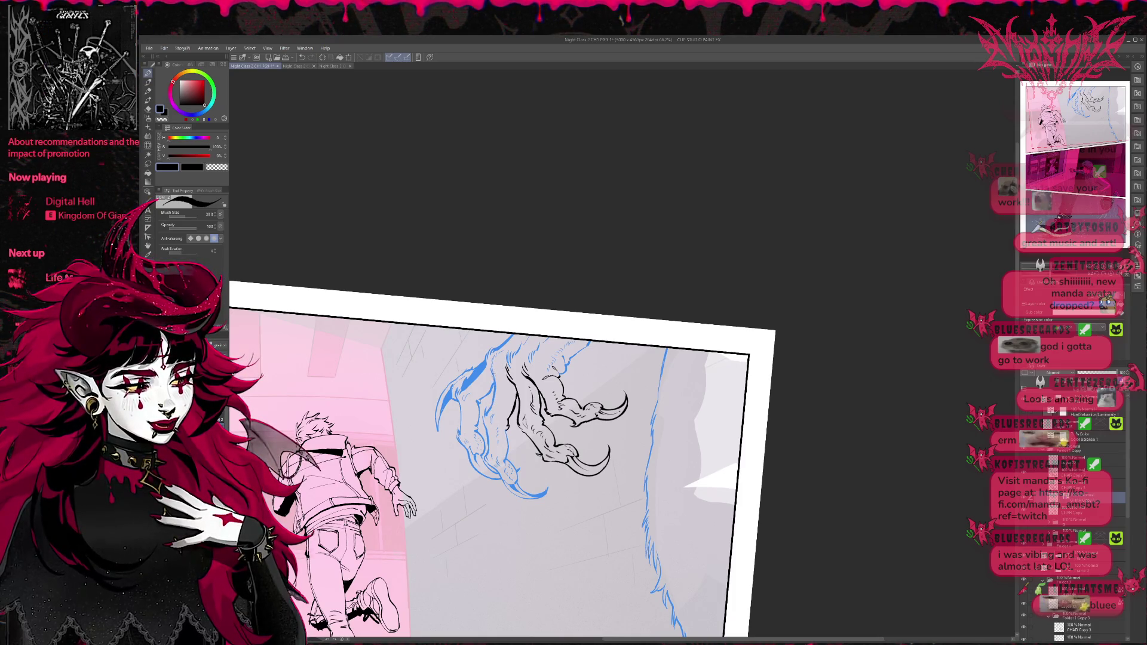
pyautogui.moveTo(516, 364); pyautogui.dragTo(529, 348)
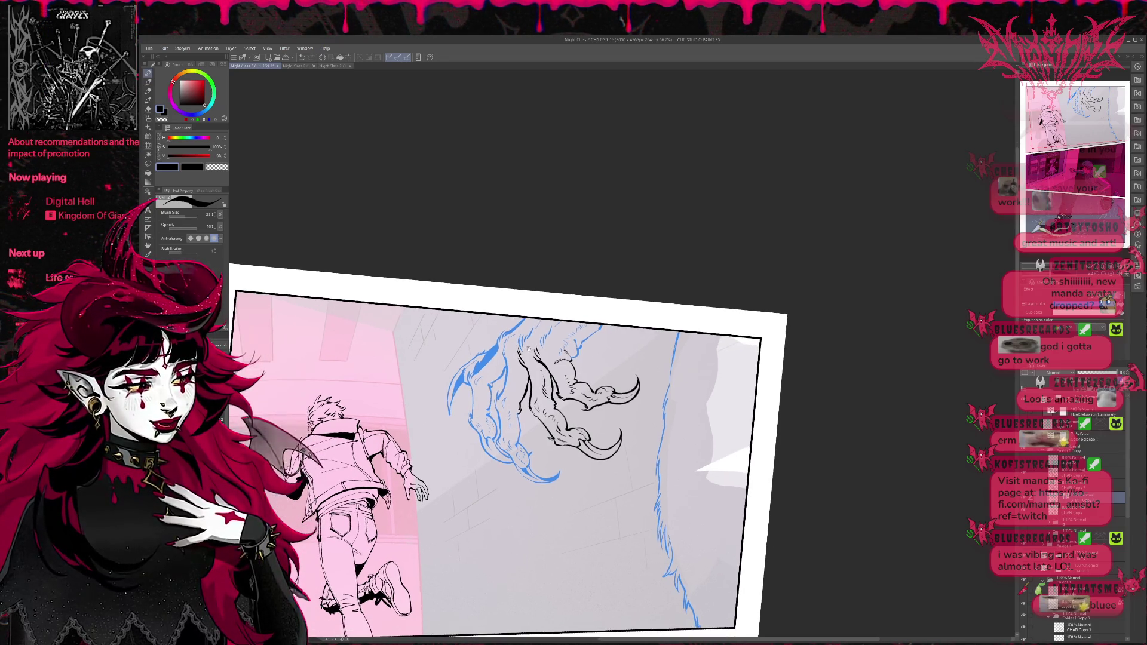
pyautogui.press('e')
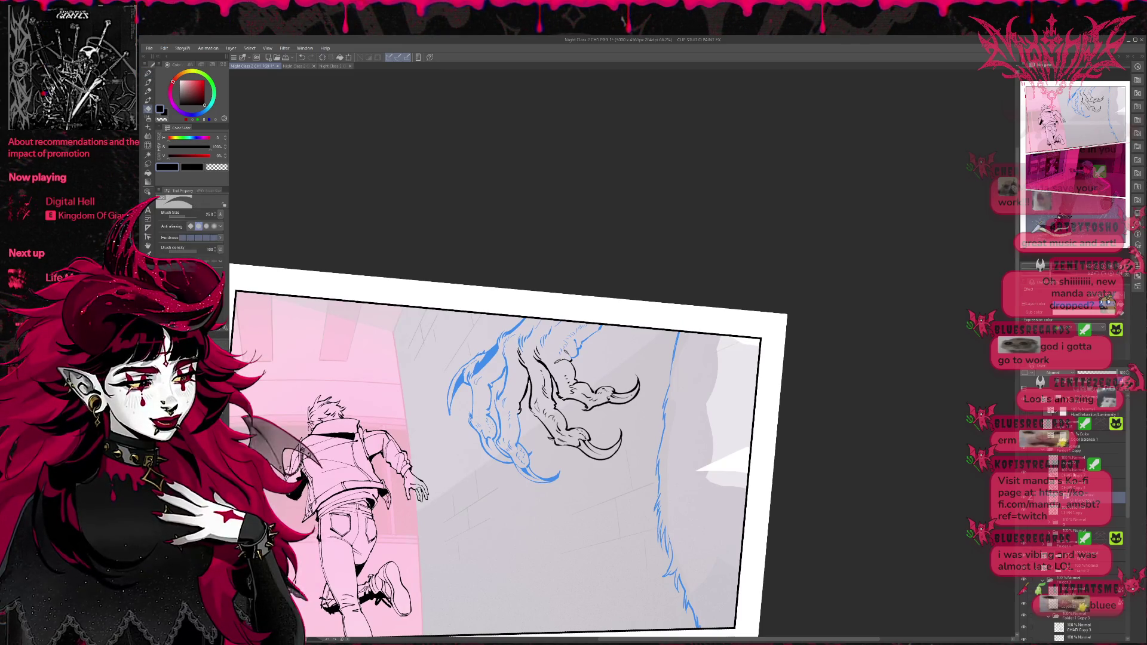
pyautogui.click(1076, 472)
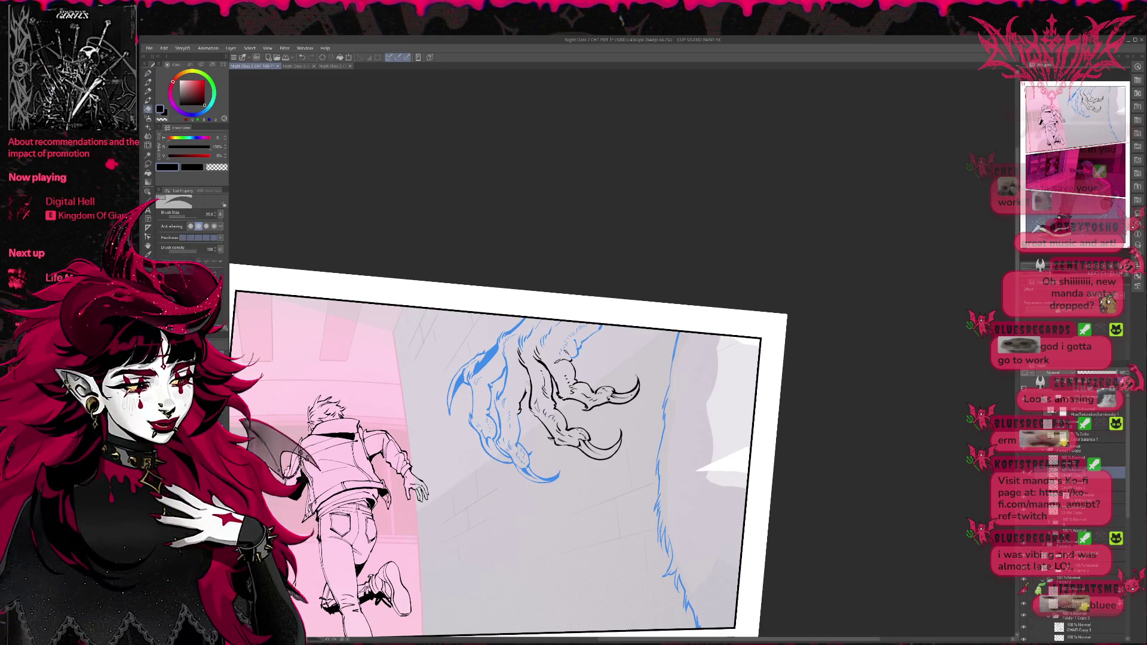
pyautogui.press('p')
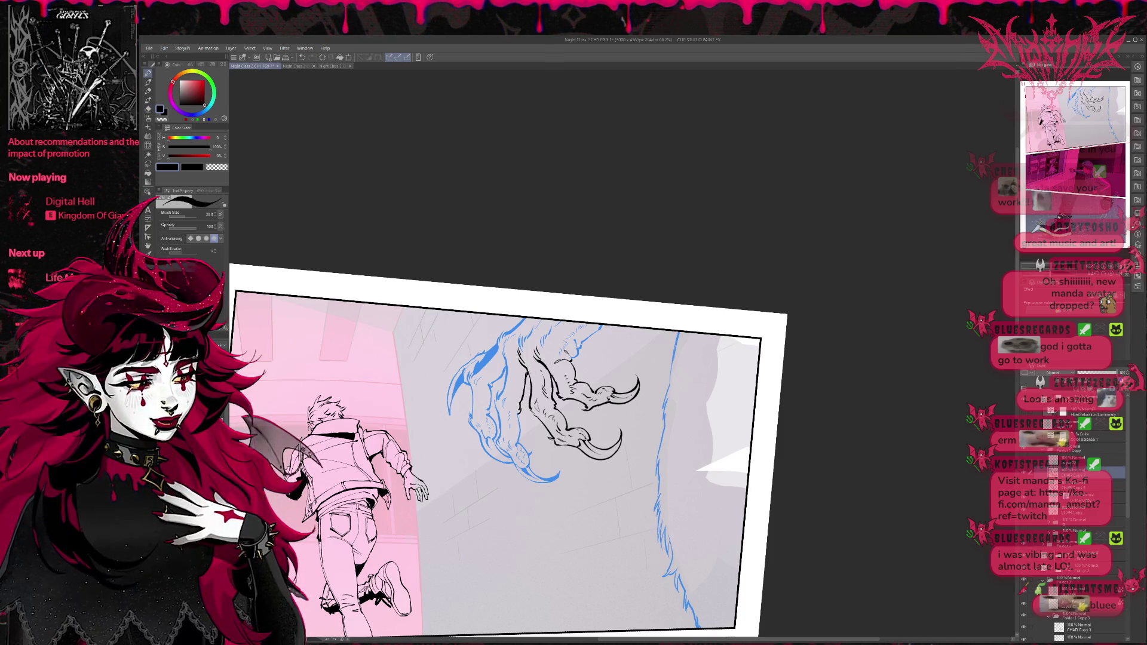
pyautogui.press('e')
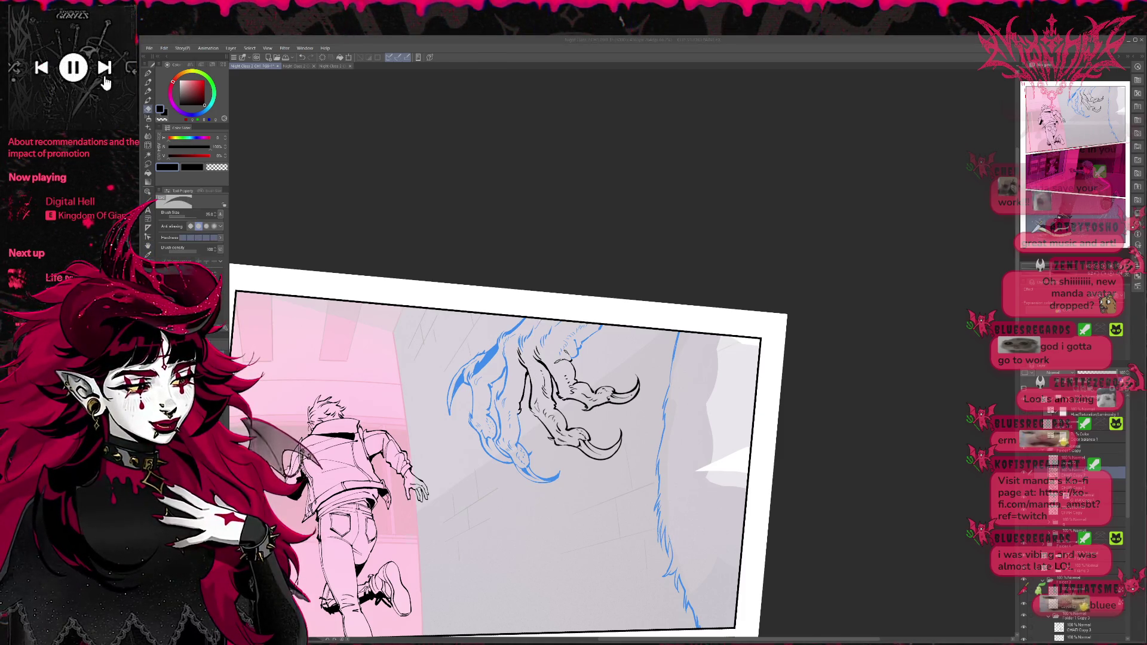
pyautogui.press('r')
pyautogui.moveTo(662, 252); pyautogui.dragTo(715, 304)
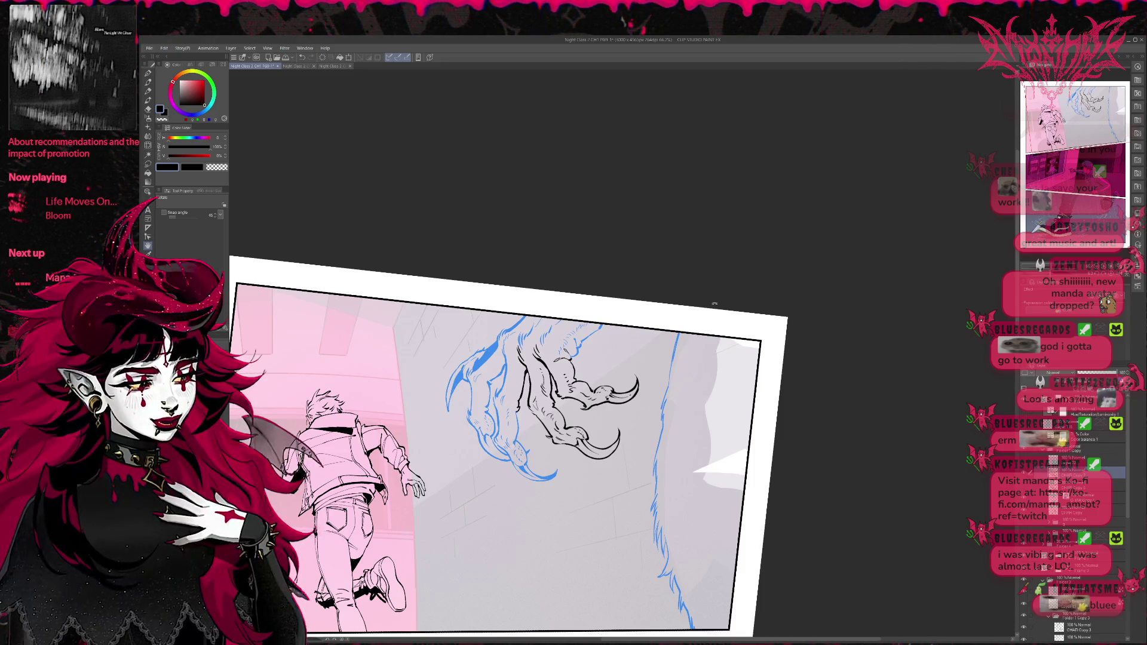
pyautogui.click(1047, 454)
pyautogui.click(1047, 454)
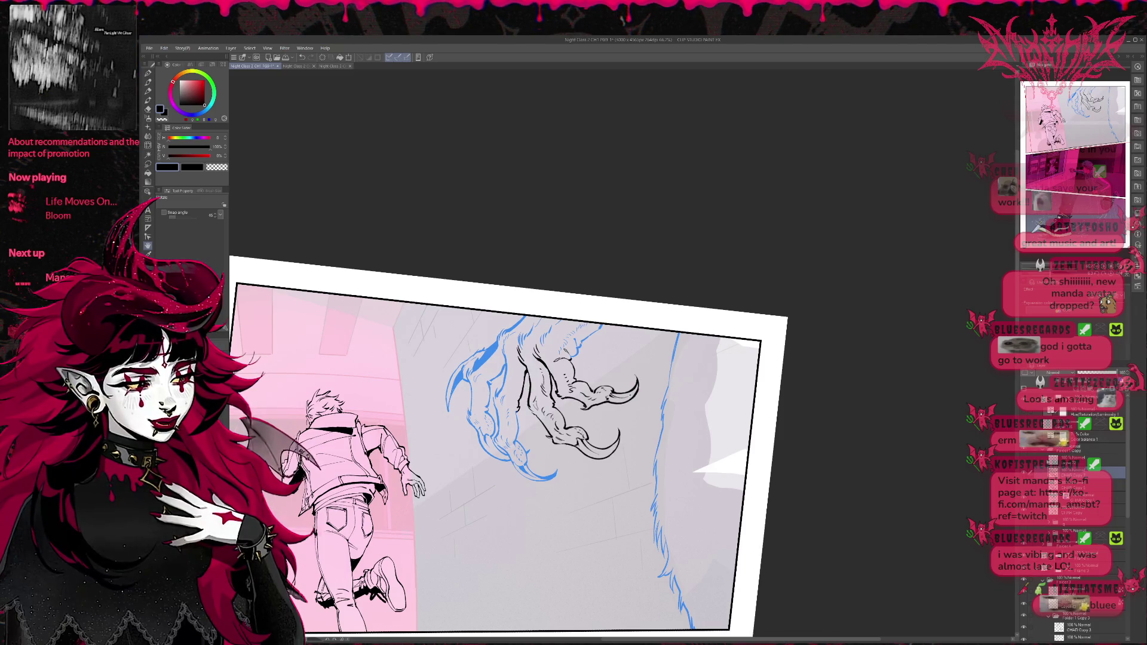
pyautogui.click(148, 164)
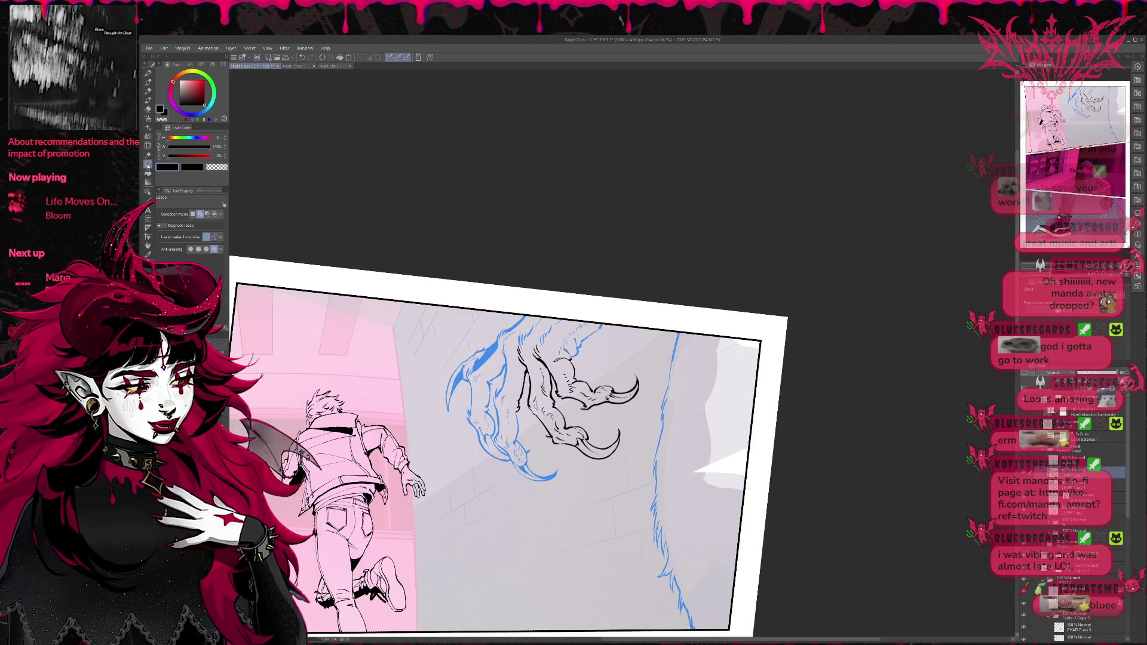
# Step: Try a slight liquify warp on the claw lines, then undo it
pyautogui.click(148, 146)
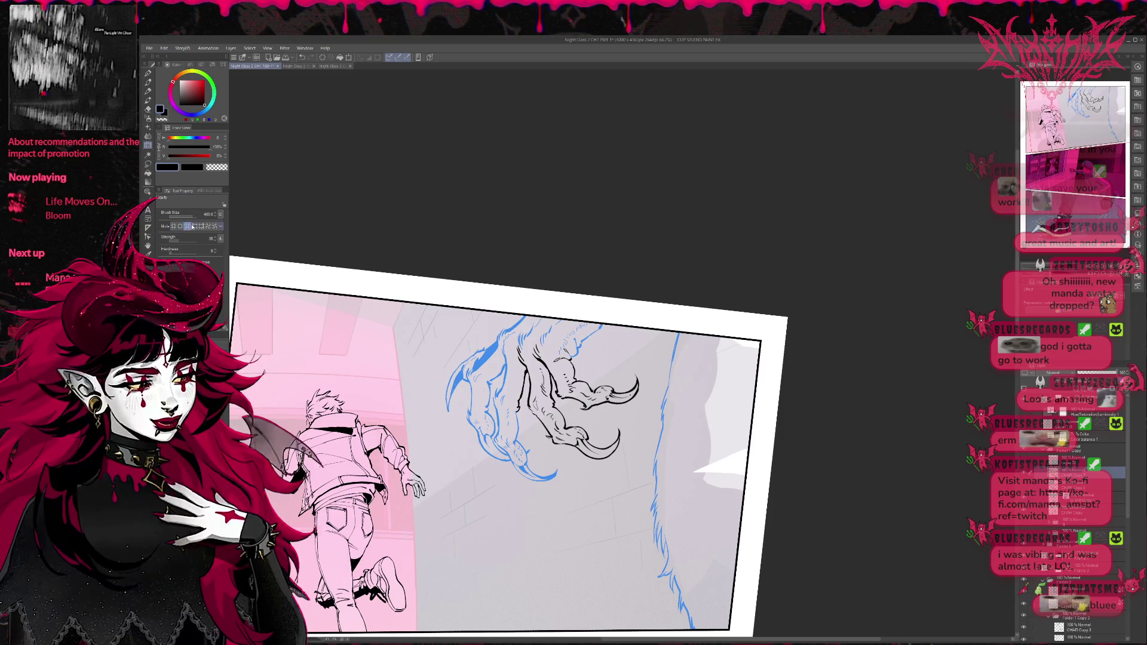
pyautogui.moveTo(583, 432); pyautogui.dragTo(600, 433)
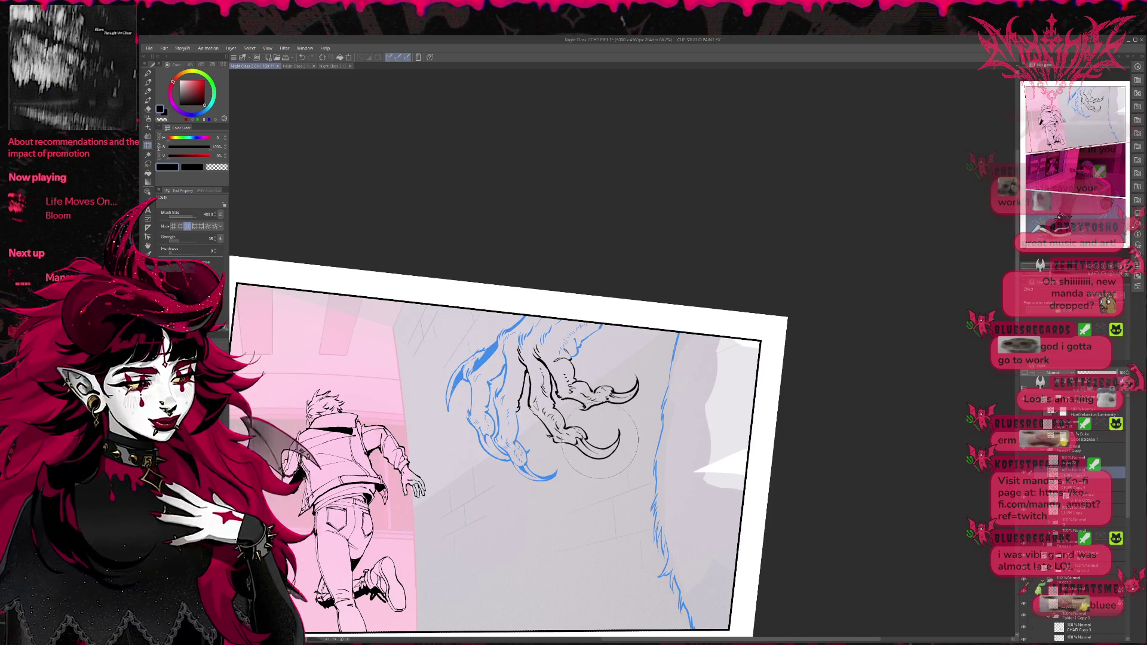
pyautogui.hotkey('ctrl', 'z')
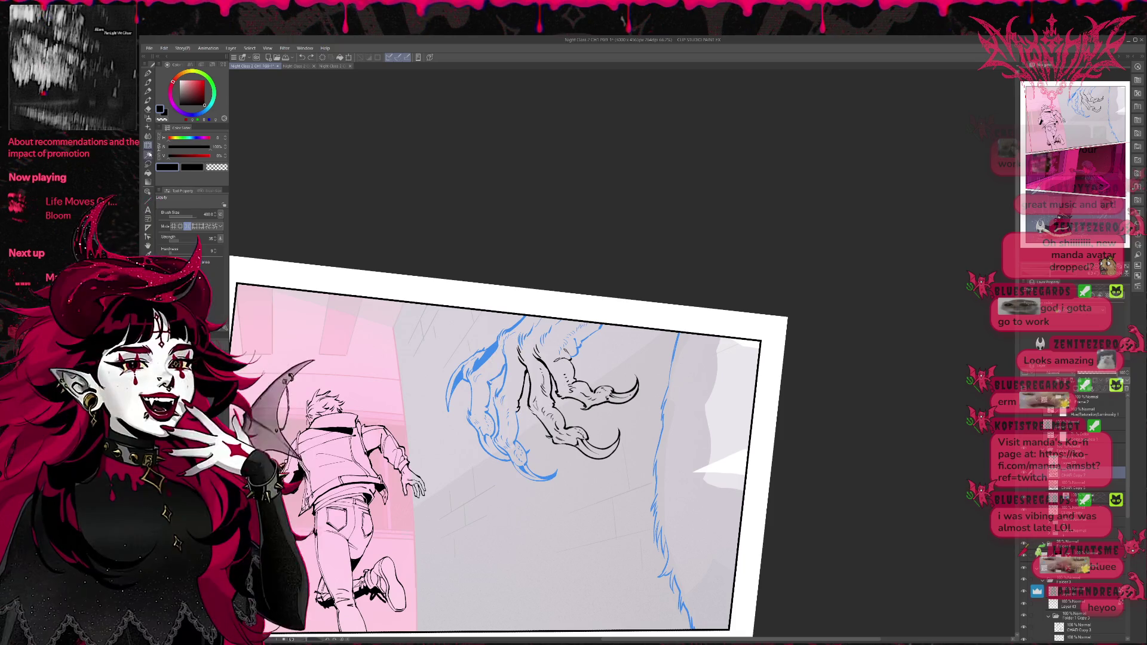
# Step: Transform the lassoed claw, rotating it clockwise and adjusting its corners so the talons angle down
pyautogui.click(148, 166)
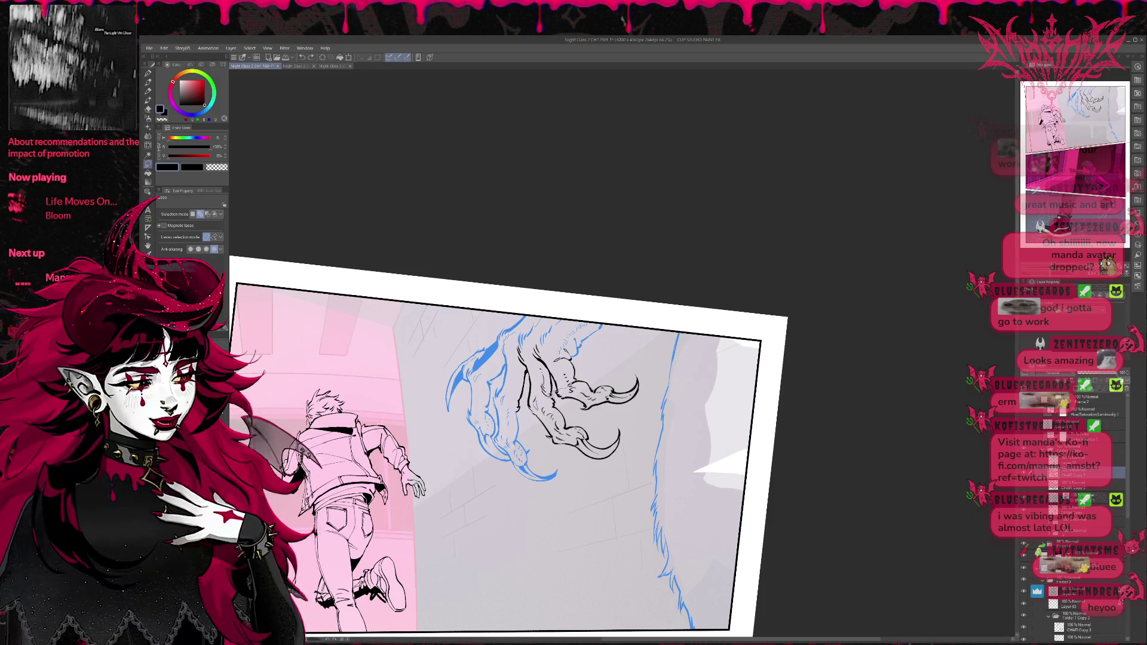
pyautogui.hotkey('ctrl', 't')
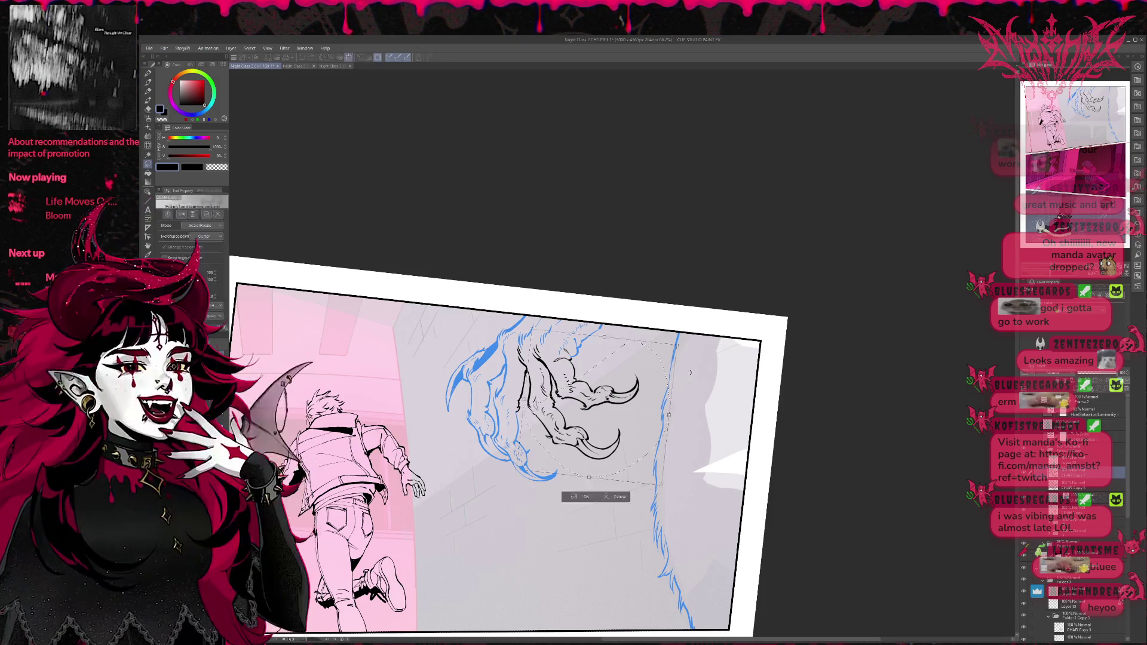
pyautogui.moveTo(690, 372)
pyautogui.mouseDown()
pyautogui.moveTo(694, 387)
pyautogui.moveTo(633, 419)
pyautogui.mouseUp()
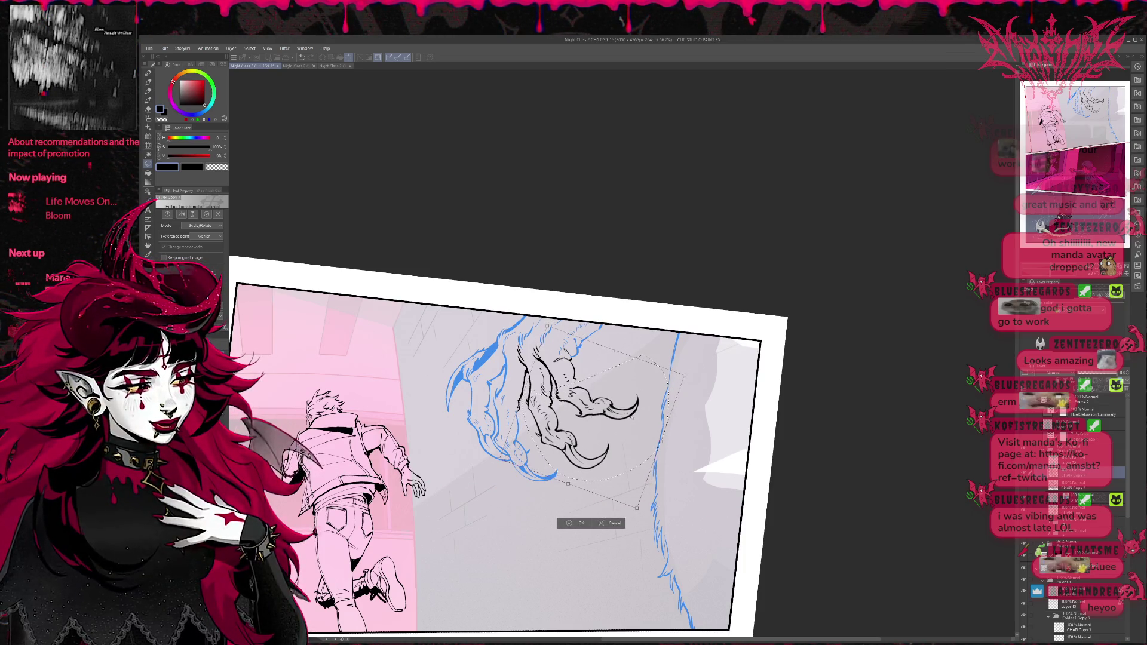
pyautogui.moveTo(632, 419); pyautogui.dragTo(635, 417)
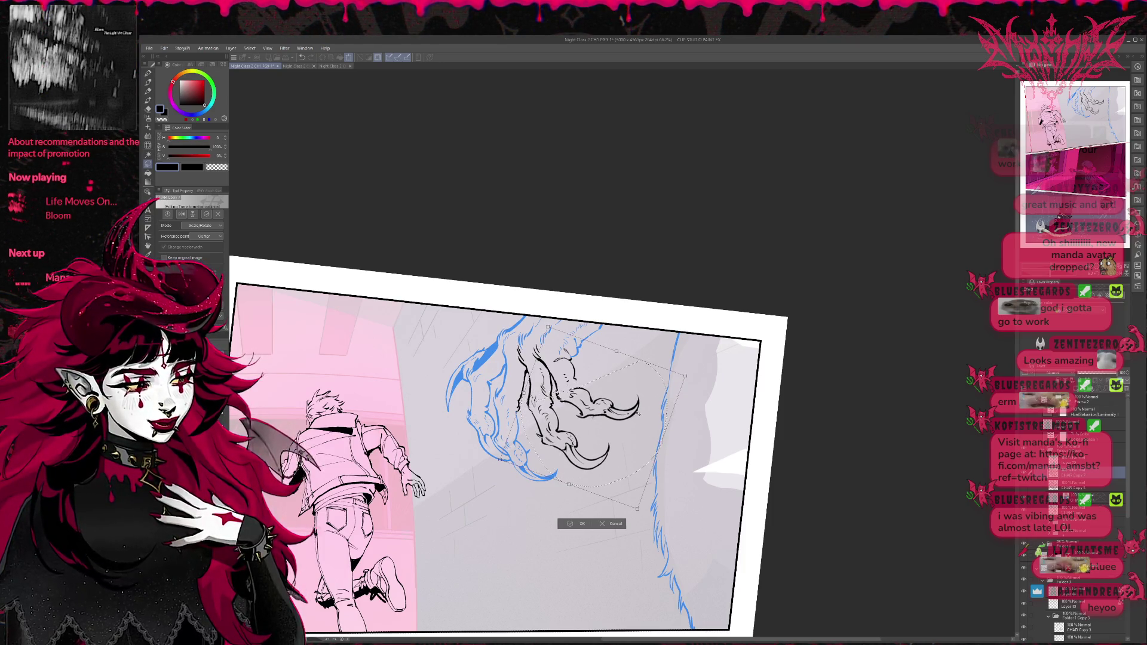
pyautogui.moveTo(638, 510); pyautogui.dragTo(633, 499)
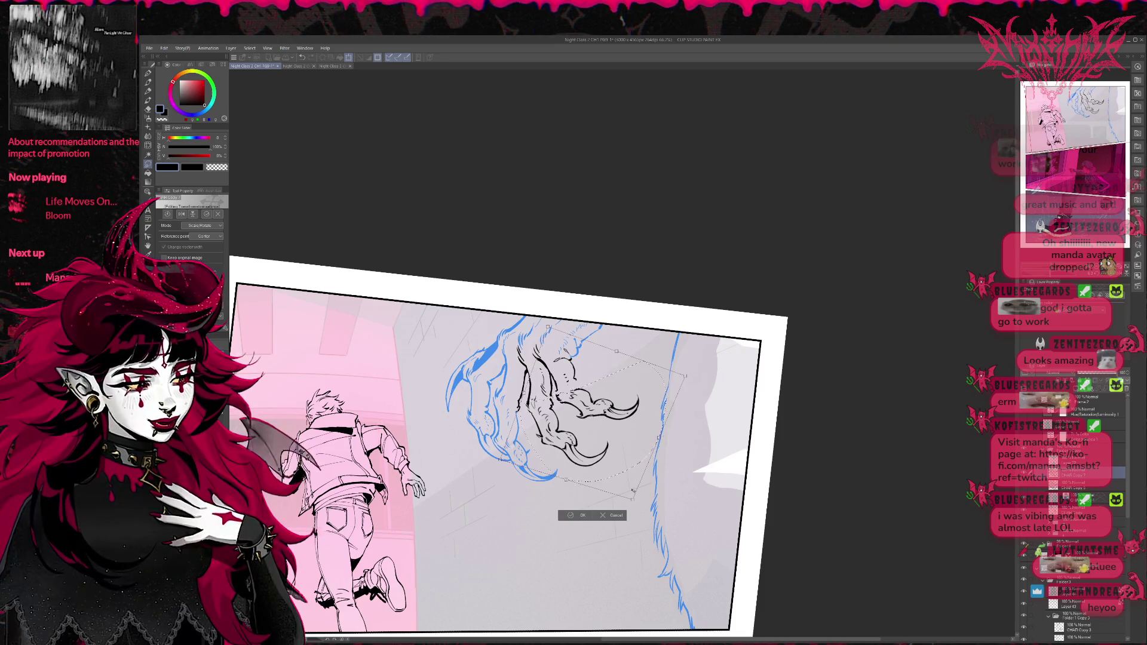
pyautogui.click(572, 515)
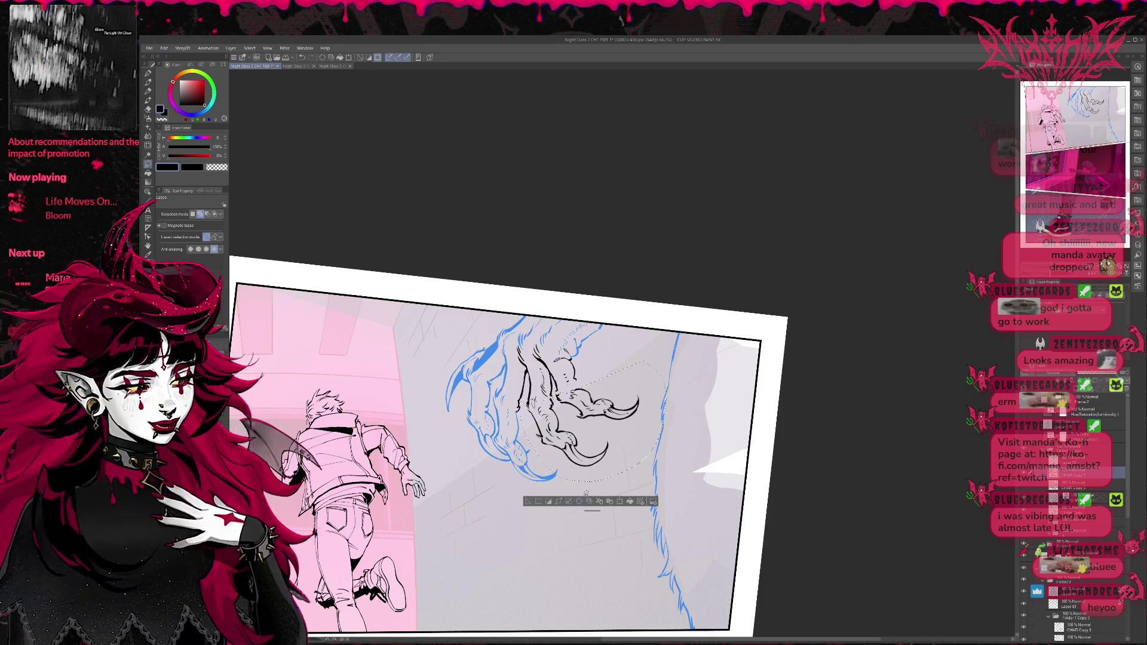
pyautogui.press('e')
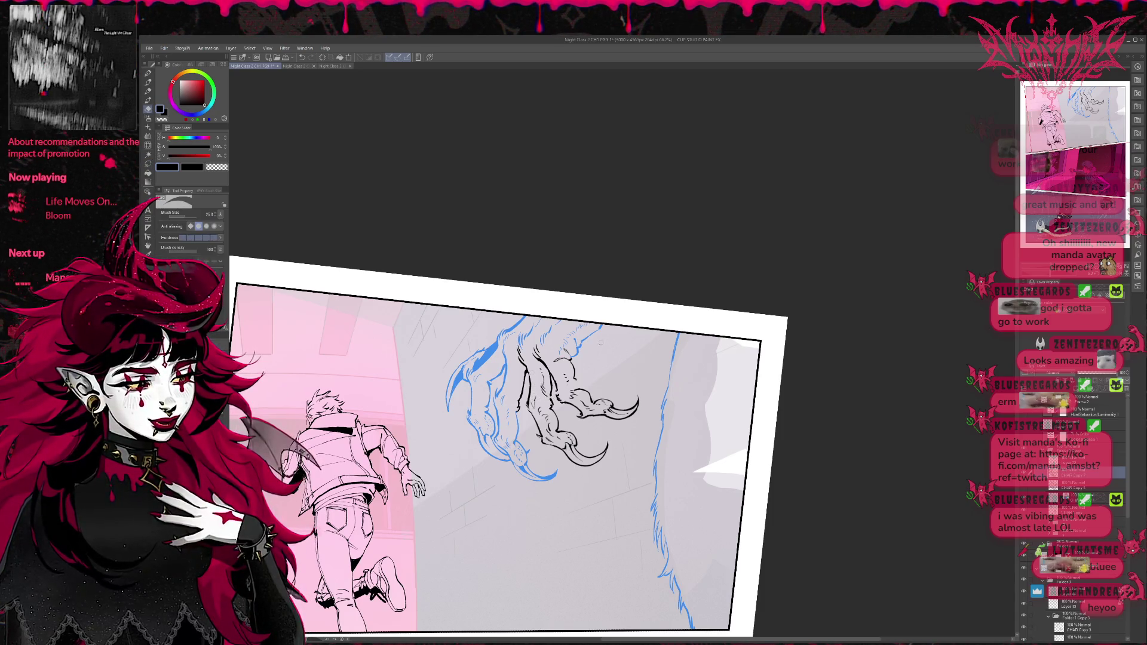
pyautogui.press('r')
pyautogui.moveTo(538, 478); pyautogui.dragTo(717, 239)
pyautogui.moveTo(777, 299); pyautogui.dragTo(687, 479)
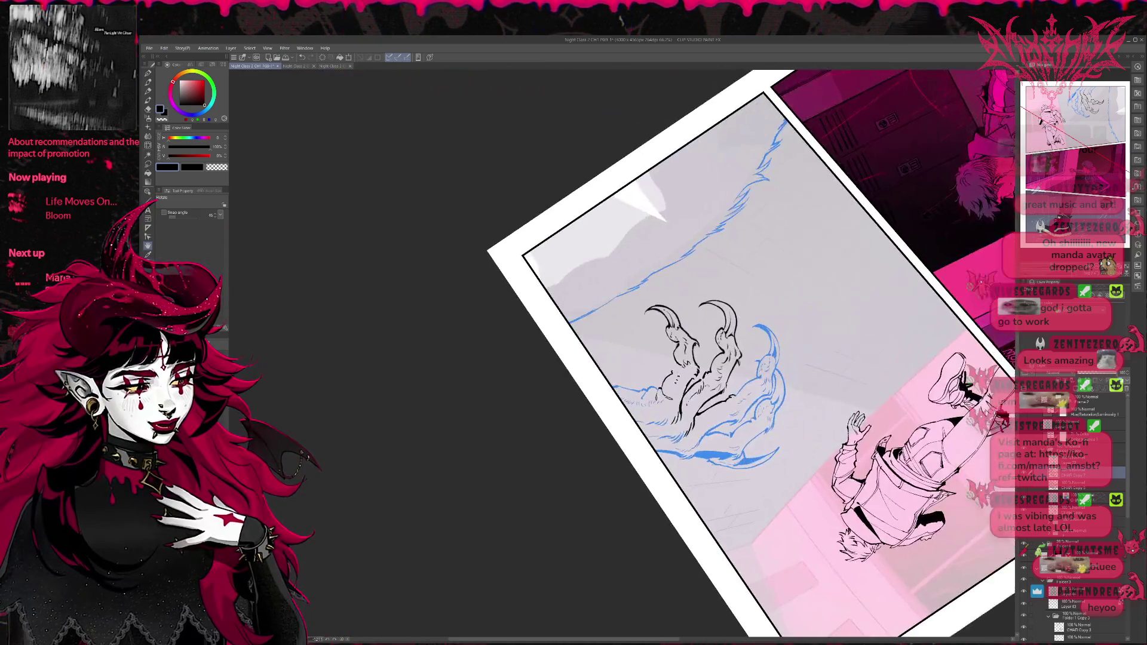
pyautogui.press('p')
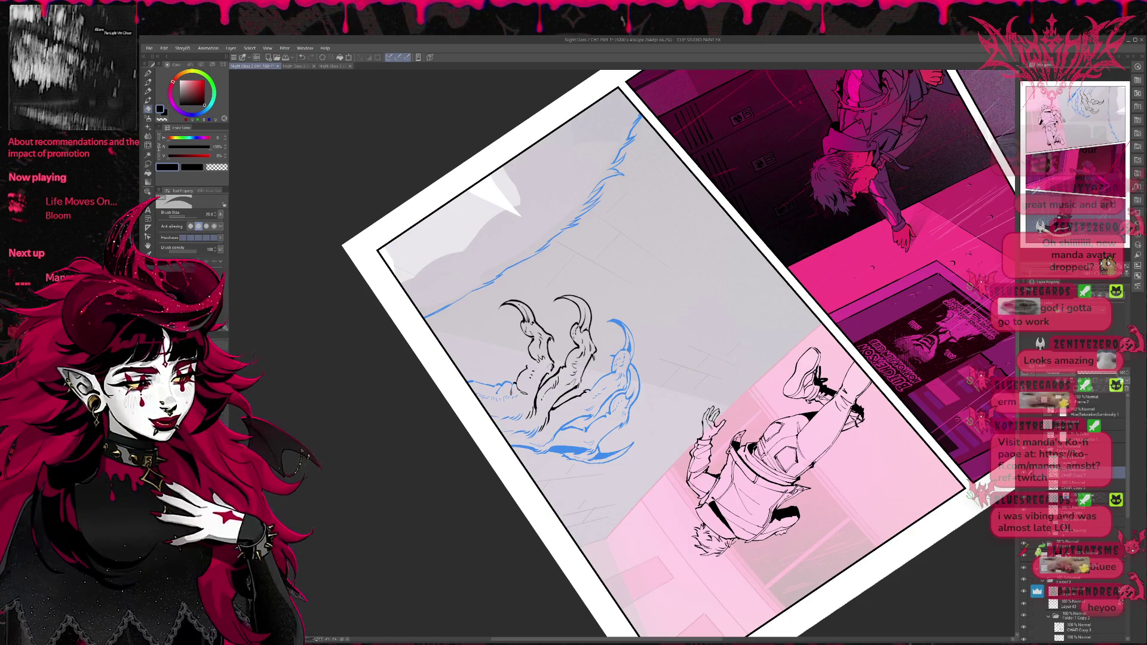
pyautogui.press('e')
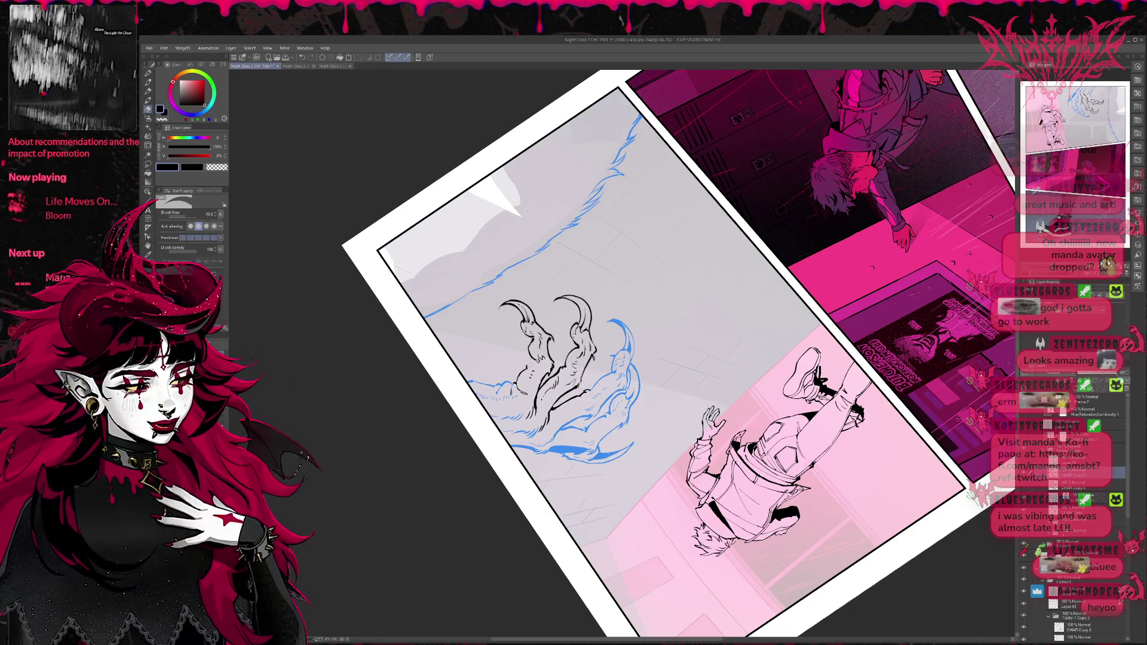
pyautogui.press('p')
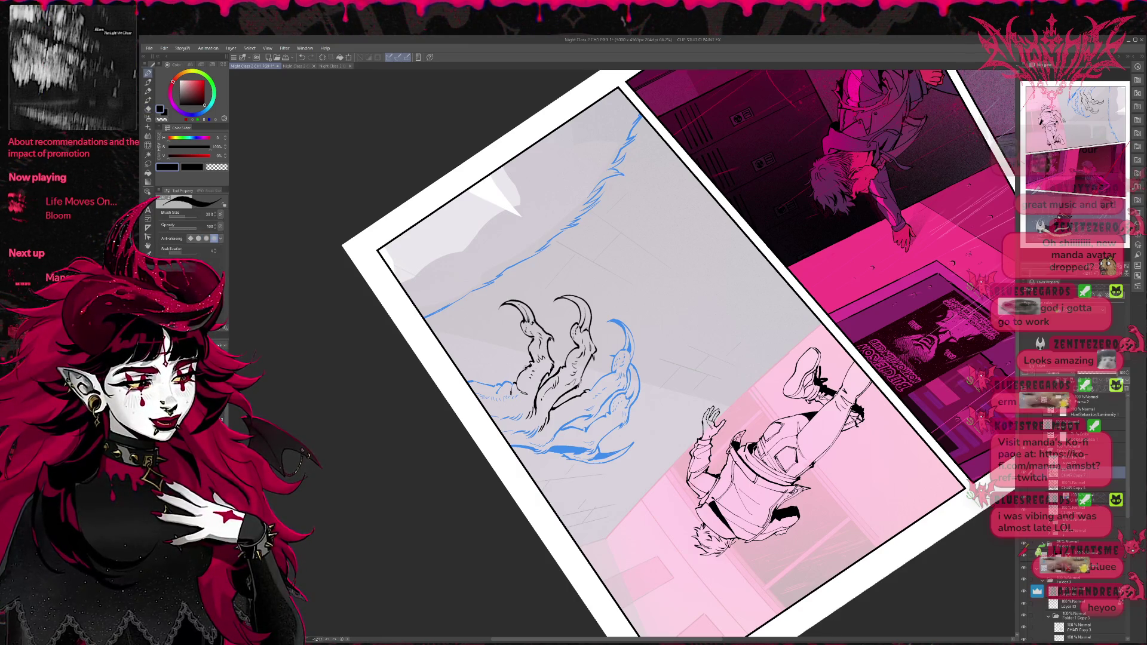
pyautogui.press('e')
pyautogui.press('p')
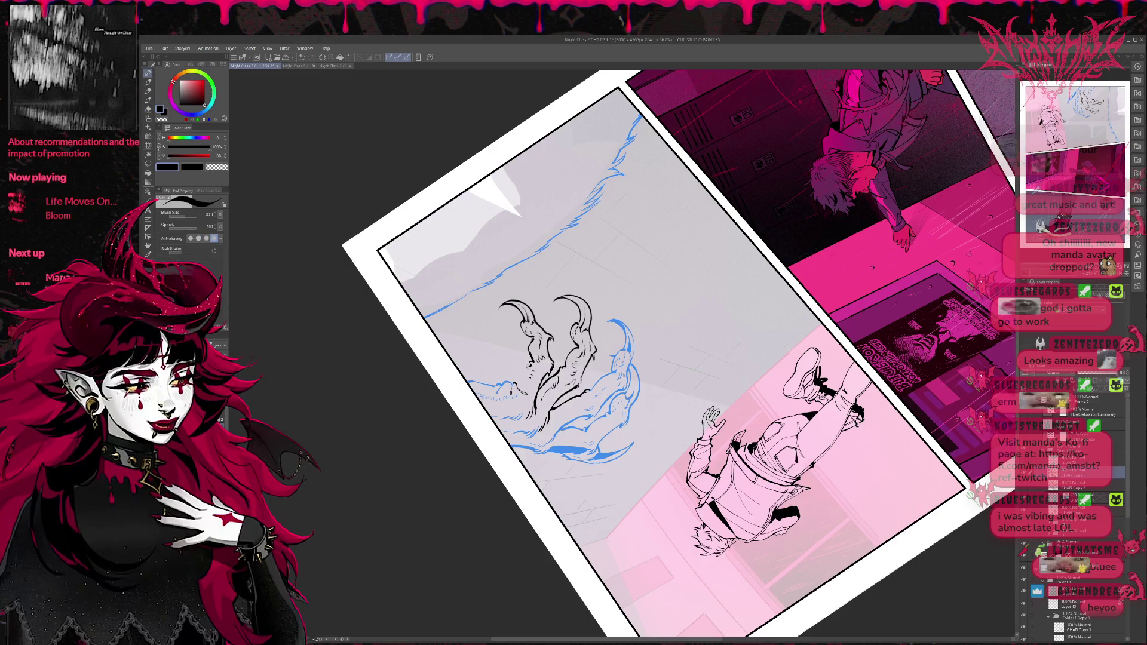
pyautogui.press('e')
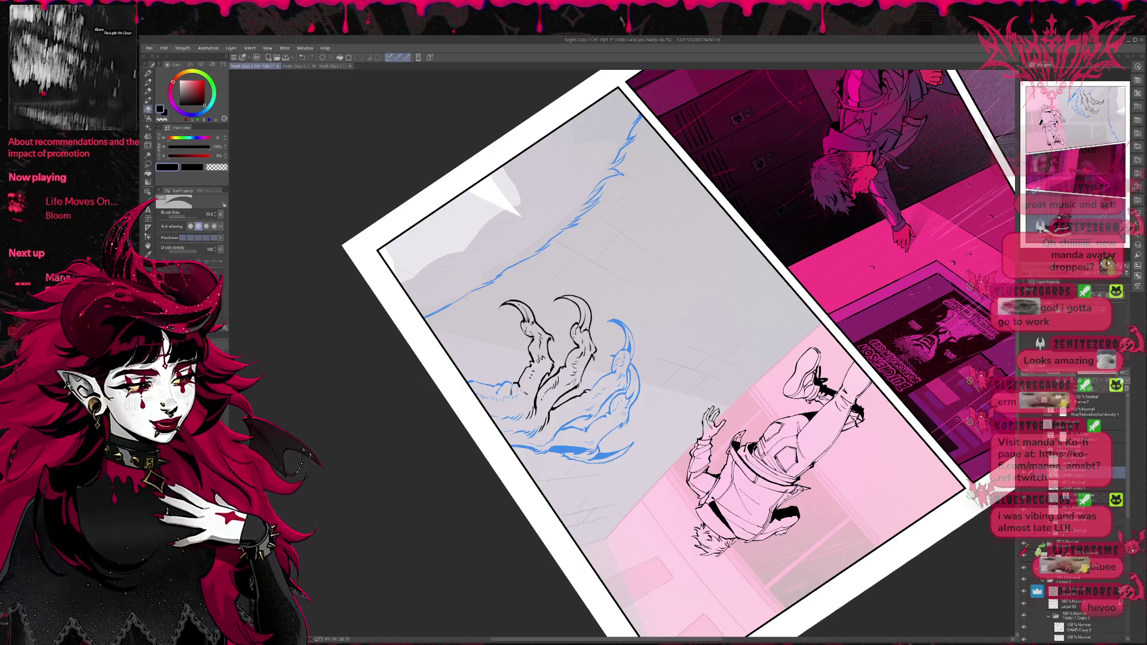
pyautogui.press('p')
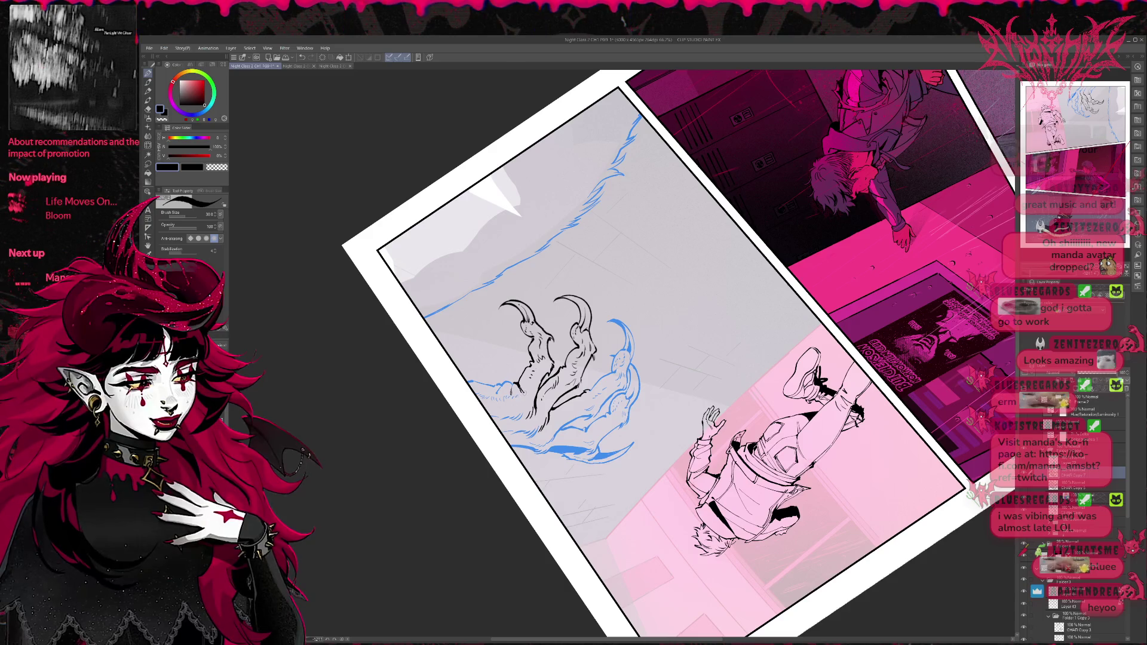
pyautogui.moveTo(514, 452)
pyautogui.mouseDown()
pyautogui.moveTo(773, 351)
pyautogui.moveTo(759, 416)
pyautogui.mouseUp()
pyautogui.press('e')
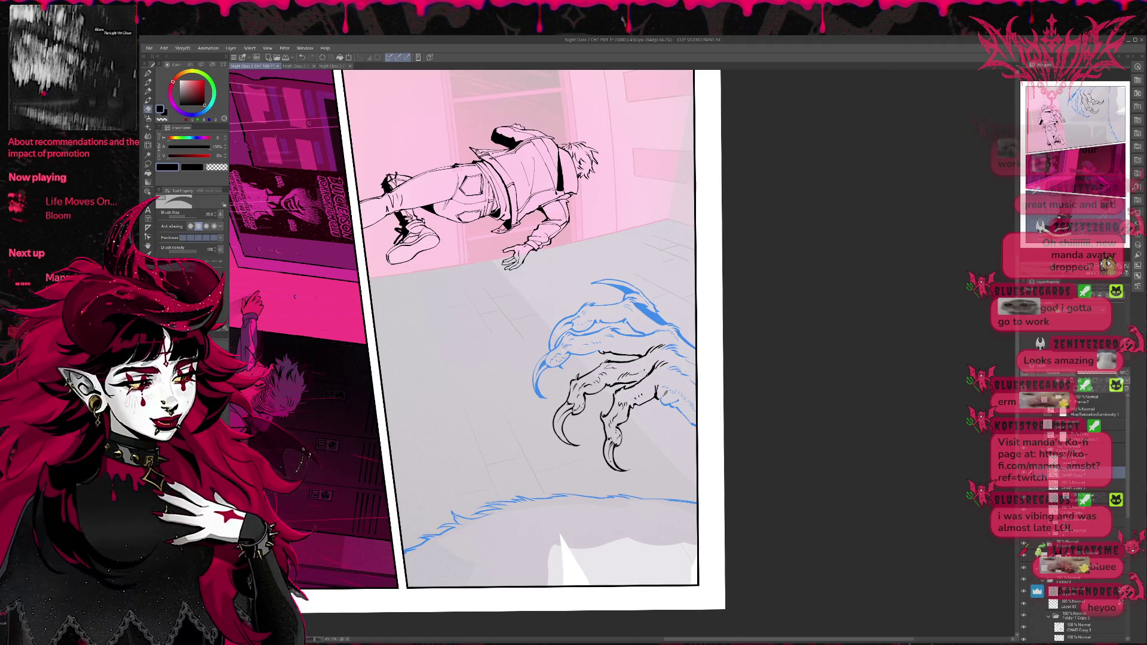
pyautogui.press('r')
pyautogui.moveTo(687, 304)
pyautogui.mouseDown()
pyautogui.moveTo(724, 322)
pyautogui.moveTo(665, 321)
pyautogui.mouseUp()
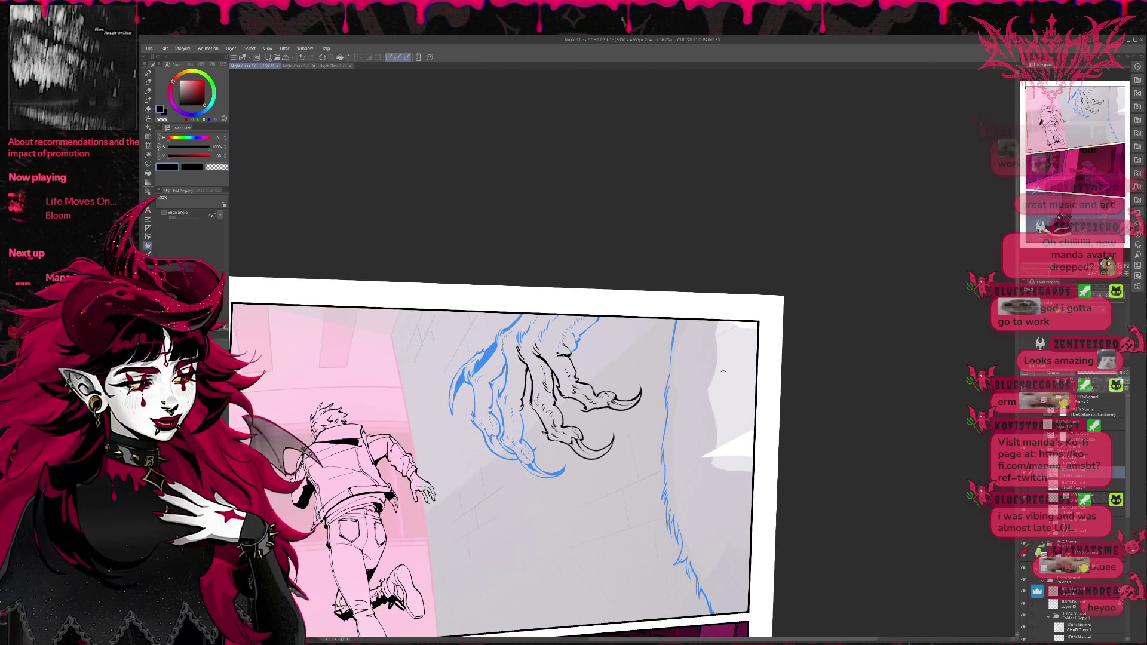
# Step: Lasso the lower claw, shift it slightly with Ctrl+T, and deselect
pyautogui.press('m')
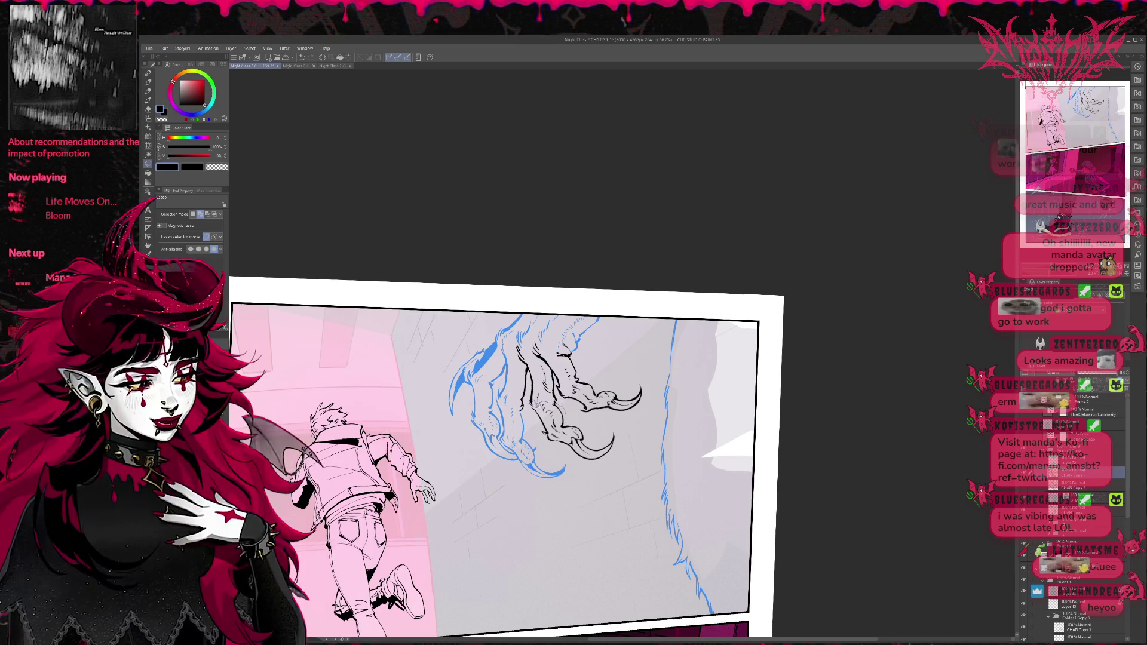
pyautogui.moveTo(538, 403); pyautogui.dragTo(628, 441)
pyautogui.hotkey('ctrl', 't')
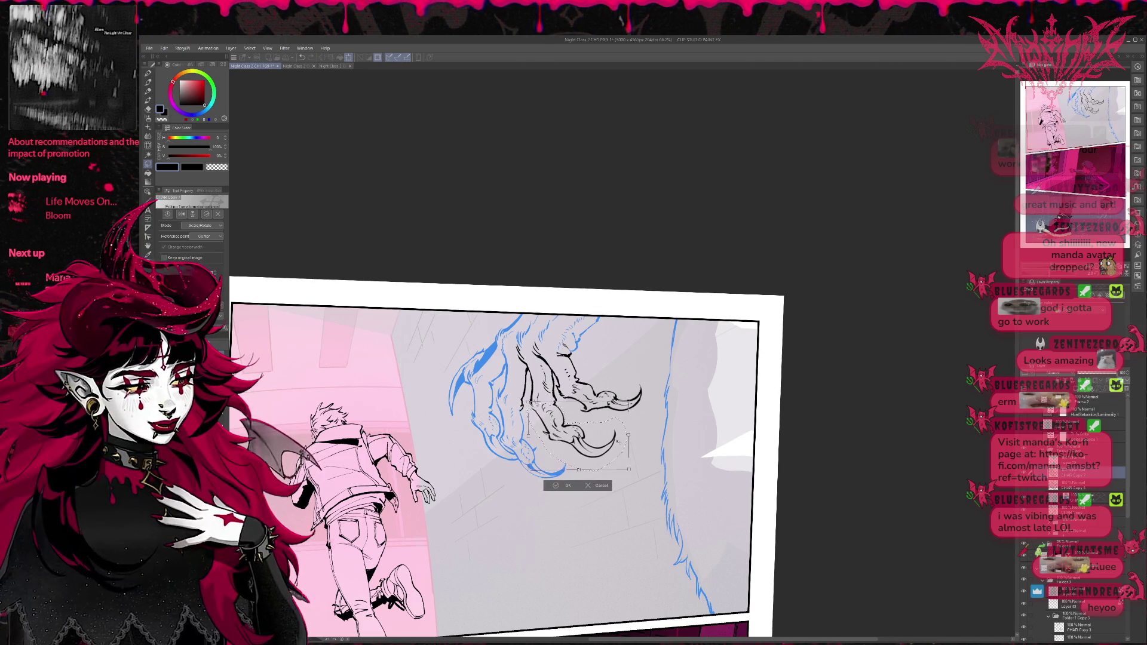
pyautogui.moveTo(622, 445); pyautogui.dragTo(640, 433)
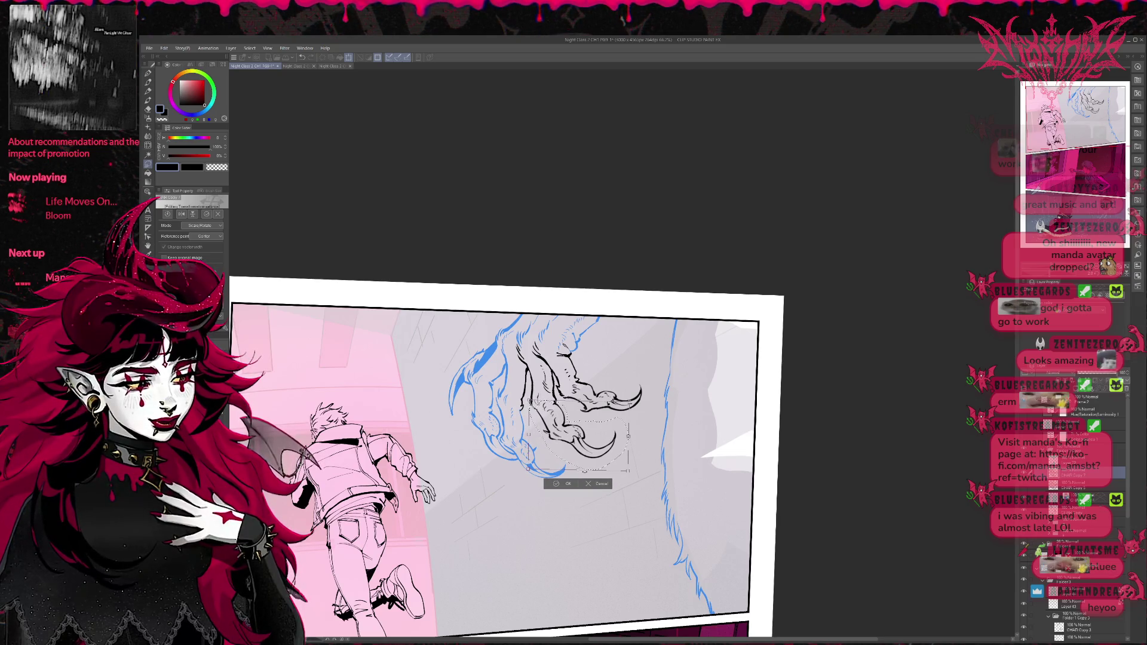
pyautogui.press('Return')
pyautogui.hotkey('ctrl', 'd')
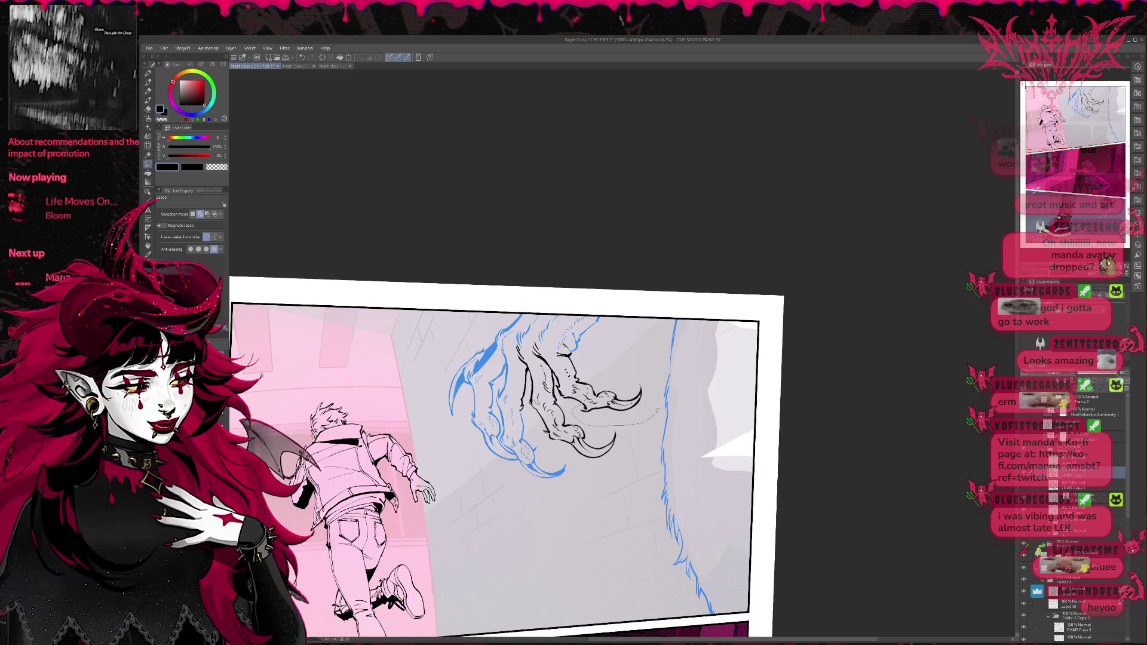
# Step: Transform the claw tip to a new position and confirm it
pyautogui.hotkey('ctrl', 't')
pyautogui.moveTo(658, 412)
pyautogui.mouseDown()
pyautogui.moveTo(646, 414)
pyautogui.moveTo(665, 389)
pyautogui.moveTo(638, 401)
pyautogui.mouseUp()
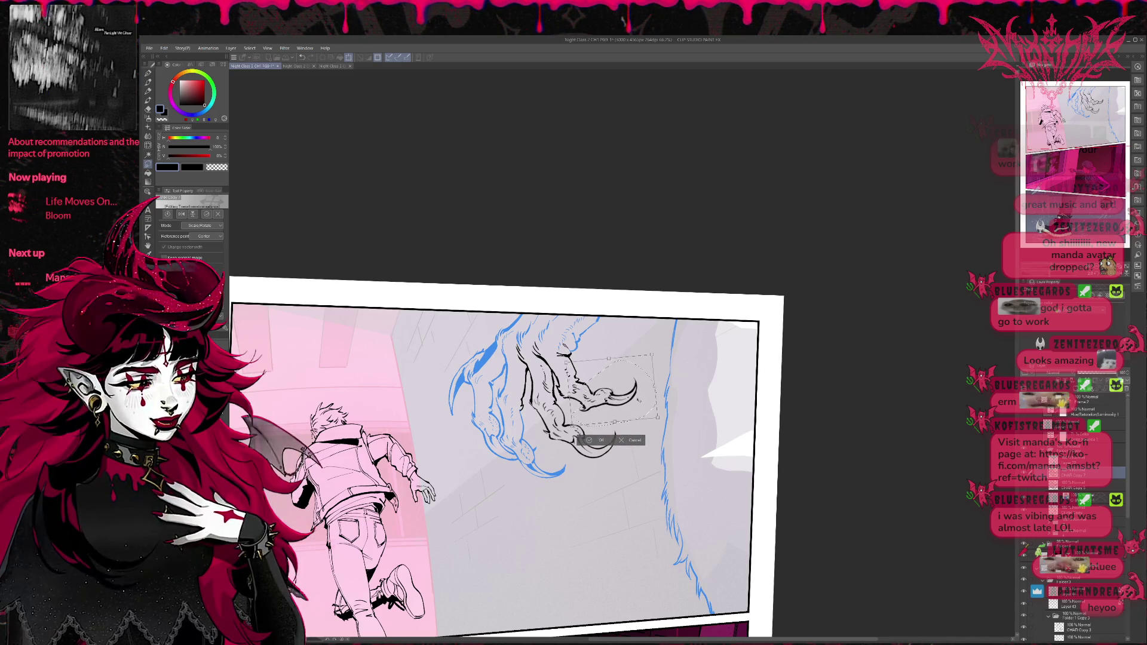
pyautogui.click(621, 440)
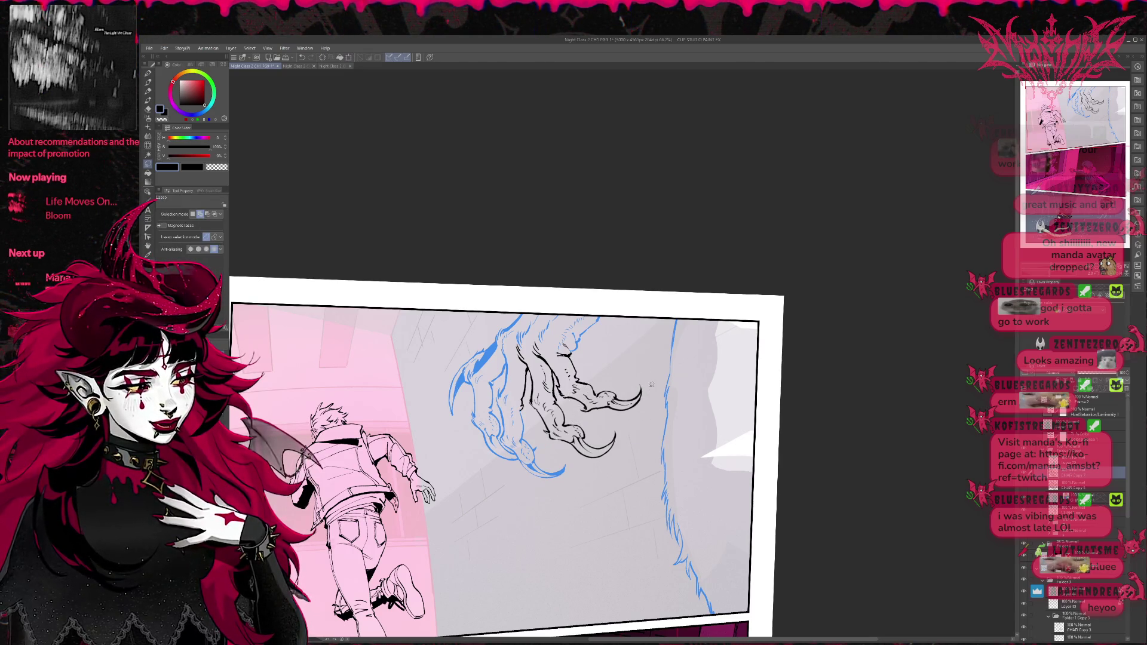
# Step: Level the page view with the Rotate tool before erasing
pyautogui.press('e')
pyautogui.press('r')
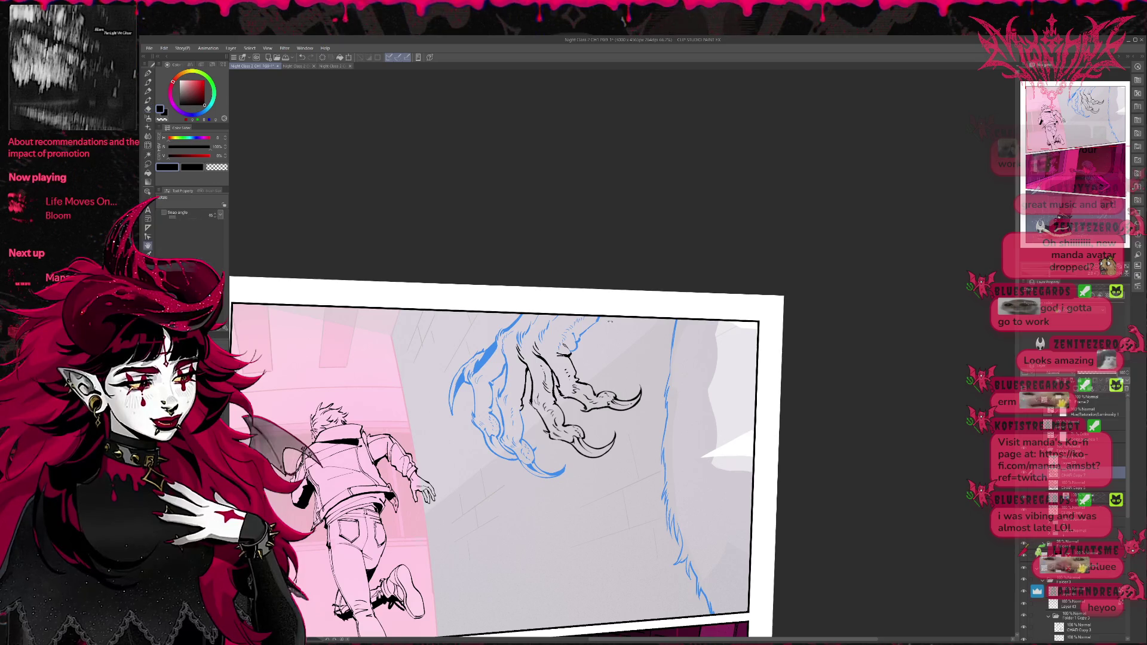
pyautogui.moveTo(657, 419); pyautogui.dragTo(633, 349)
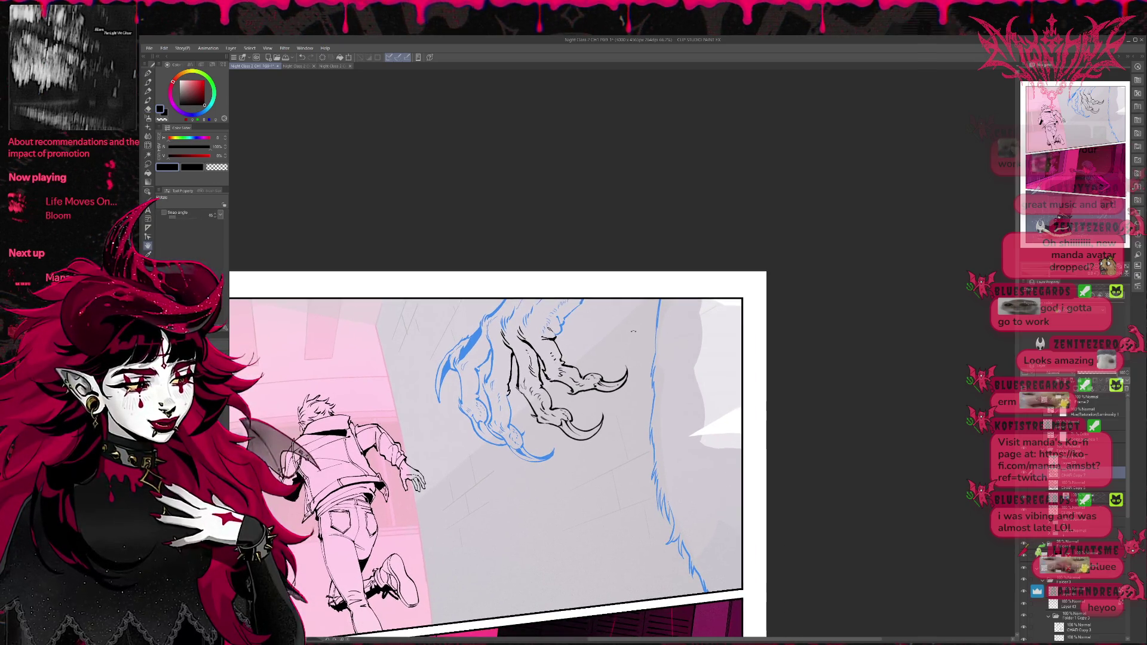
pyautogui.press('e')
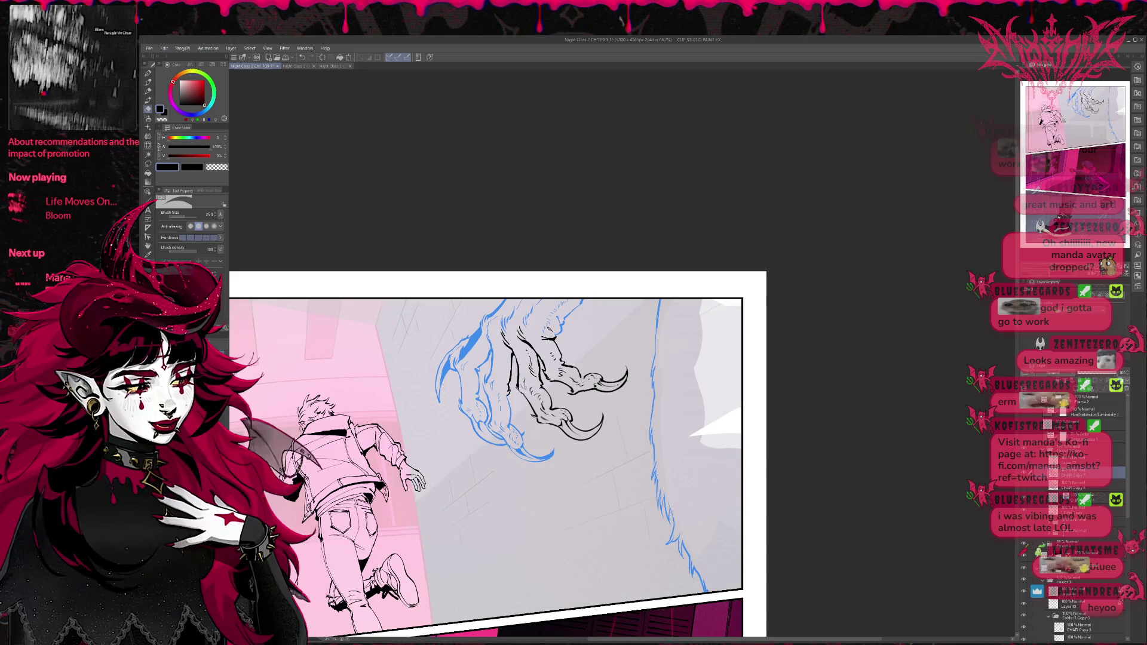
# Step: Touch up the claw inks with the pen and eraser, tilting the view slightly clockwise
pyautogui.press('p')
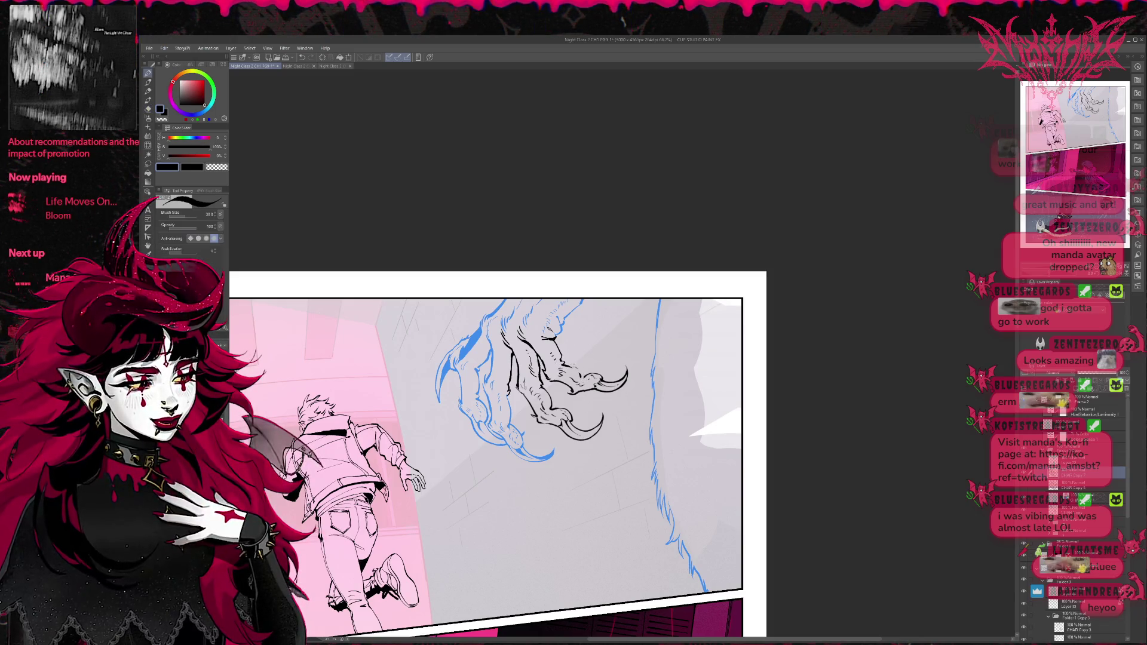
pyautogui.press('e')
pyautogui.press('p')
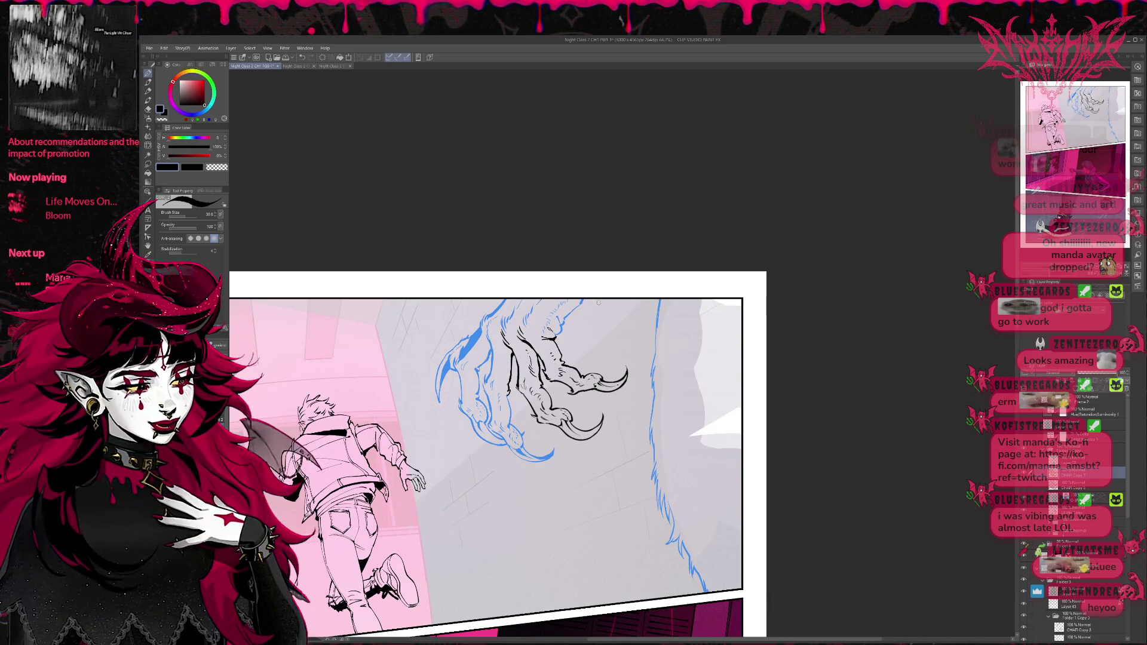
pyautogui.press('e')
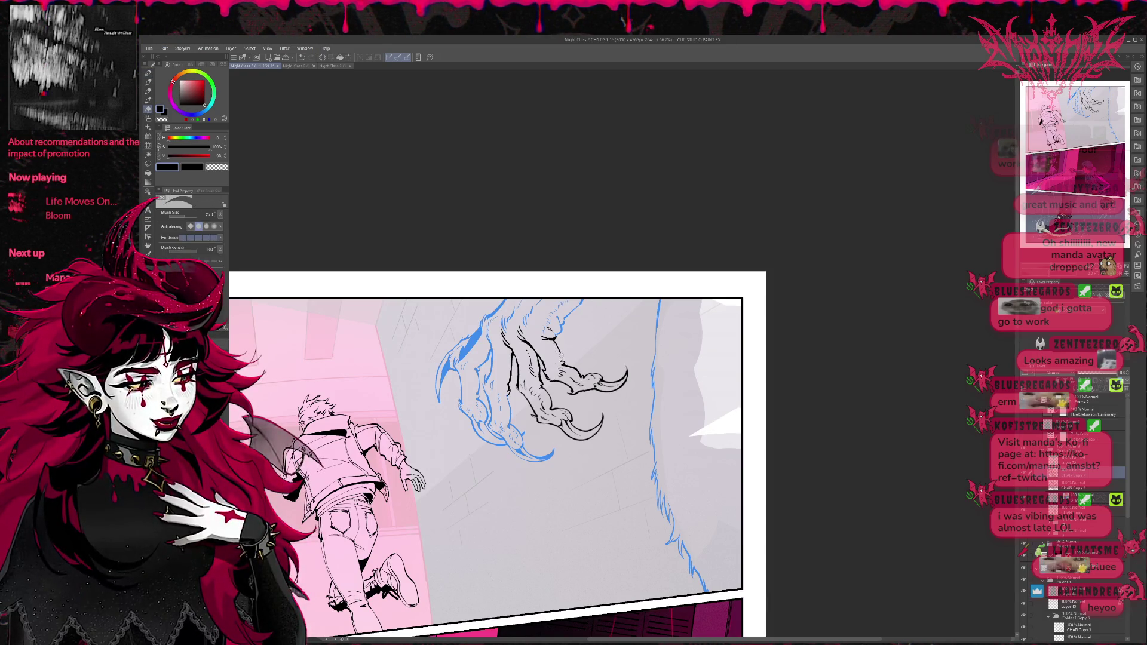
pyautogui.press('p')
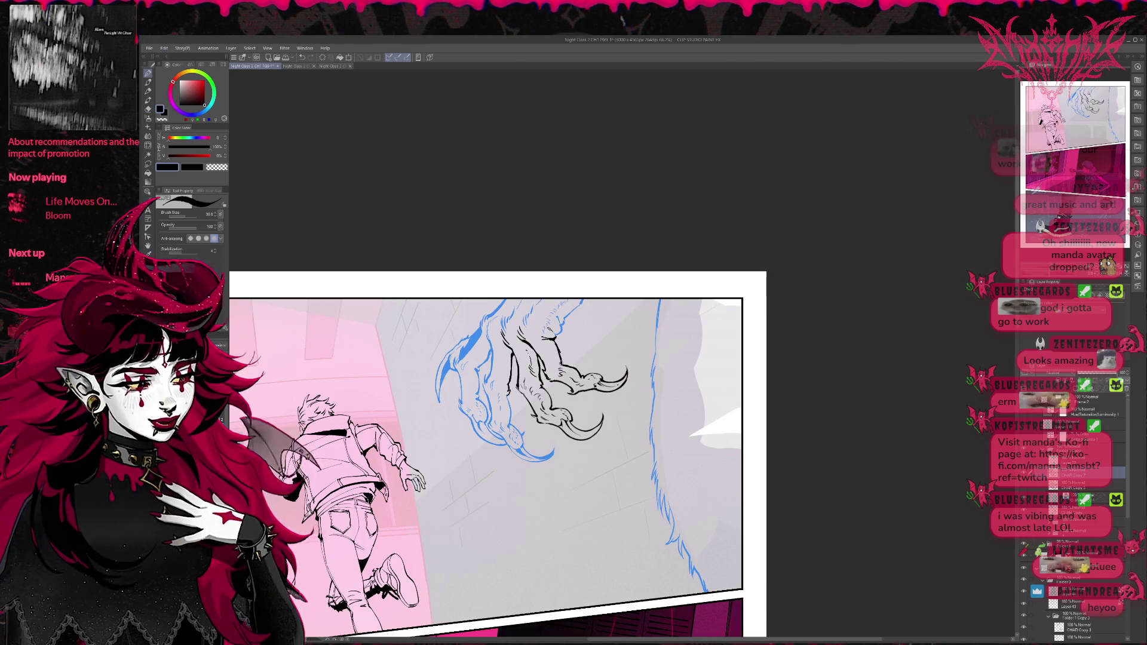
pyautogui.press('e')
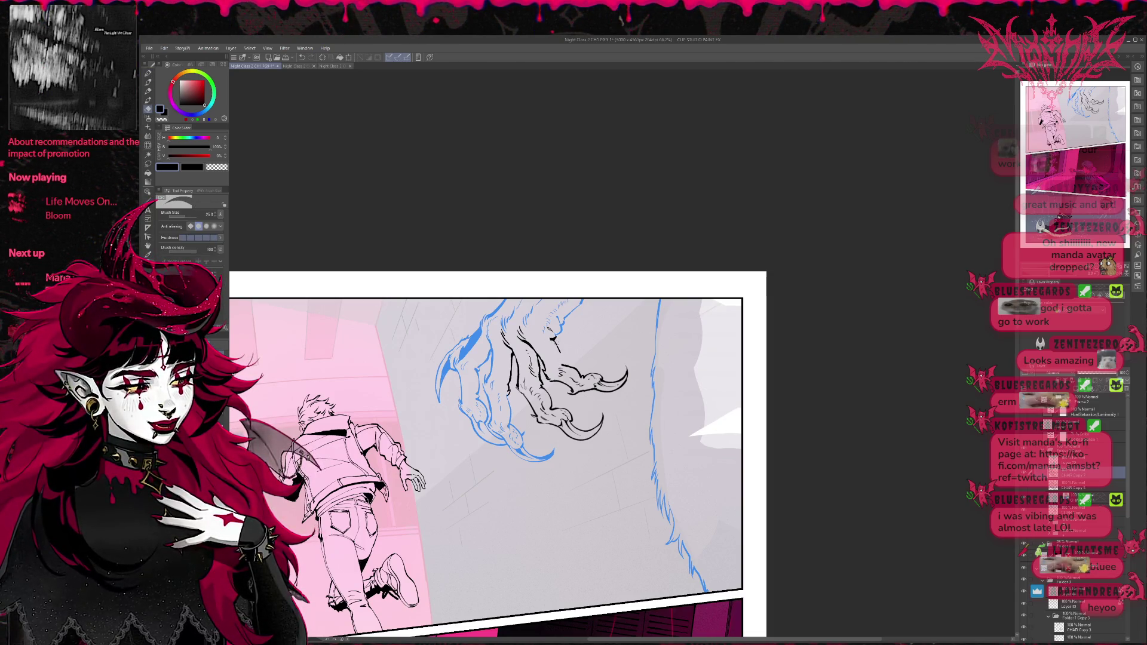
pyautogui.press('p')
pyautogui.press('e')
pyautogui.press('p')
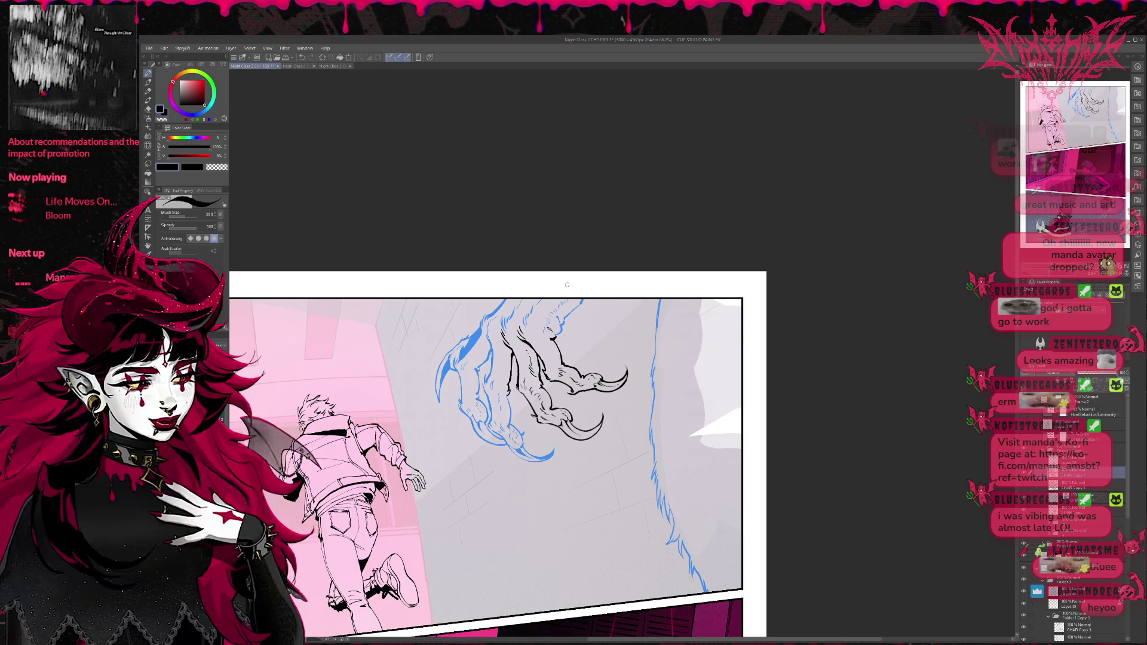
pyautogui.moveTo(567, 284); pyautogui.dragTo(585, 268)
pyautogui.moveTo(685, 318); pyautogui.dragTo(693, 324)
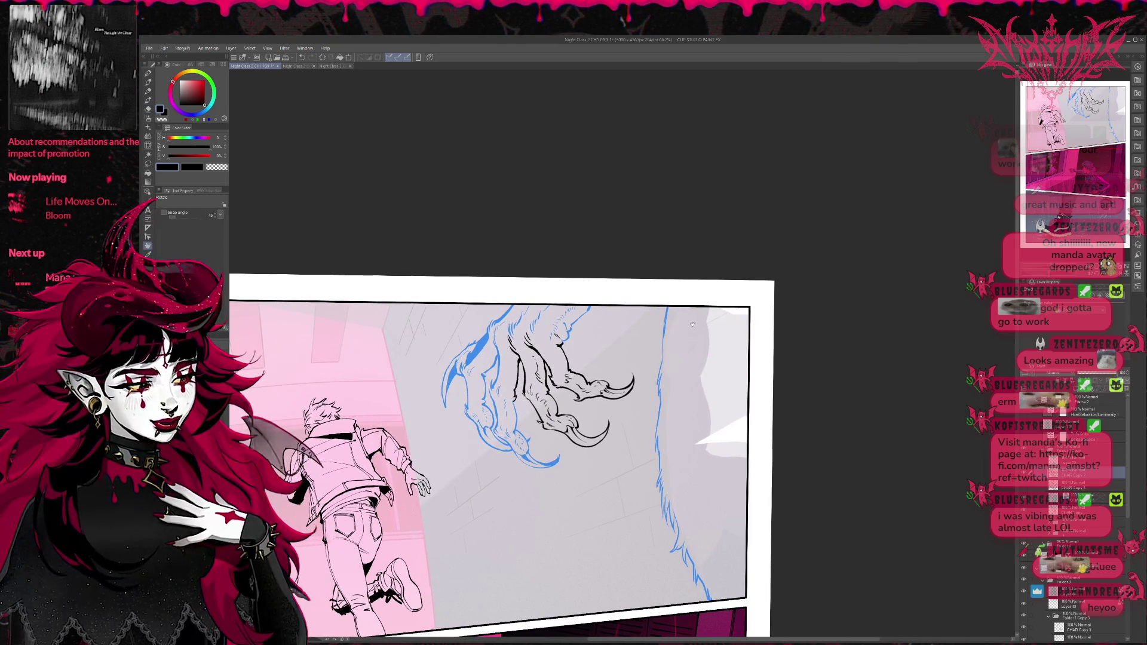
# Step: Keep cleaning the claw lines, erasing stray strokes and re-inking them
pyautogui.press('e')
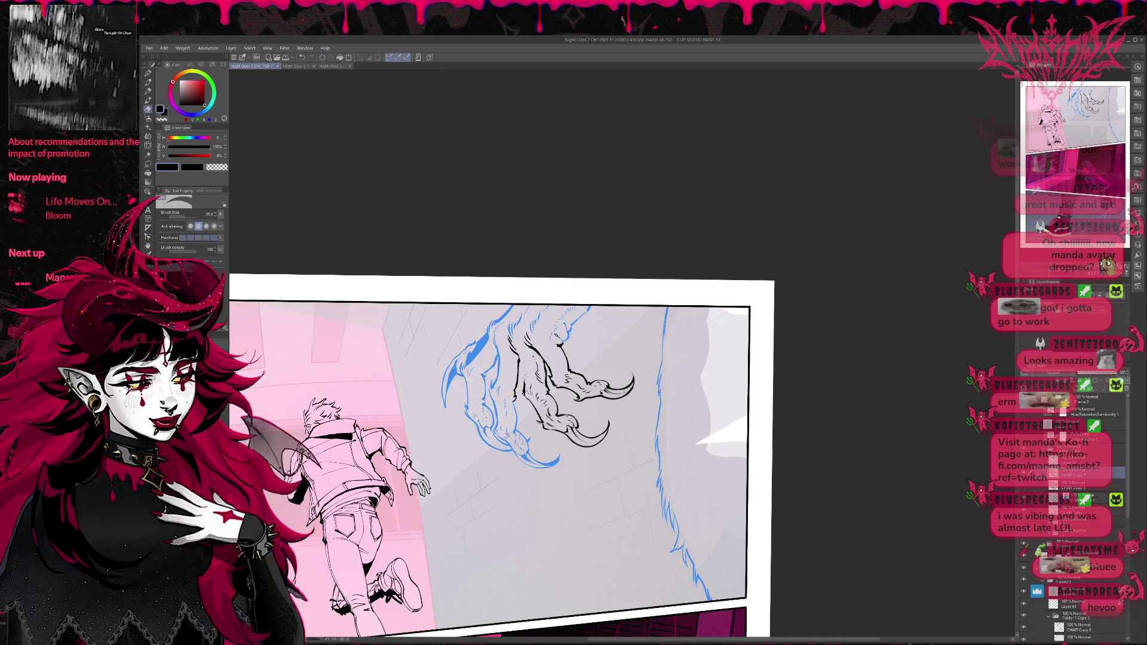
pyautogui.press('p')
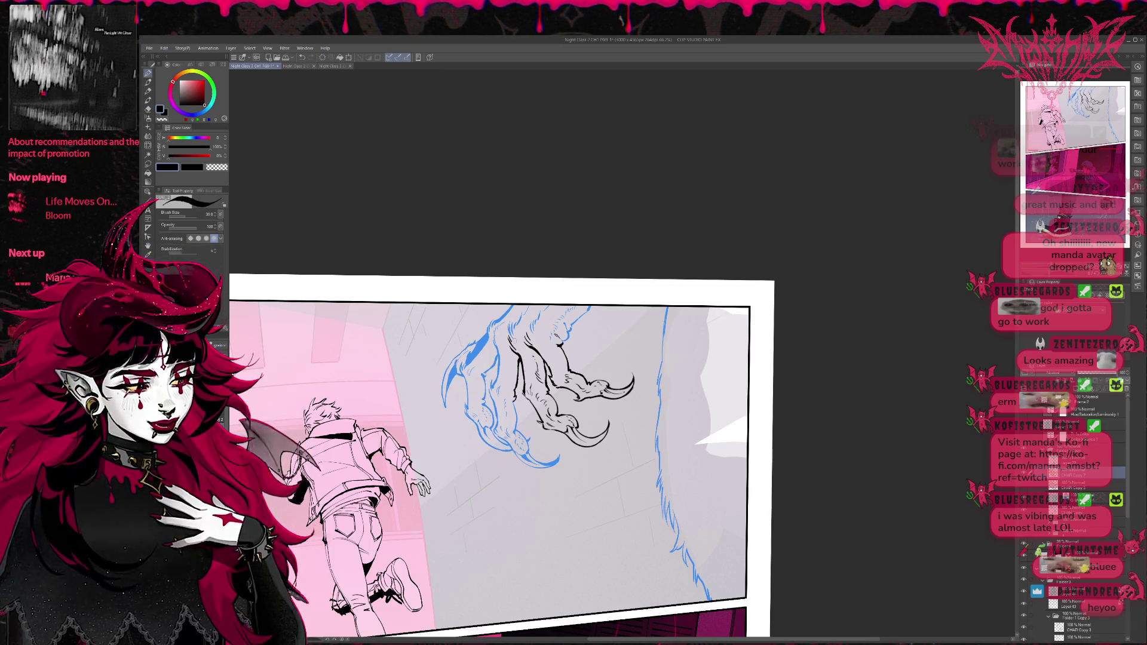
pyautogui.press('e')
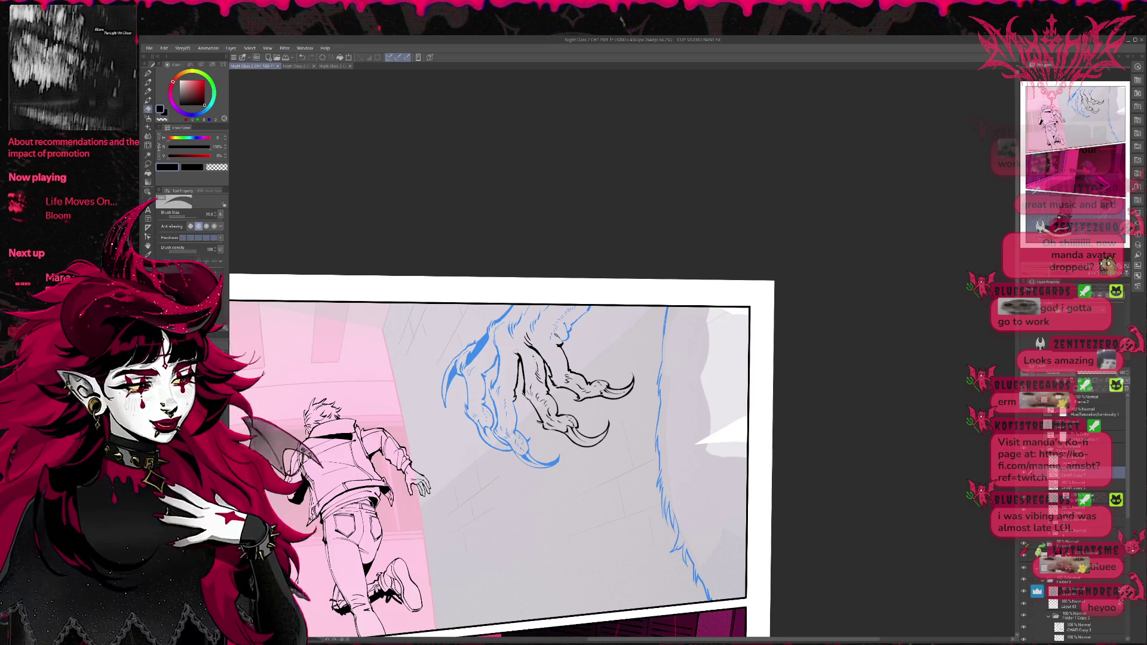
pyautogui.press('p')
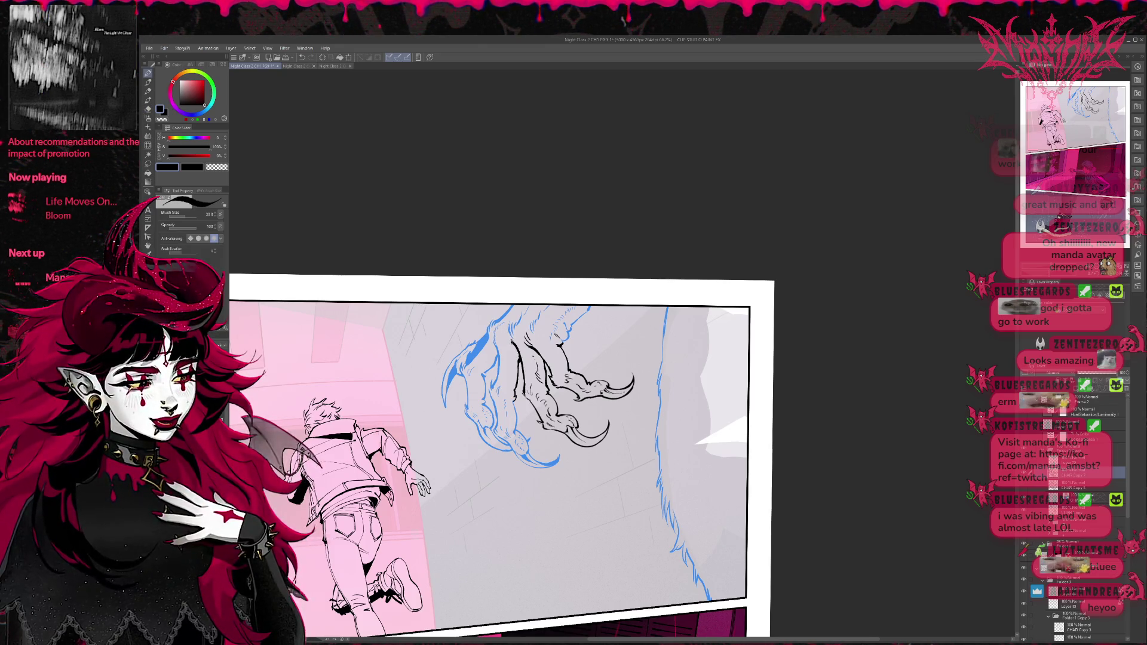
pyautogui.press('e')
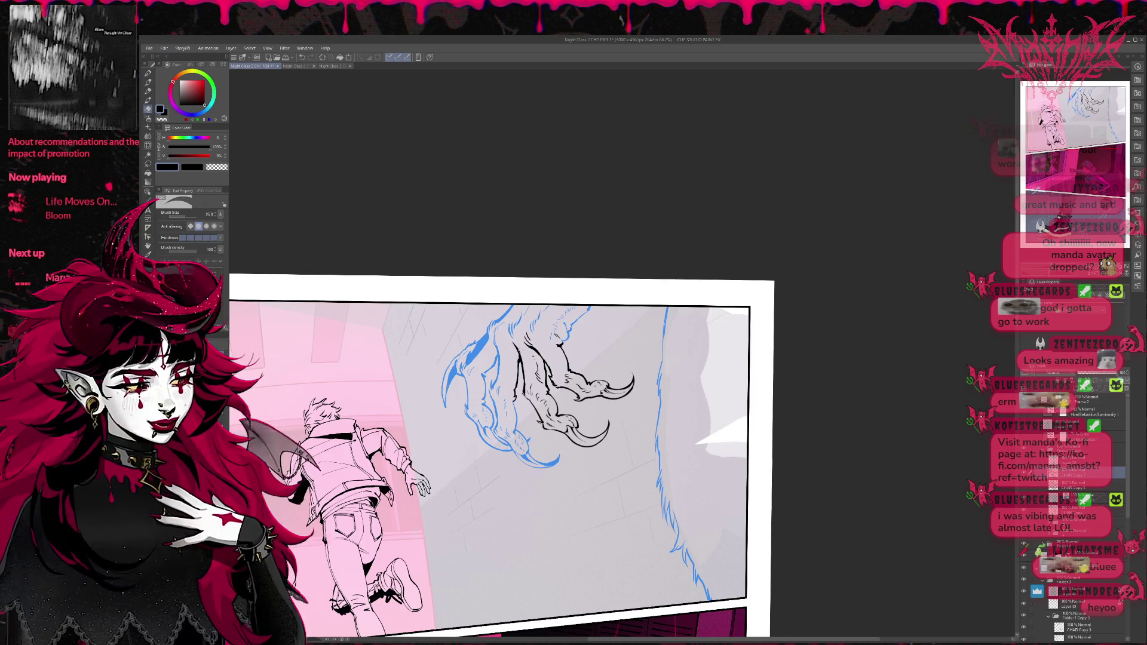
pyautogui.press('p')
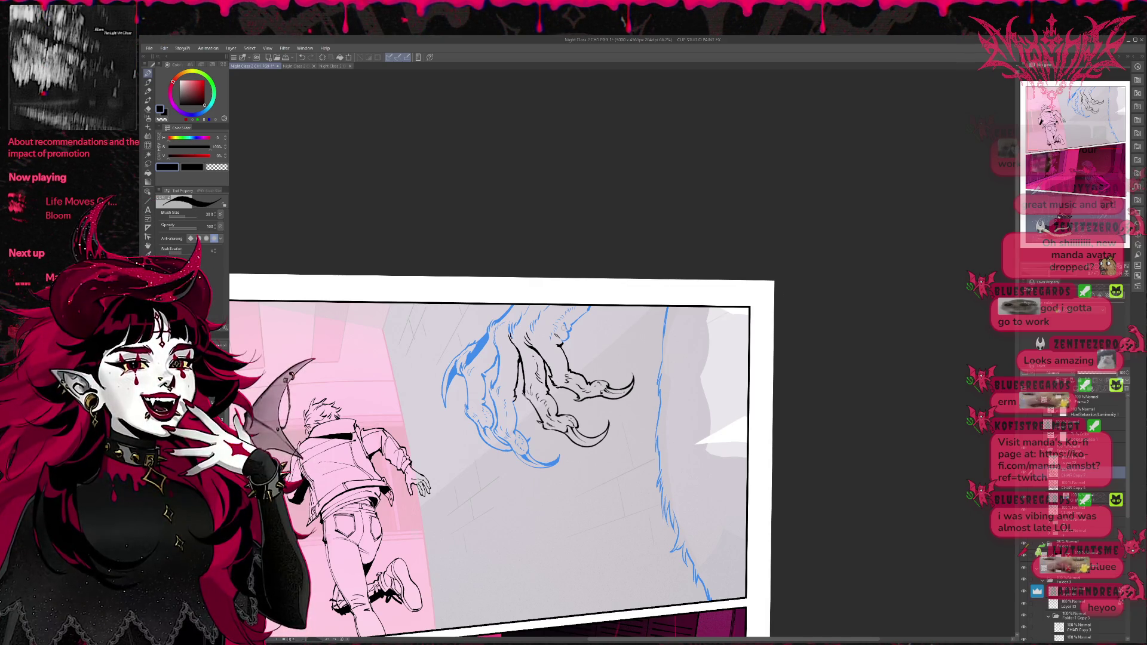
pyautogui.press('e')
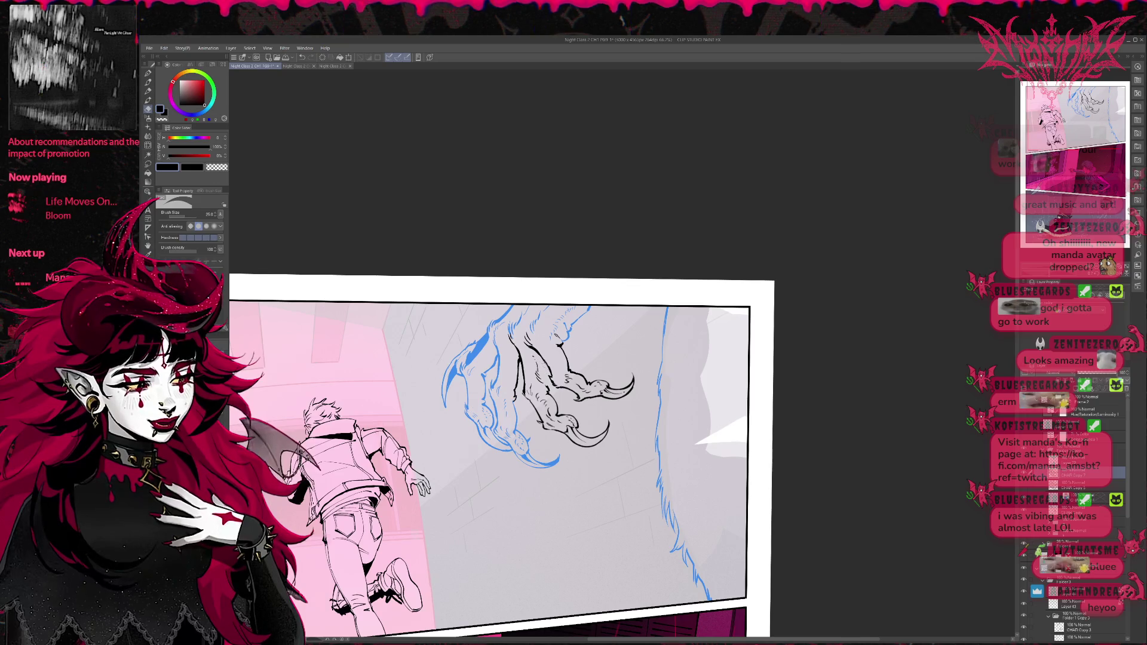
pyautogui.press('p')
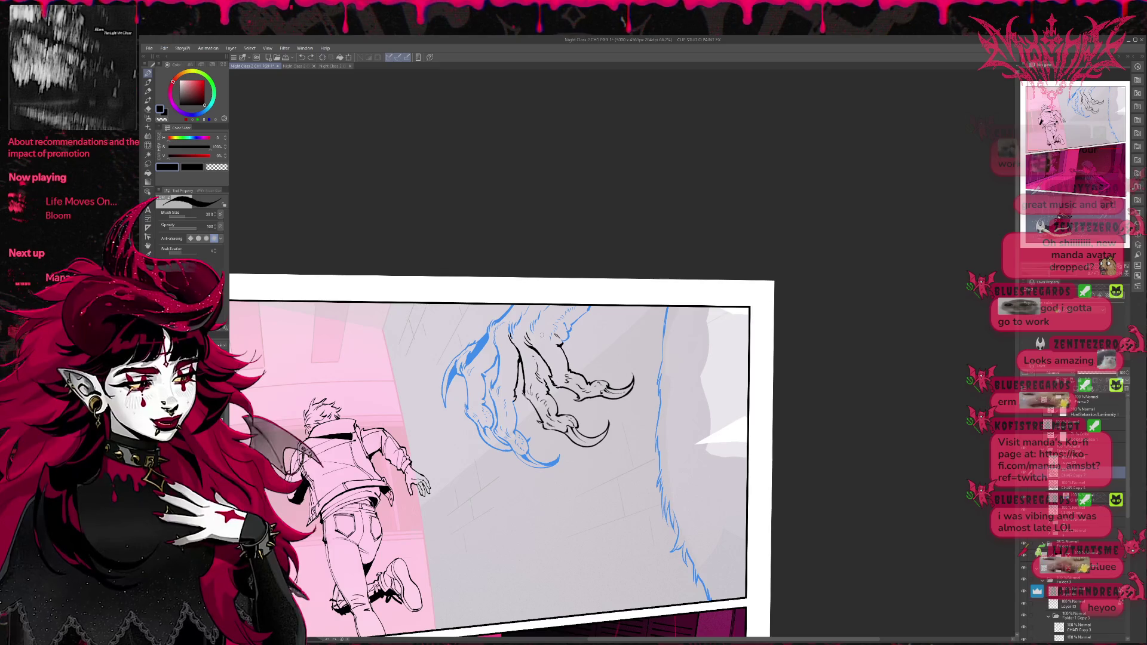
# Step: Rotate the canvas view about 30°, then bring it back nearly level
pyautogui.press('r')
pyautogui.moveTo(532, 223)
pyautogui.mouseDown()
pyautogui.moveTo(651, 295)
pyautogui.moveTo(620, 273)
pyautogui.mouseUp()
pyautogui.press('r')
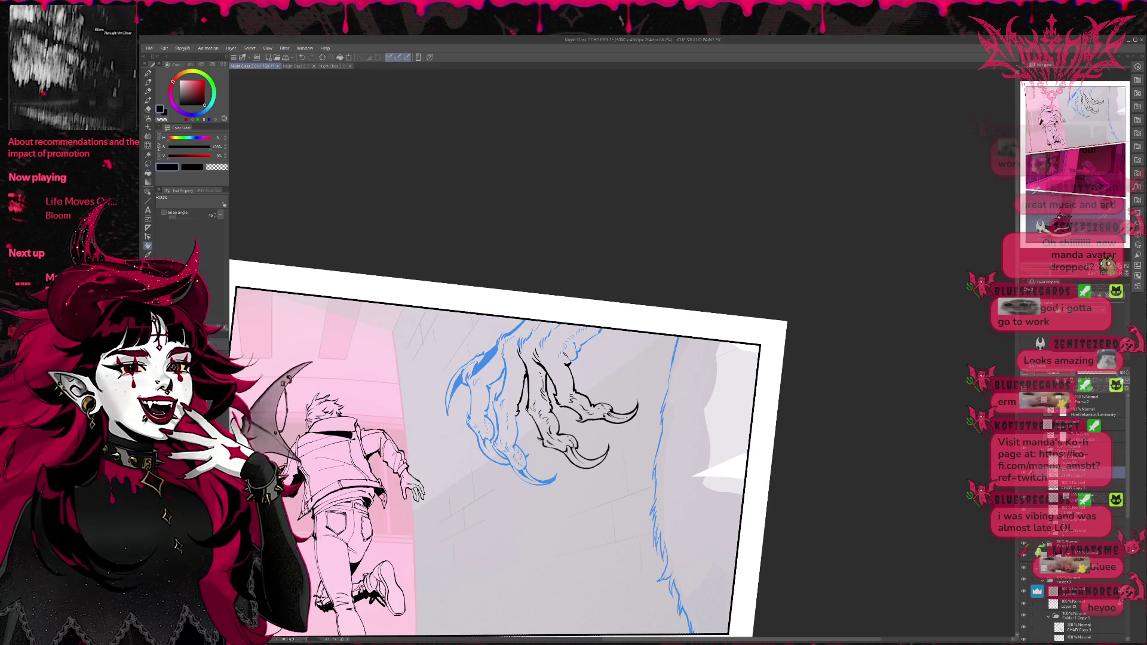
# Step: Choose the Fill tool and undo the black fill that accidentally covered the panel
pyautogui.hotkey('ctrl', 'z')
pyautogui.hotkey('ctrl', 'y')
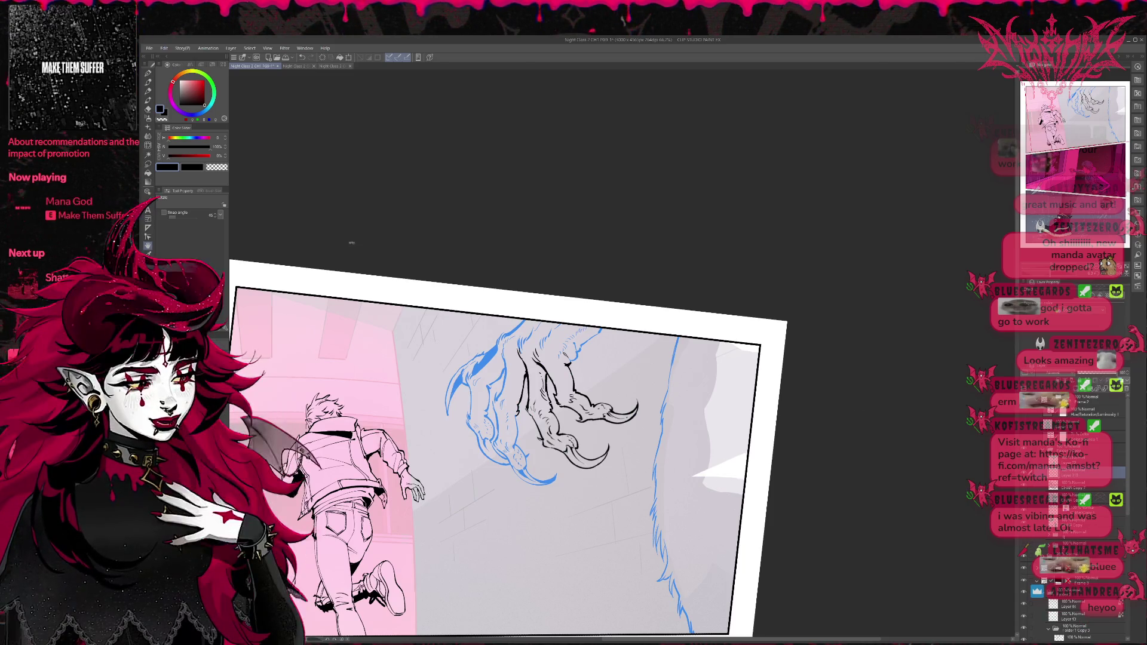
pyautogui.click(147, 172)
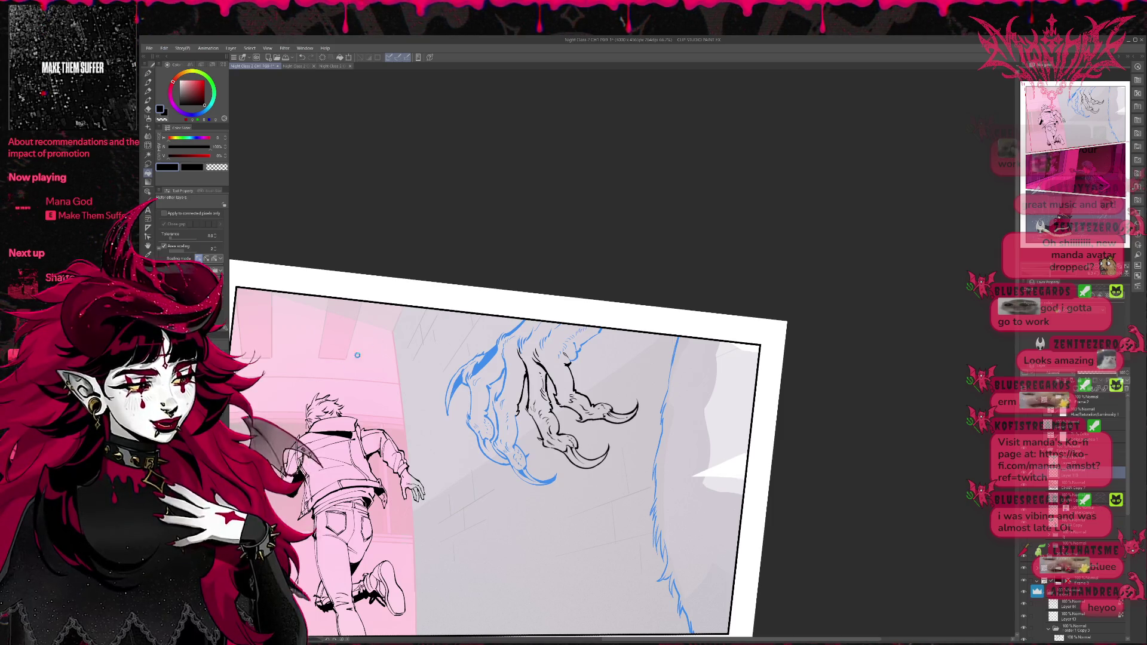
pyautogui.click(164, 213)
pyautogui.click(538, 526)
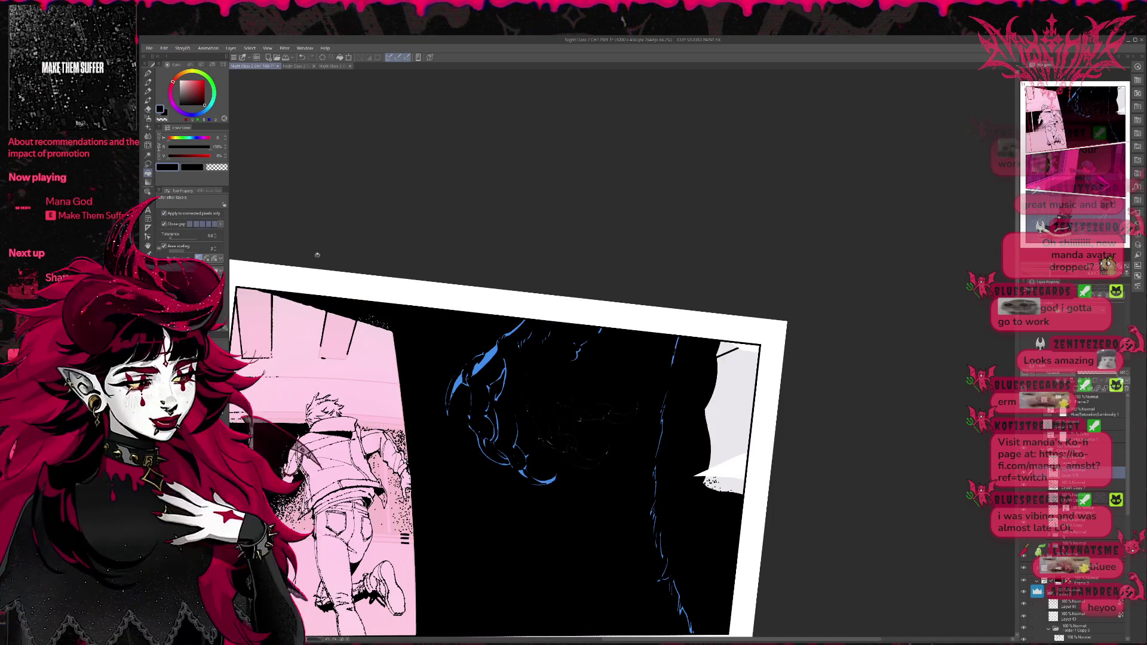
pyautogui.hotkey('ctrl', 'z')
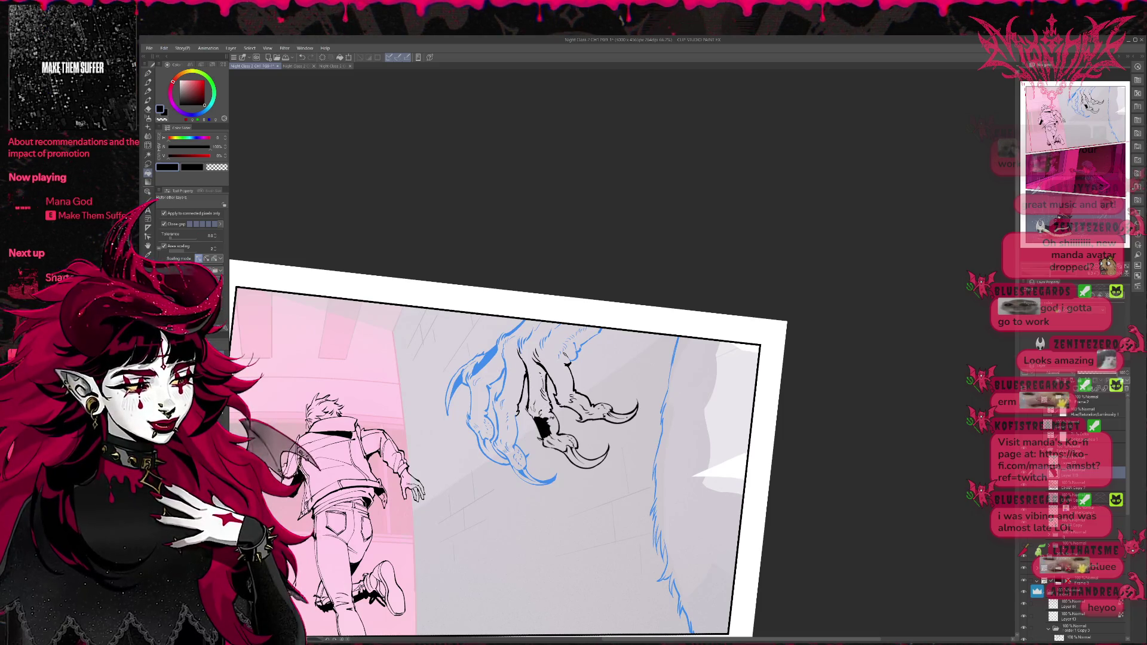
# Step: Fill the gaps in the lower claw, tip, upper claw and top of the claw black
pyautogui.click(541, 421)
pyautogui.click(562, 443)
pyautogui.click(574, 457)
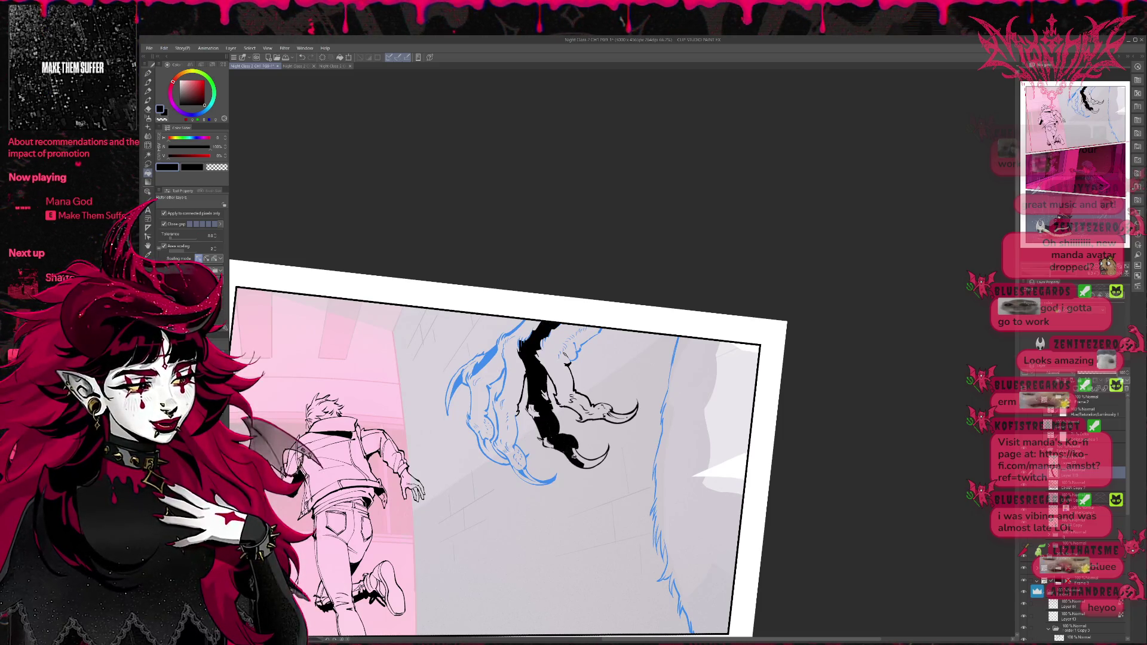
pyautogui.click(589, 460)
pyautogui.click(594, 411)
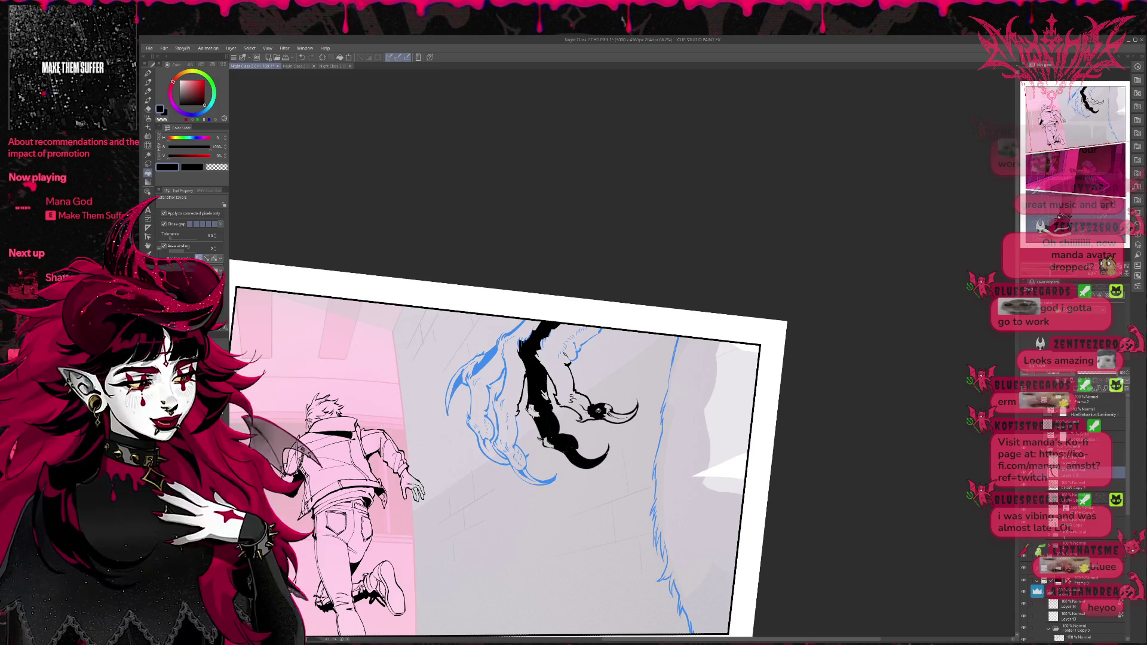
pyautogui.click(613, 418)
pyautogui.click(631, 414)
pyautogui.click(584, 414)
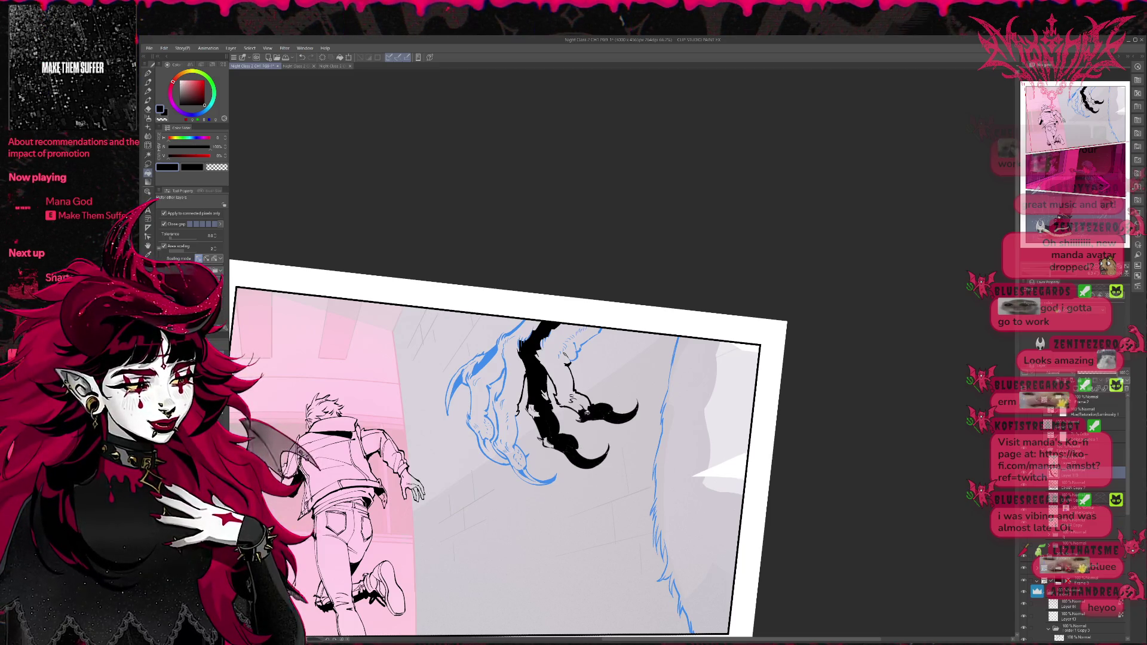
pyautogui.click(559, 365)
pyautogui.click(583, 400)
pyautogui.click(570, 352)
pyautogui.click(584, 337)
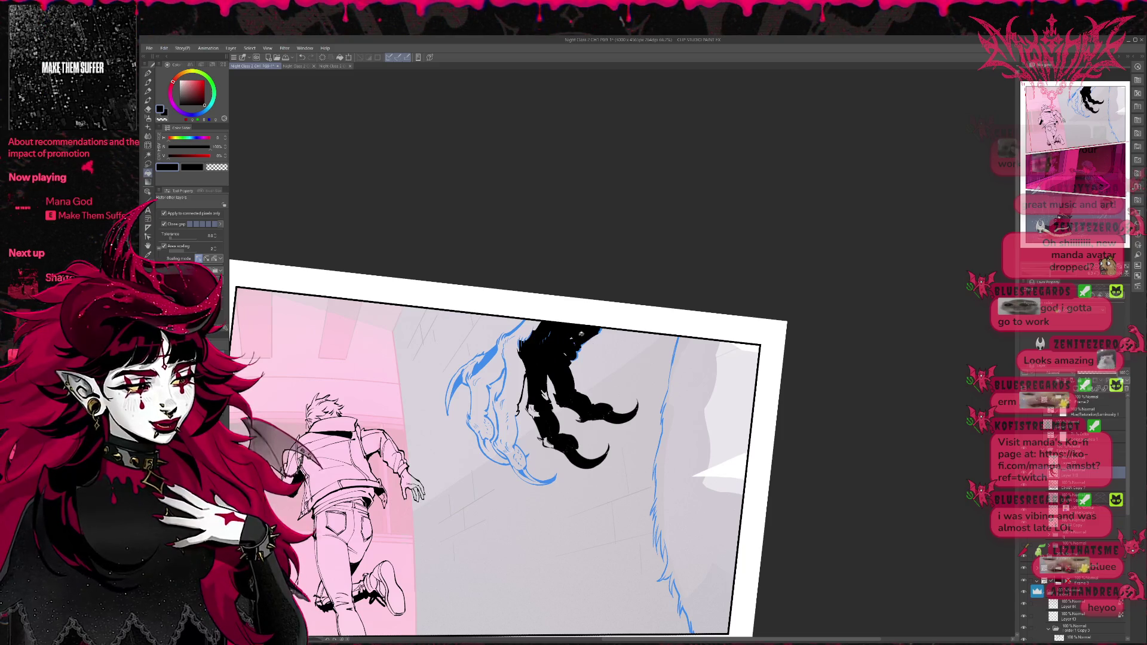
# Step: Fill the left claw sections, top edge and lower-left tip gaps black
pyautogui.click(520, 437)
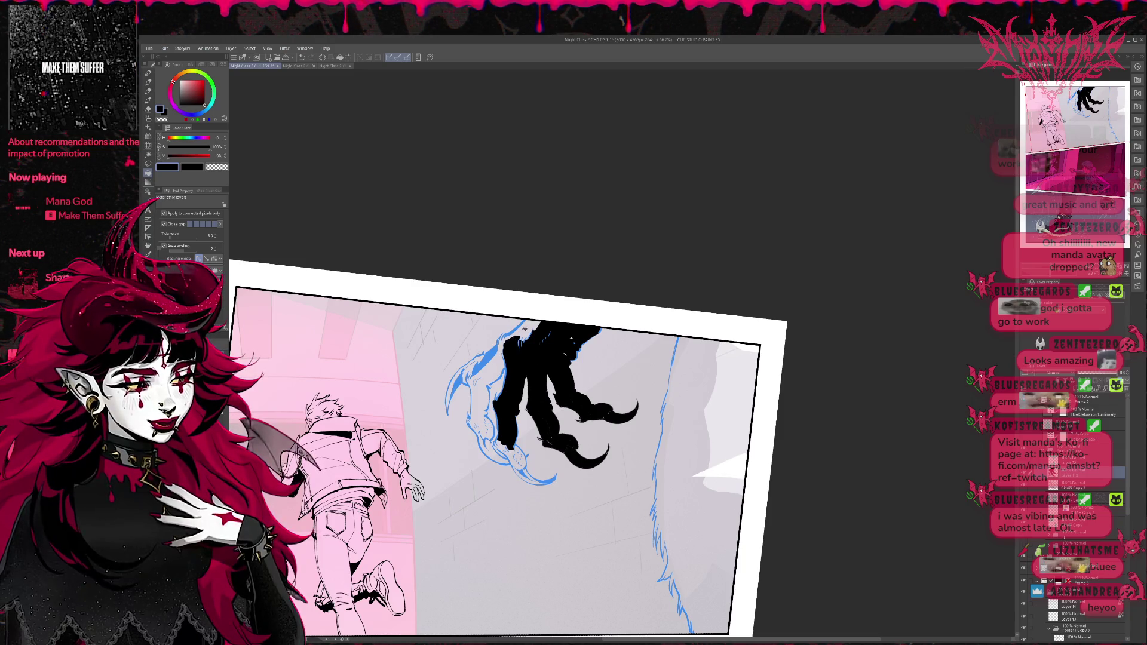
pyautogui.click(524, 330)
pyautogui.click(485, 366)
pyautogui.click(487, 412)
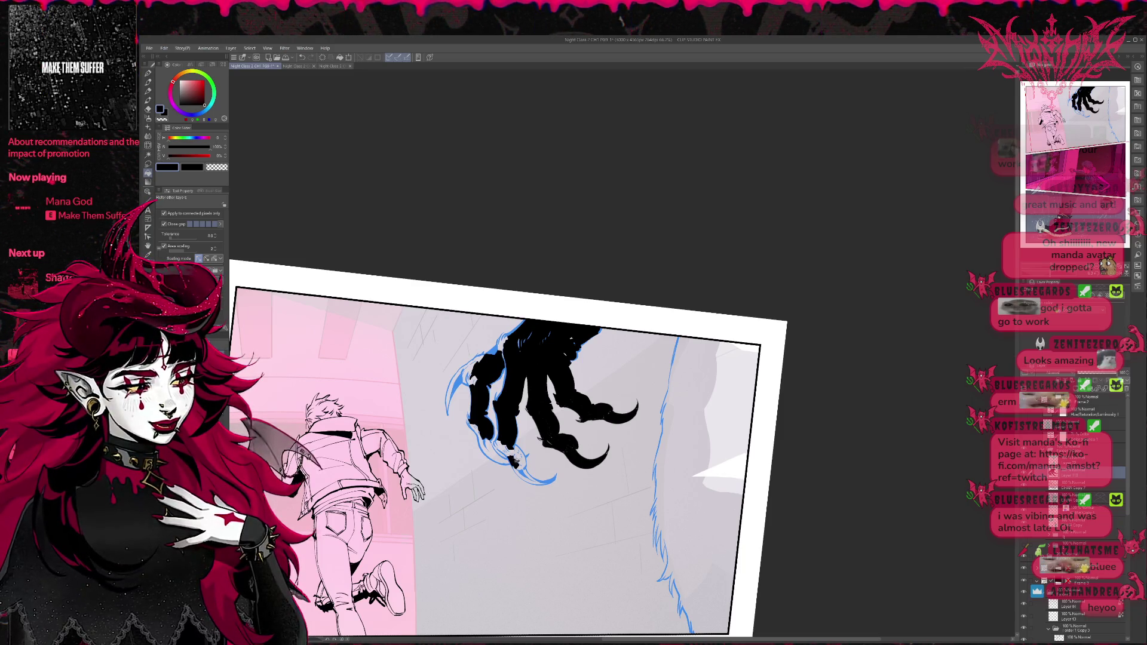
pyautogui.click(512, 455)
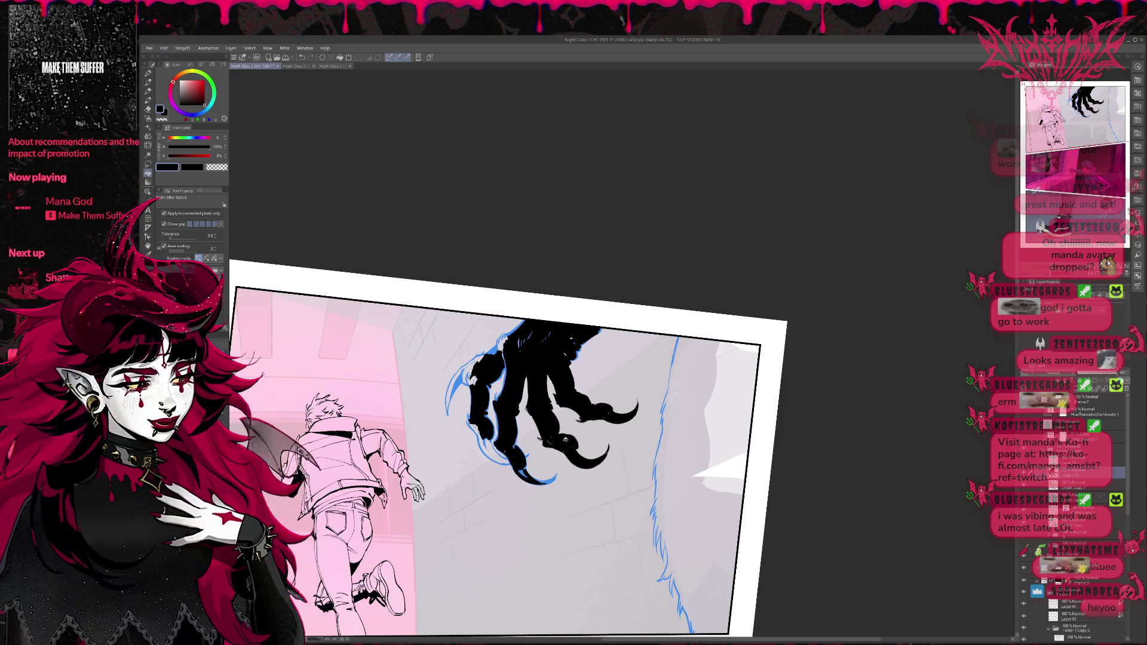
pyautogui.moveTo(541, 483); pyautogui.dragTo(655, 443)
pyautogui.scroll(1, 654, 443)
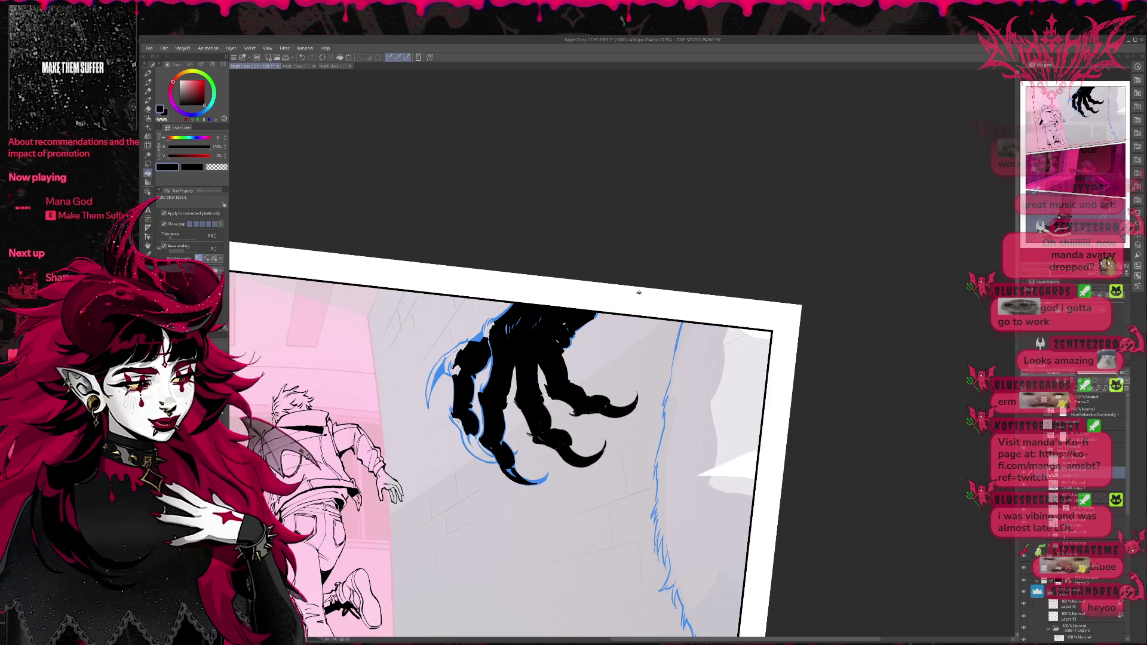
pyautogui.moveTo(652, 430)
pyautogui.mouseDown()
pyautogui.moveTo(645, 252)
pyautogui.moveTo(508, 362)
pyautogui.mouseUp()
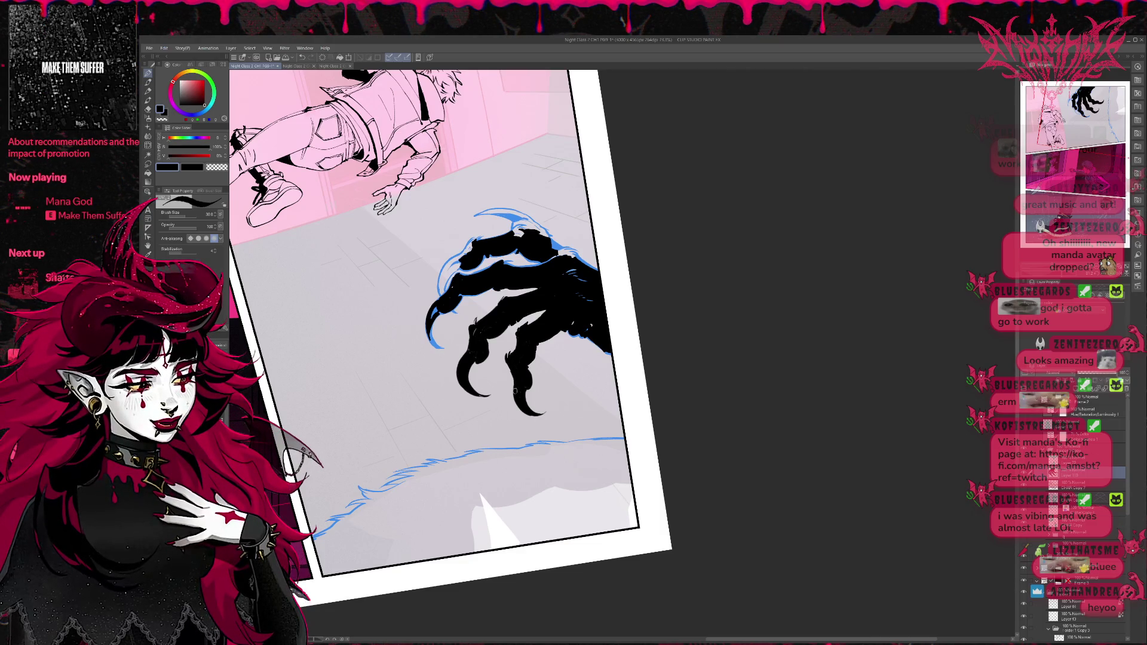
pyautogui.press('e')
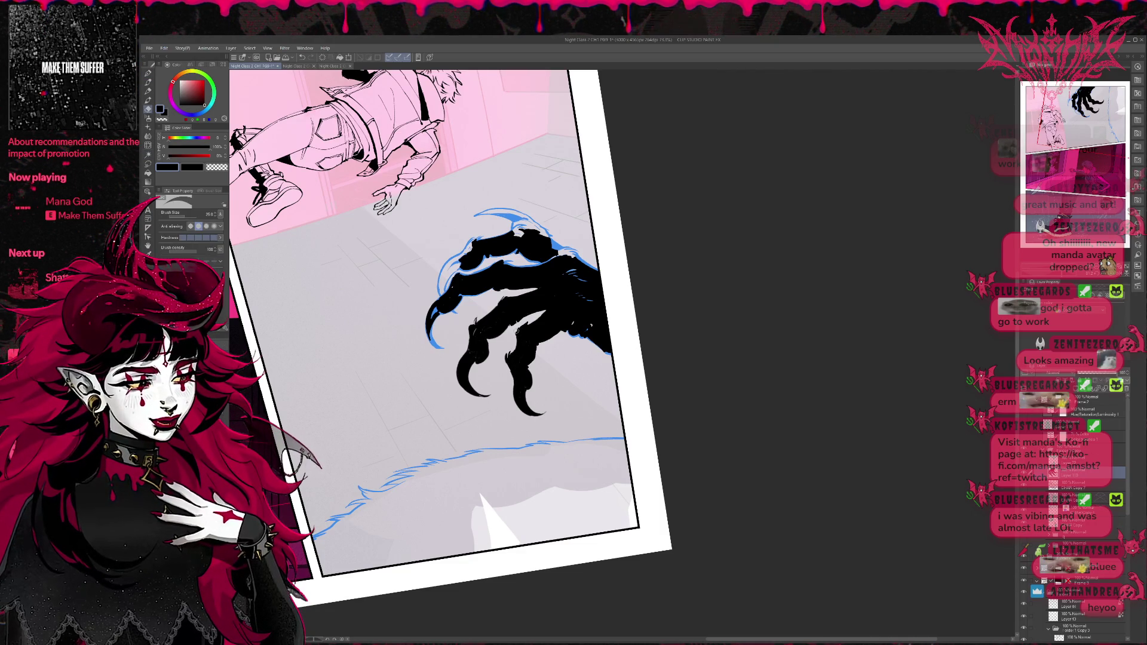
pyautogui.press('p')
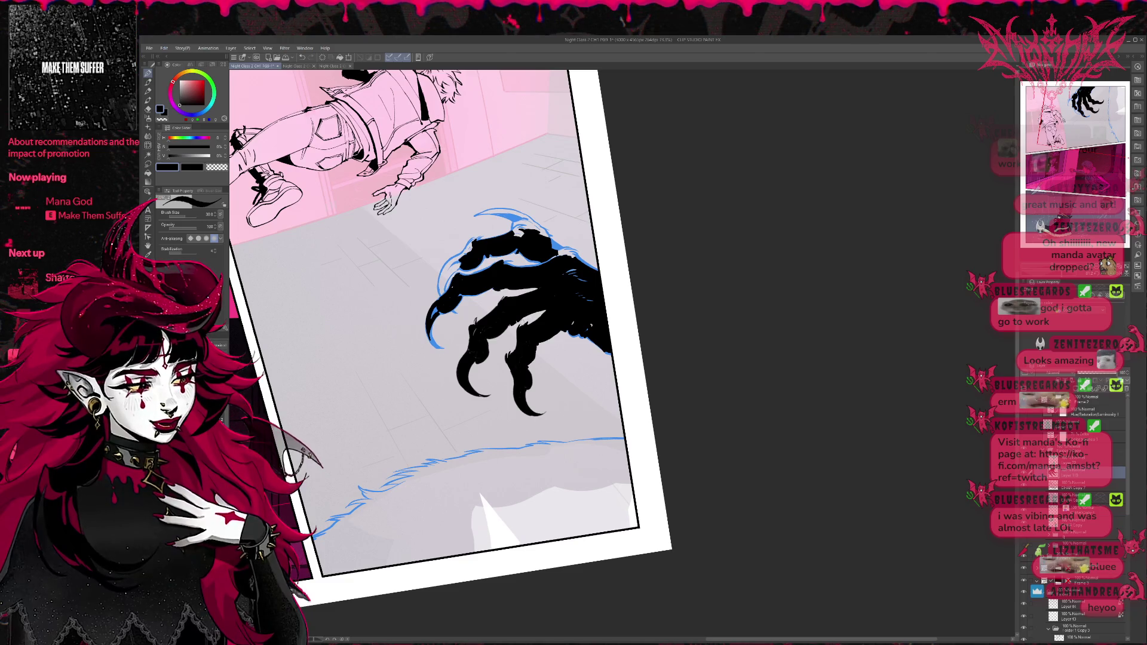
pyautogui.scroll(-2, 1023, 544)
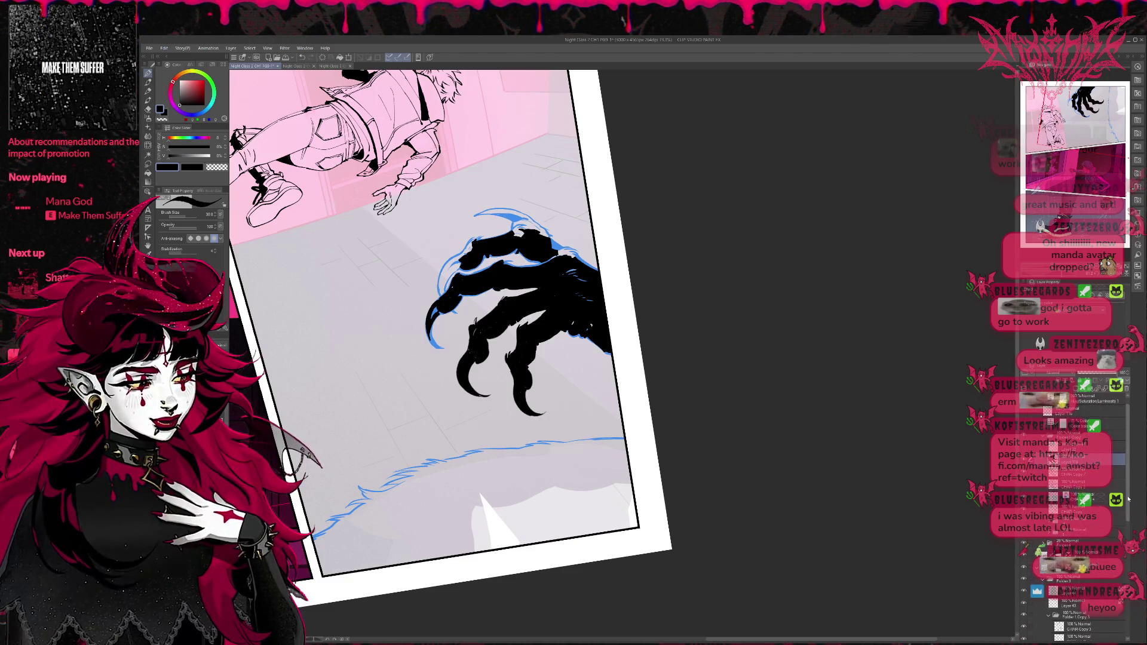
pyautogui.click(1023, 545)
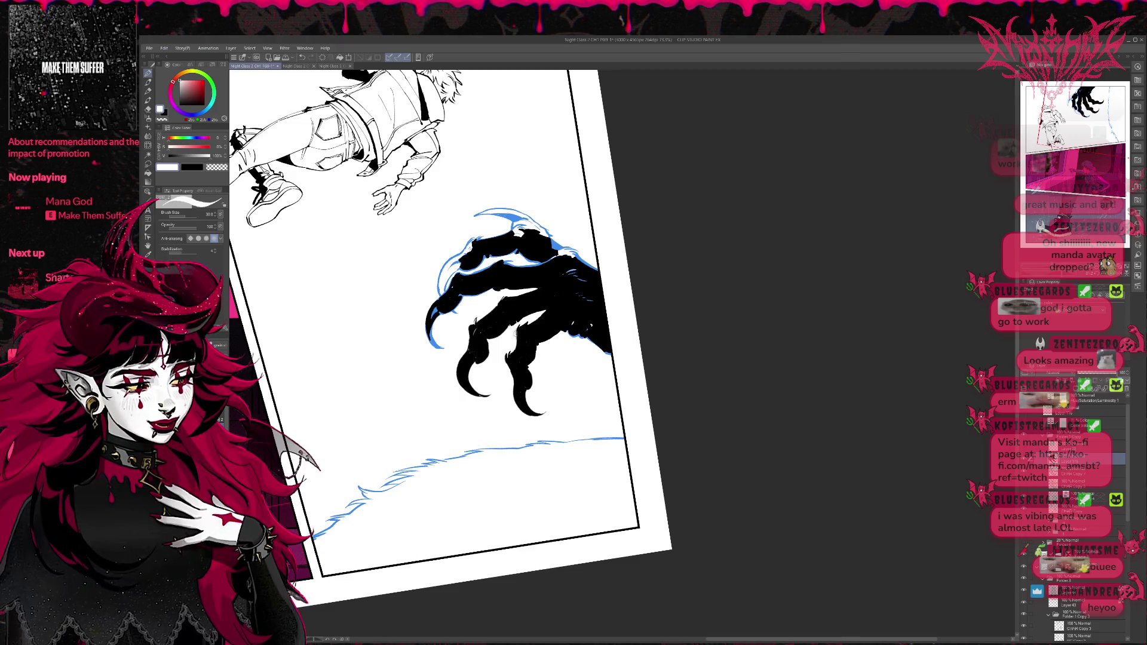
pyautogui.keyDown('alt'); pyautogui.click(524, 332); pyautogui.keyUp('alt')
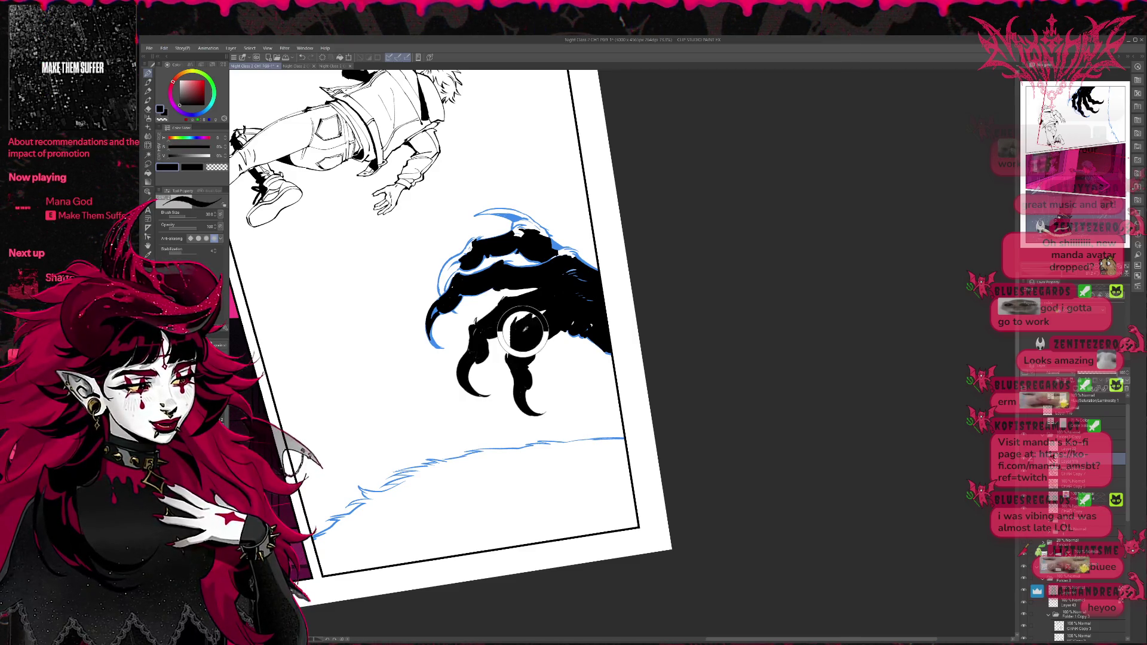
pyautogui.press('x')
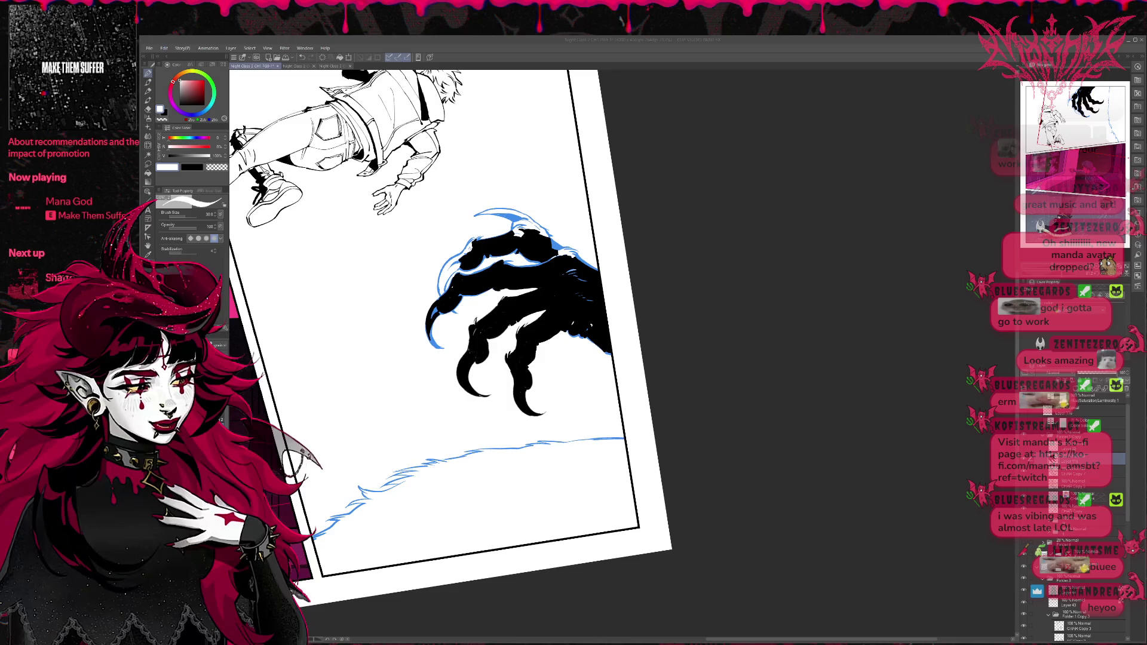
pyautogui.click(529, 325)
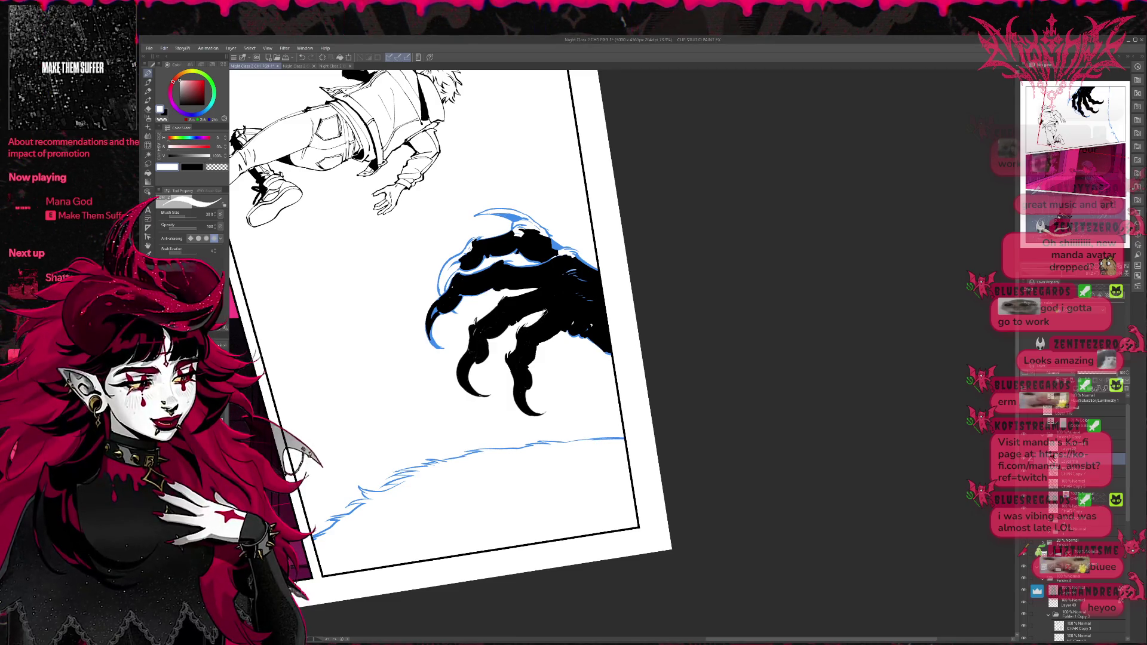
pyautogui.keyDown('alt'); pyautogui.click(538, 330); pyautogui.keyUp('alt')
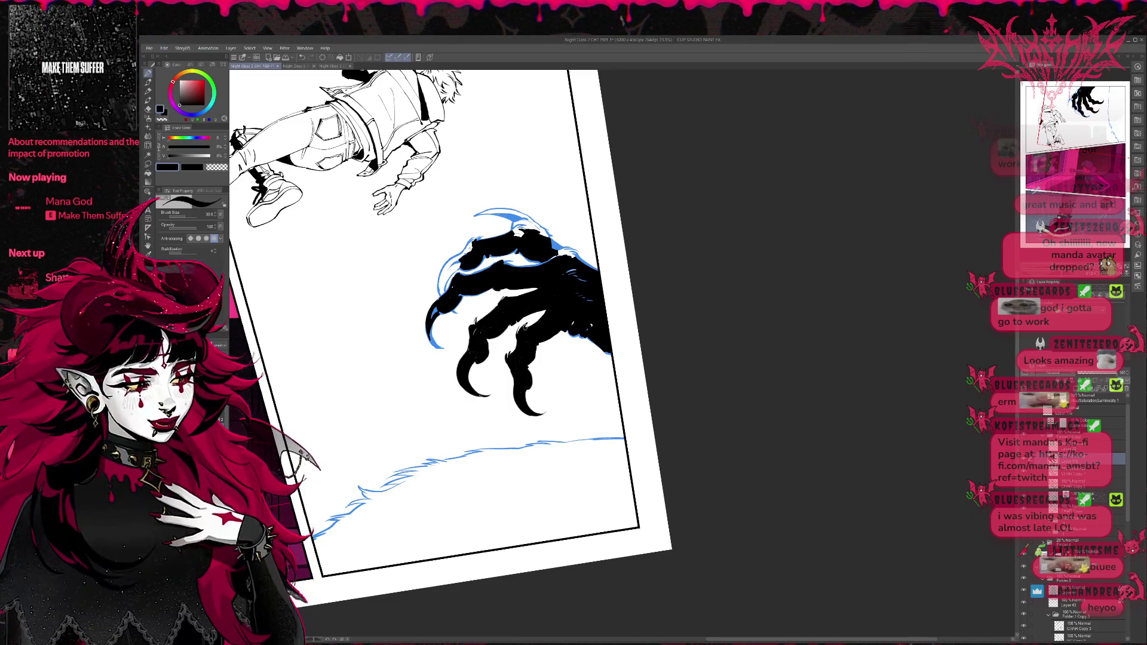
pyautogui.keyDown('alt'); pyautogui.click(531, 321); pyautogui.keyUp('alt')
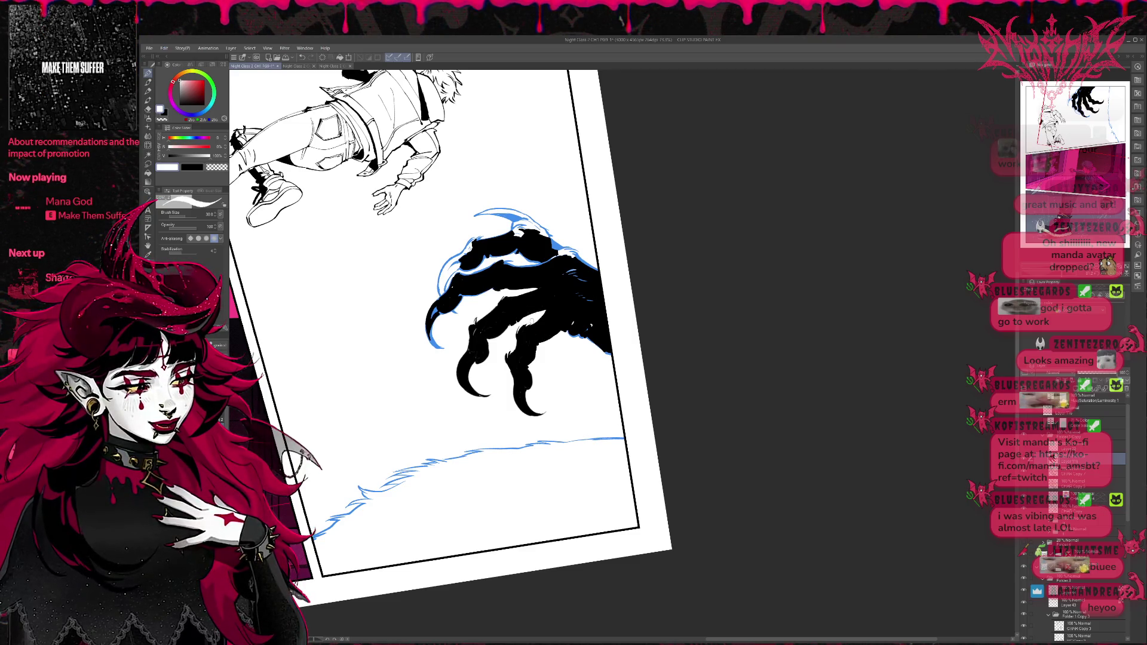
pyautogui.keyDown('alt'); pyautogui.click(541, 320); pyautogui.keyUp('alt')
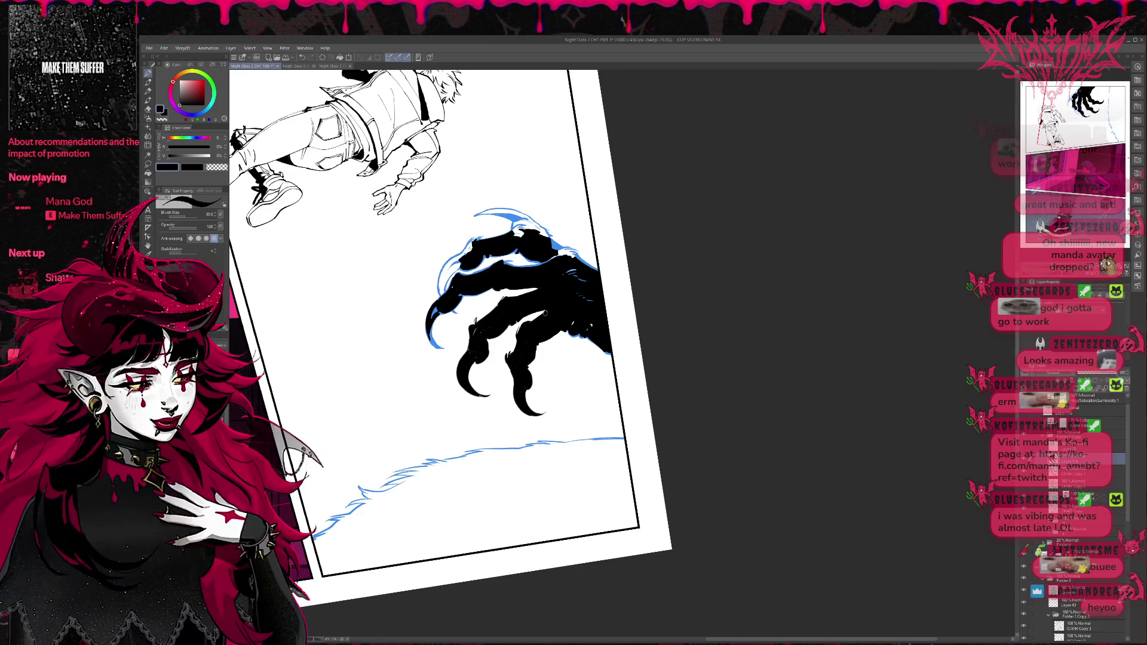
pyautogui.press('x')
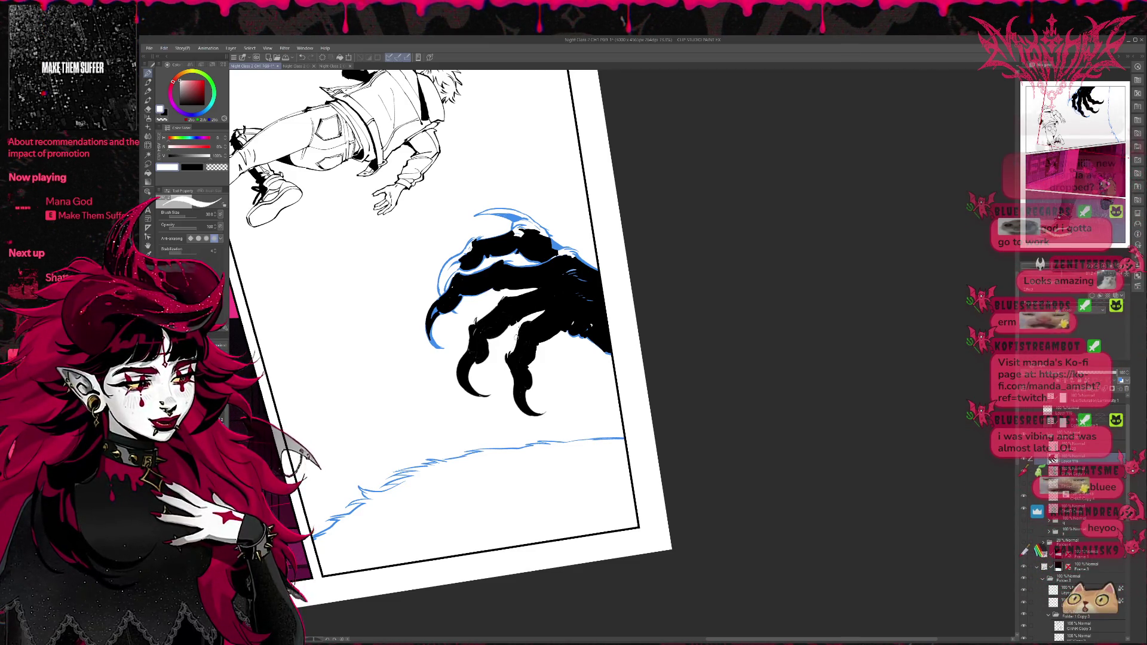
pyautogui.press('x')
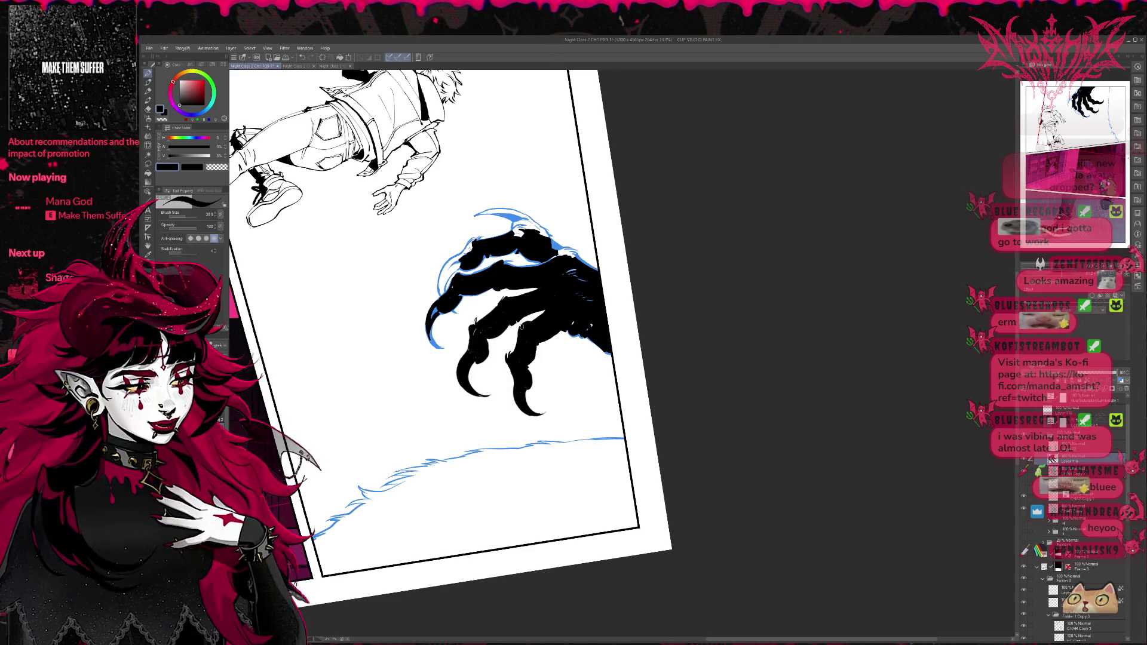
pyautogui.moveTo(522, 325); pyautogui.dragTo(530, 323)
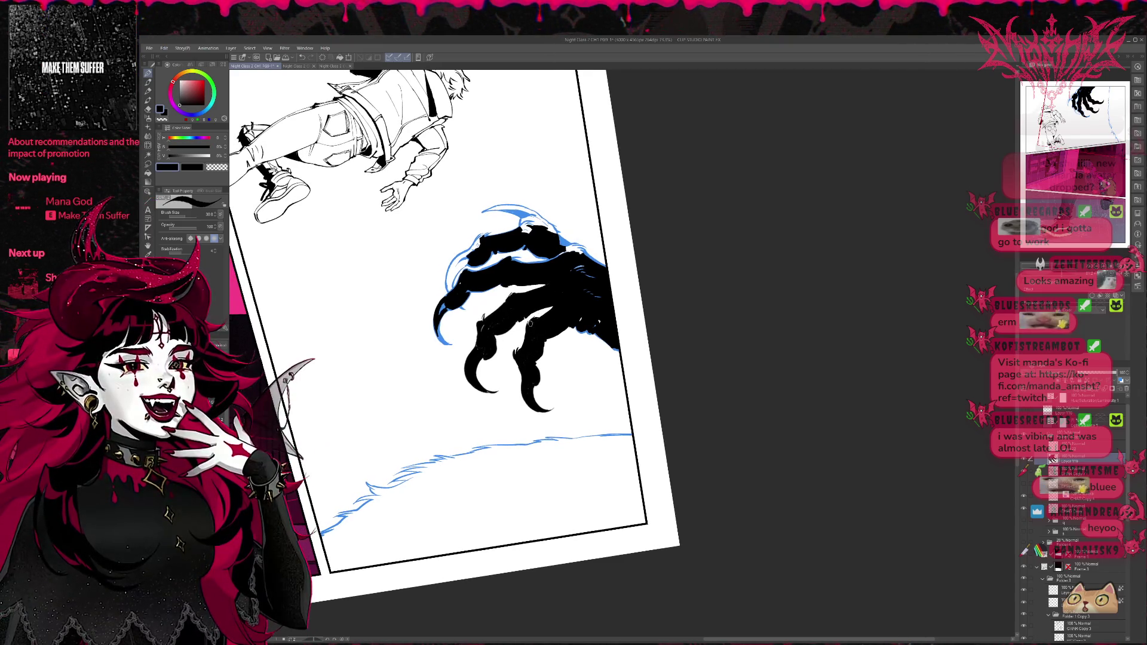
pyautogui.press('x')
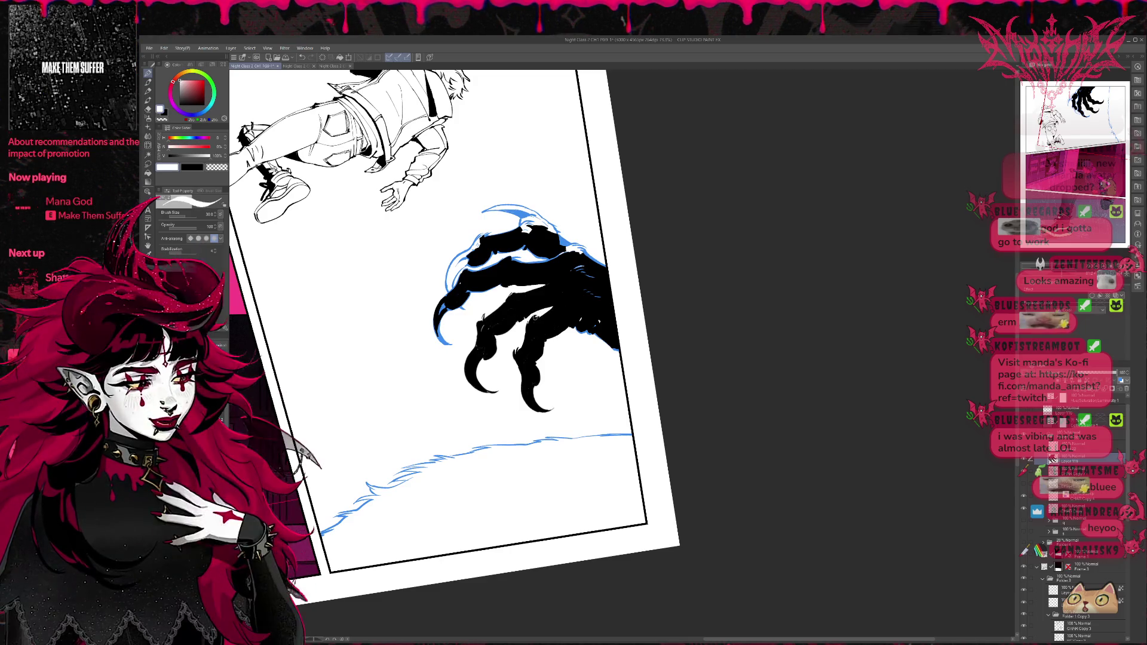
pyautogui.press('x')
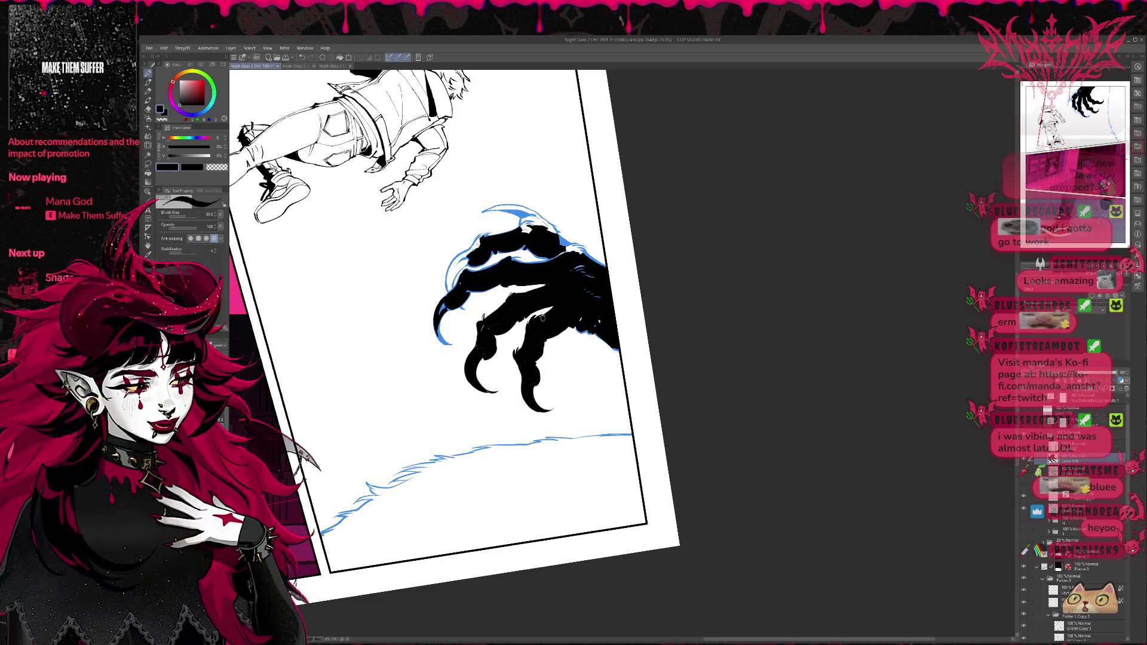
pyautogui.moveTo(543, 319); pyautogui.dragTo(552, 298)
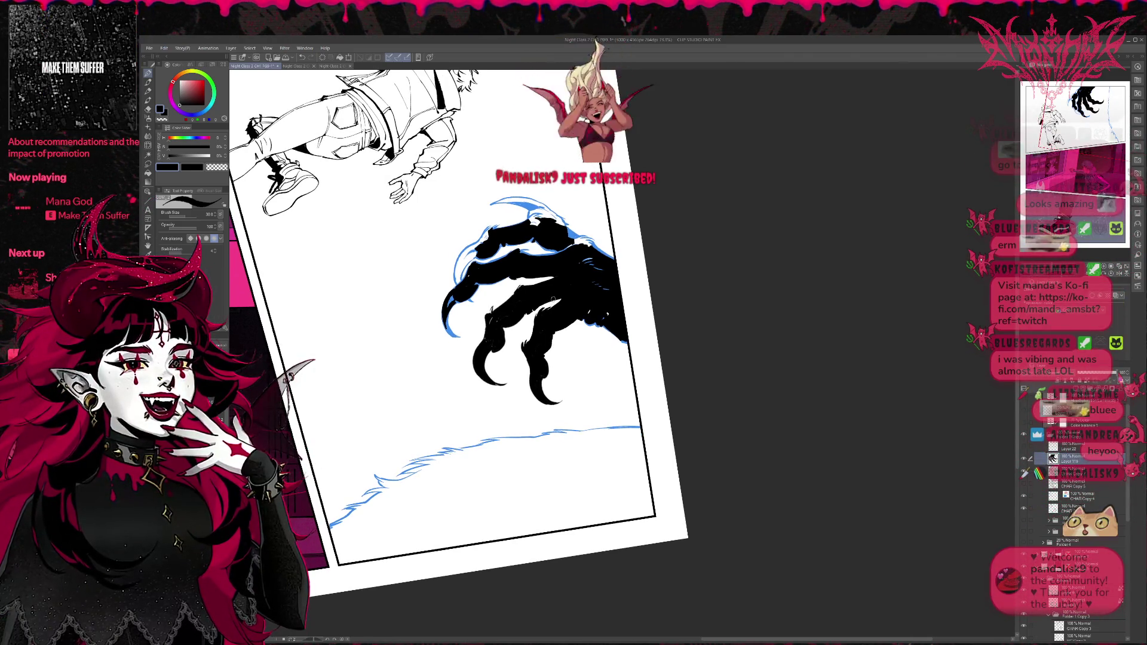
pyautogui.press('x')
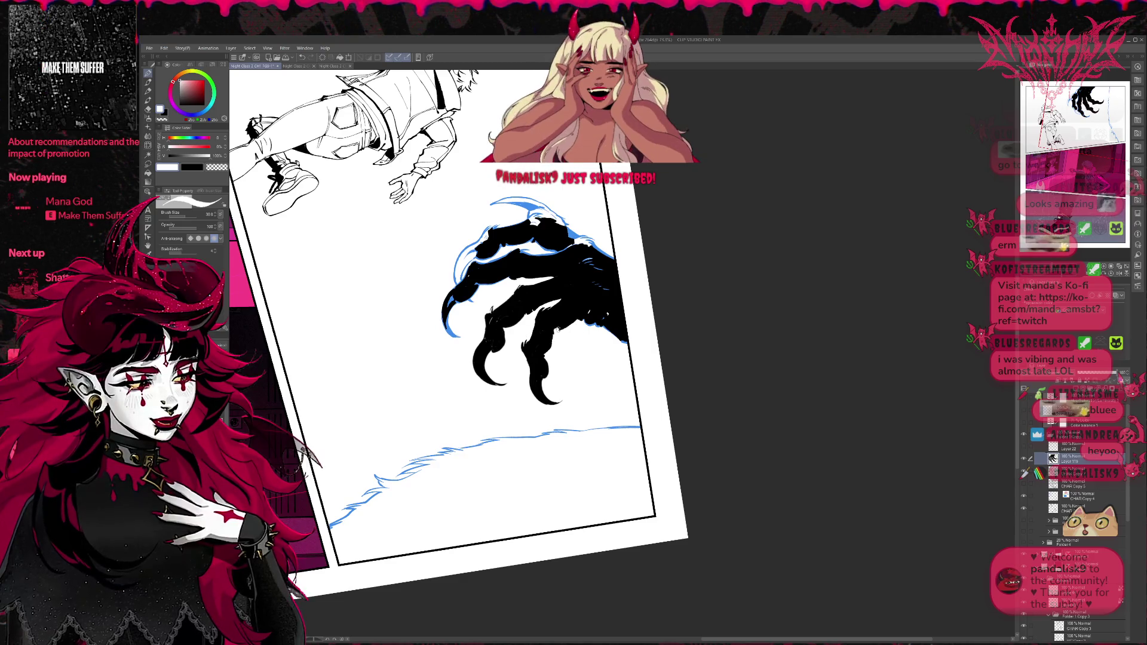
pyautogui.press('x')
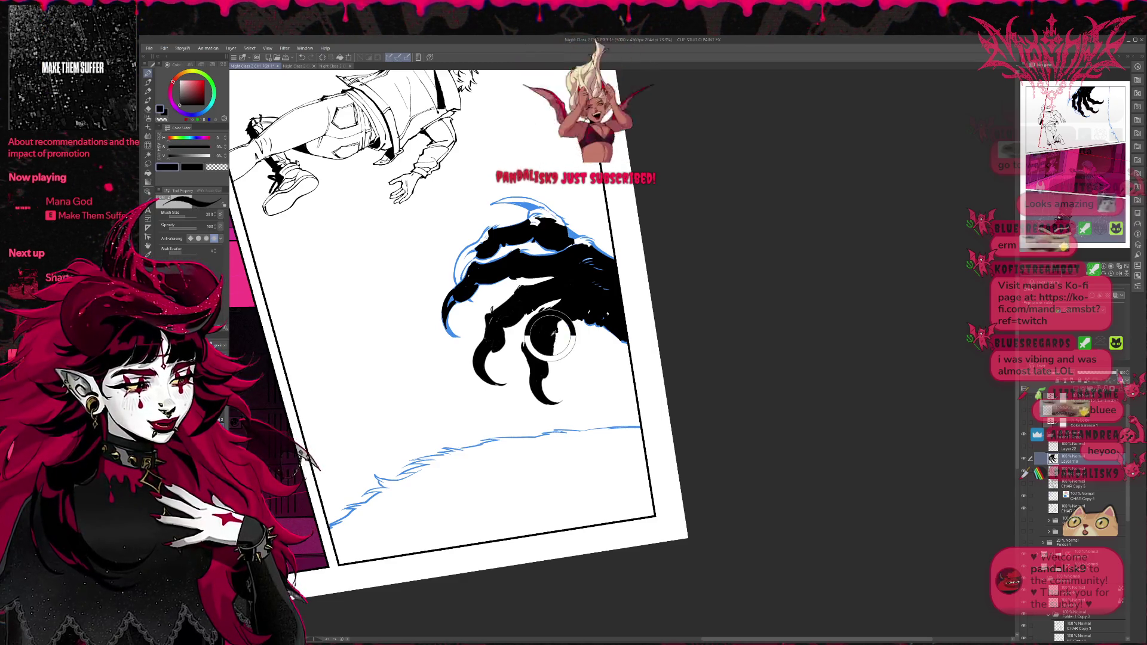
pyautogui.press('x')
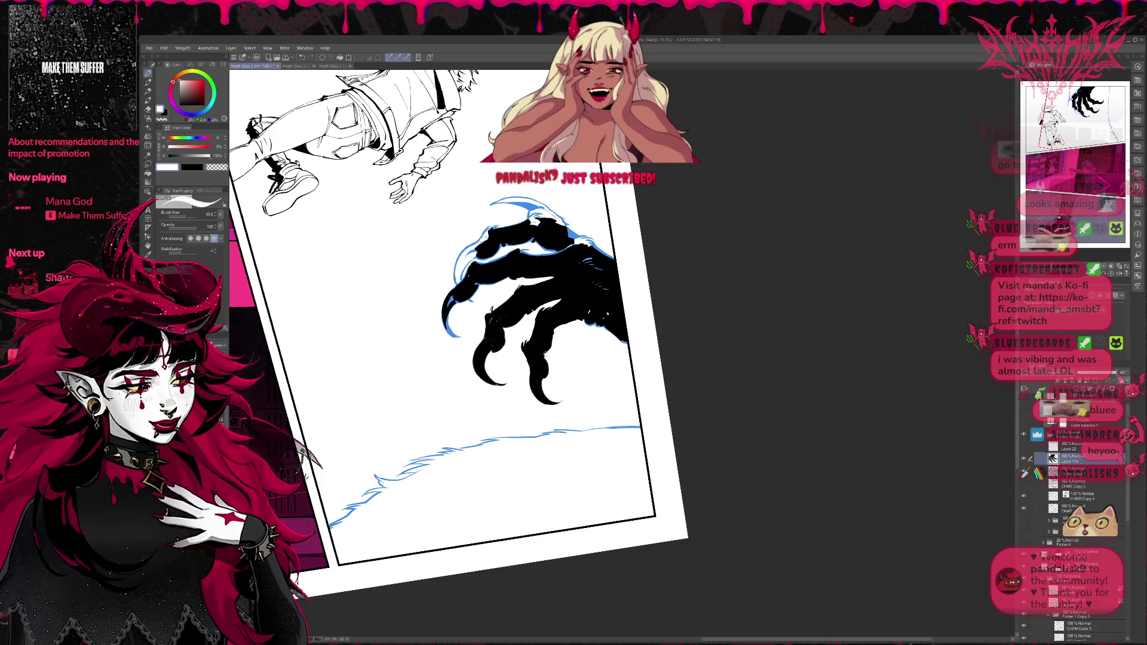
pyautogui.press('x')
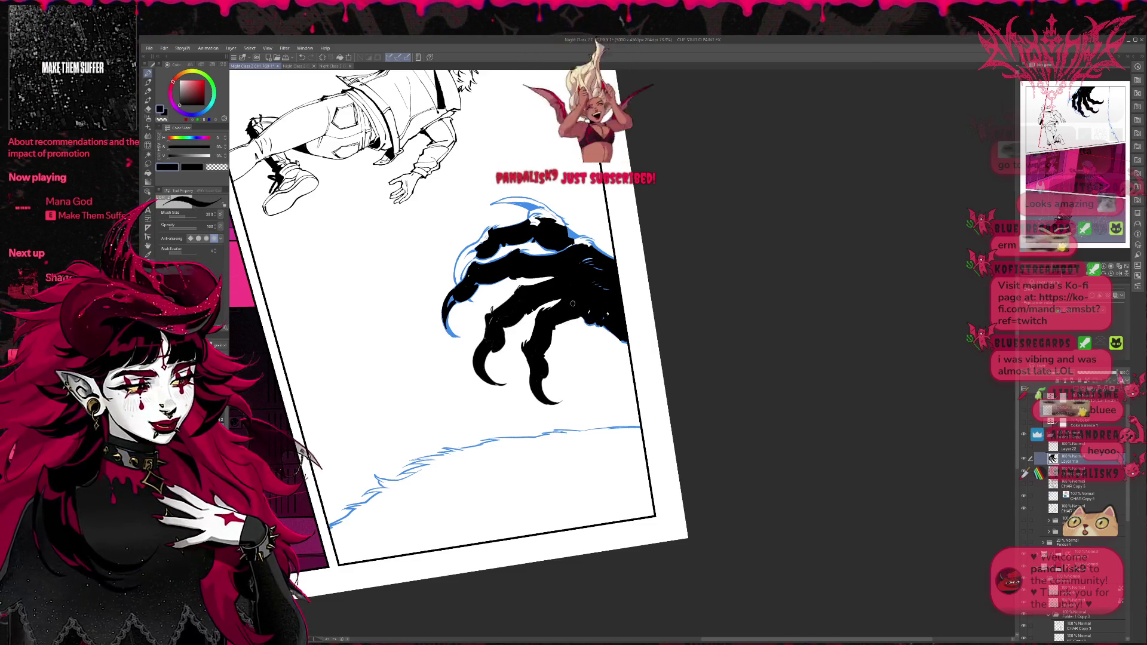
pyautogui.press('x')
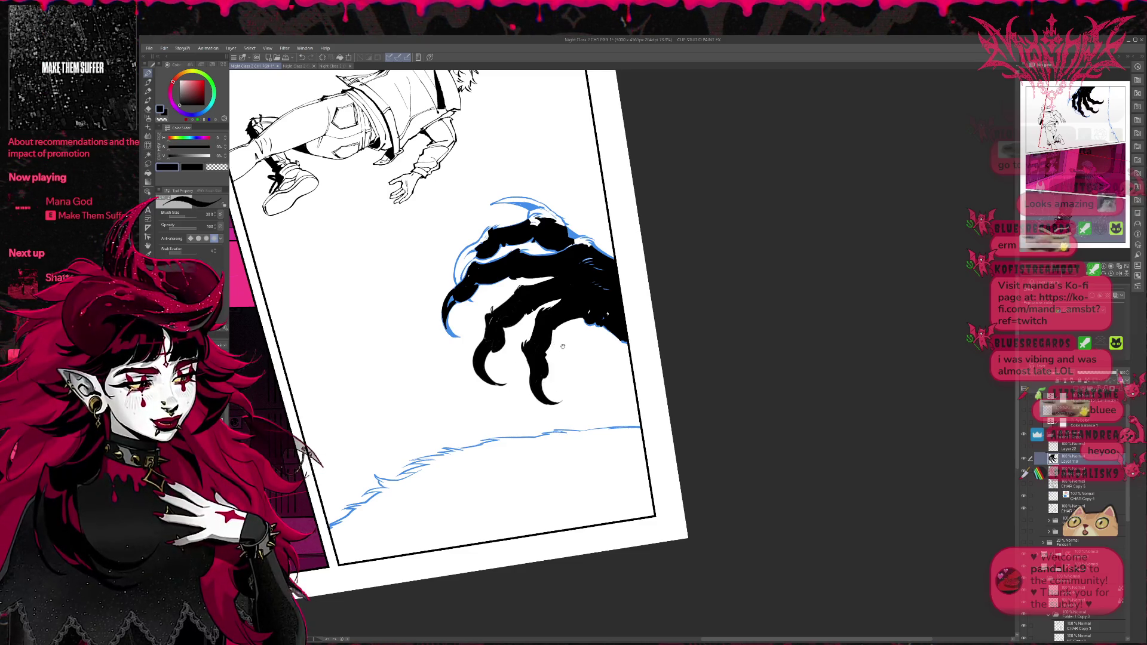
# Step: Frame the claw and paint small white highlight strokes on a claw finger
pyautogui.moveTo(562, 346); pyautogui.dragTo(558, 326)
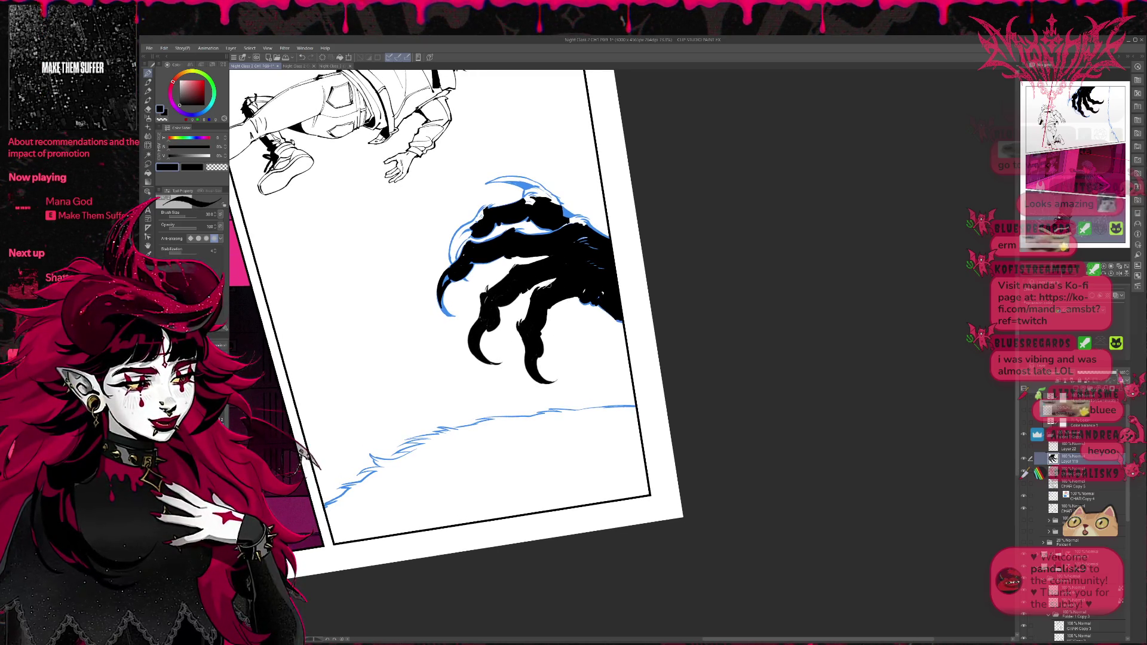
pyautogui.press('x')
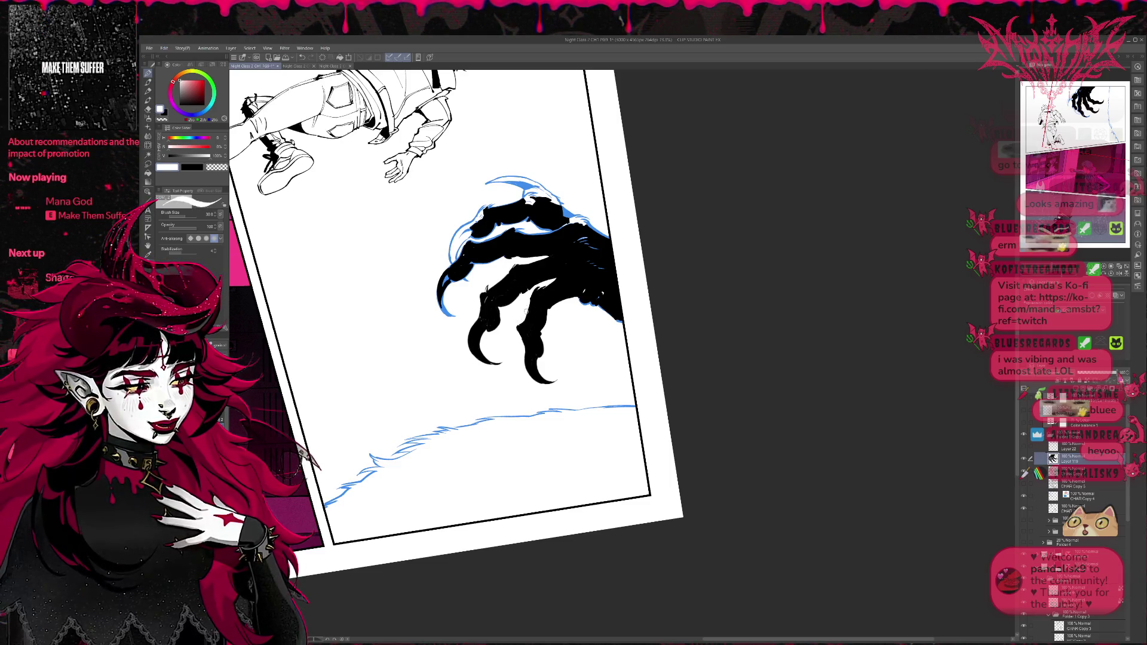
pyautogui.moveTo(532, 309); pyautogui.dragTo(536, 294)
pyautogui.press('x')
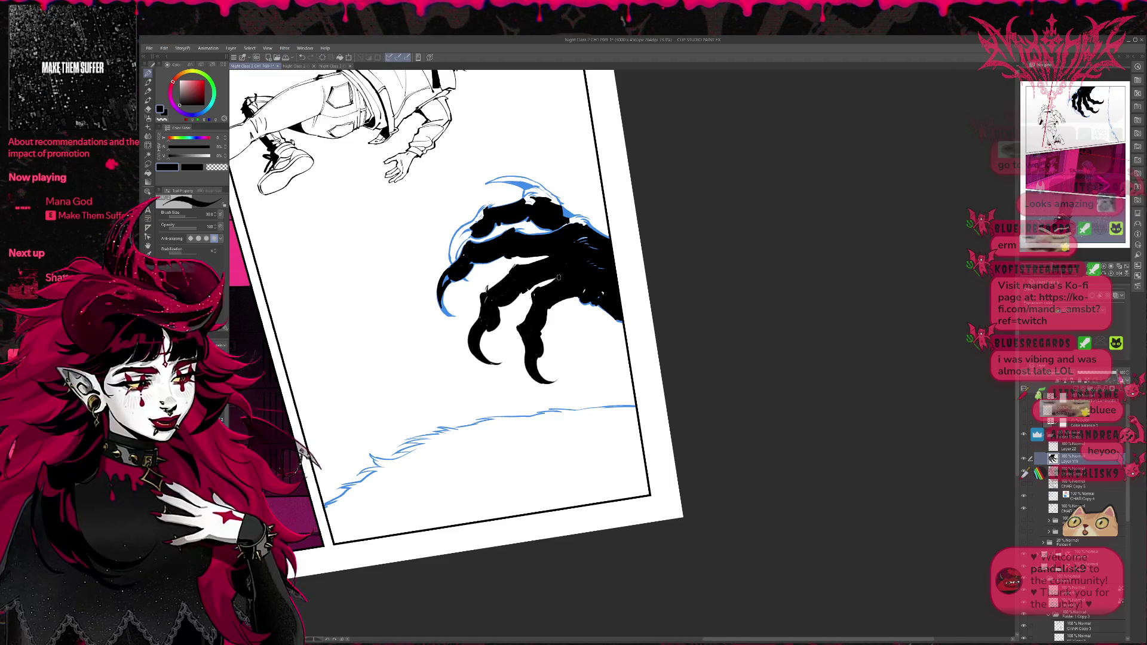
pyautogui.press('x')
pyautogui.press('x')
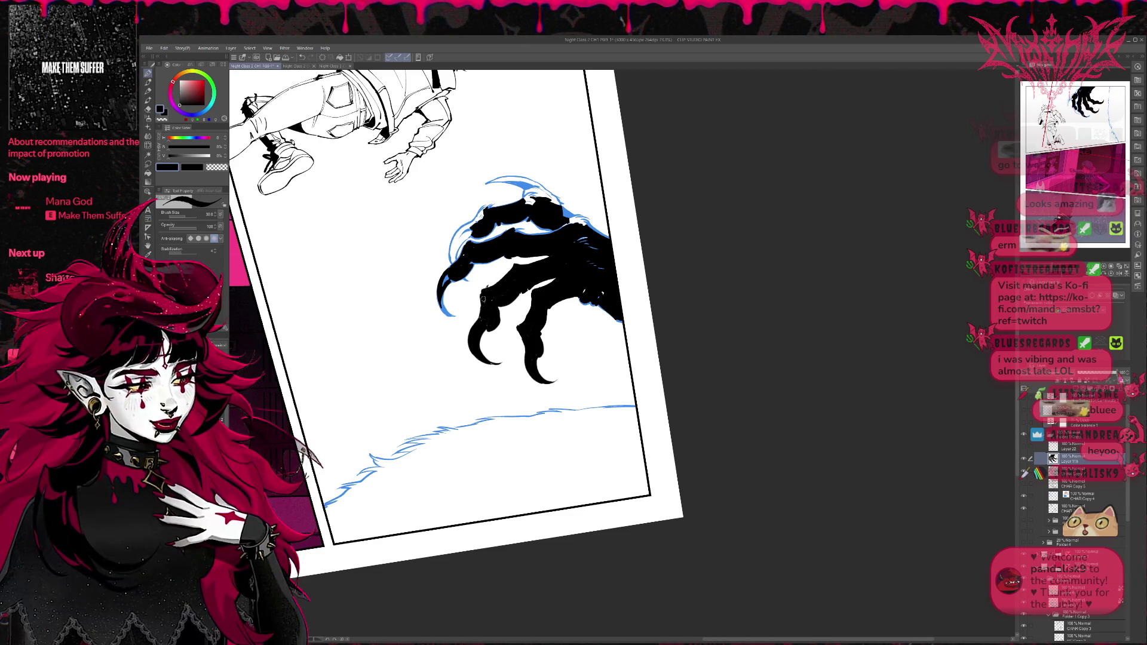
pyautogui.press('x')
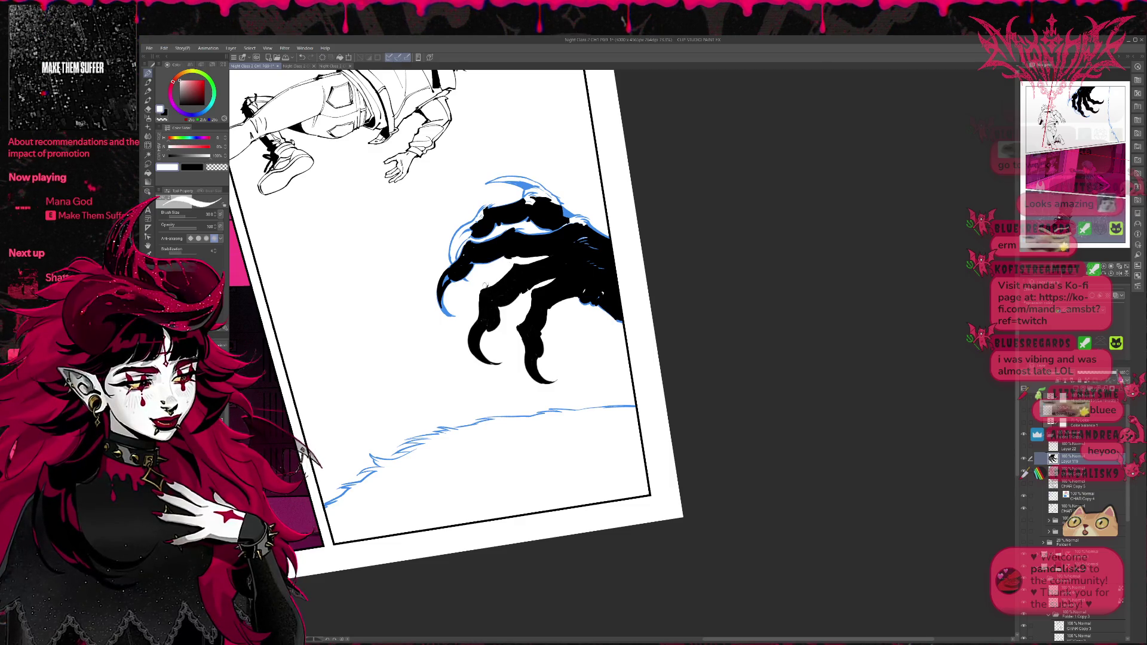
pyautogui.press('x')
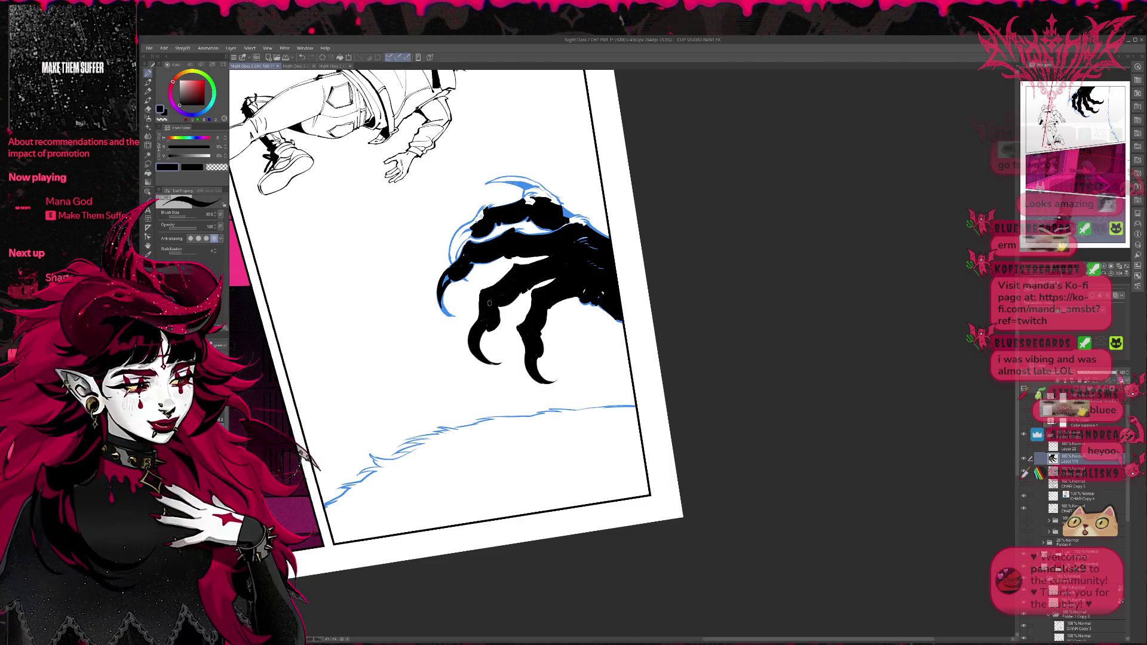
pyautogui.press('x')
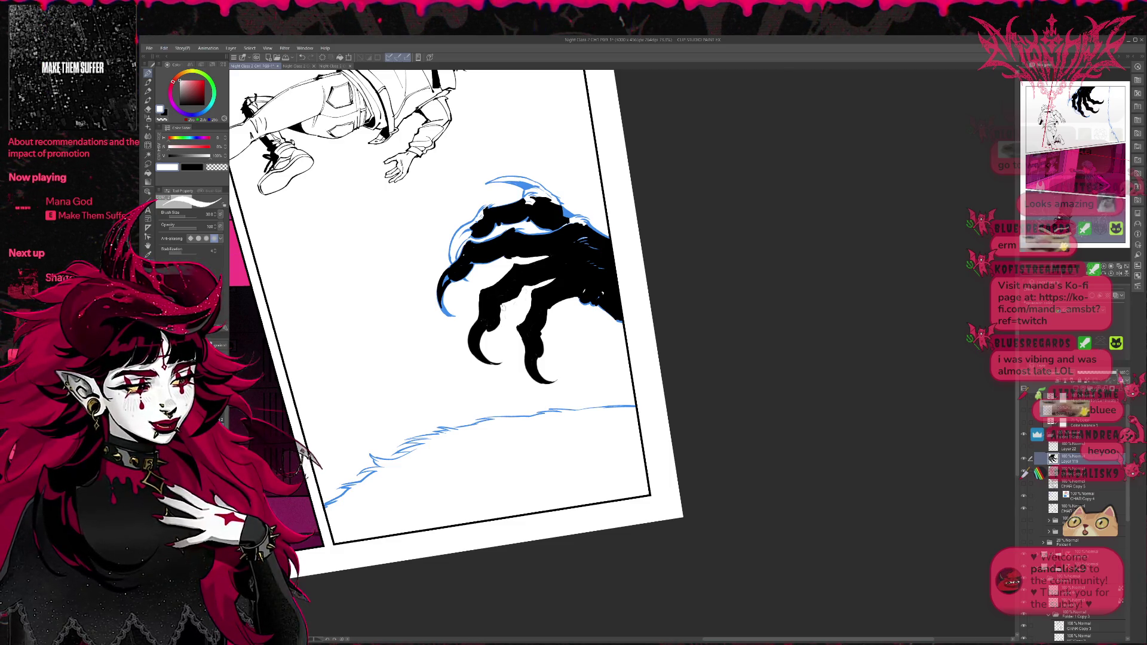
pyautogui.press('x')
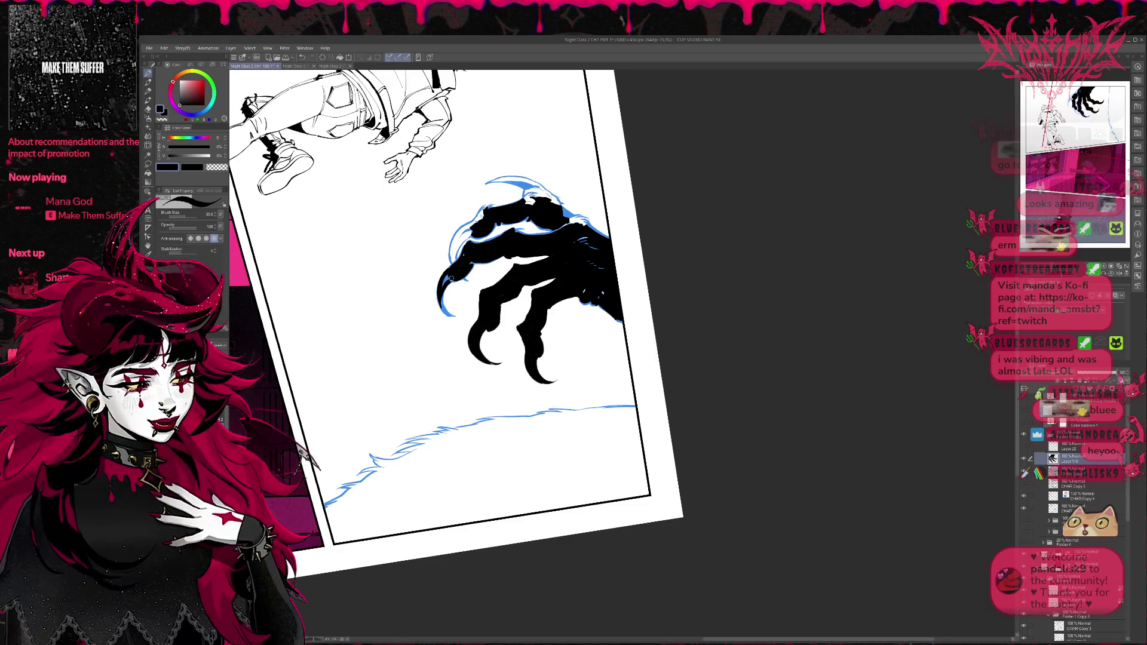
# Step: Ink dark marks along the claw tip's left and upper-left edges
pyautogui.moveTo(451, 278)
pyautogui.mouseDown()
pyautogui.moveTo(442, 286)
pyautogui.moveTo(473, 263)
pyautogui.mouseUp()
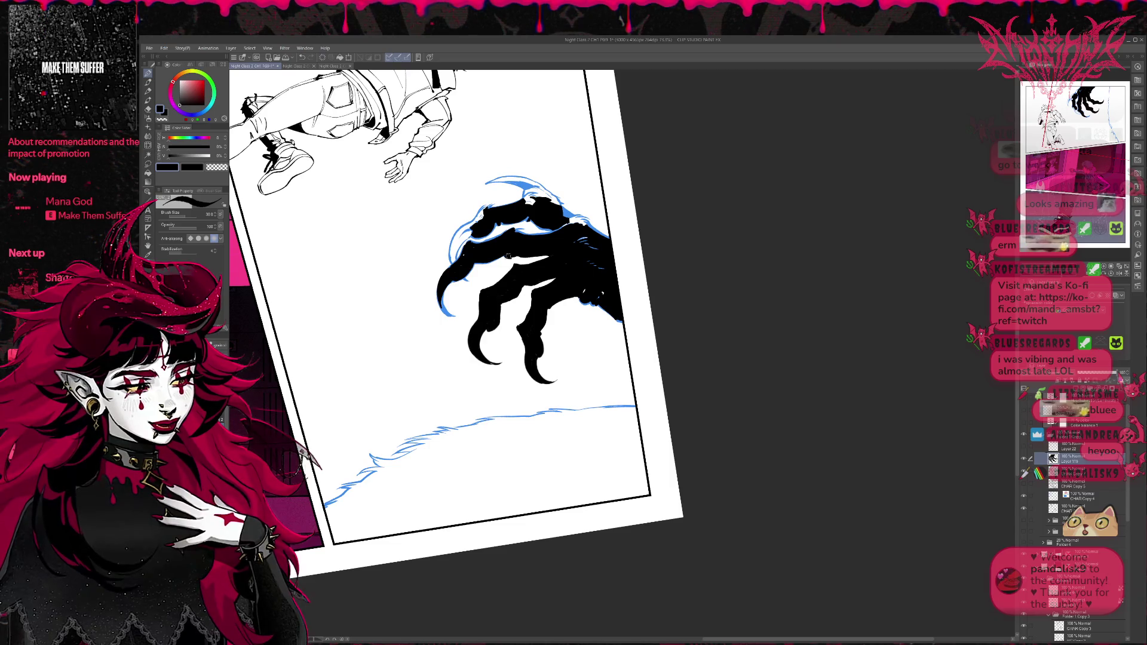
pyautogui.press('x')
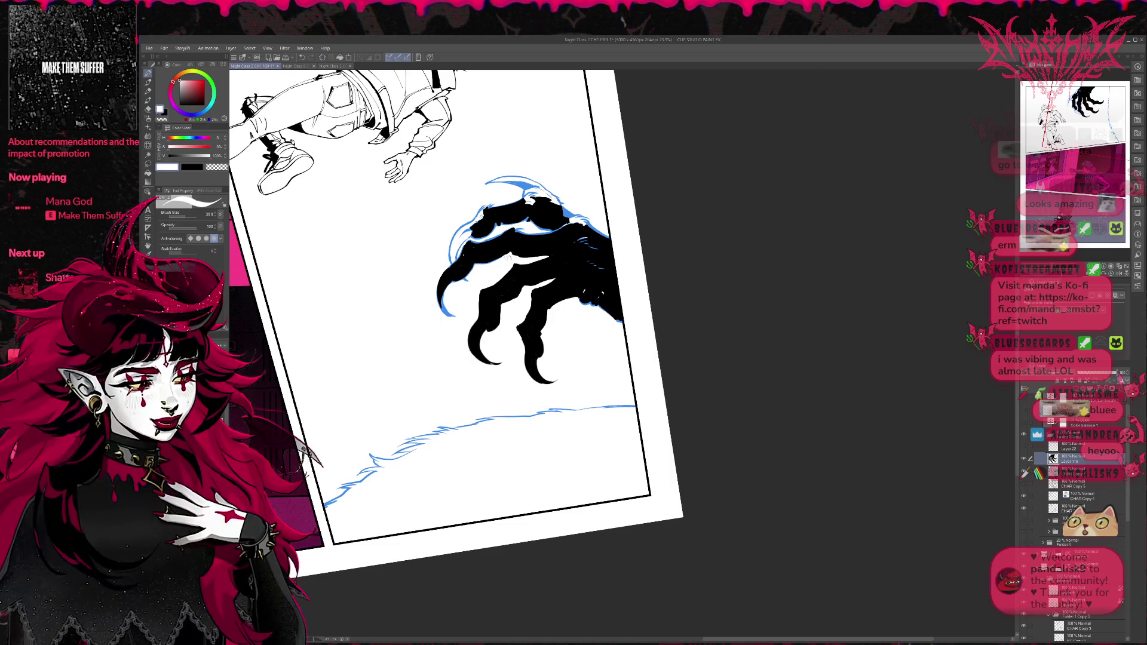
pyautogui.press('x')
pyautogui.moveTo(500, 247); pyautogui.dragTo(475, 265)
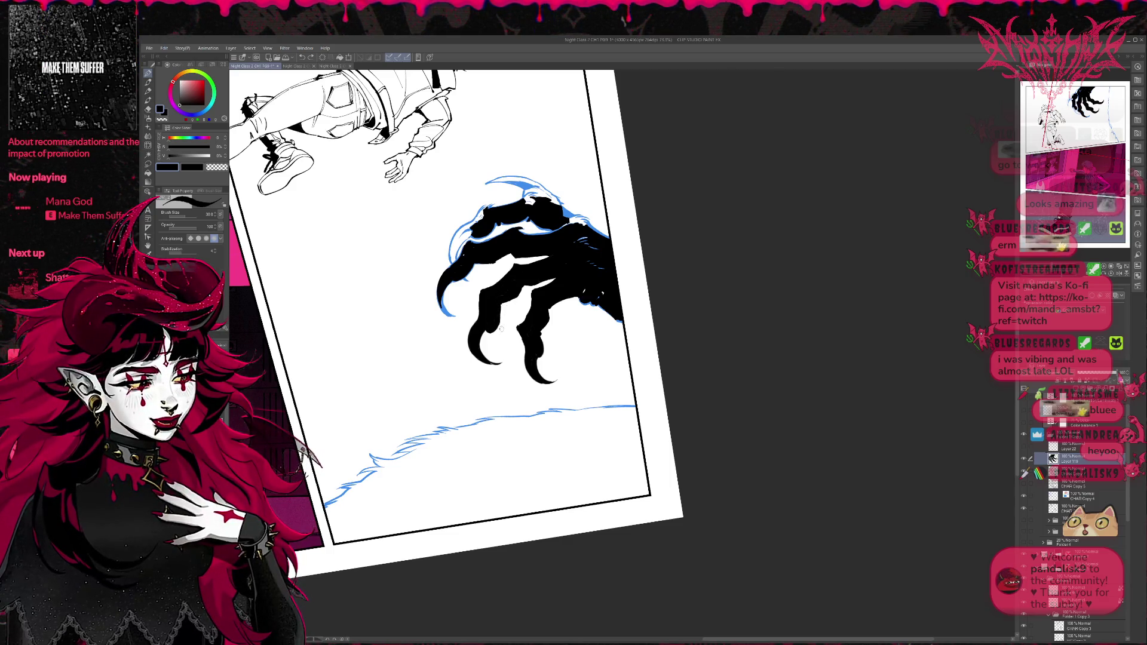
pyautogui.press('x')
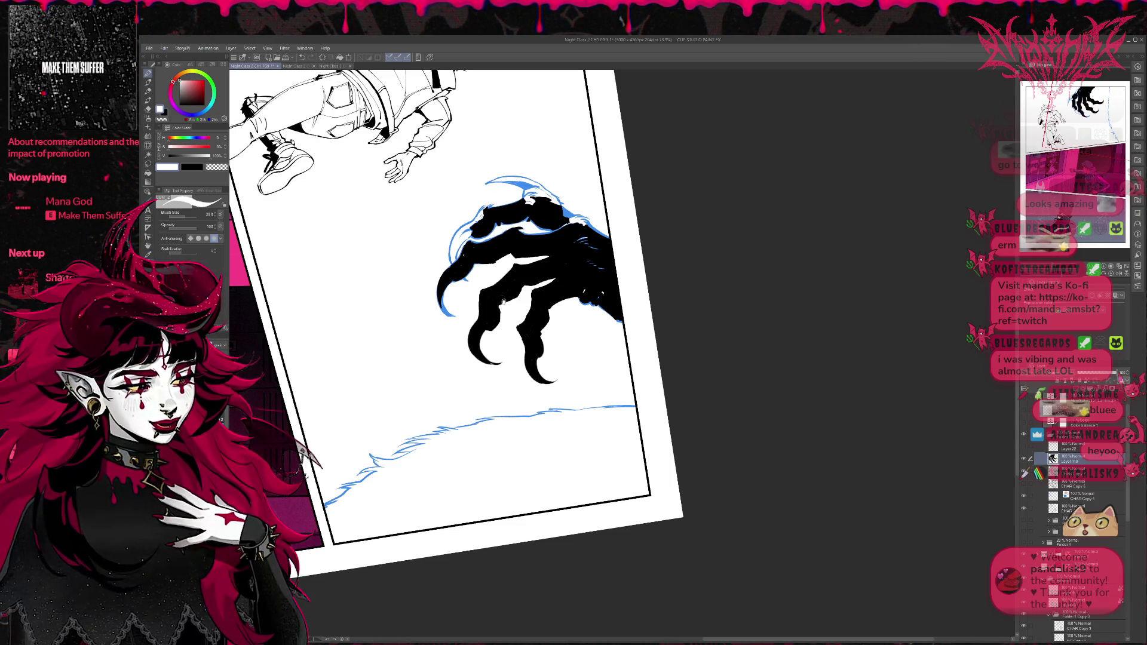
pyautogui.press('x')
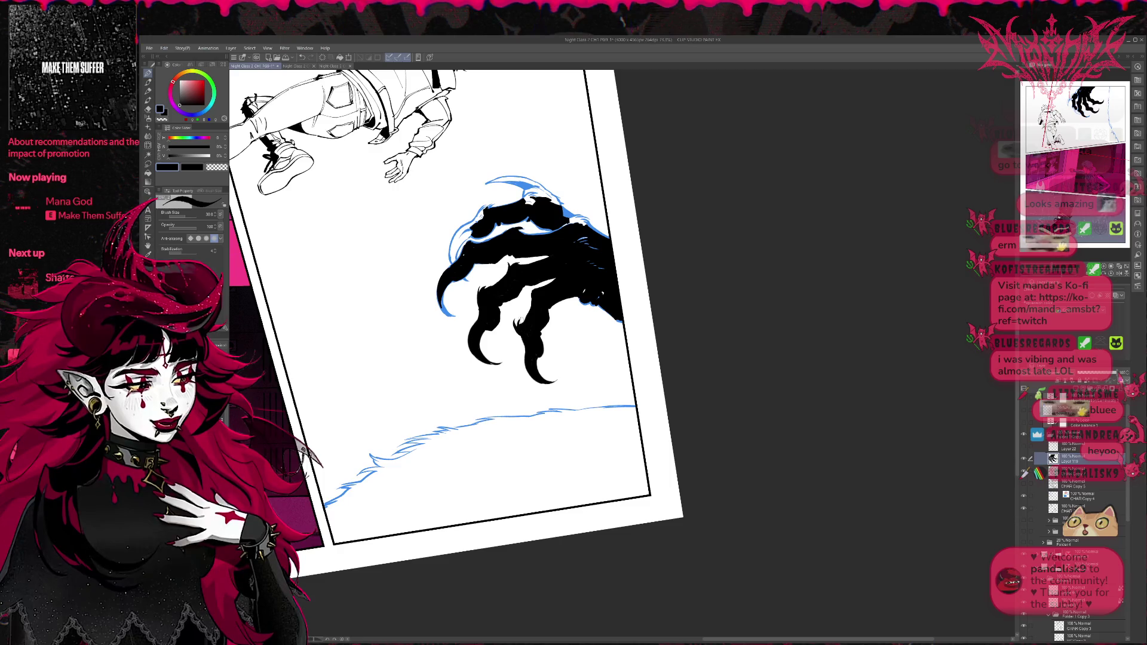
# Step: Paint over the stray white specks in the claw with black
pyautogui.moveTo(518, 328); pyautogui.dragTo(548, 274)
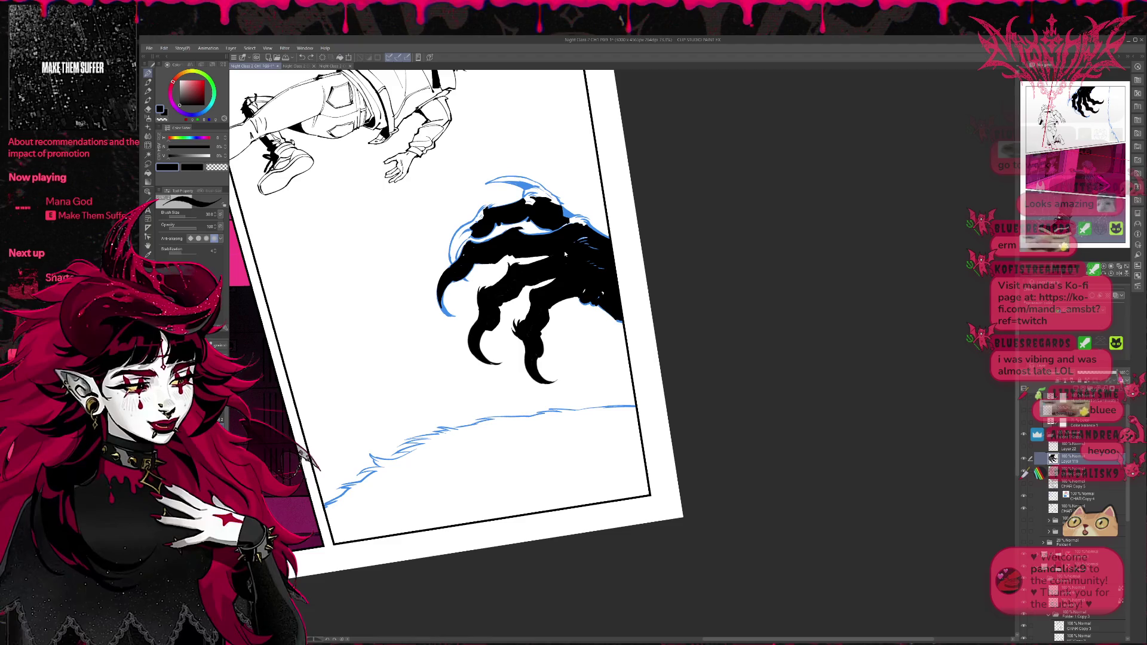
pyautogui.moveTo(521, 338); pyautogui.dragTo(532, 297)
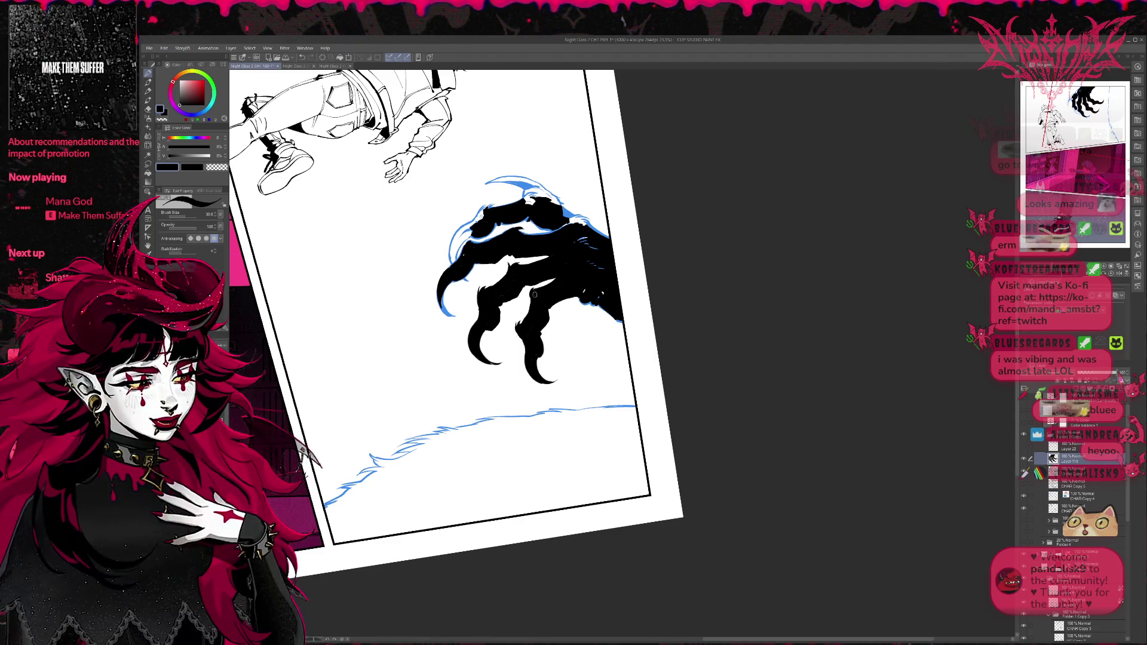
pyautogui.scroll(2, 548, 285)
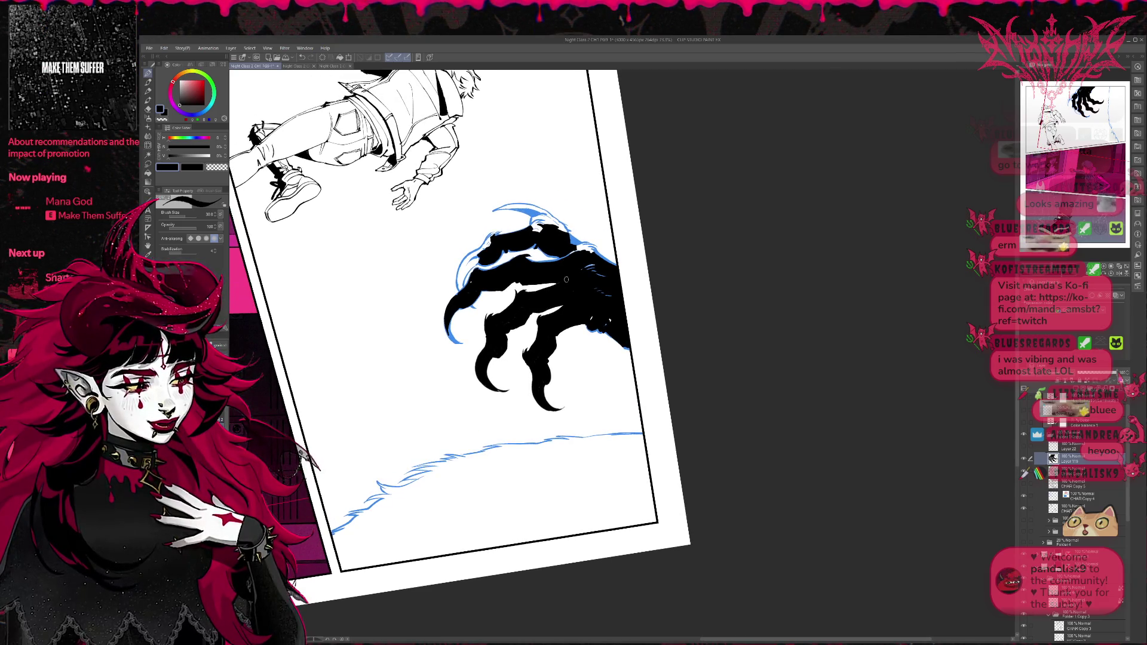
# Step: Rotate the page view about 25° clockwise with the Rotate tool (R)
pyautogui.press('r')
pyautogui.moveTo(567, 279)
pyautogui.mouseDown()
pyautogui.moveTo(694, 283)
pyautogui.moveTo(660, 235)
pyautogui.mouseUp()
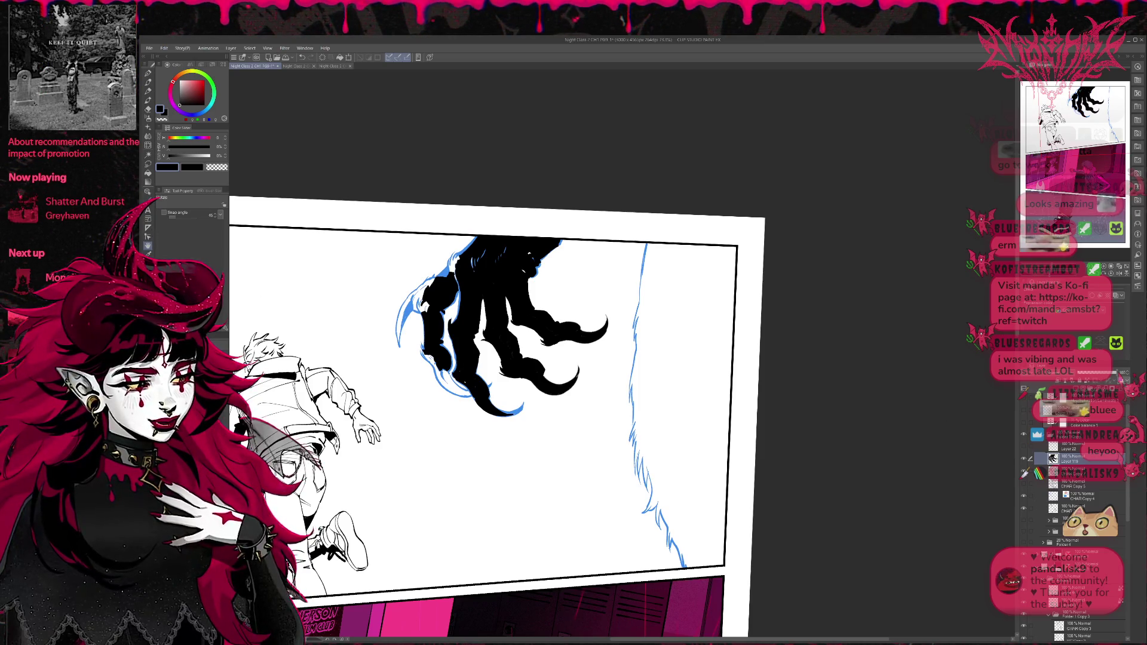
# Step: Merge Layer 119 with the claw fill down into CHAR Copy 6 and compare visibility
pyautogui.hotkey('ctrl', 'z')
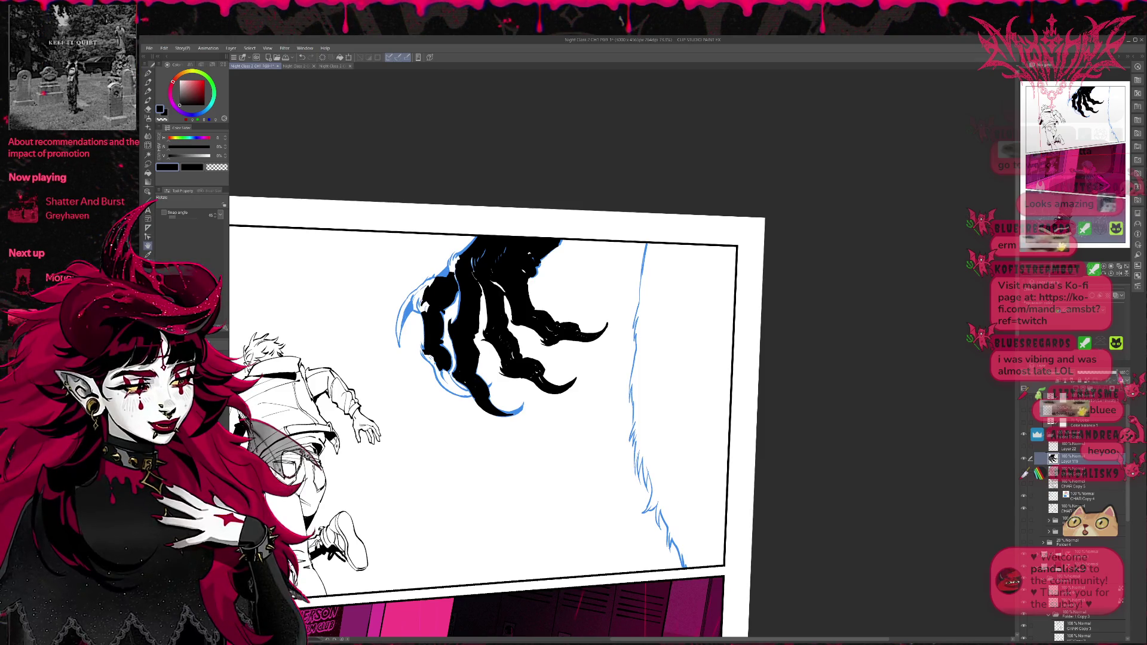
pyautogui.hotkey('ctrl', 'y')
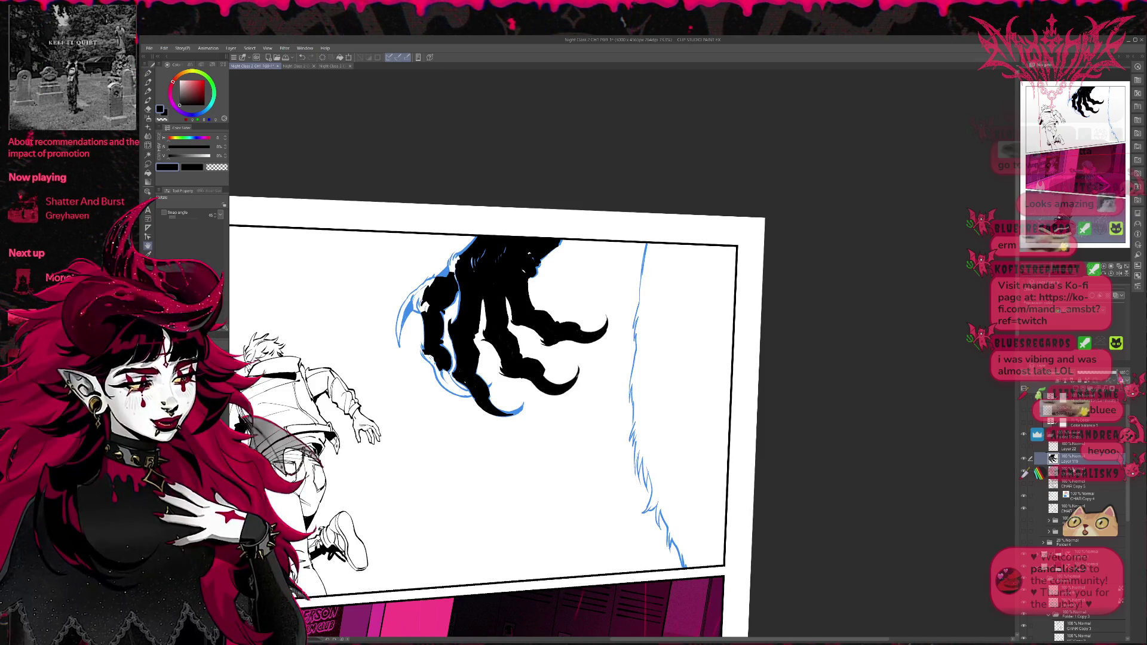
pyautogui.click(1074, 470)
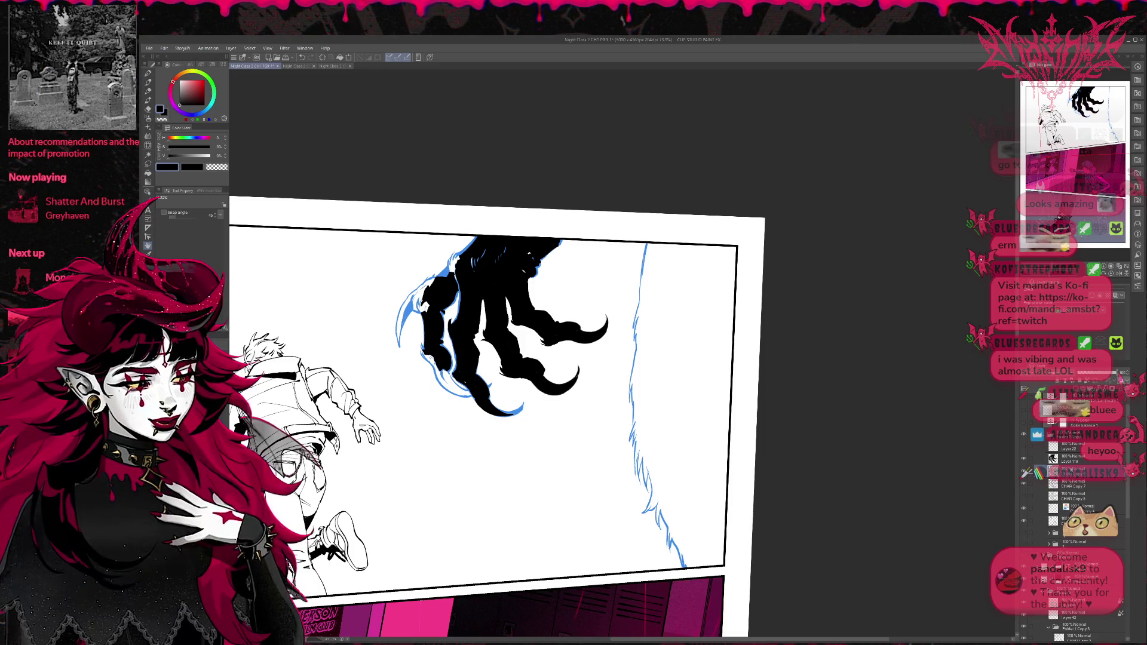
pyautogui.click(1070, 459)
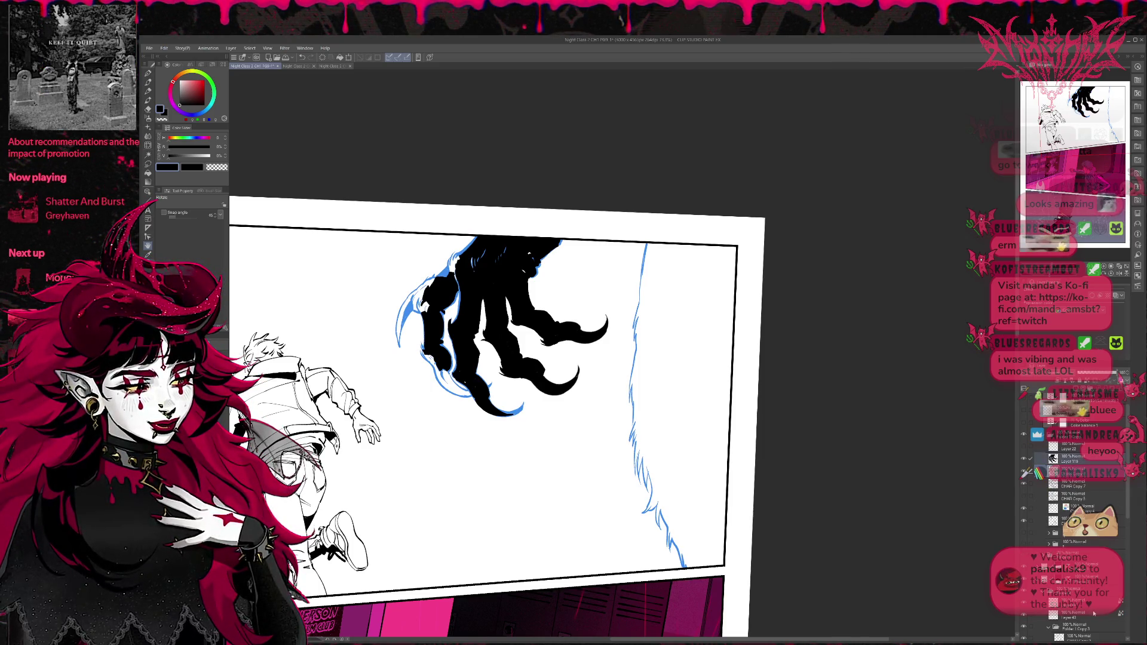
pyautogui.hotkey('ctrl', 'e')
pyautogui.click(1025, 458)
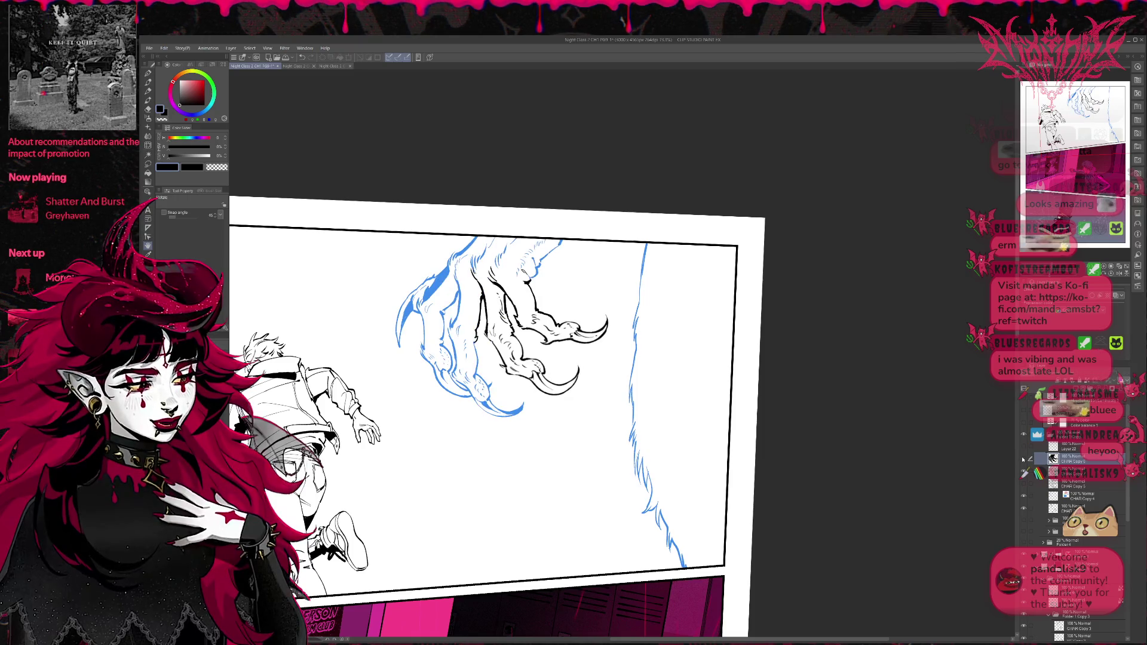
pyautogui.click(1026, 458)
# Step: Tint the claw layer blue with Layer Color and rotate the view about 45° clockwise
pyautogui.click(1115, 295)
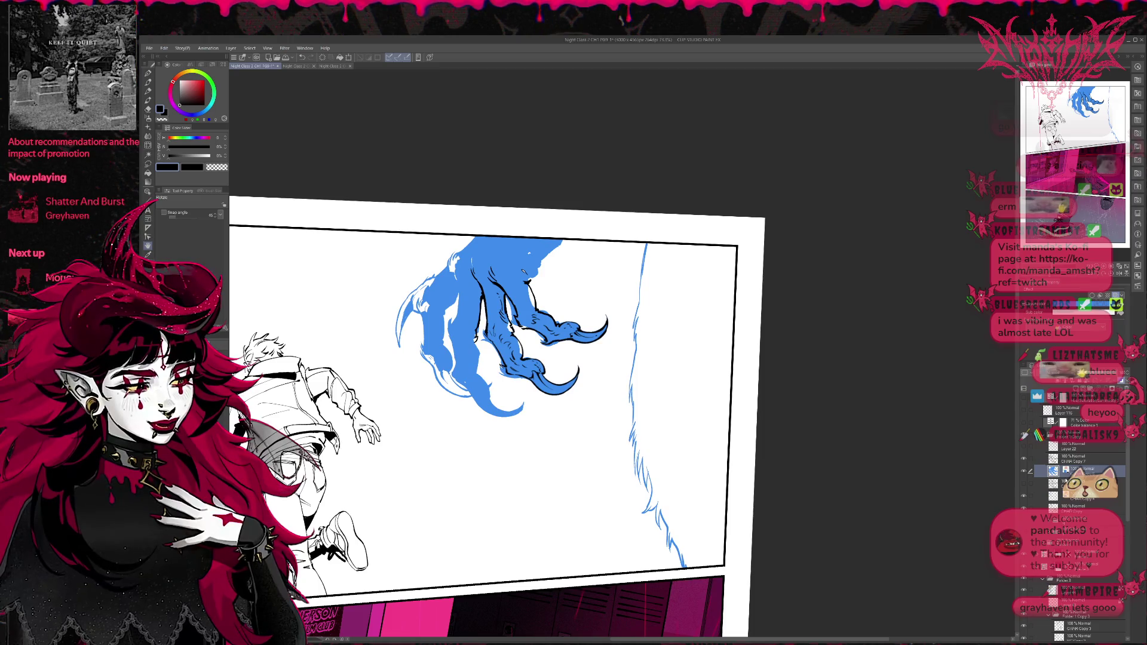
pyautogui.click(1073, 460)
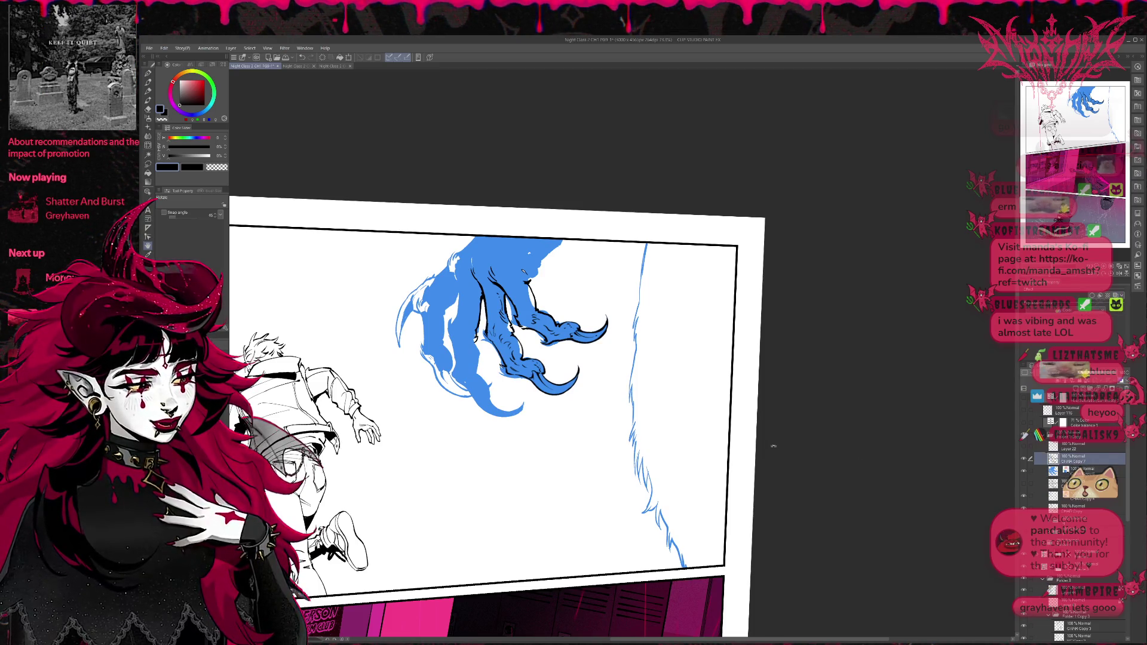
pyautogui.scroll(3, 774, 446)
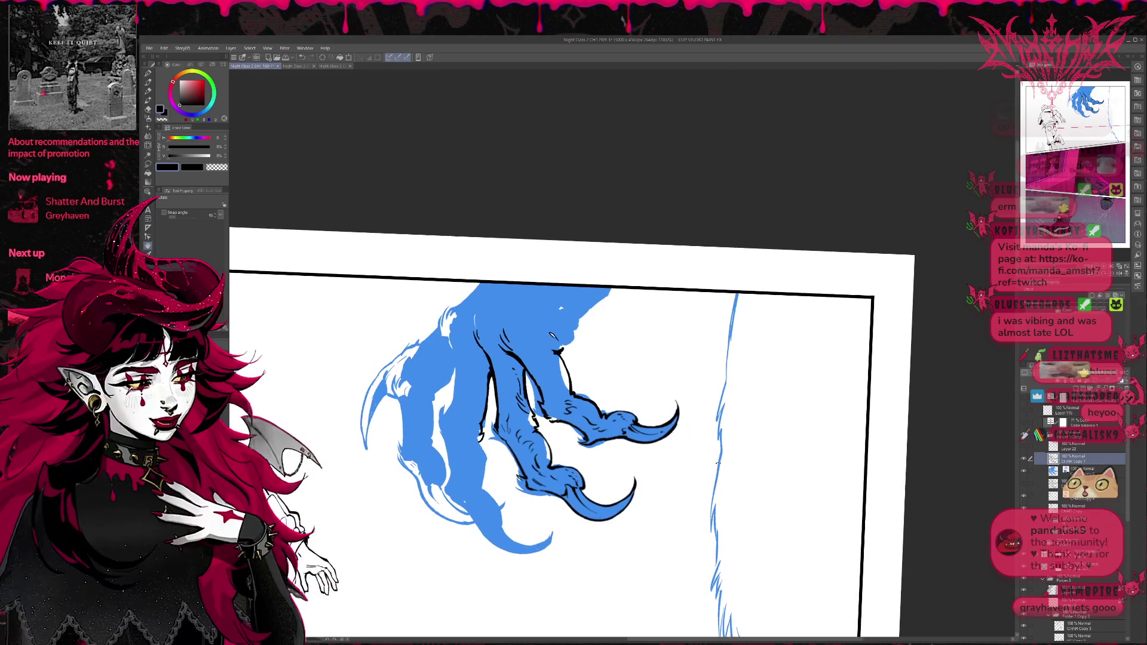
pyautogui.scroll(1, 718, 463)
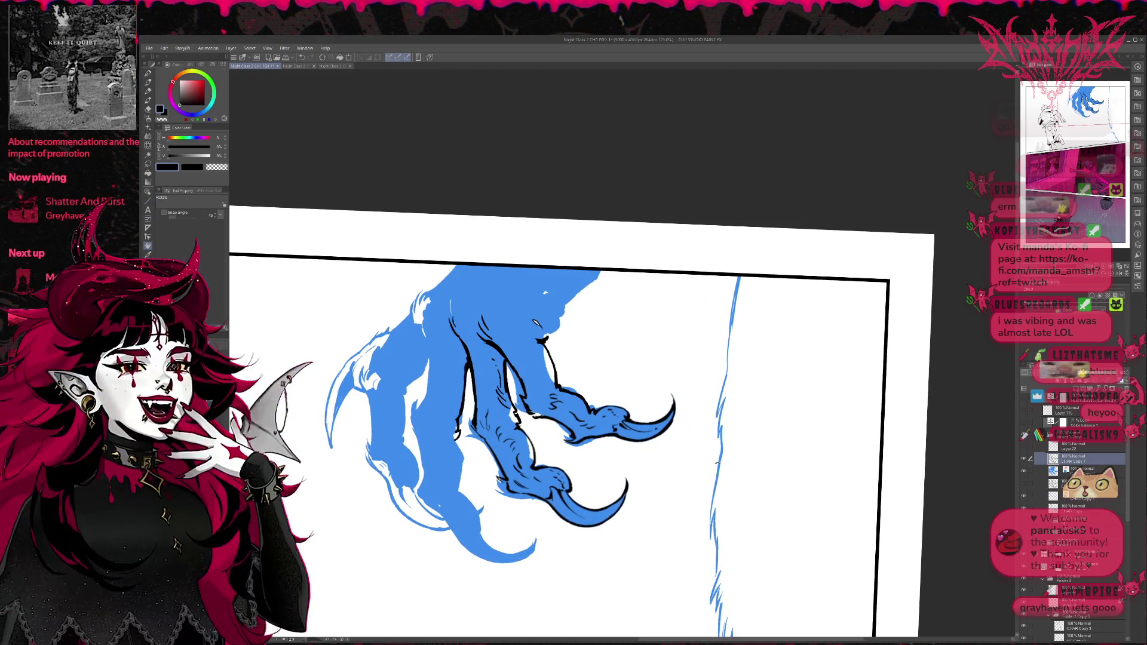
pyautogui.moveTo(718, 463); pyautogui.dragTo(707, 260)
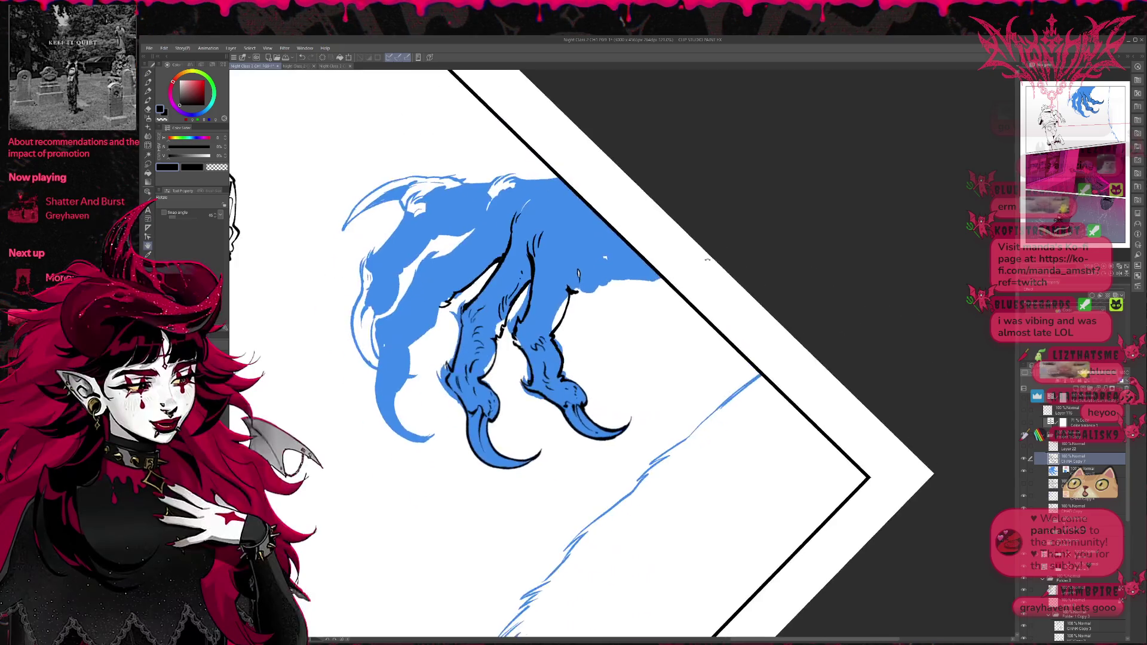
# Step: Erase the stray black lines on the middle, right and left claws
pyautogui.press('b')
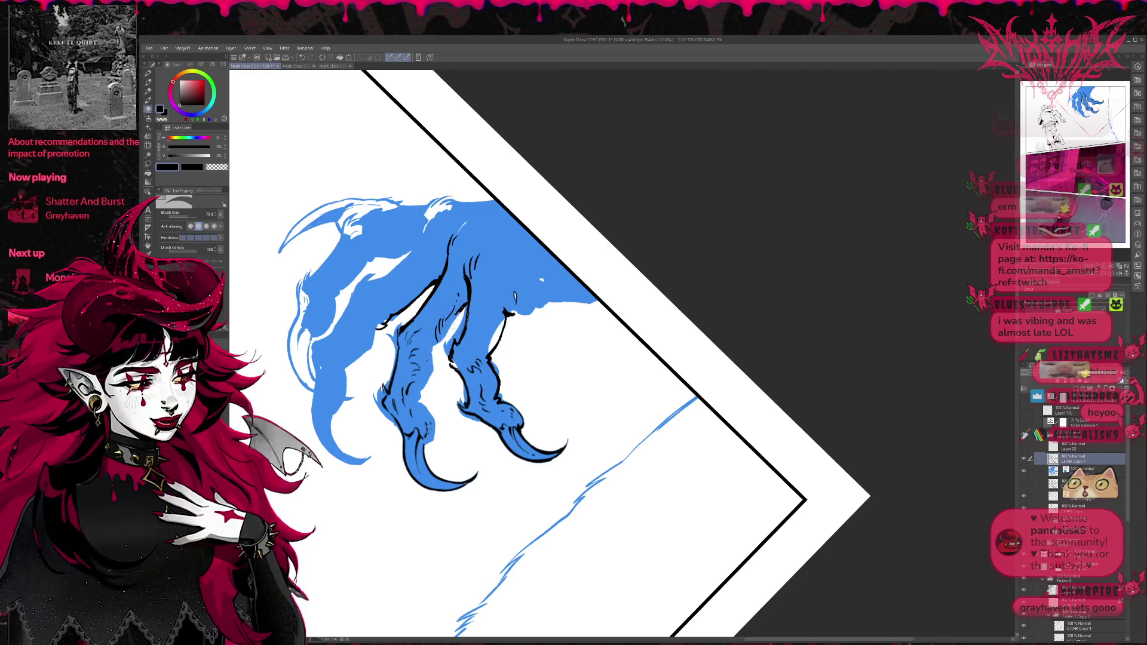
pyautogui.moveTo(444, 308)
pyautogui.mouseDown()
pyautogui.moveTo(453, 352)
pyautogui.moveTo(470, 258)
pyautogui.mouseUp()
pyautogui.moveTo(447, 358)
pyautogui.mouseDown()
pyautogui.moveTo(464, 412)
pyautogui.moveTo(496, 431)
pyautogui.mouseUp()
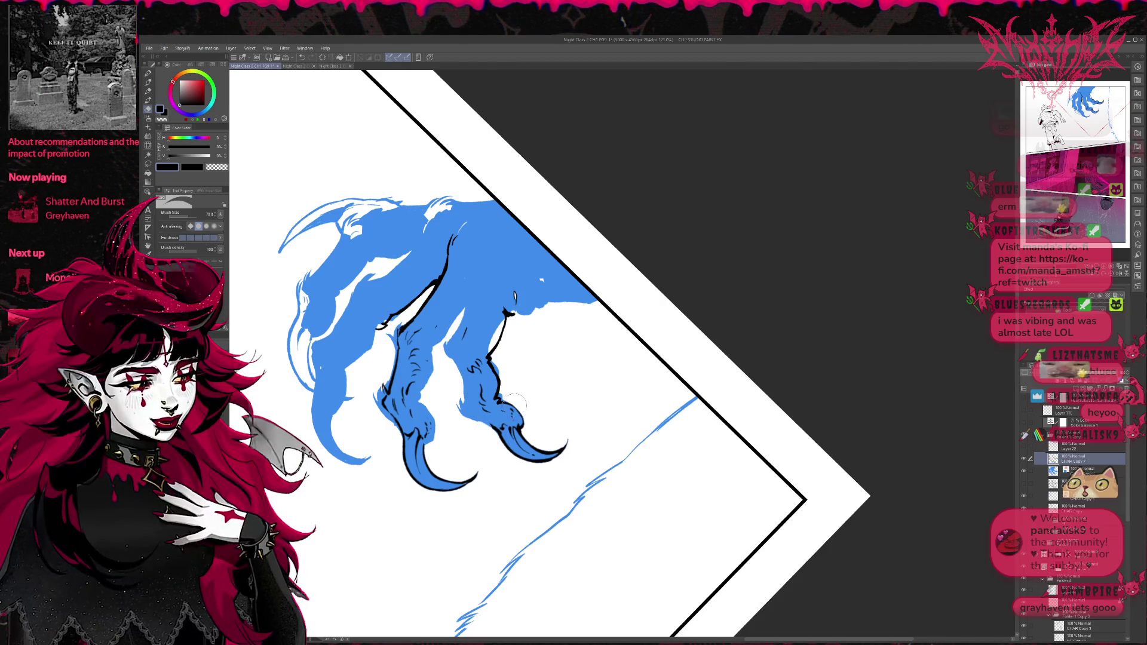
pyautogui.moveTo(491, 362); pyautogui.dragTo(513, 308)
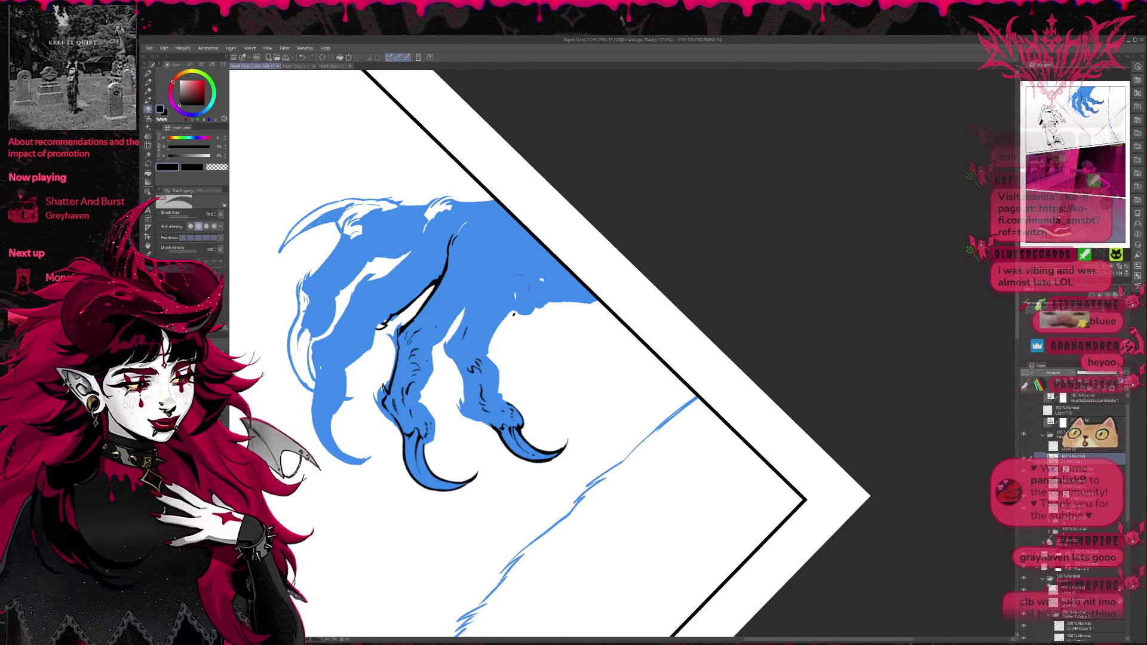
pyautogui.moveTo(398, 332); pyautogui.dragTo(386, 418)
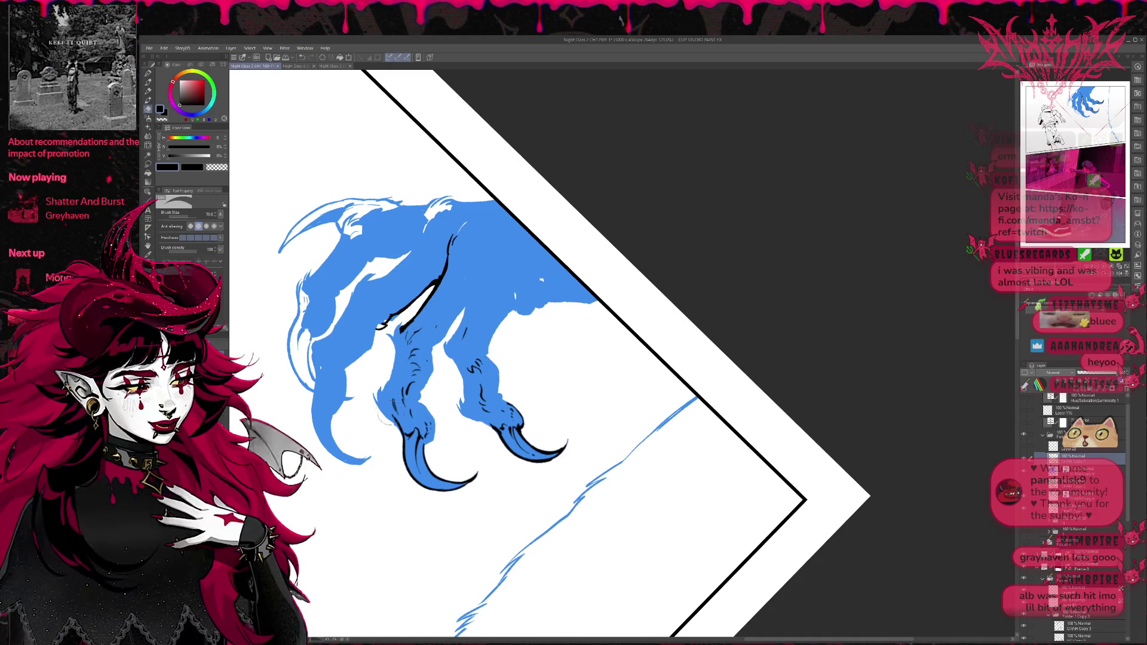
pyautogui.moveTo(381, 334); pyautogui.dragTo(448, 254)
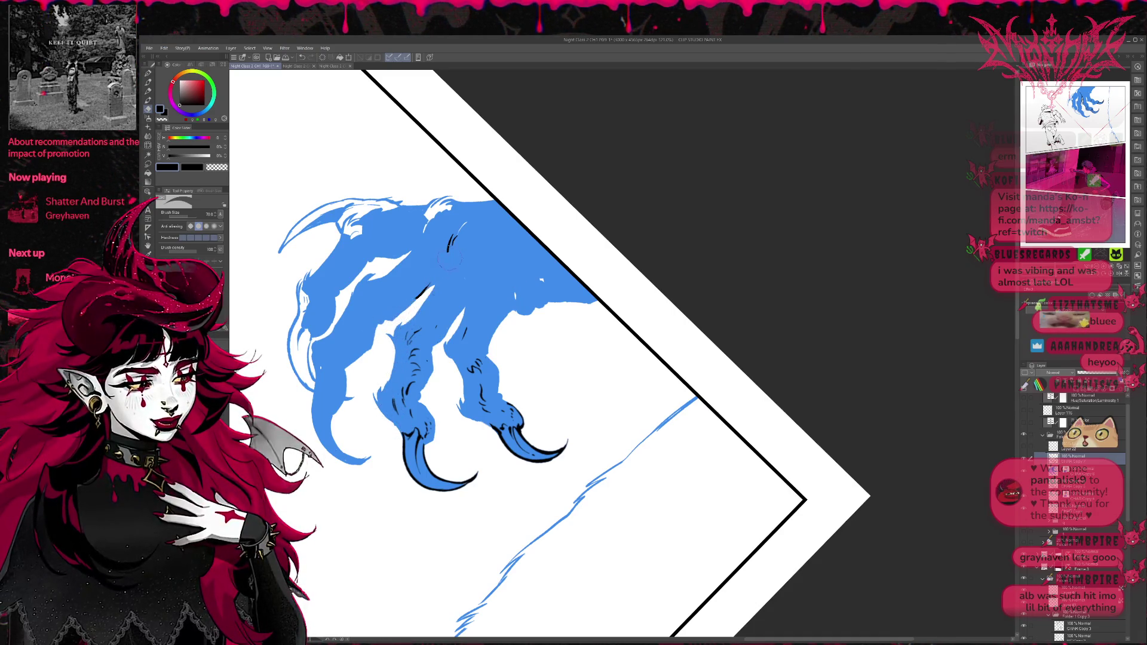
pyautogui.moveTo(418, 295); pyautogui.dragTo(457, 236)
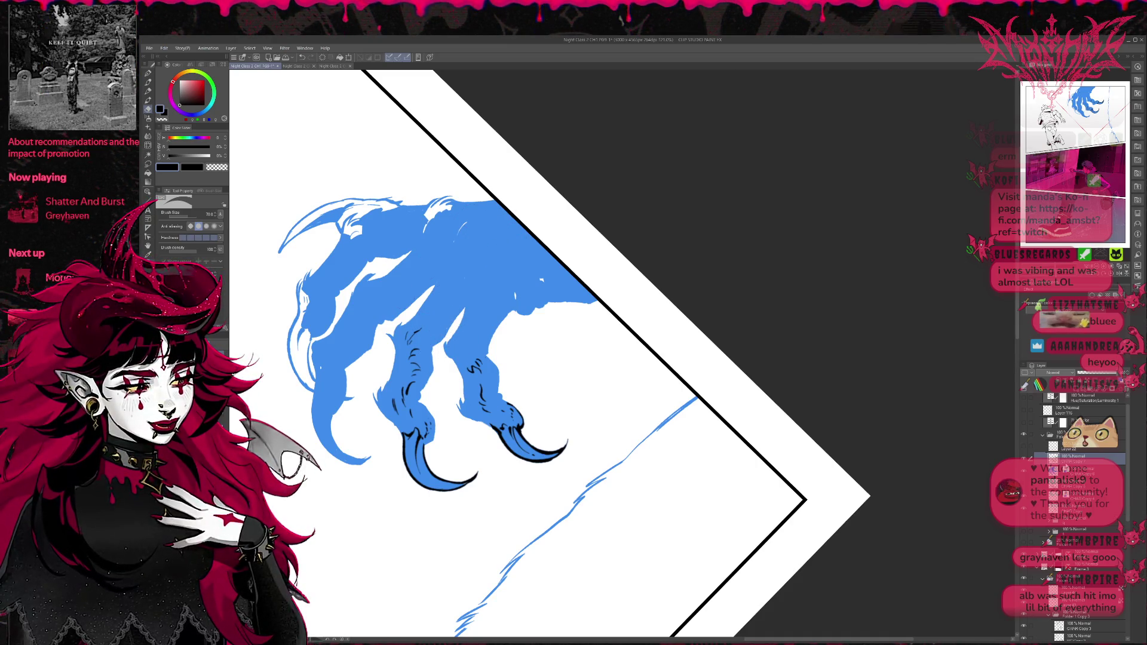
# Step: Check the layers below and preview the claw linework, restoring it to true black
pyautogui.click(1076, 469)
pyautogui.click(1076, 510)
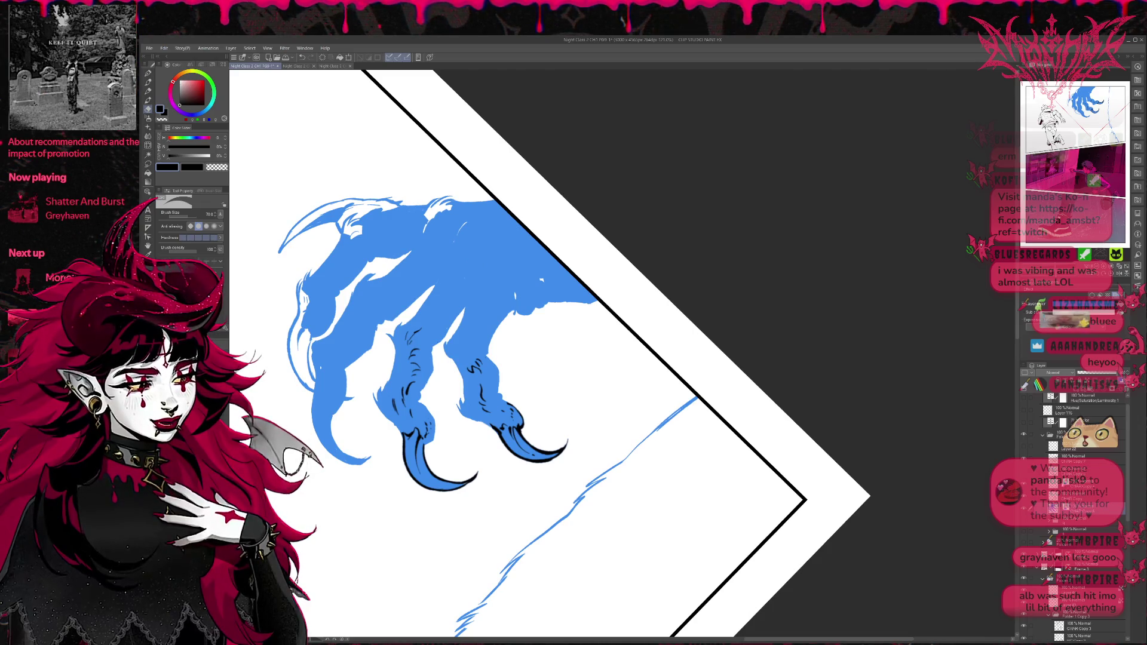
pyautogui.click(1076, 494)
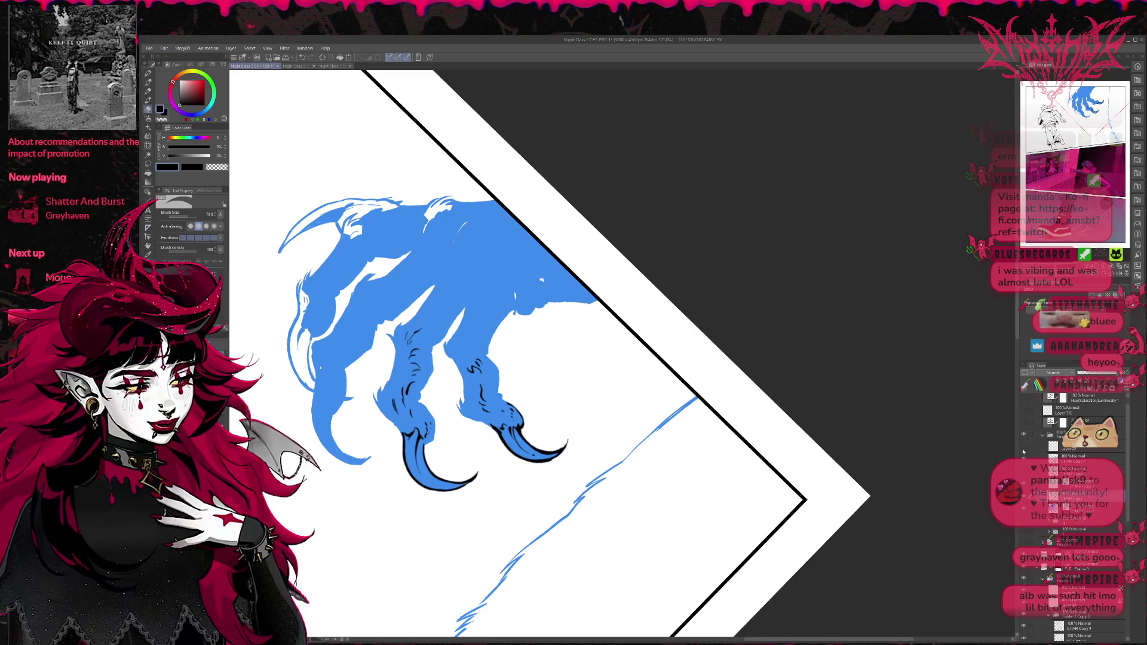
pyautogui.click(1024, 447)
pyautogui.click(1024, 447)
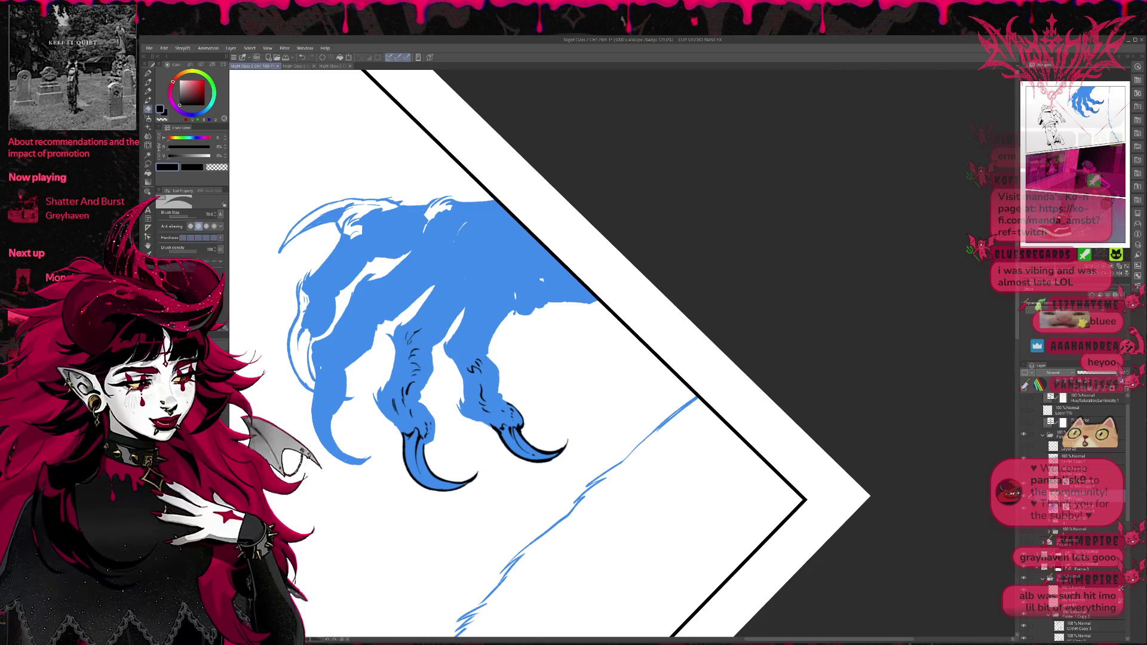
pyautogui.click(1024, 447)
pyautogui.click(1024, 446)
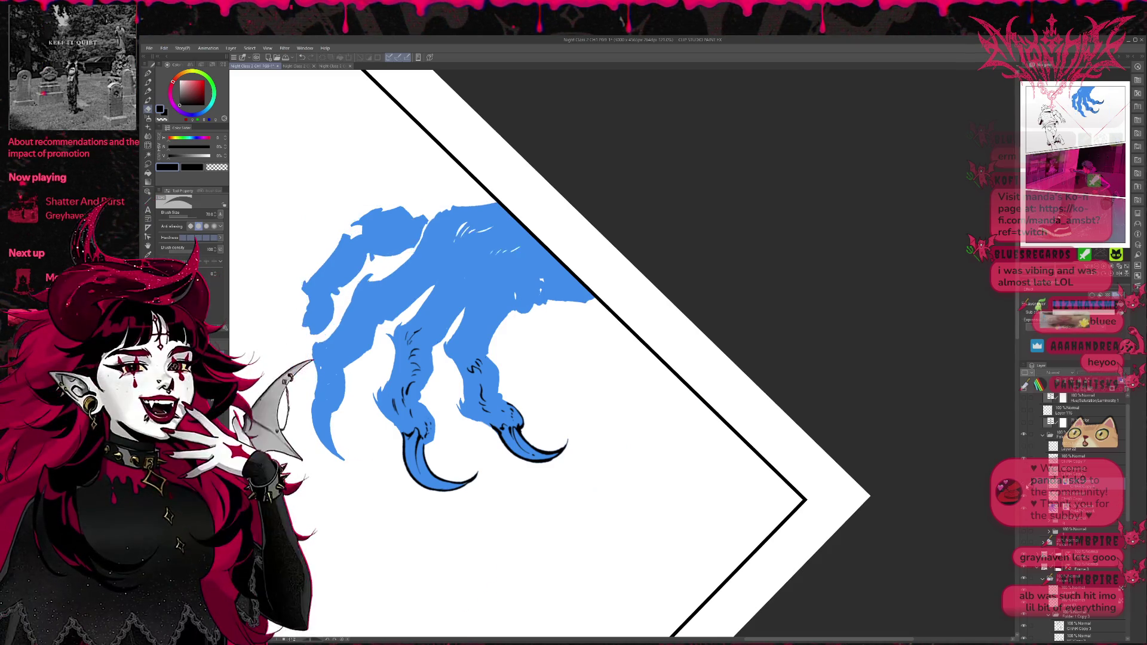
pyautogui.click(1050, 489)
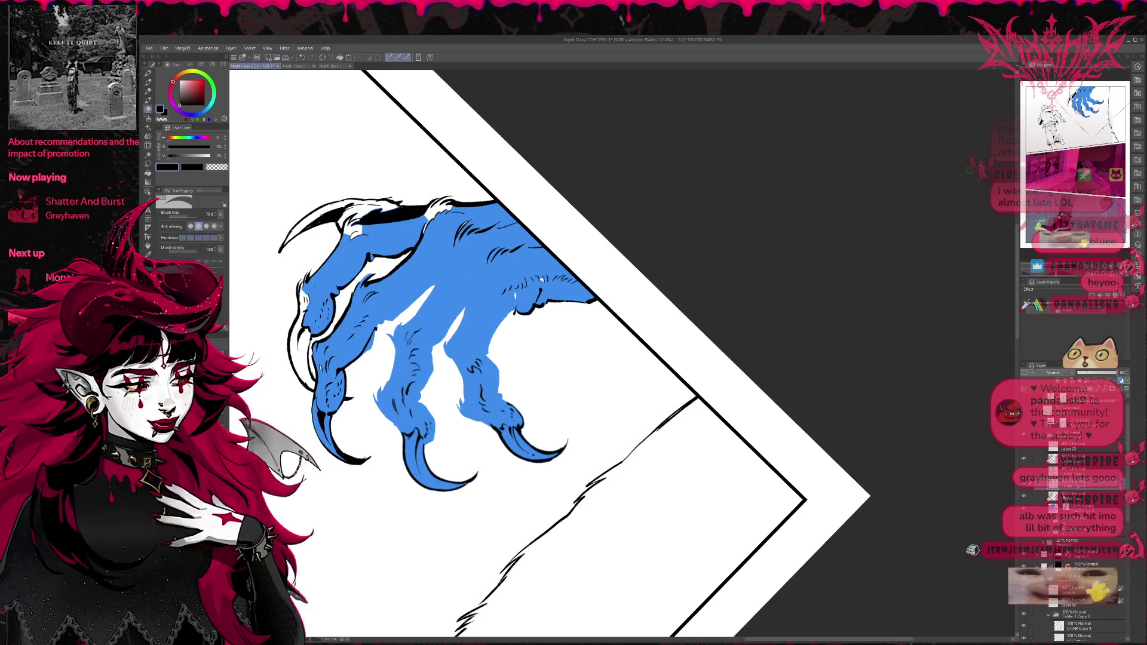
# Step: Hide the sketch figure layer and ink hatching along the claw finger's right edge
pyautogui.click(1024, 497)
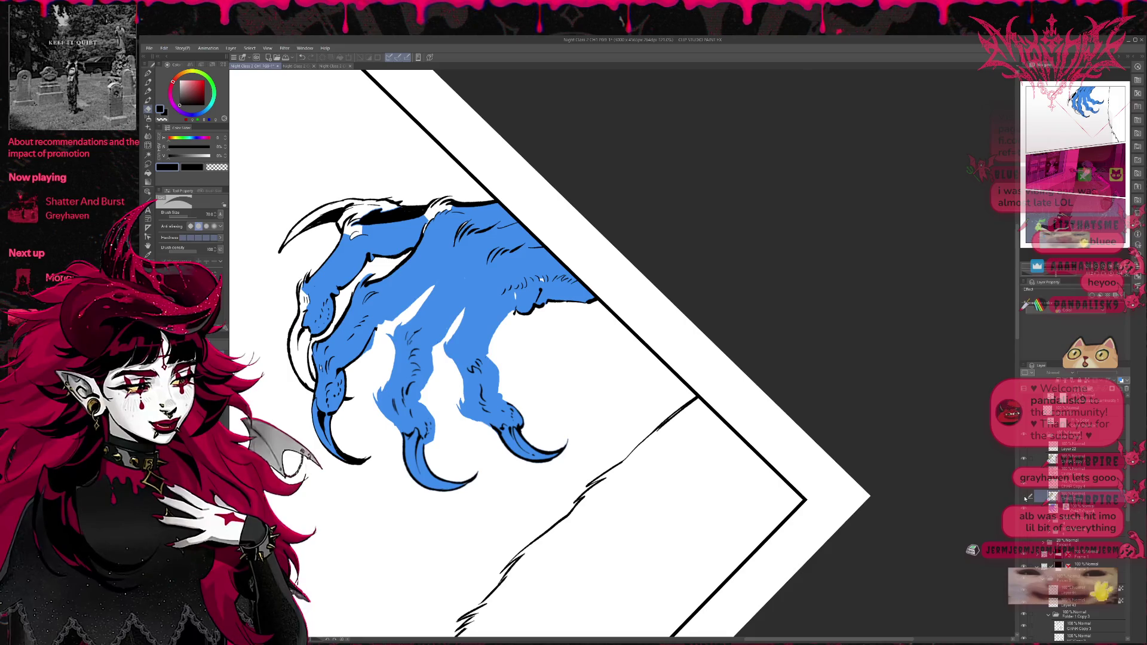
pyautogui.click(1055, 460)
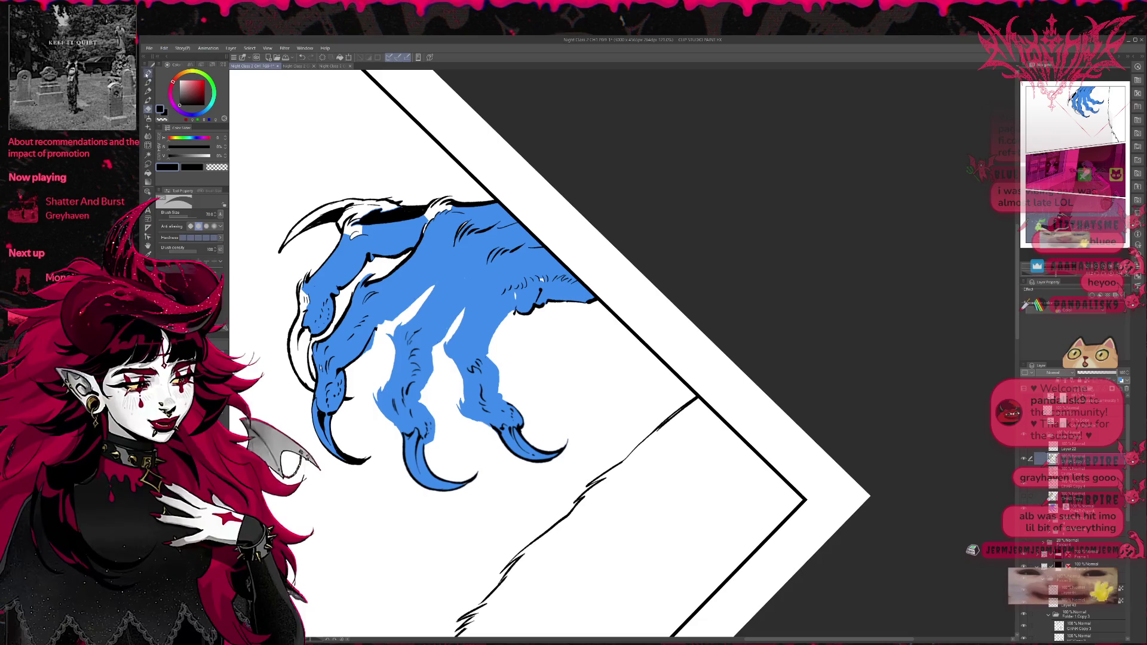
pyautogui.click(148, 74)
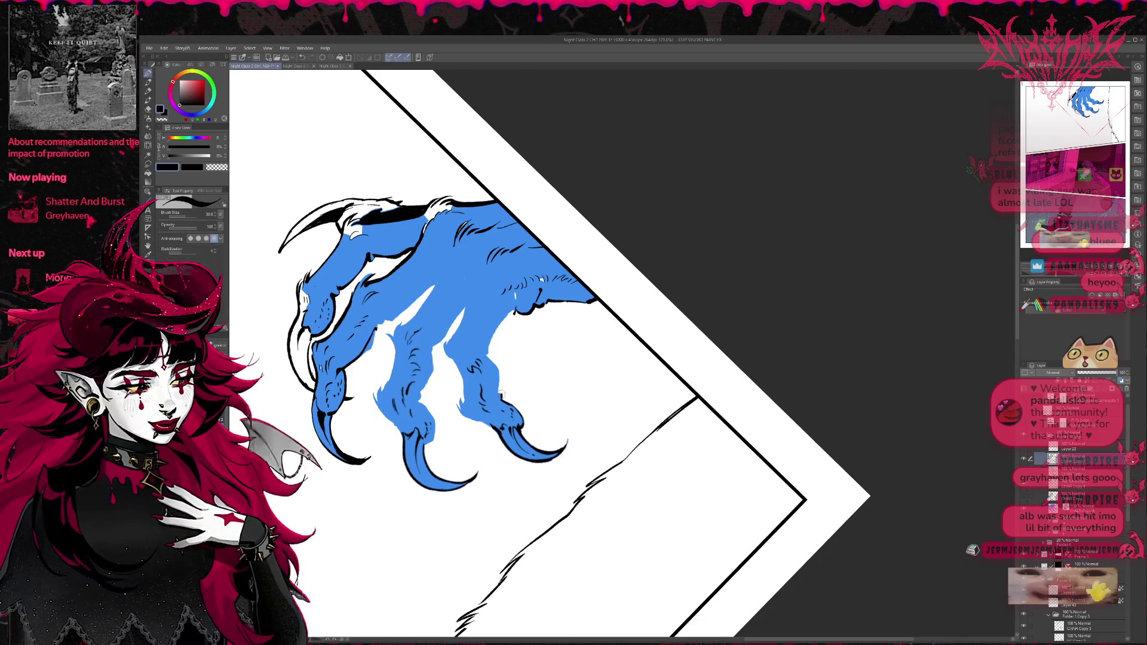
pyautogui.moveTo(502, 395); pyautogui.dragTo(498, 361)
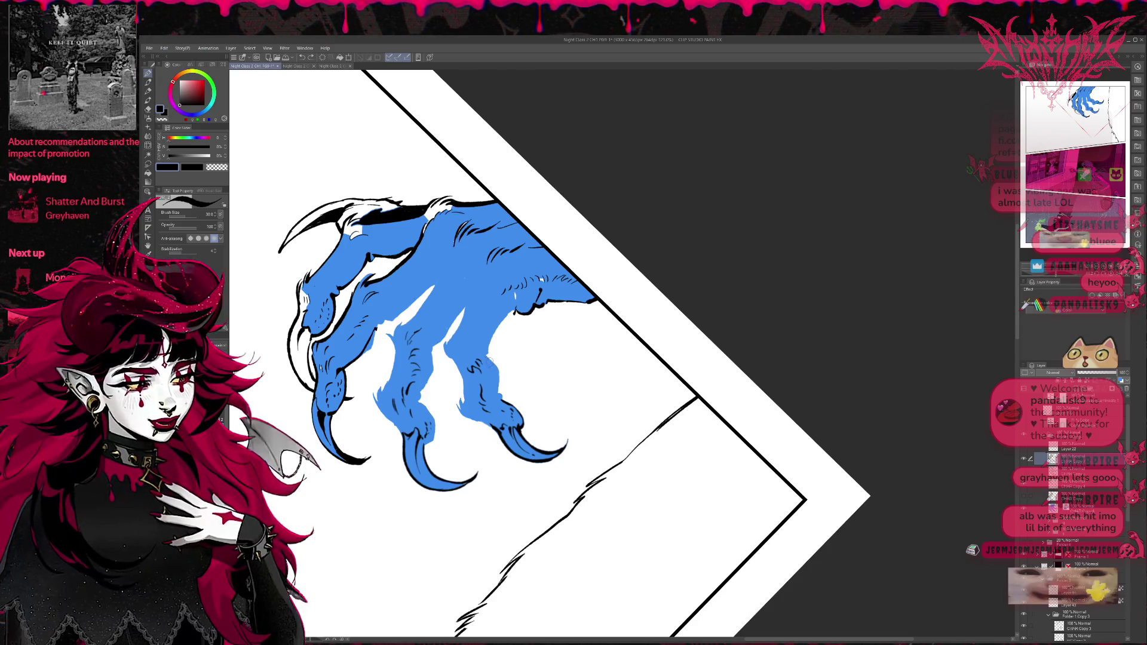
pyautogui.press('[')
pyautogui.moveTo(487, 354); pyautogui.dragTo(498, 390)
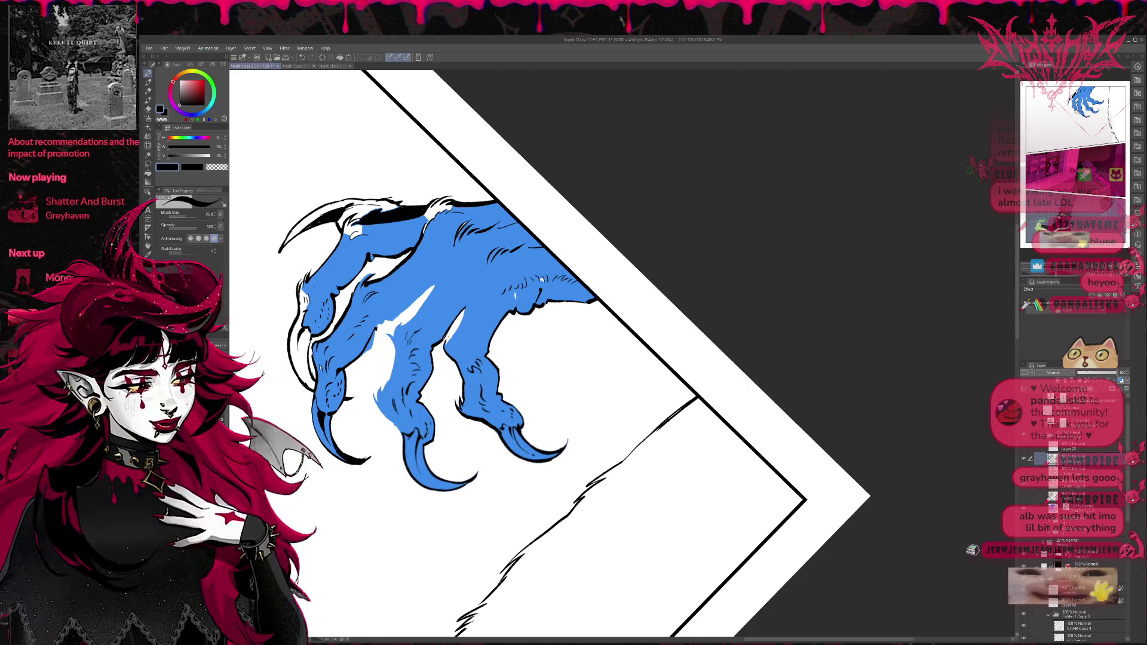
# Step: Ink a thin line along the claw's edge, touch up the finger highlight, and add a finger crease
pyautogui.moveTo(460, 320); pyautogui.dragTo(494, 331)
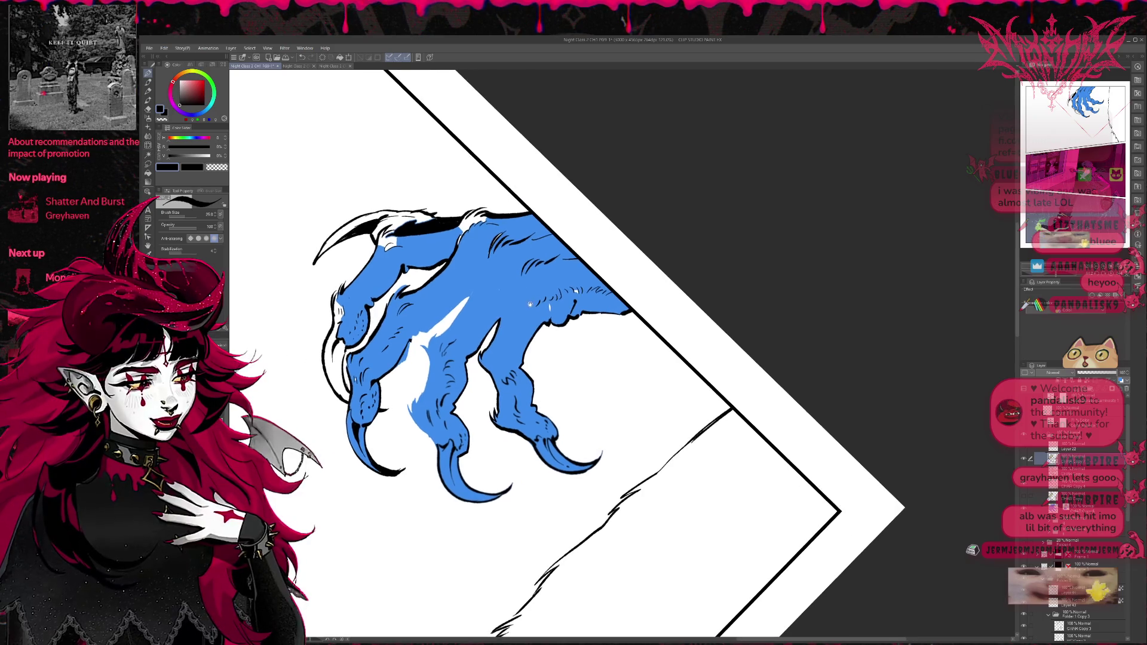
pyautogui.moveTo(437, 454)
pyautogui.mouseDown()
pyautogui.moveTo(409, 407)
pyautogui.moveTo(427, 354)
pyautogui.moveTo(426, 364)
pyautogui.mouseUp()
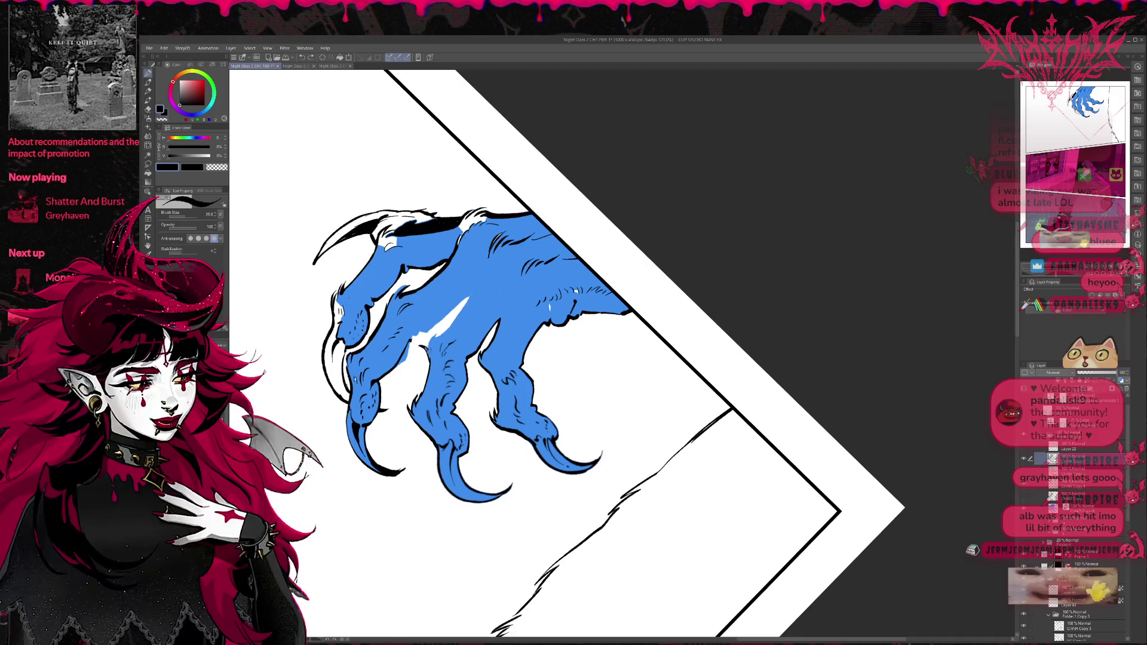
pyautogui.moveTo(428, 350); pyautogui.dragTo(442, 331)
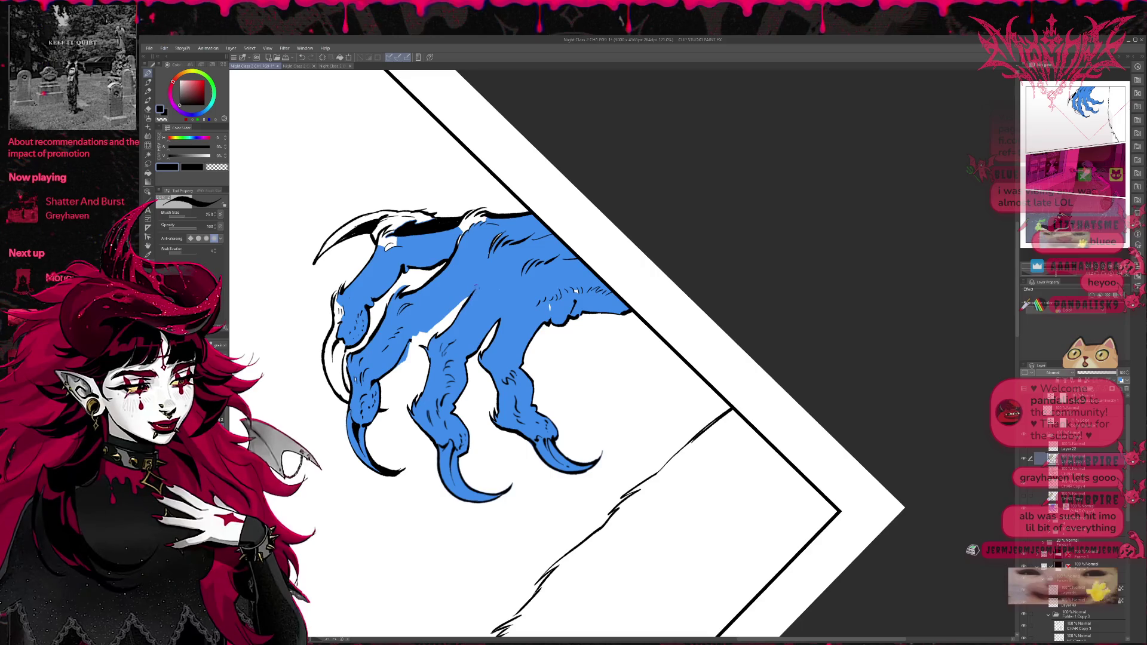
pyautogui.press('e')
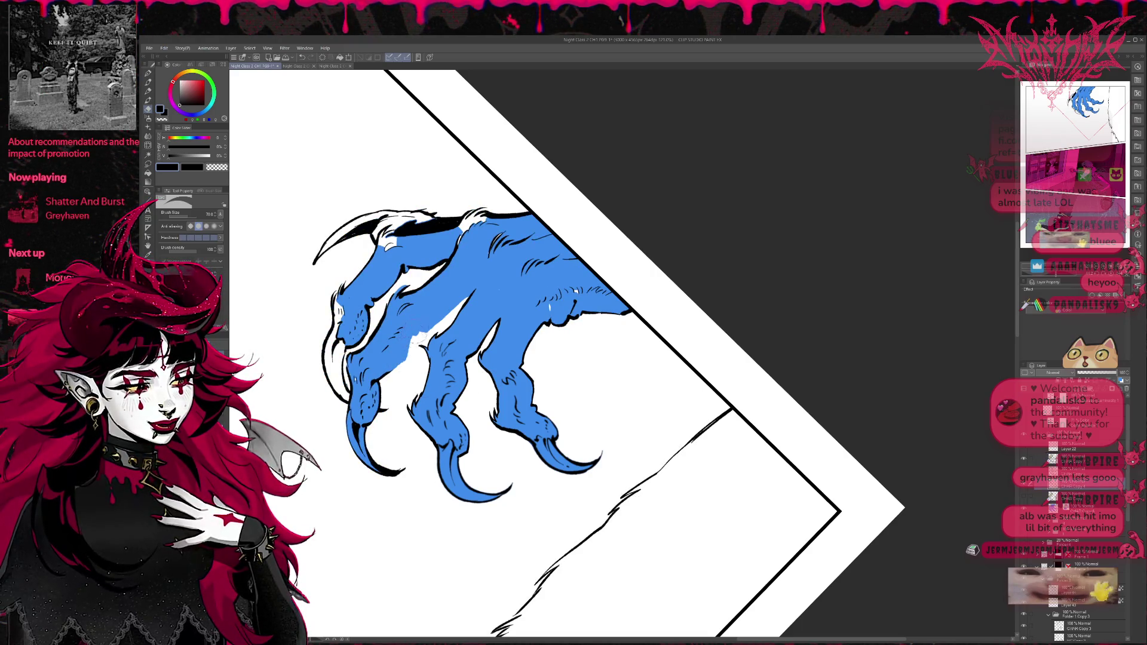
pyautogui.press('p')
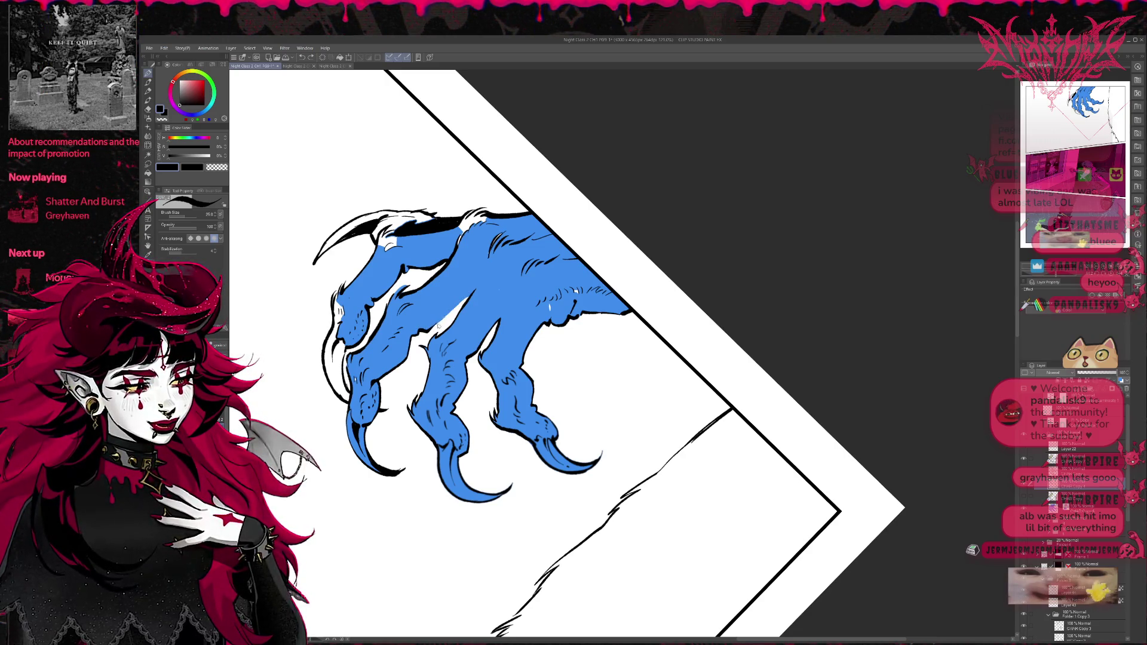
pyautogui.moveTo(438, 326); pyautogui.dragTo(463, 301)
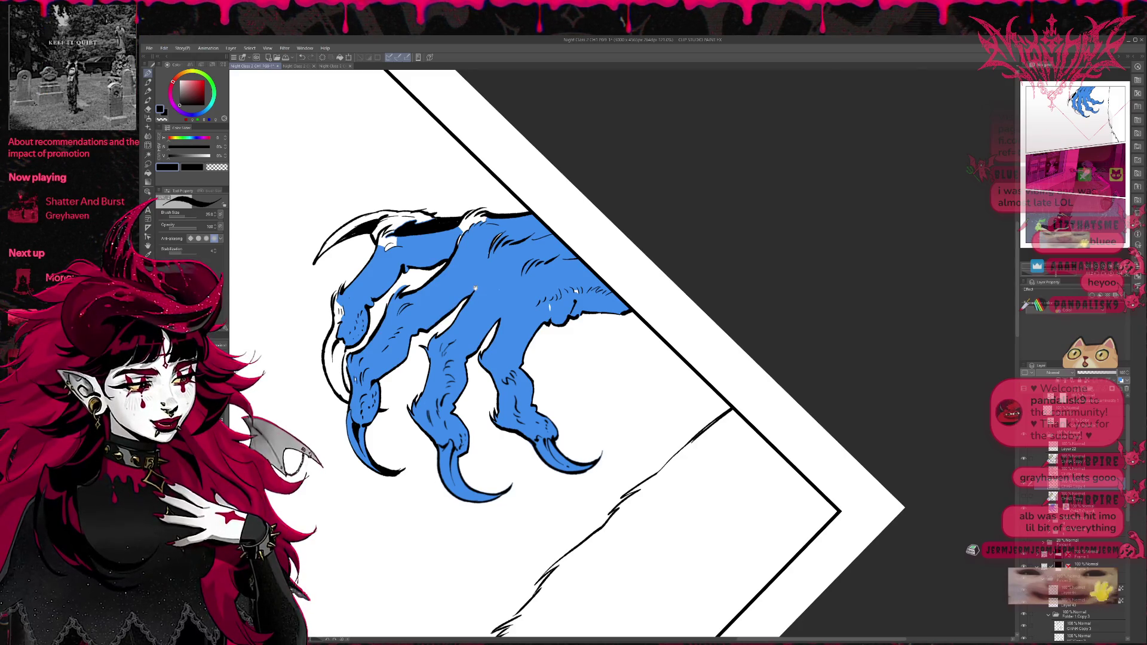
pyautogui.moveTo(610, 326); pyautogui.dragTo(603, 294)
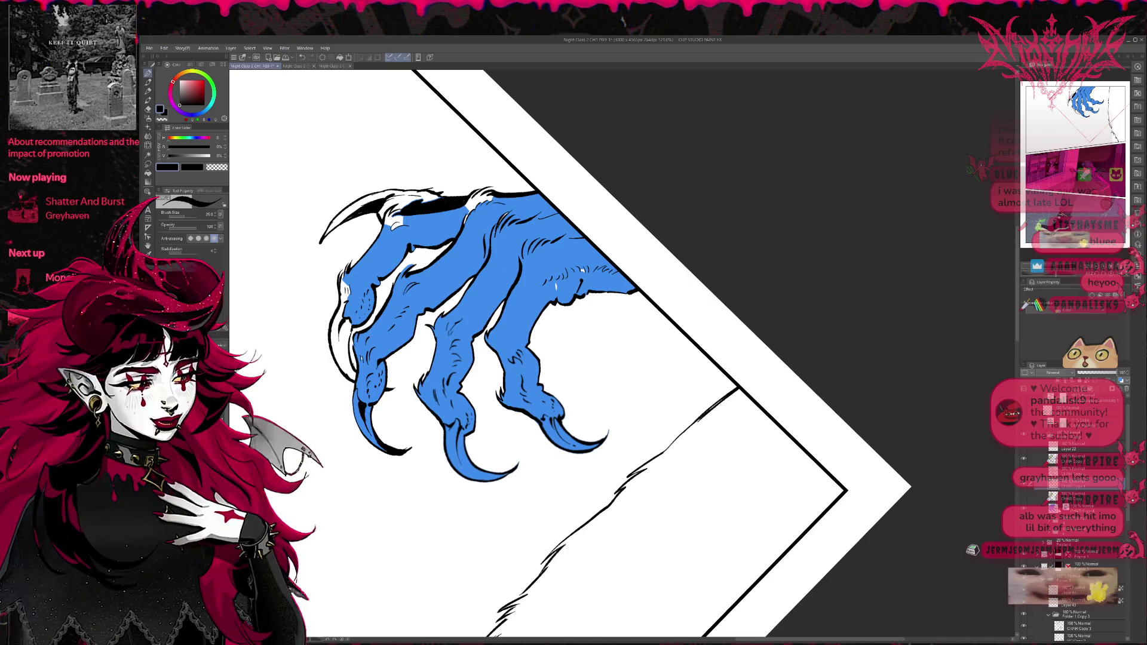
# Step: Sample the claw's blue flat and fill the remaining white gaps in the claw with it
pyautogui.click(1038, 306)
pyautogui.keyDown('alt'); pyautogui.click(487, 285); pyautogui.keyUp('alt')
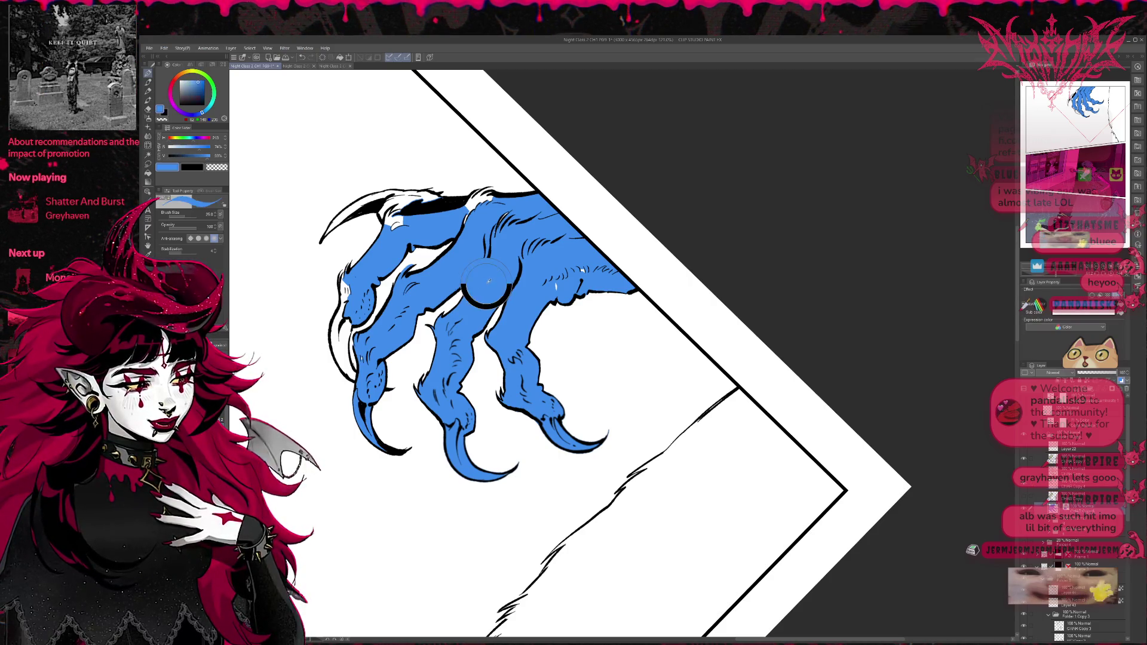
pyautogui.press('x')
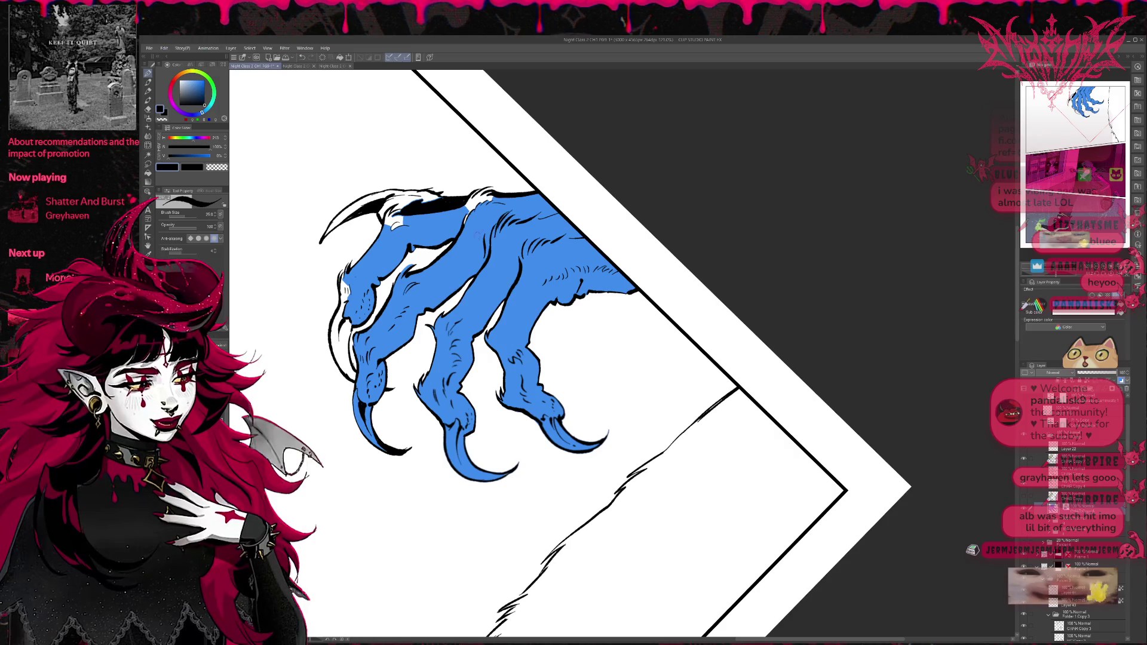
pyautogui.press('g')
pyautogui.click(478, 199)
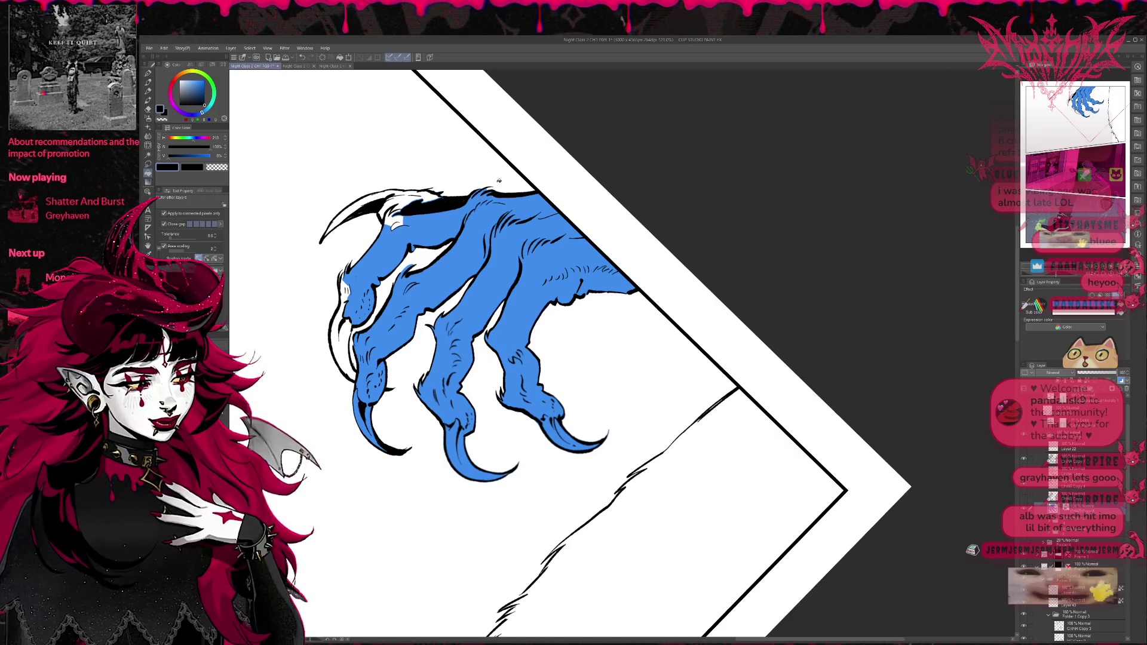
pyautogui.click(344, 335)
pyautogui.click(346, 327)
pyautogui.click(346, 292)
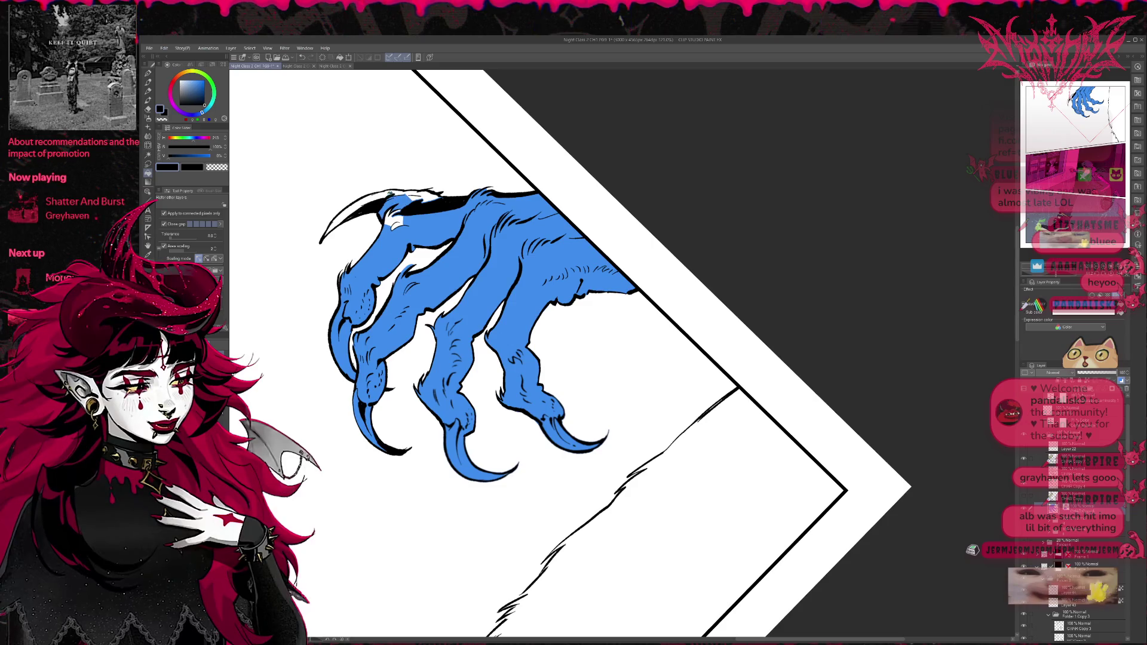
pyautogui.click(391, 210)
# Step: Extend the claw's top inked edge toward the panel border with the pen, then rotate the view
pyautogui.press('p')
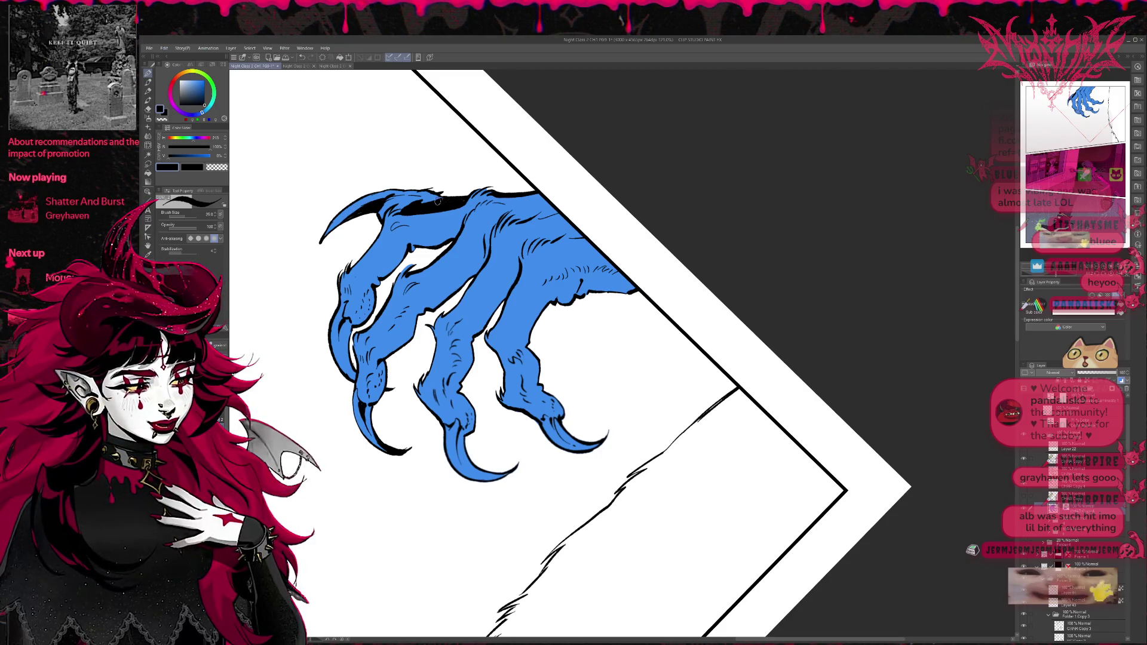
pyautogui.moveTo(464, 204); pyautogui.dragTo(519, 185)
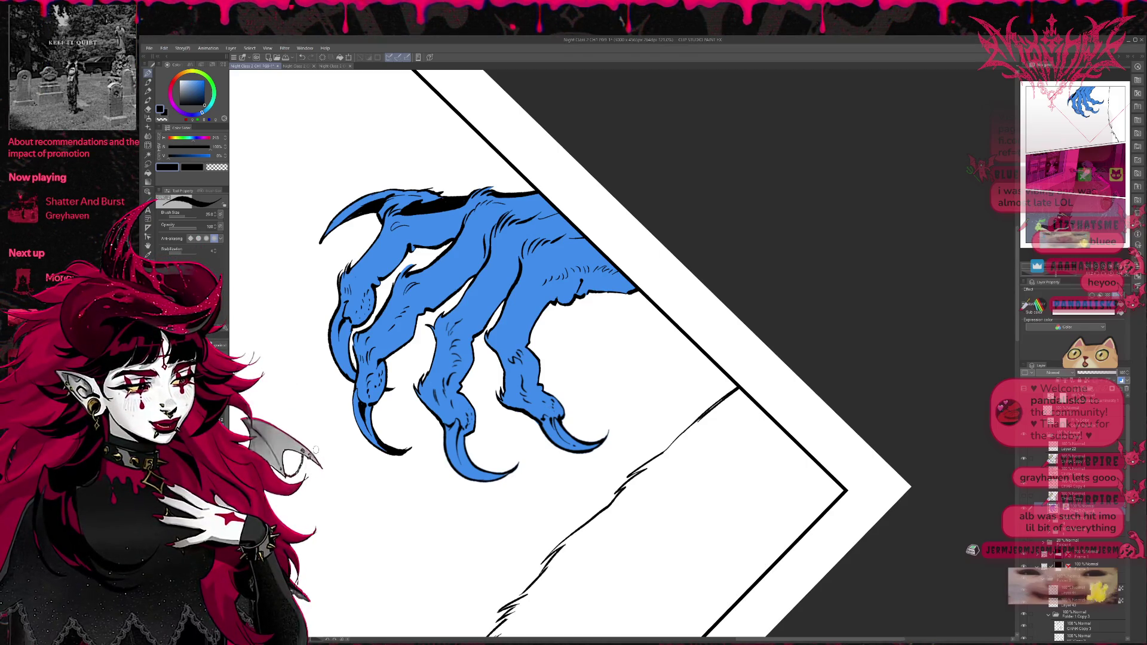
pyautogui.press('e')
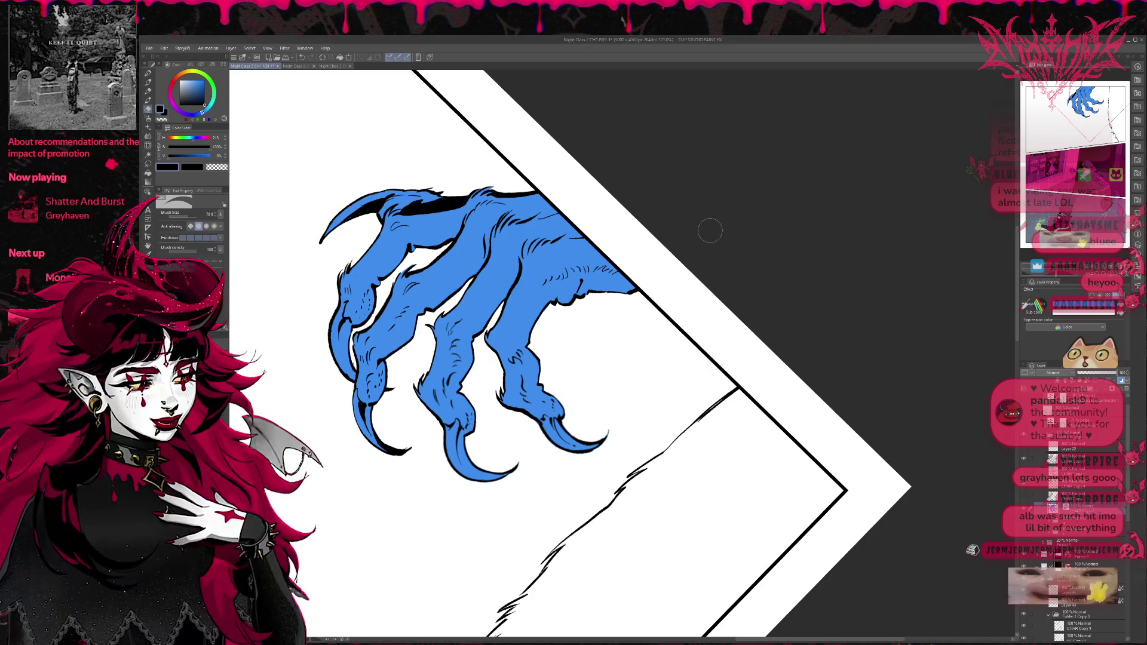
pyautogui.press('r')
pyautogui.moveTo(565, 172); pyautogui.dragTo(478, 229)
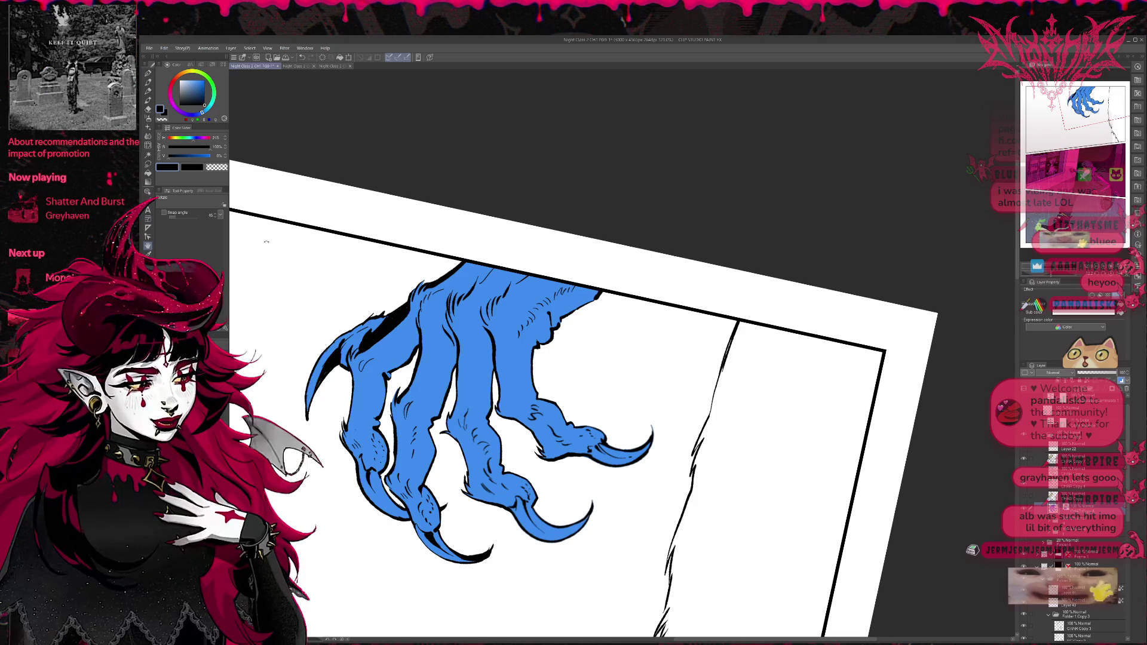
pyautogui.scroll(-1, 404, 244)
pyautogui.scroll(-1, 404, 243)
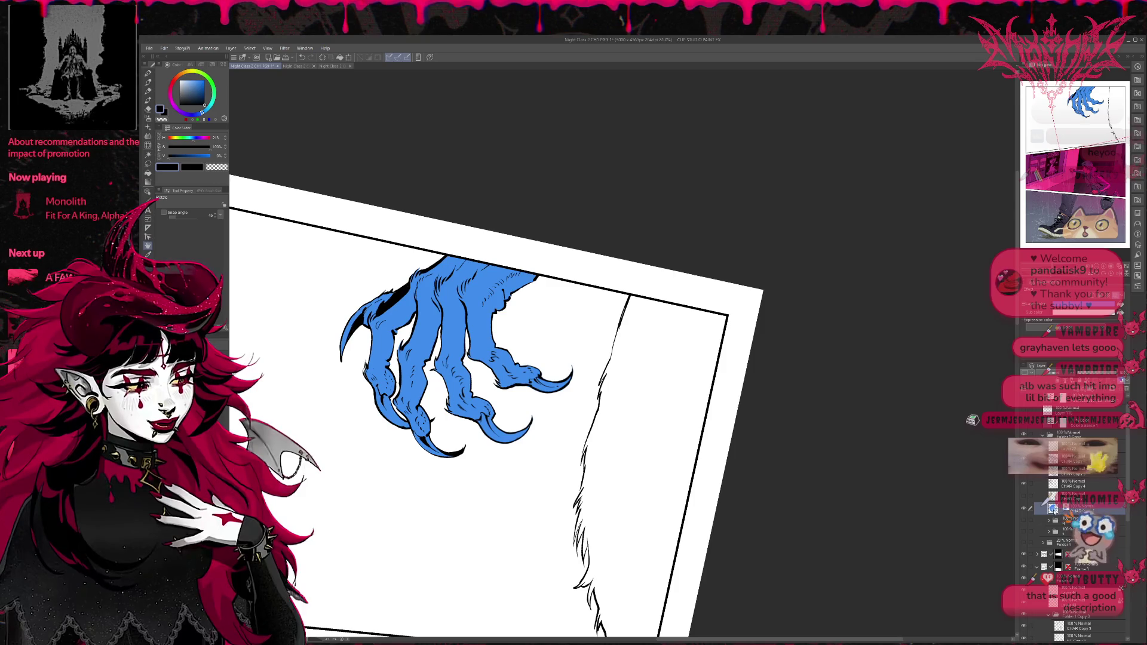
pyautogui.keyDown('ctrl'); pyautogui.click(1053, 509); pyautogui.keyUp('ctrl')
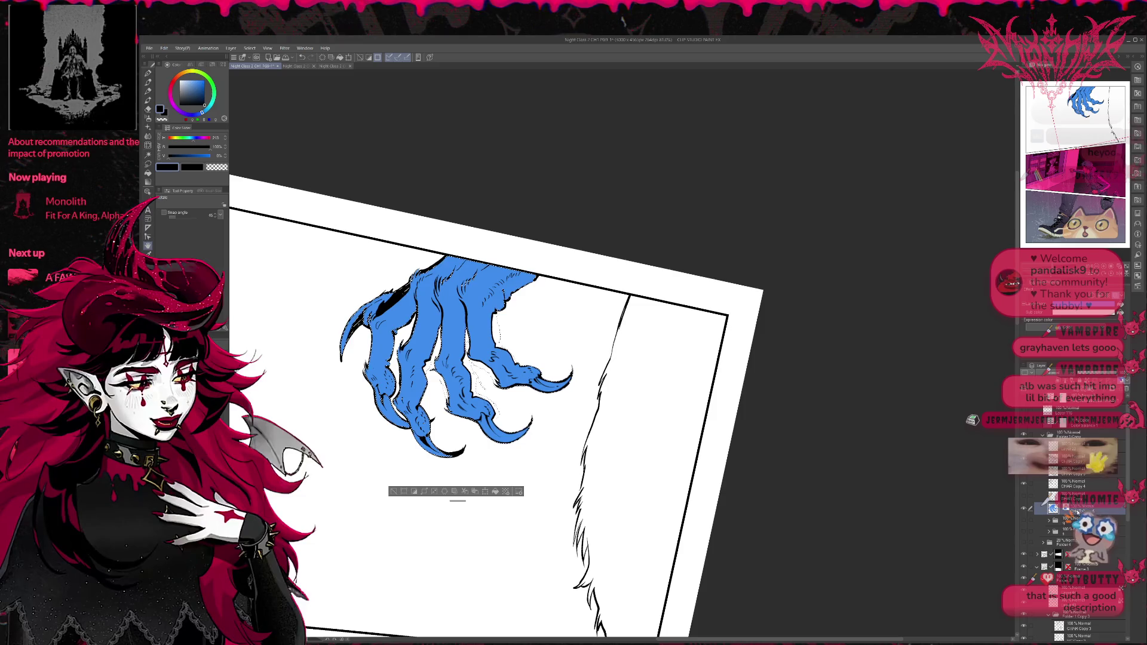
# Step: Auto-select the claw's blue fill and add a new layer beneath it
pyautogui.hotkey('ctrl', 'd')
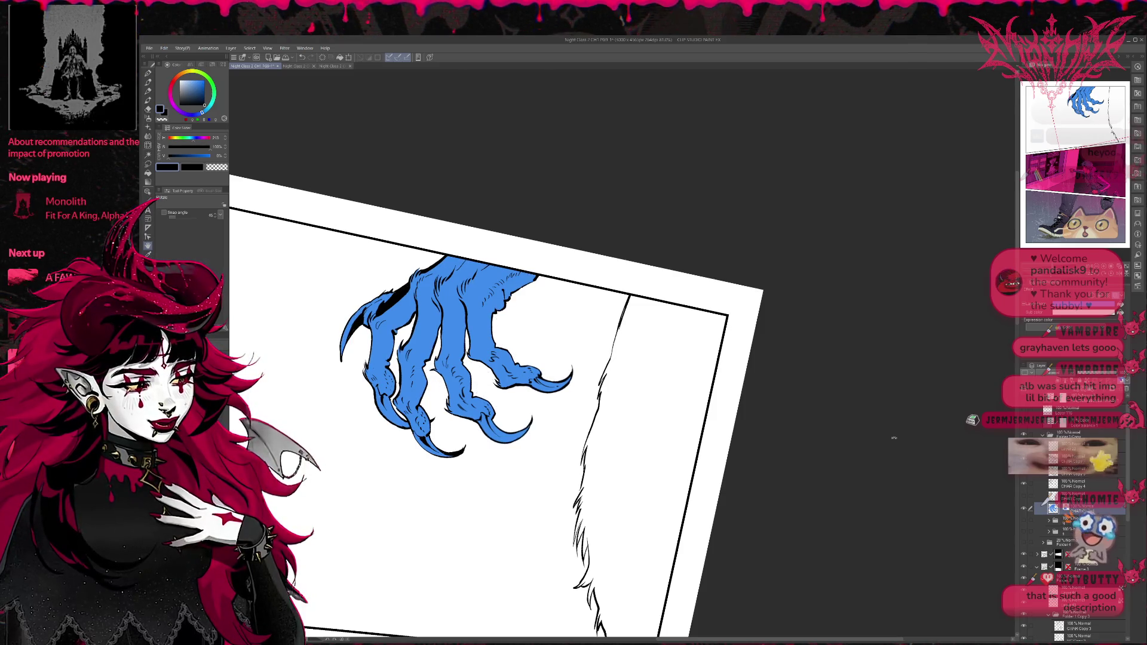
pyautogui.press('w')
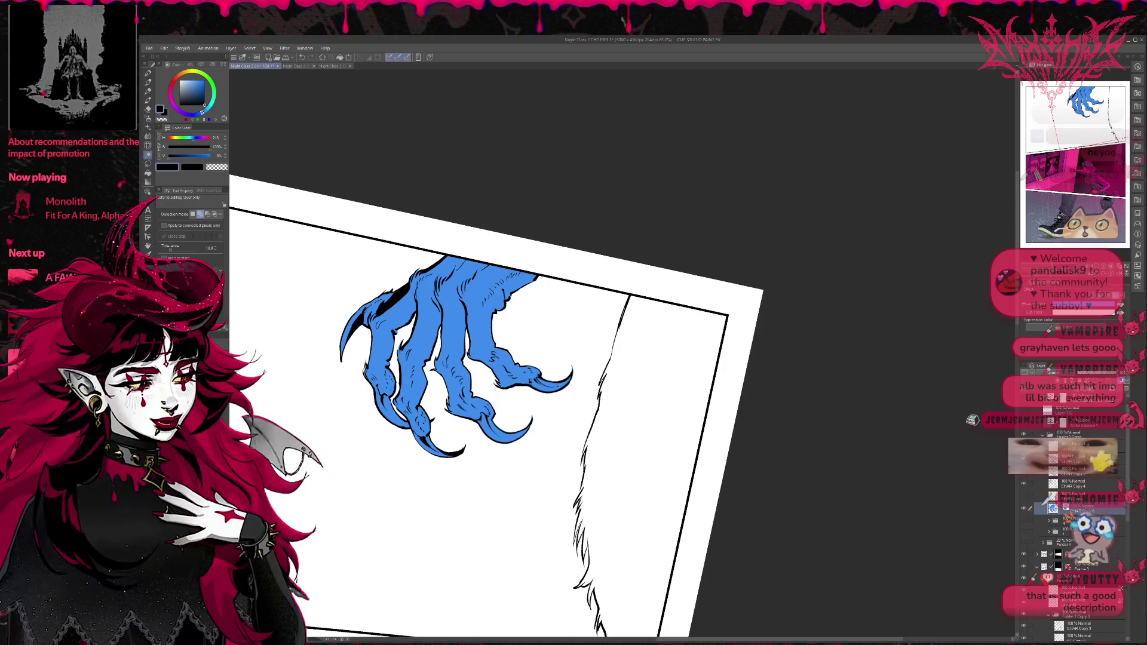
pyautogui.click(472, 292)
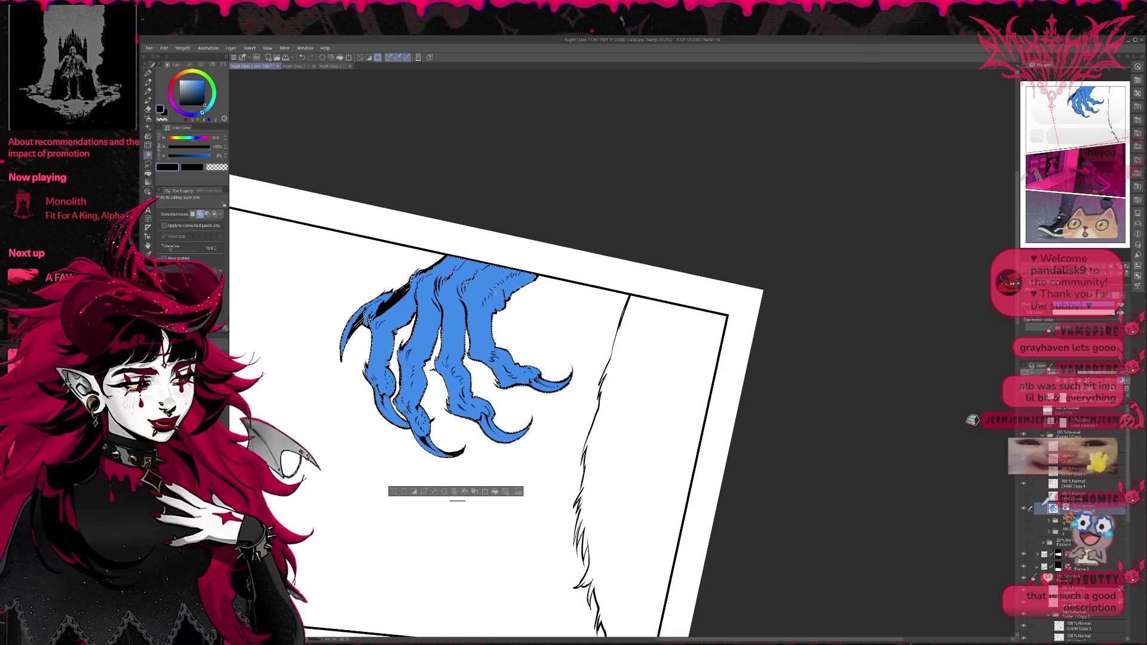
pyautogui.click(472, 491)
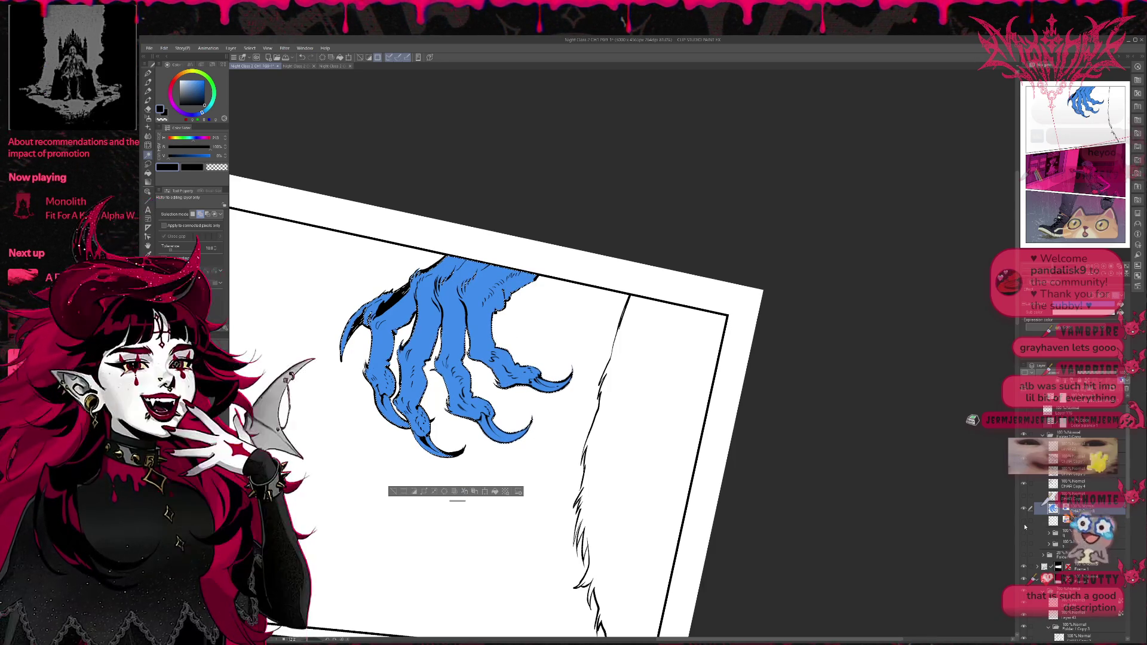
pyautogui.hotkey('ctrl', 'd')
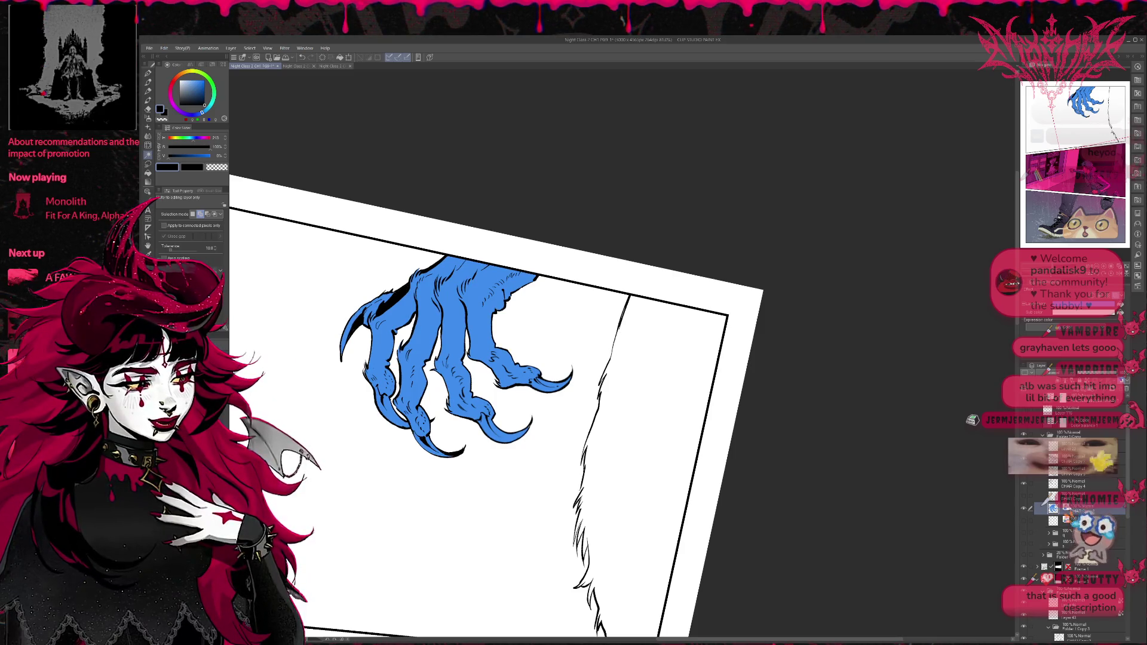
# Step: Swap the flat claw fill for the halftone claw layer, show the dark fur figure, and activate Layer 3
pyautogui.click(1069, 297)
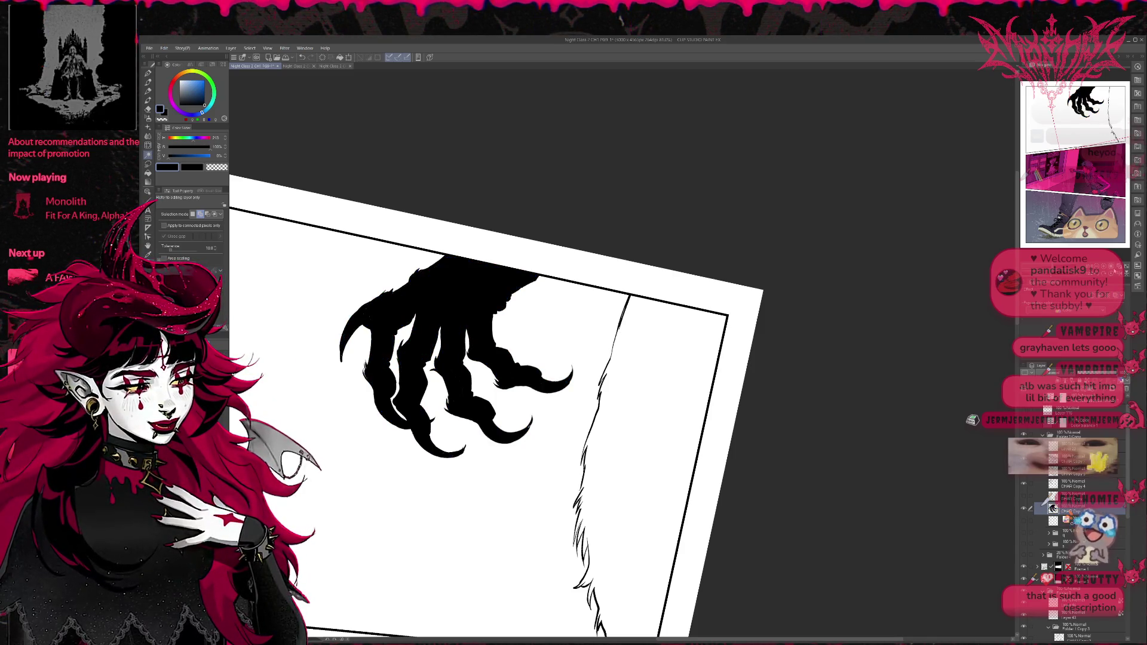
pyautogui.hotkey('ctrl', '@')
pyautogui.moveTo(871, 466); pyautogui.dragTo(896, 397)
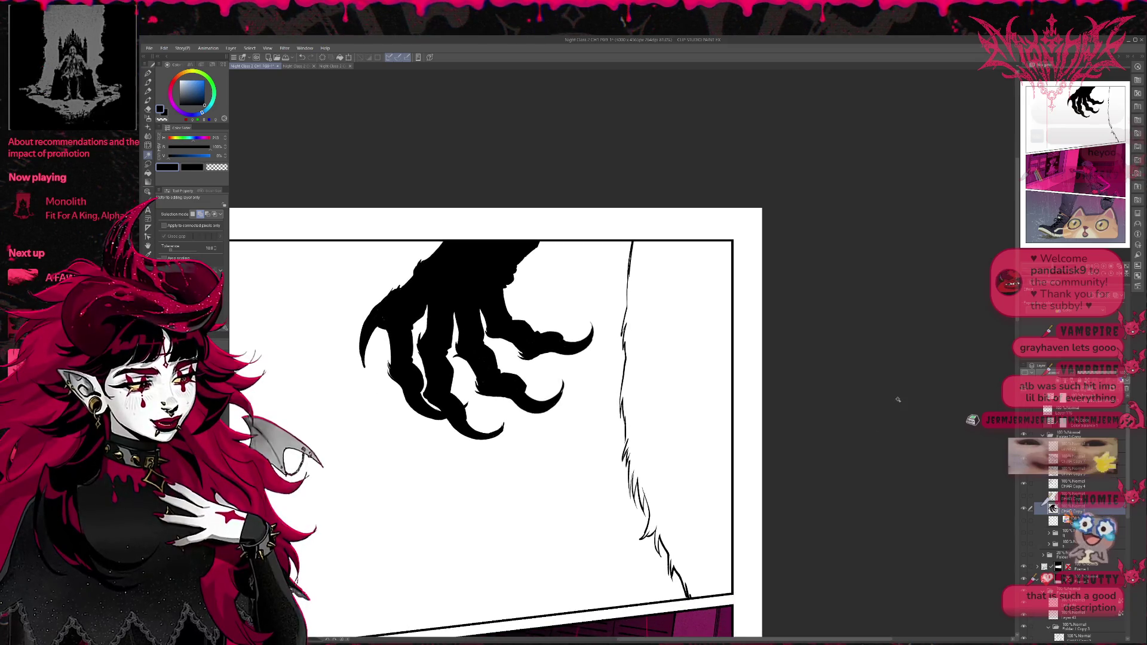
pyautogui.keyDown('ctrl'); pyautogui.click(1053, 508); pyautogui.keyUp('ctrl')
pyautogui.click(1024, 510)
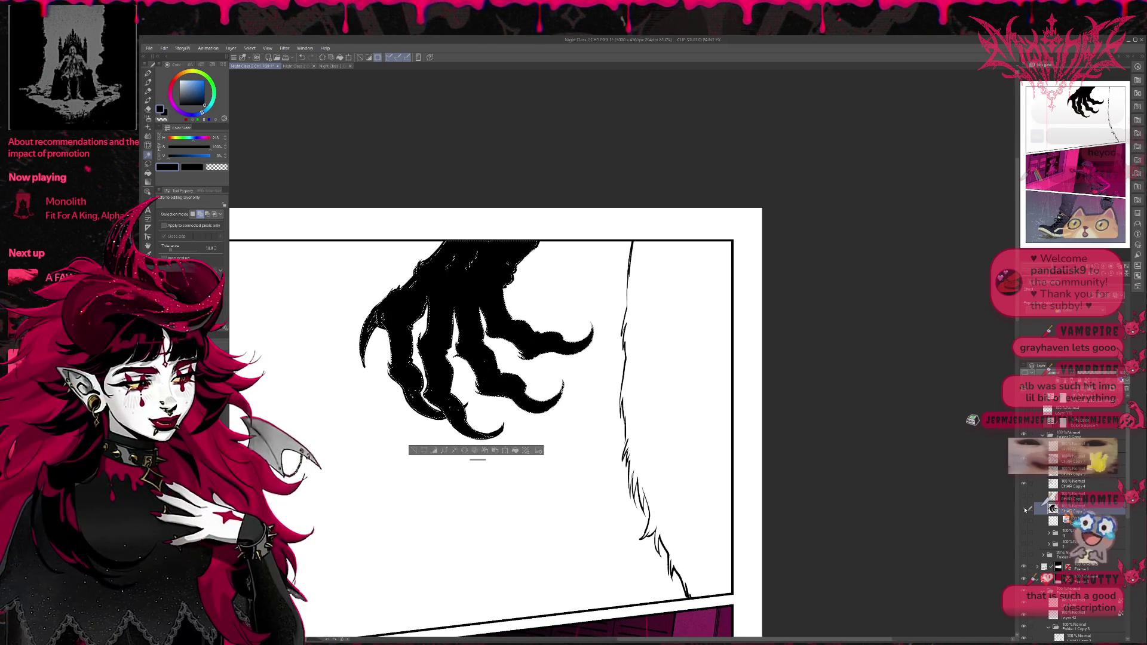
pyautogui.click(1025, 544)
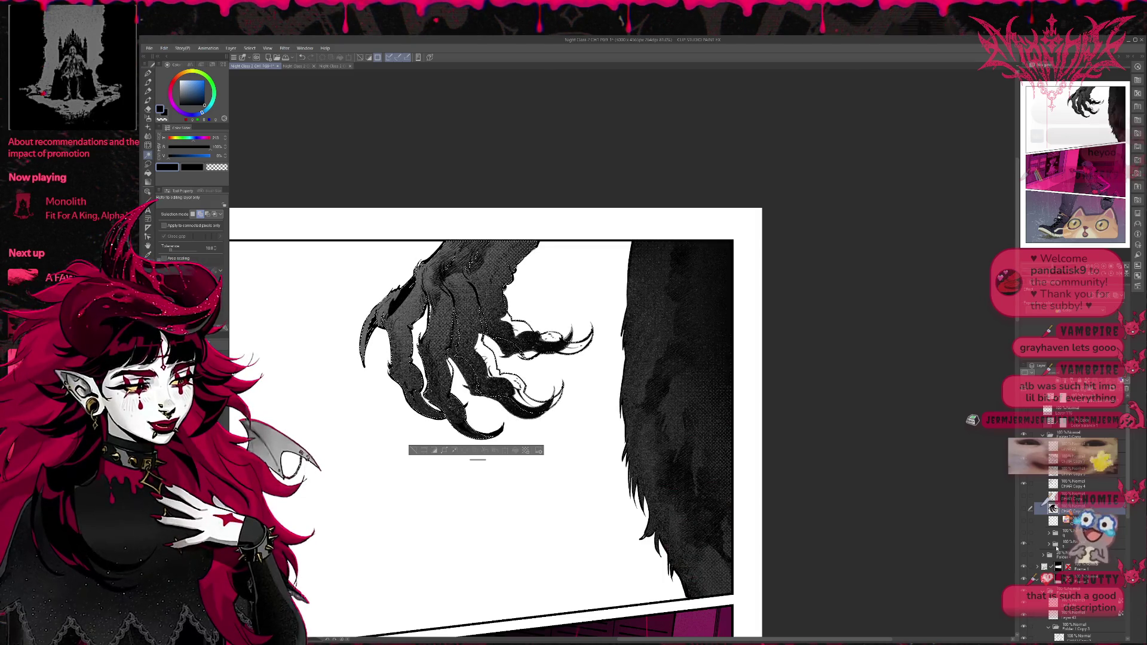
pyautogui.click(1049, 544)
pyautogui.moveTo(1128, 476); pyautogui.dragTo(1121, 556)
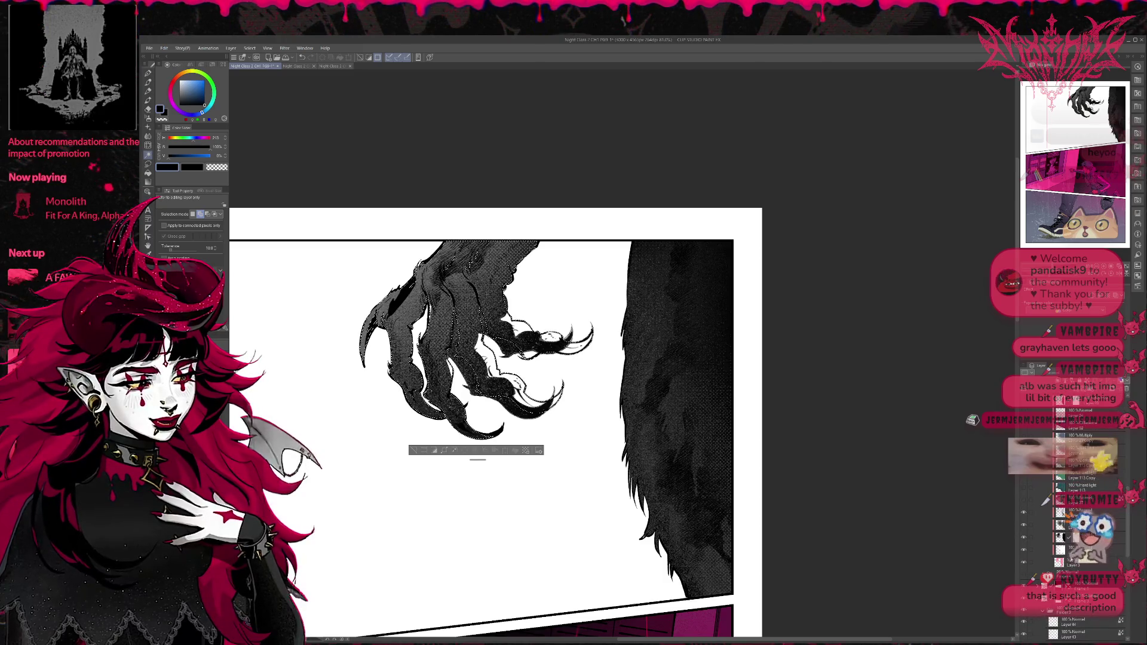
pyautogui.click(1076, 562)
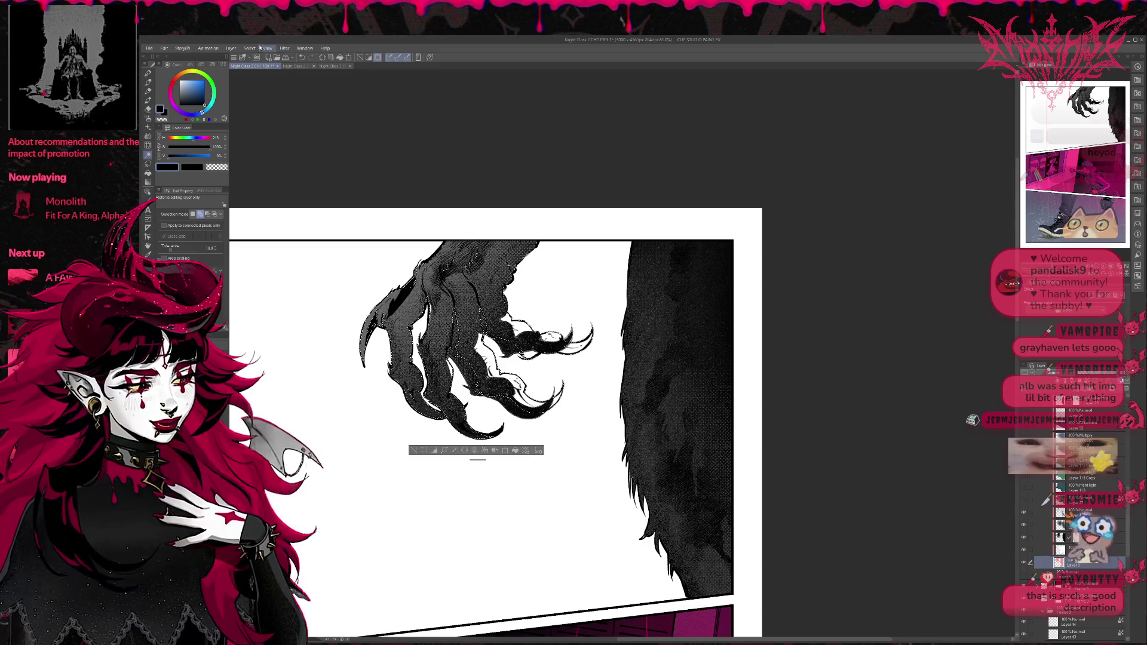
# Step: Invert the selection and darken areas of the claws with black pen ink
pyautogui.hotkey('ctrl', 'shift', 'i')
pyautogui.press('e')
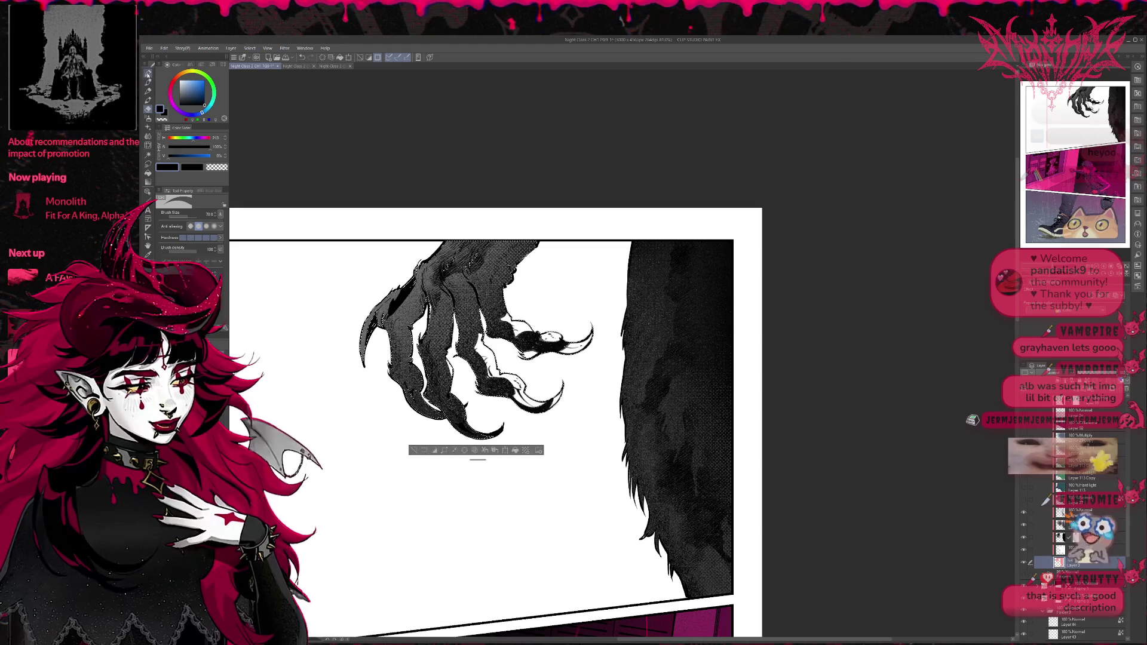
pyautogui.press('p')
pyautogui.press('p')
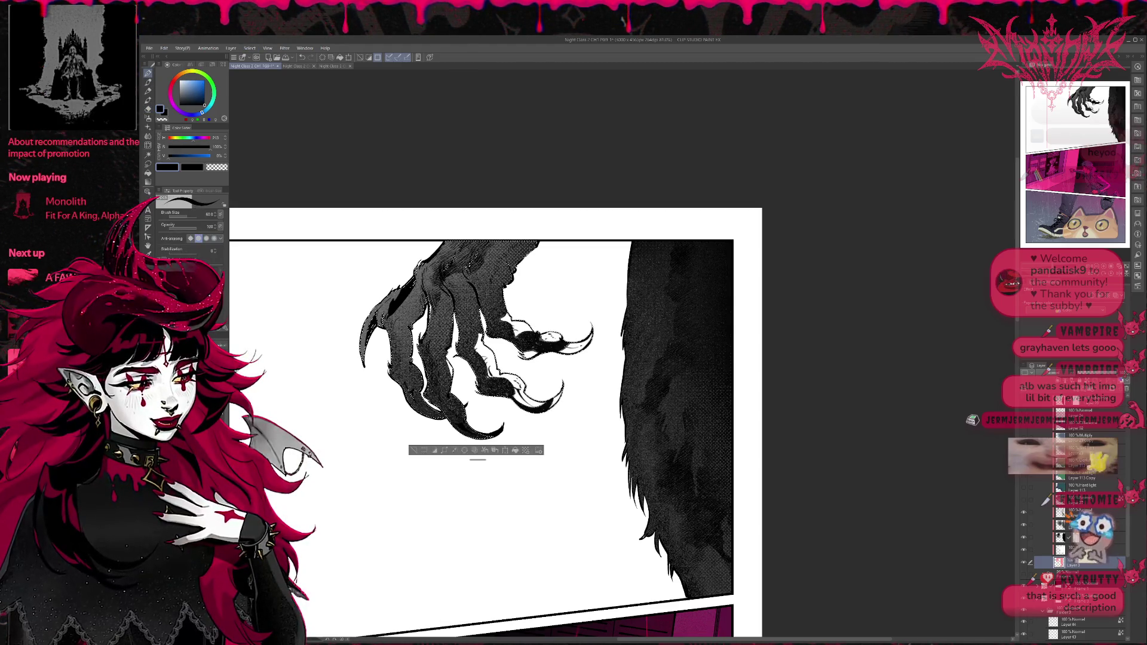
pyautogui.moveTo(505, 382)
pyautogui.mouseDown()
pyautogui.moveTo(526, 404)
pyautogui.moveTo(565, 412)
pyautogui.moveTo(475, 346)
pyautogui.moveTo(485, 335)
pyautogui.moveTo(529, 347)
pyautogui.moveTo(547, 335)
pyautogui.mouseUp()
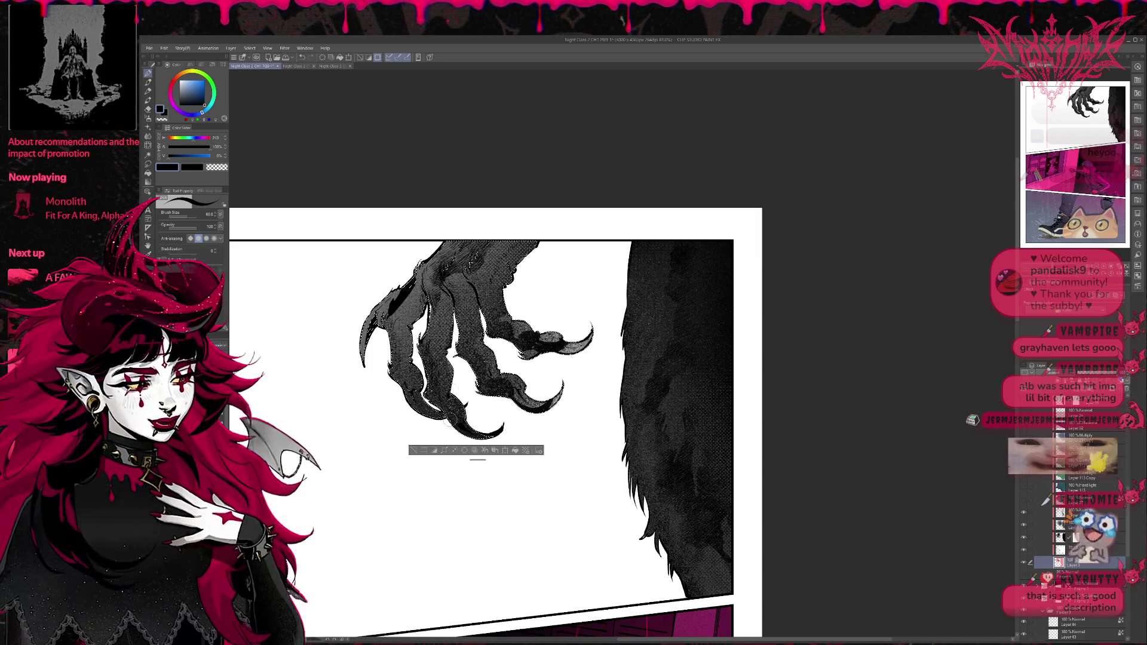
pyautogui.hotkey('ctrl', 'd')
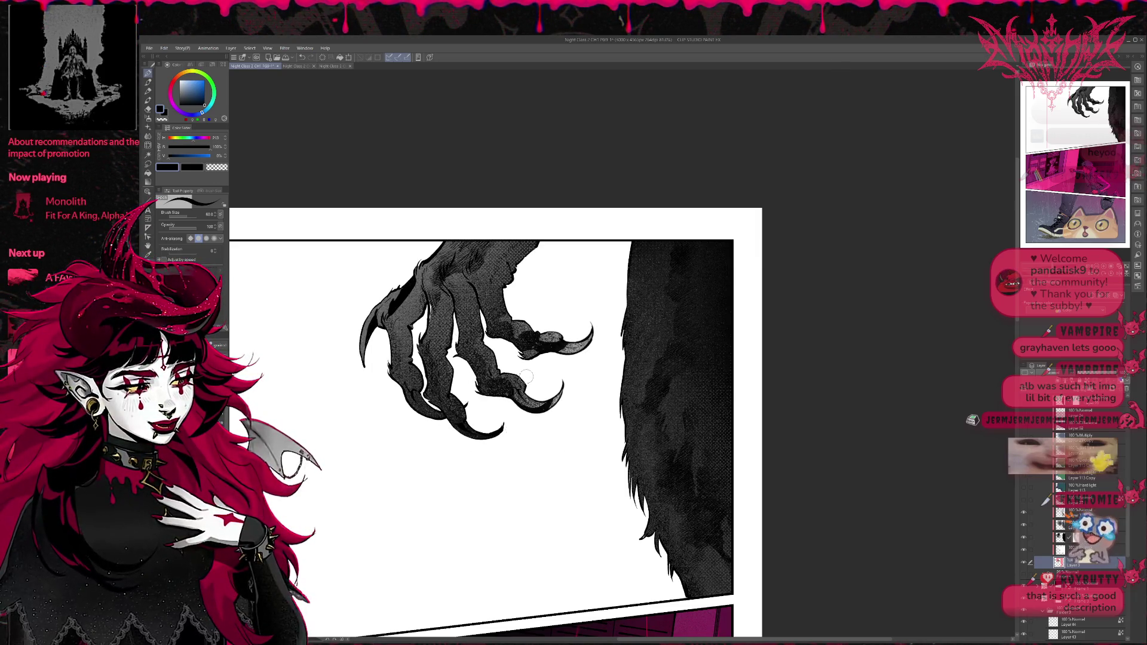
# Step: Hide the screentone and black out the white highlights on the claw tip and middle finger, ending on Layer 3
pyautogui.click(1024, 530)
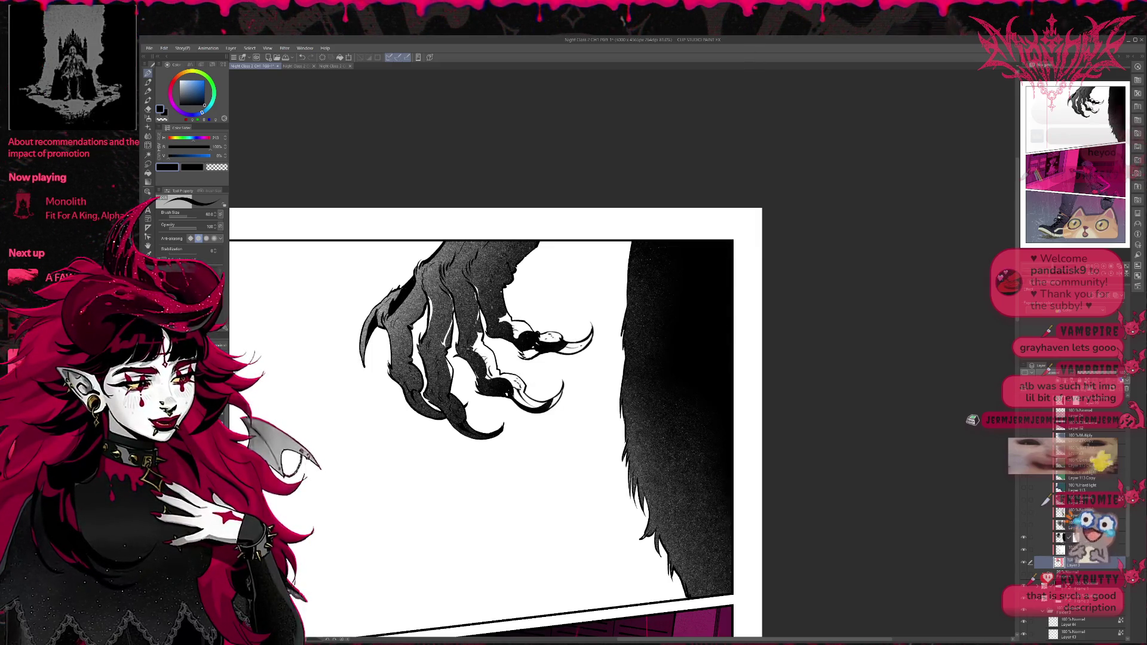
pyautogui.click(1067, 537)
pyautogui.press('p')
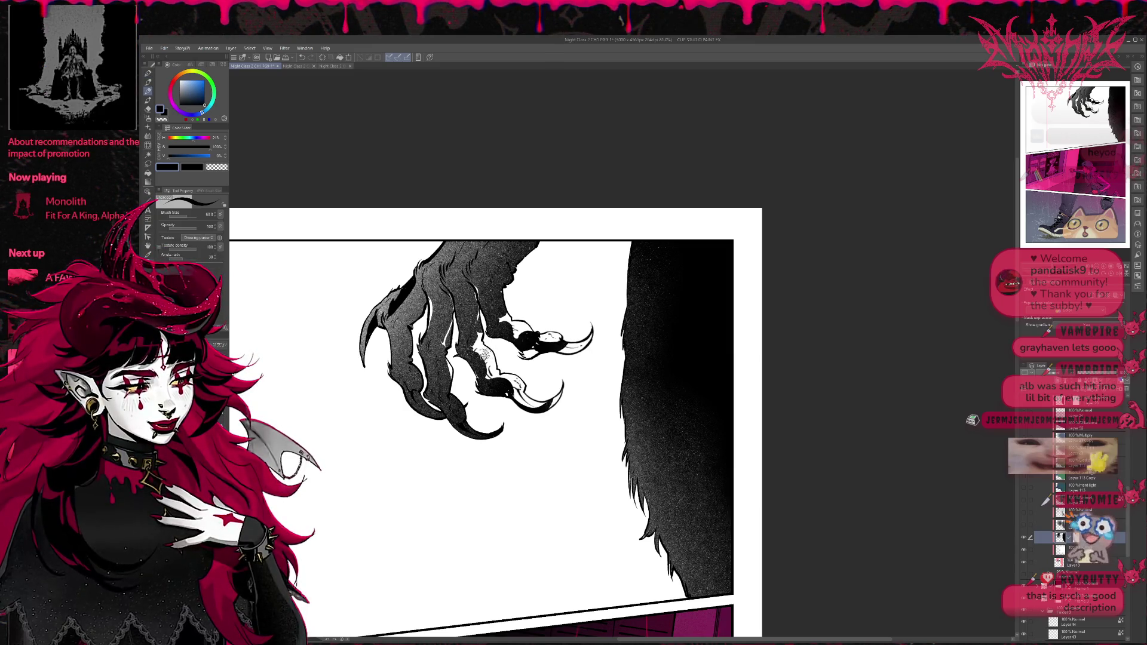
pyautogui.press('p')
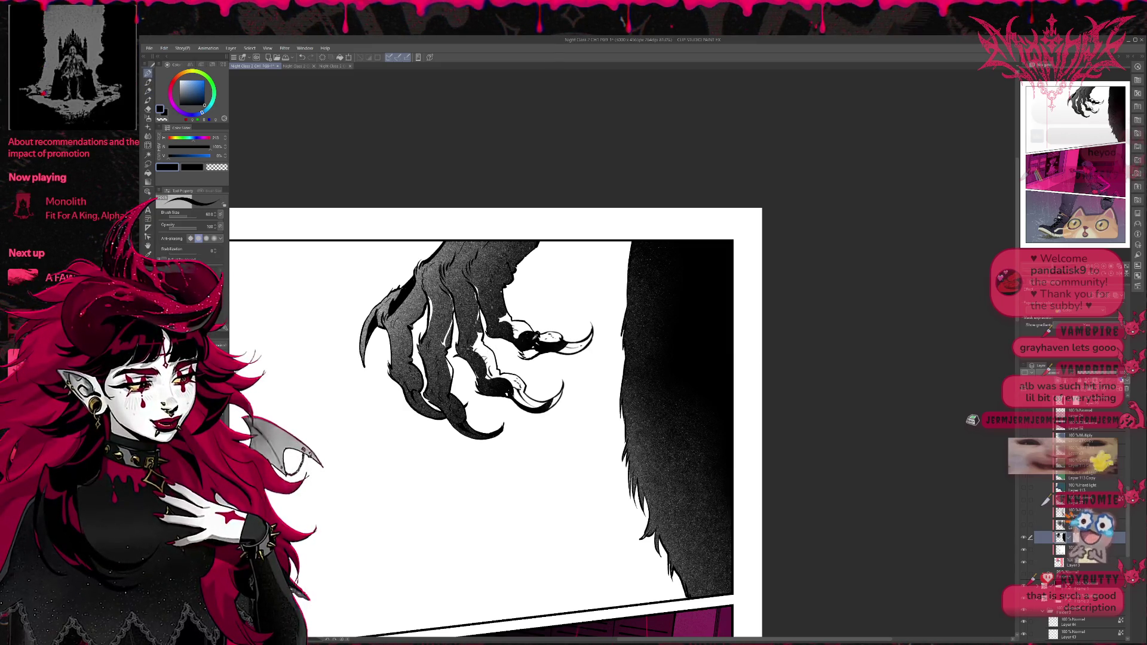
pyautogui.moveTo(525, 339)
pyautogui.mouseDown()
pyautogui.moveTo(496, 313)
pyautogui.moveTo(538, 348)
pyautogui.moveTo(565, 350)
pyautogui.moveTo(592, 332)
pyautogui.mouseUp()
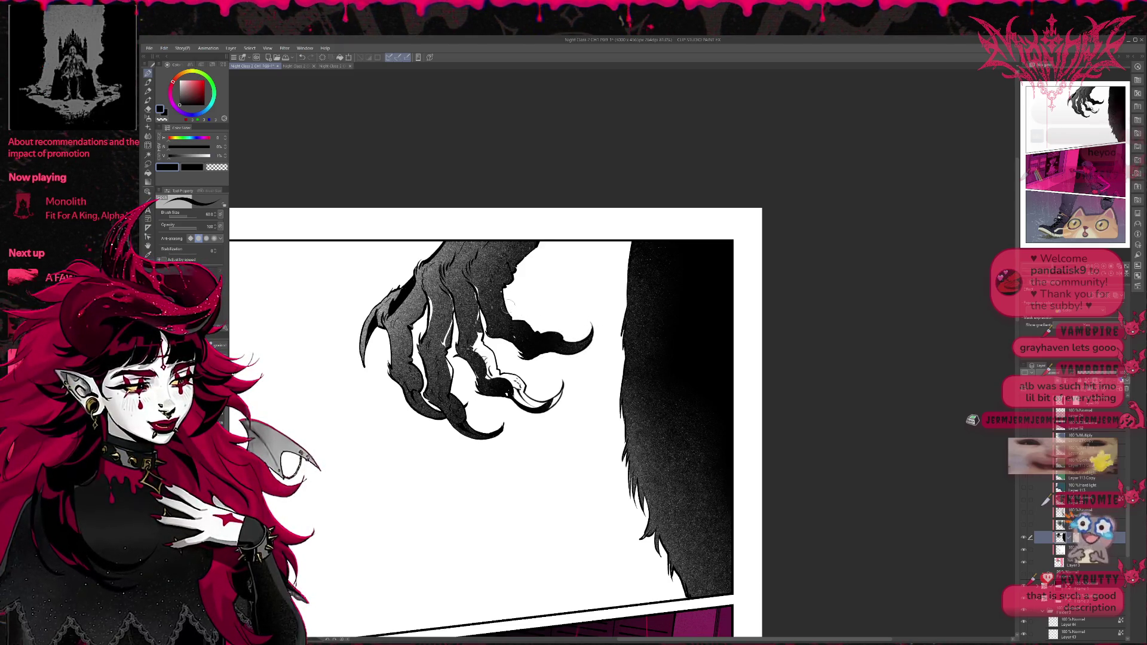
pyautogui.moveTo(487, 281); pyautogui.dragTo(472, 288)
pyautogui.moveTo(485, 334)
pyautogui.mouseDown()
pyautogui.moveTo(475, 362)
pyautogui.moveTo(468, 346)
pyautogui.moveTo(514, 392)
pyautogui.moveTo(549, 403)
pyautogui.mouseUp()
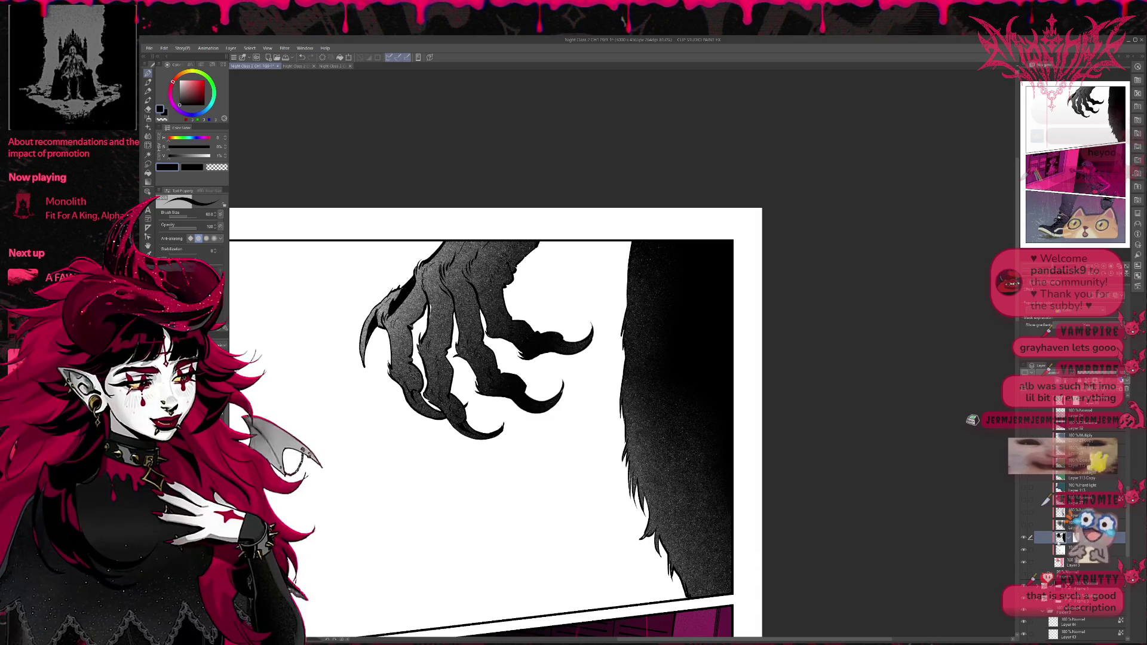
pyautogui.click(1069, 550)
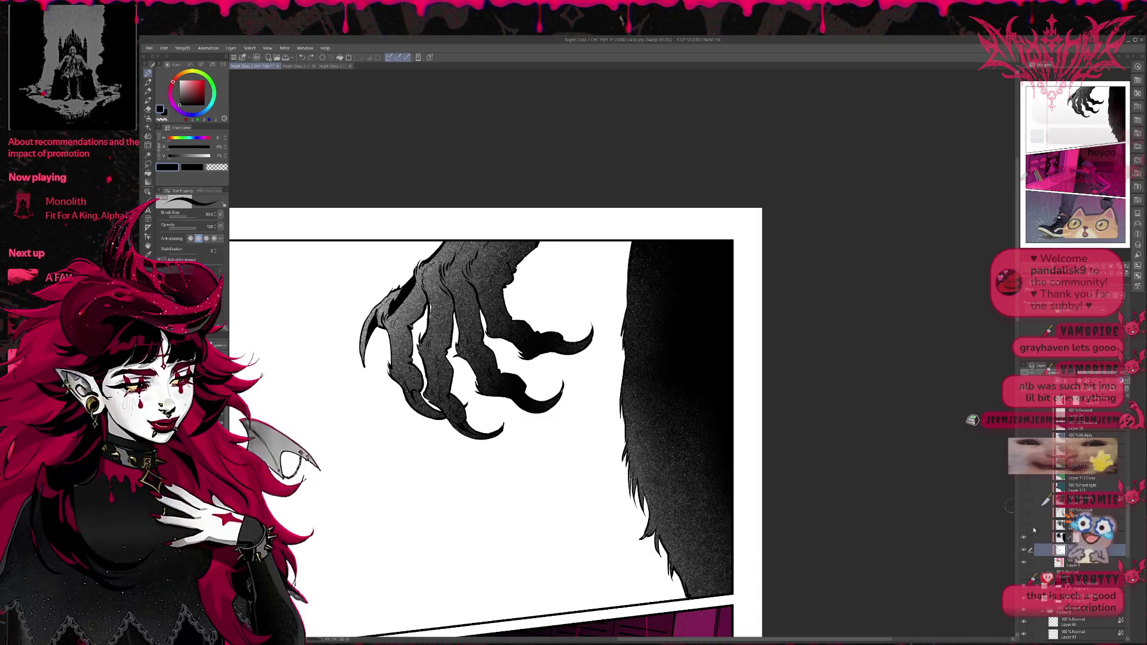
pyautogui.click(1070, 563)
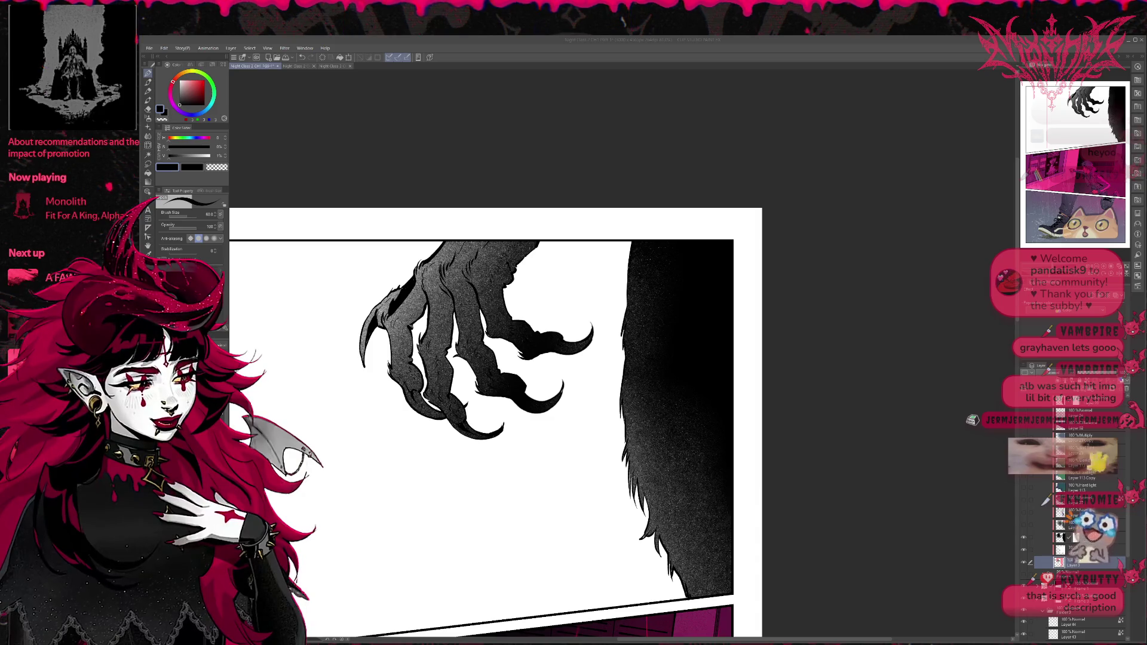
# Step: Flip the halftone screentone and blotchy fur texture layers on and off, ending with both shown
pyautogui.click(1024, 526)
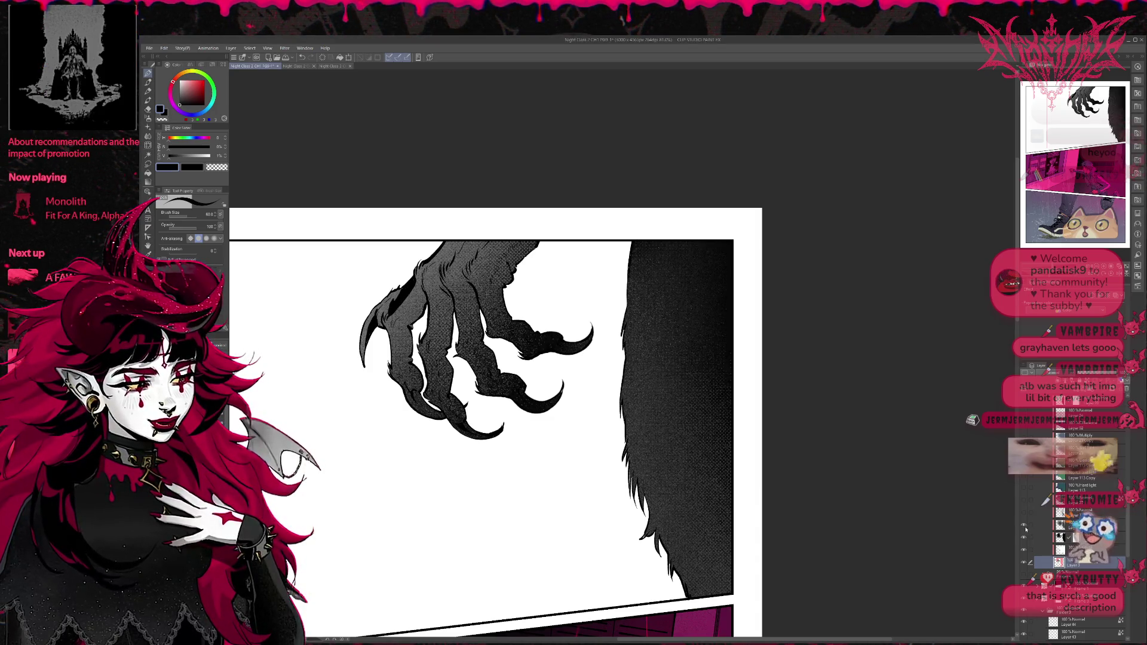
pyautogui.click(1024, 525)
pyautogui.click(1024, 525)
pyautogui.click(1025, 526)
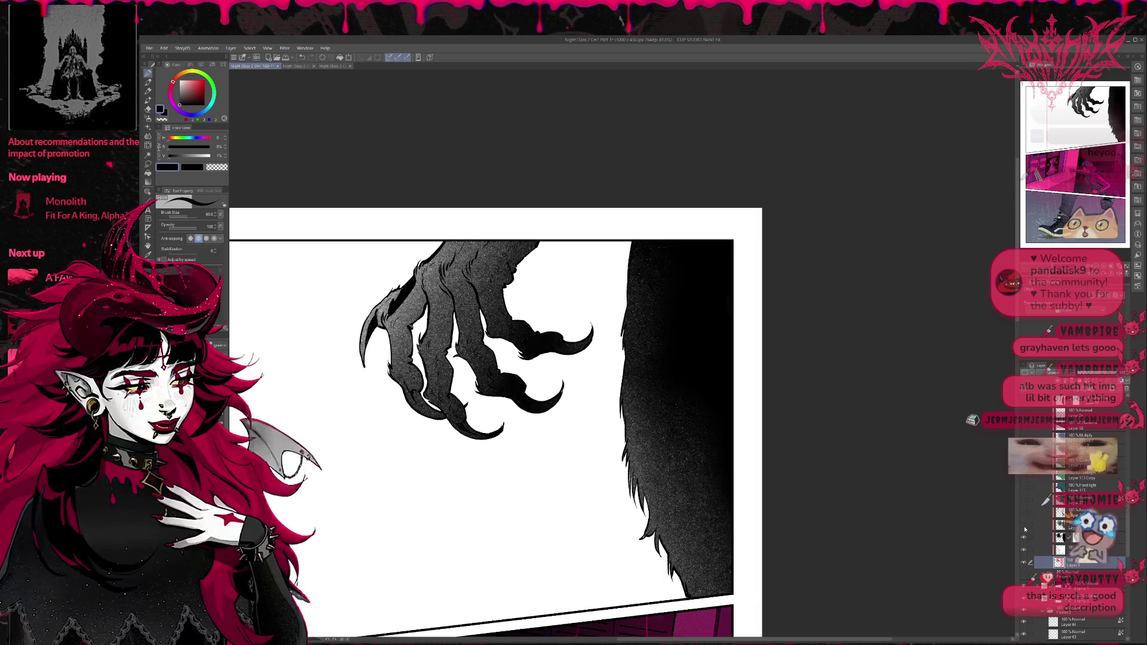
pyautogui.click(1024, 526)
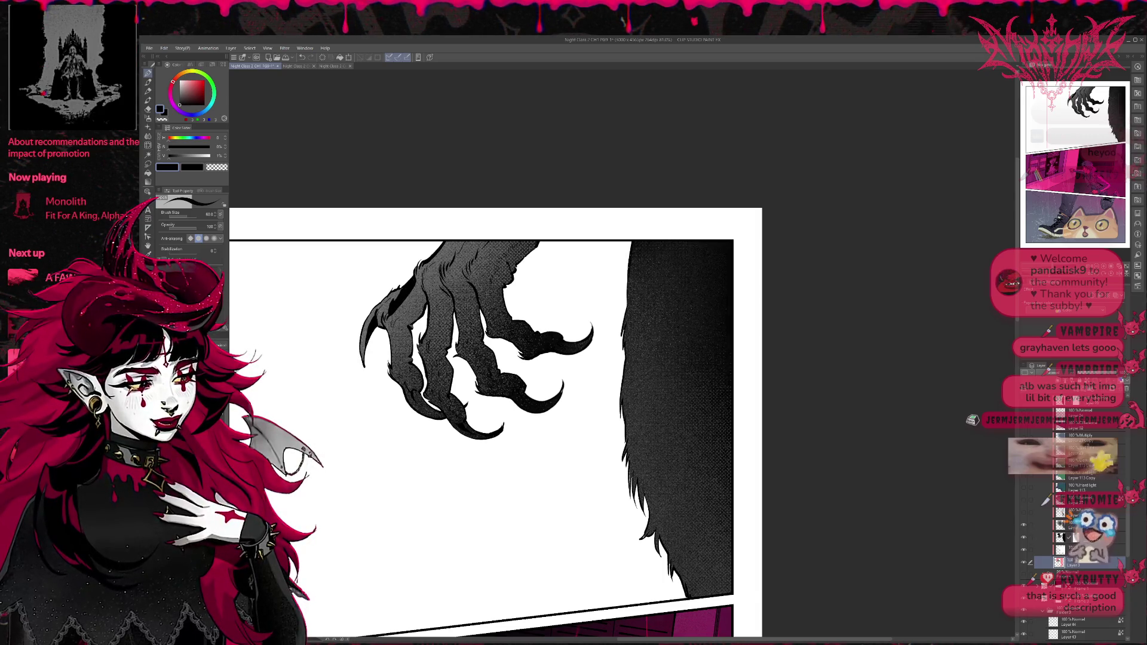
pyautogui.click(1024, 516)
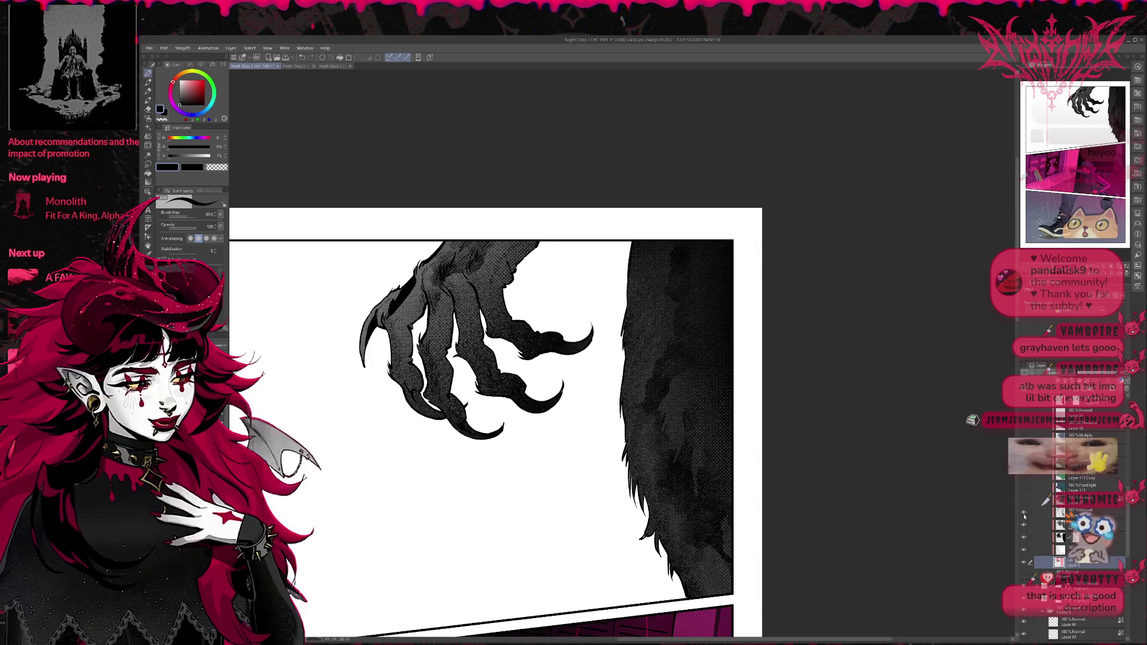
pyautogui.click(1024, 515)
pyautogui.click(1025, 515)
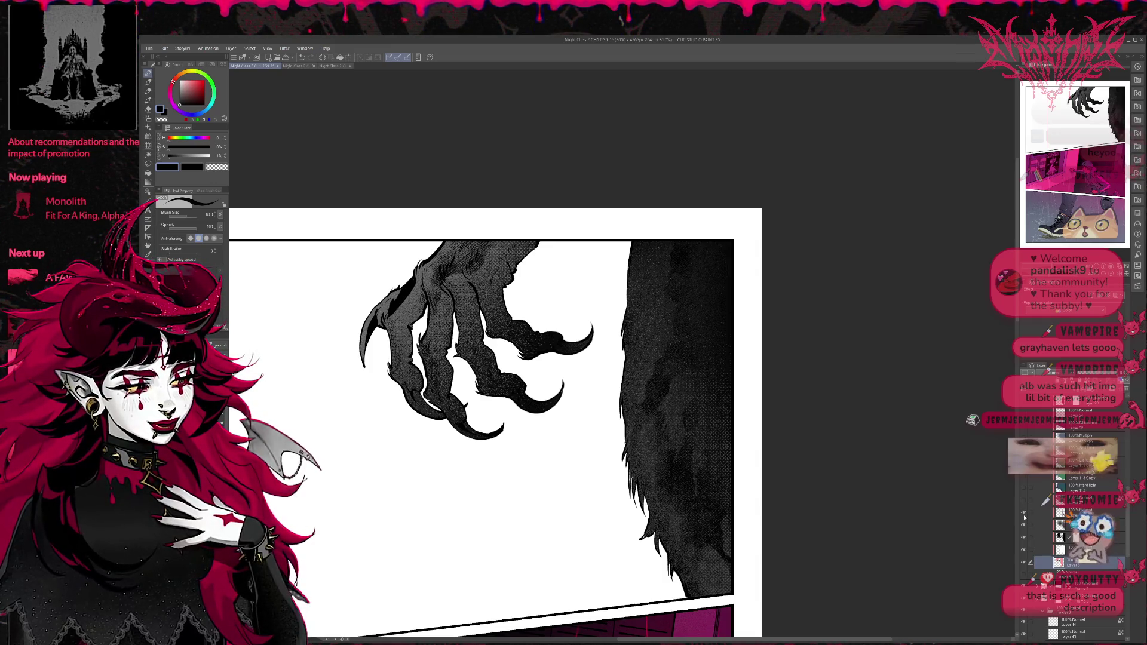
pyautogui.click(1024, 526)
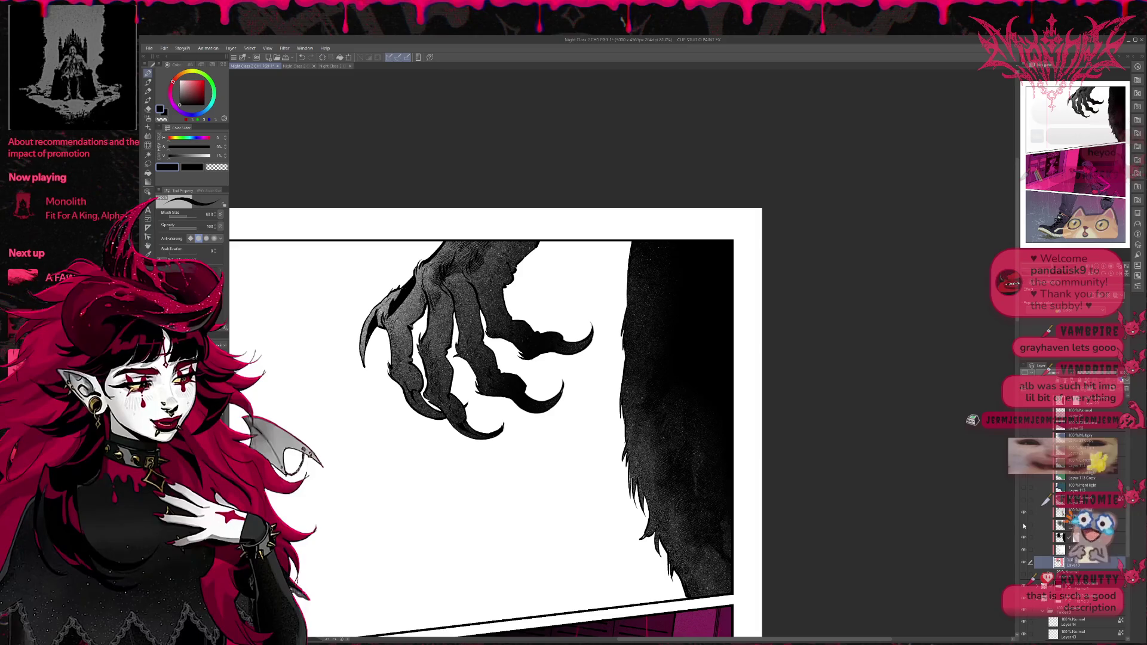
pyautogui.click(1024, 526)
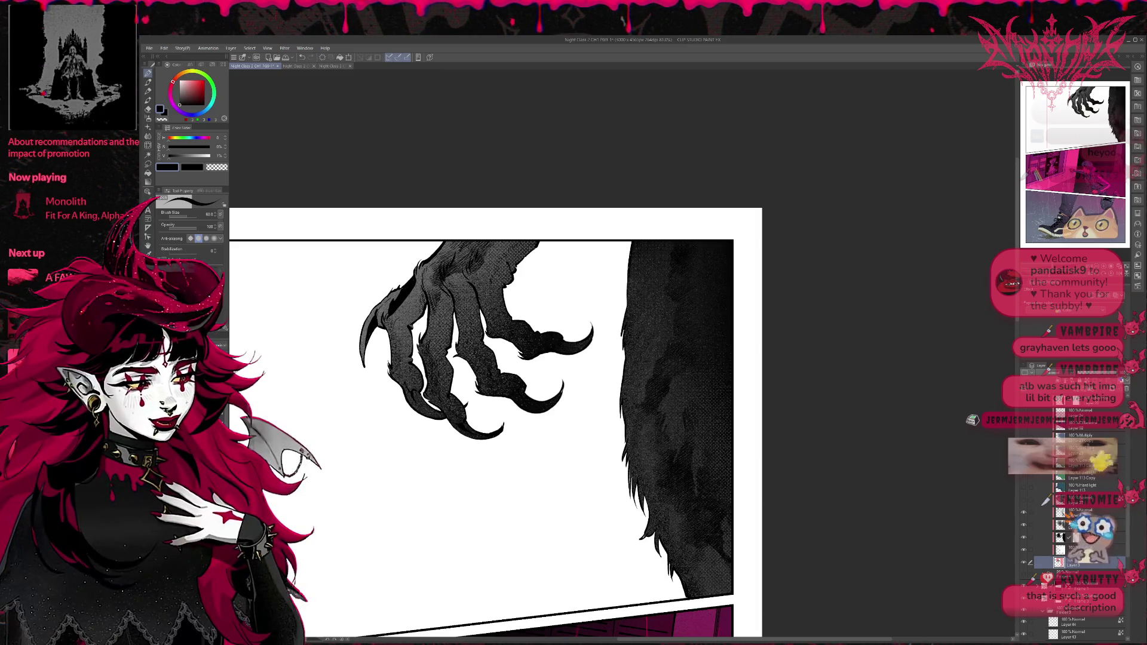
pyautogui.click(1069, 524)
pyautogui.scroll(-1, 651, 402)
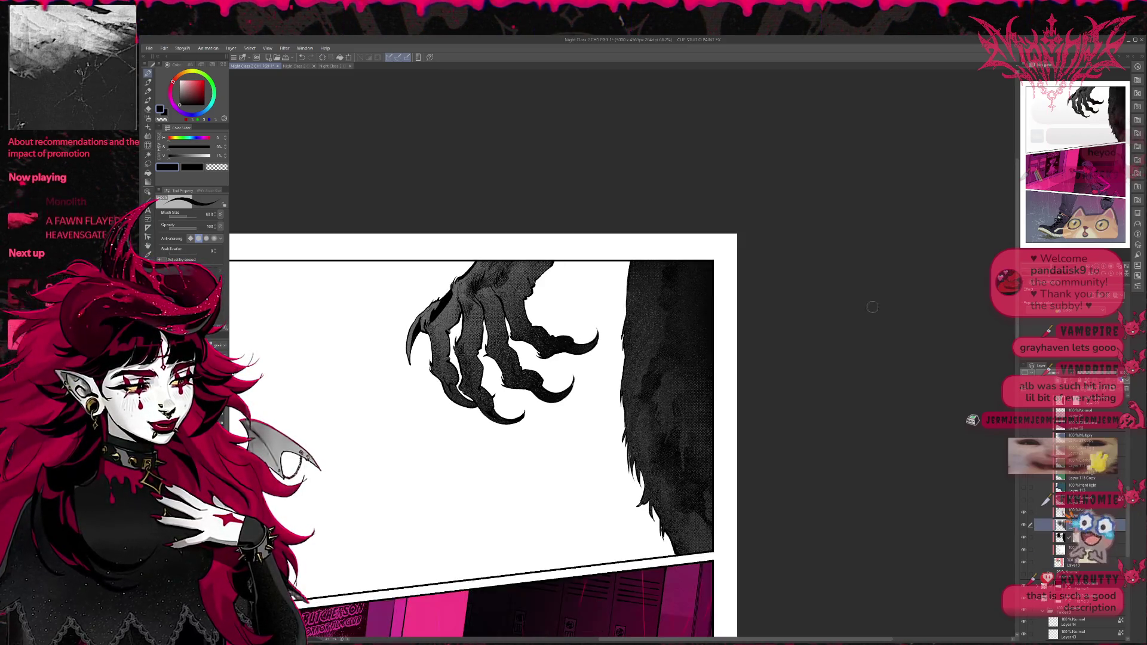
pyautogui.scroll(-1, 651, 402)
pyautogui.scroll(-1, 660, 418)
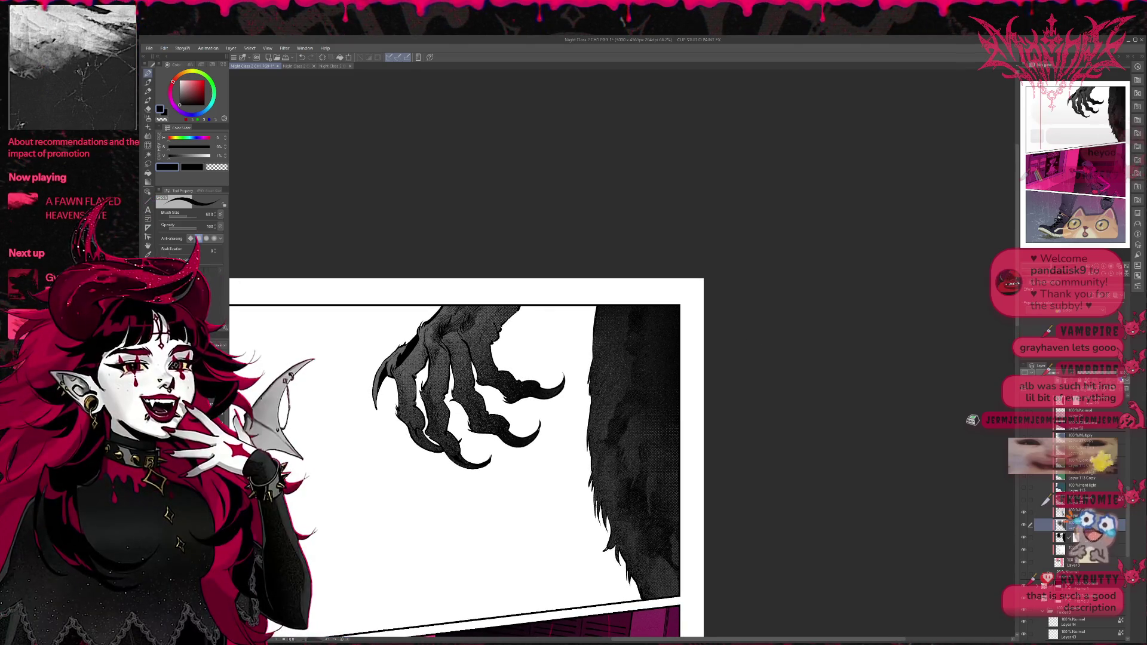
pyautogui.click(1070, 512)
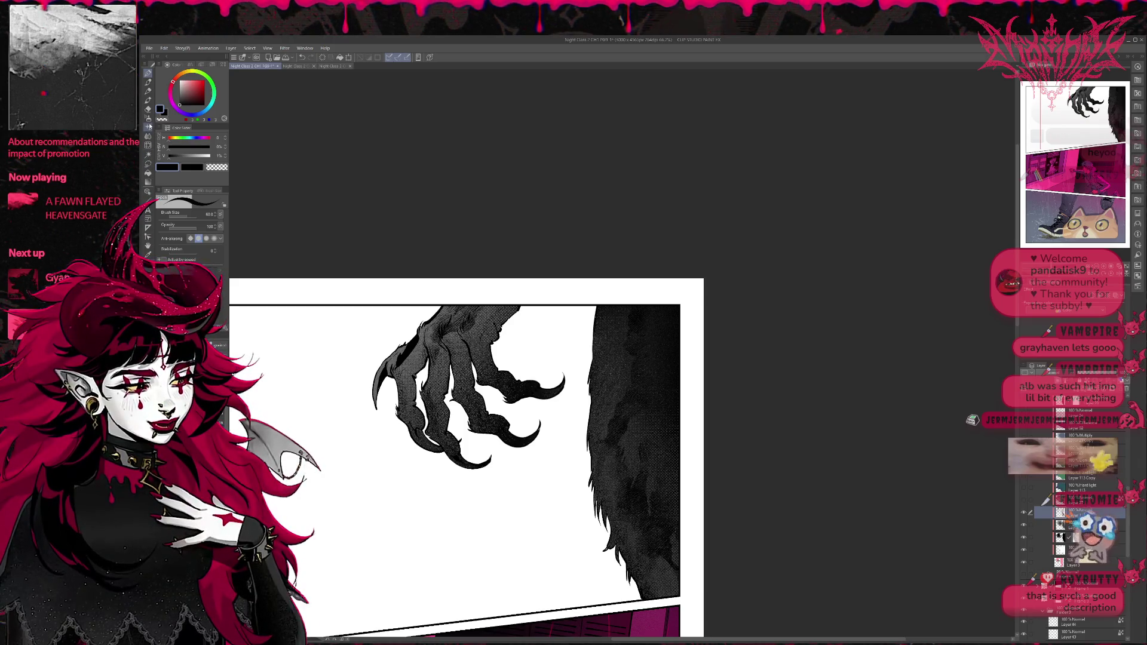
pyautogui.click(149, 126)
pyautogui.moveTo(495, 336); pyautogui.dragTo(459, 463)
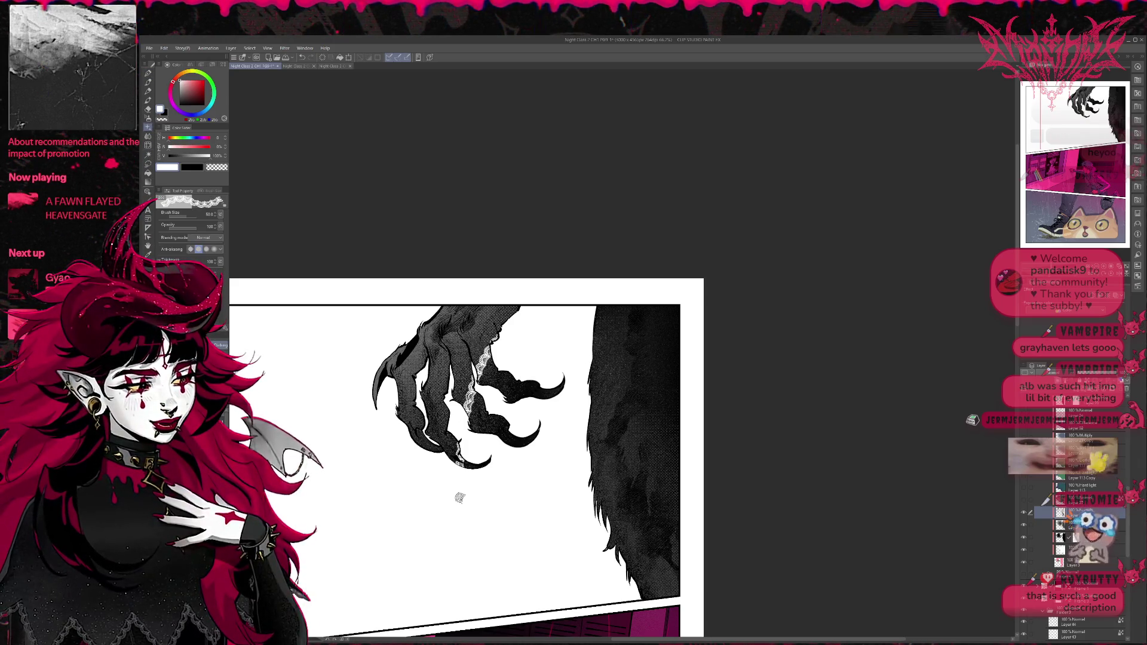
pyautogui.hotkey('ctrl', 'z')
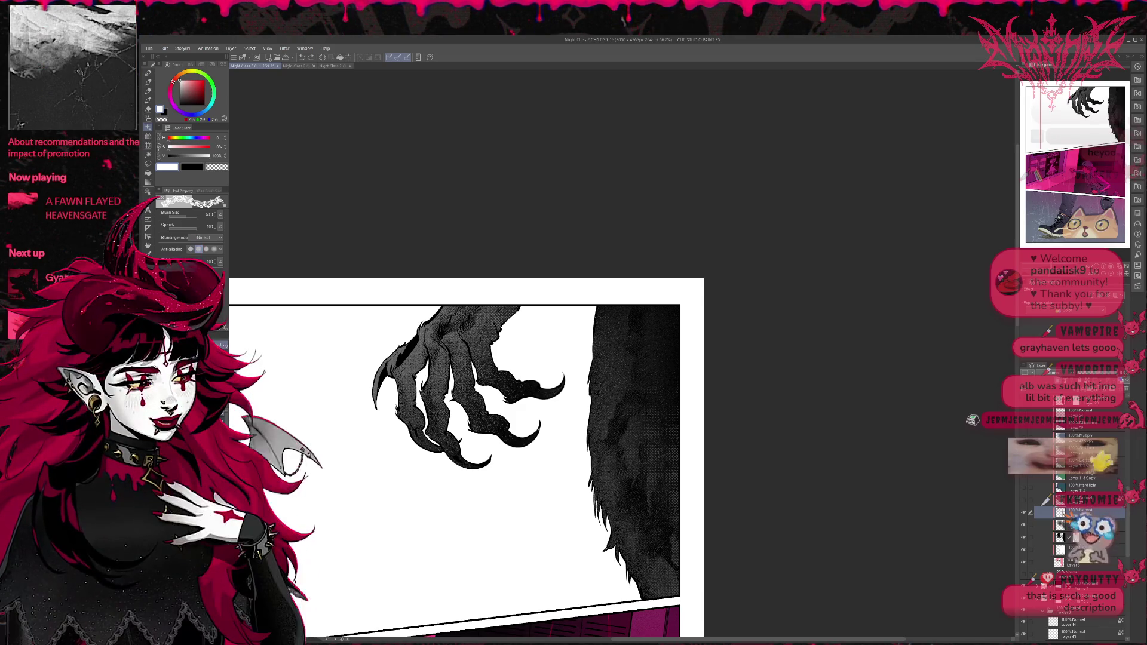
pyautogui.press('b')
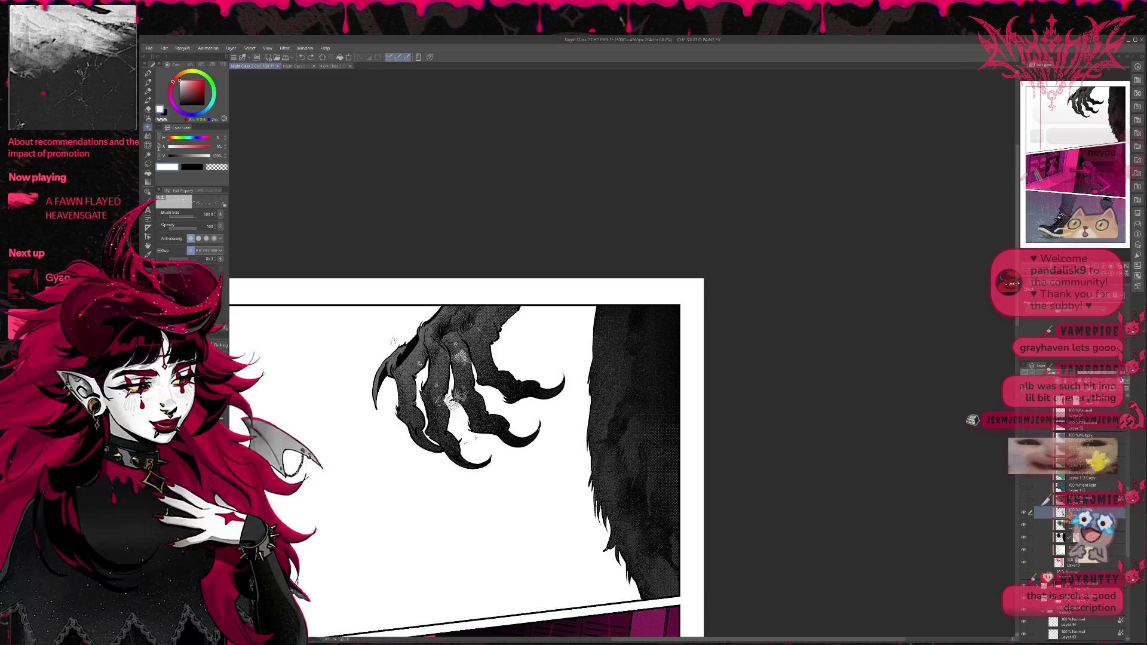
pyautogui.press('b')
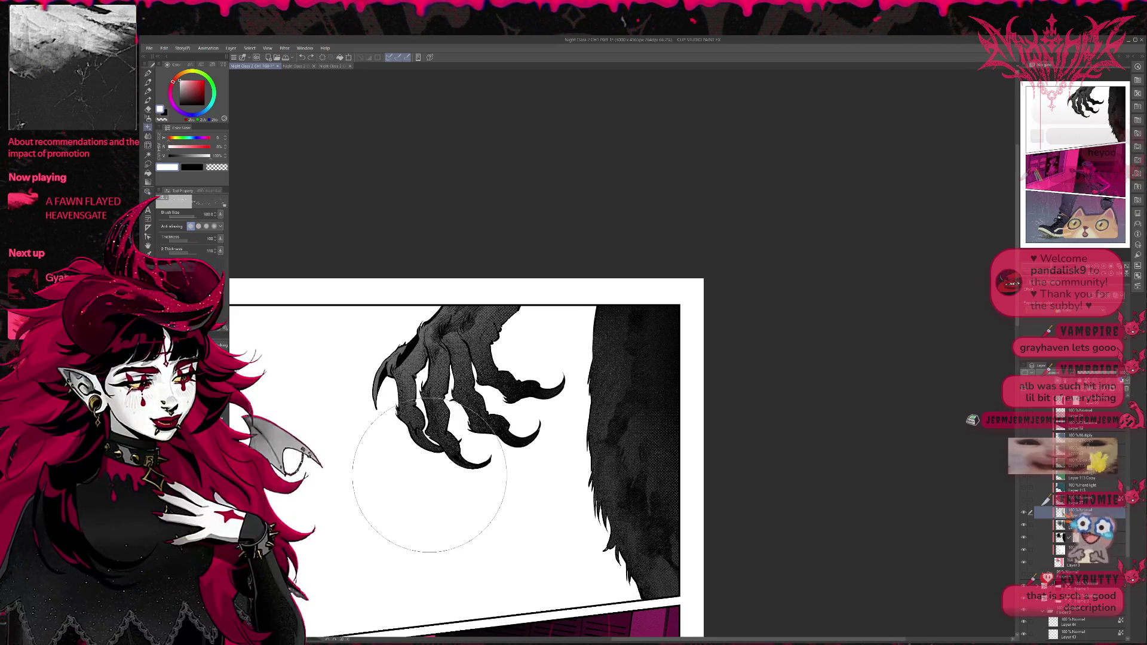
pyautogui.keyDown('alt'); pyautogui.click(398, 348); pyautogui.keyUp('alt')
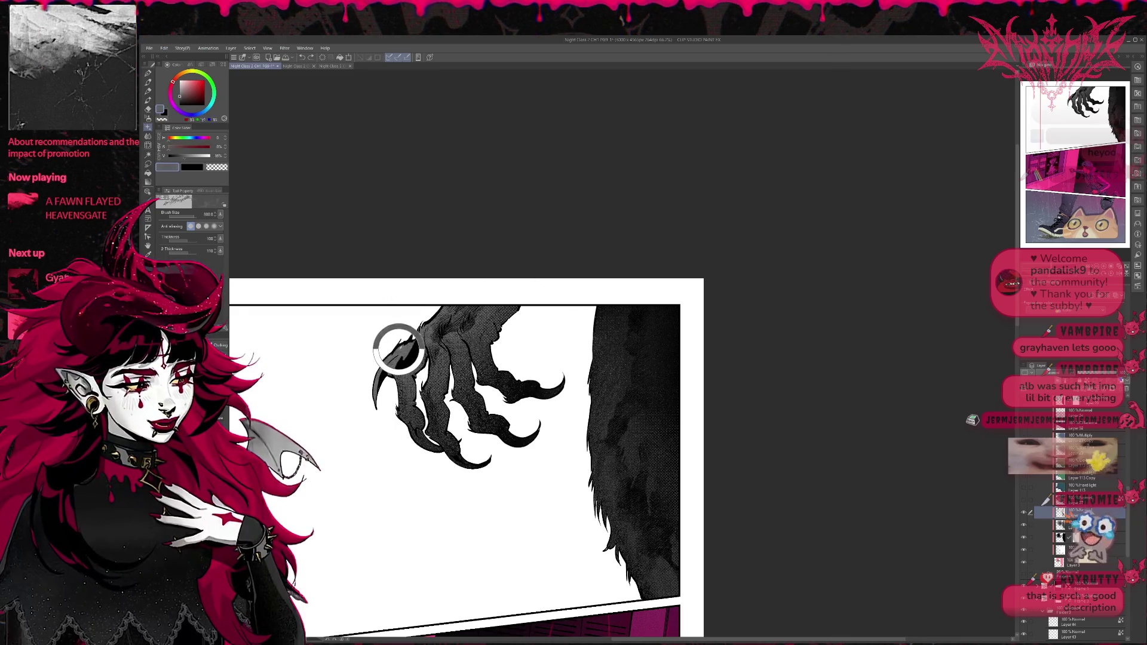
pyautogui.moveTo(634, 335); pyautogui.dragTo(638, 532)
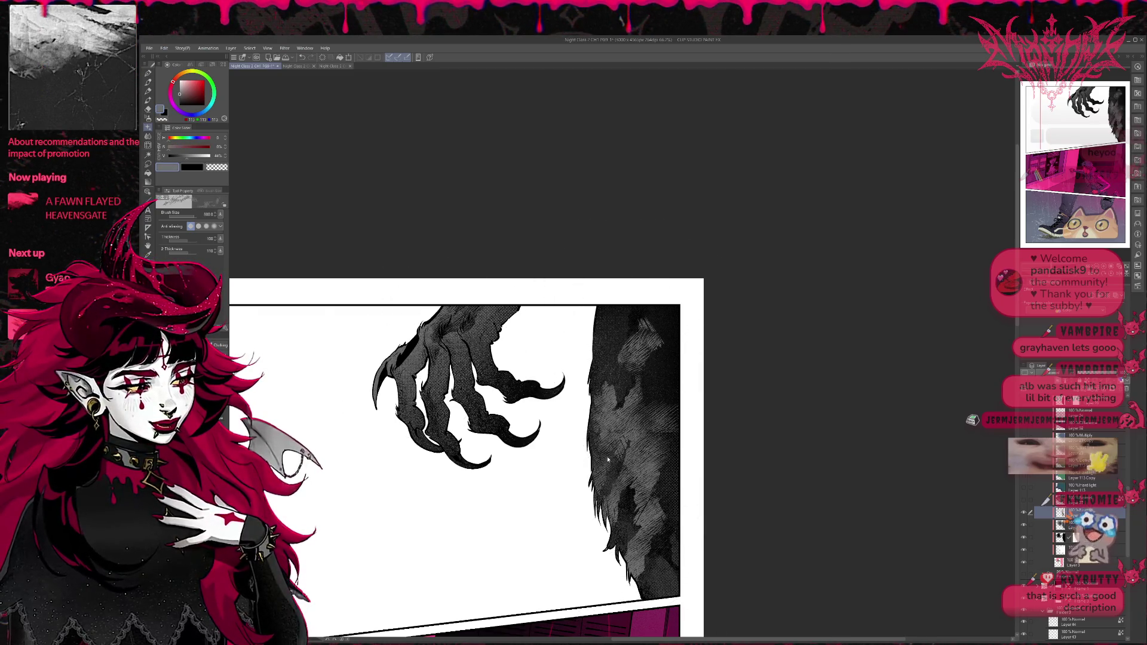
pyautogui.hotkey('ctrl', 'z')
pyautogui.moveTo(601, 335); pyautogui.dragTo(621, 454)
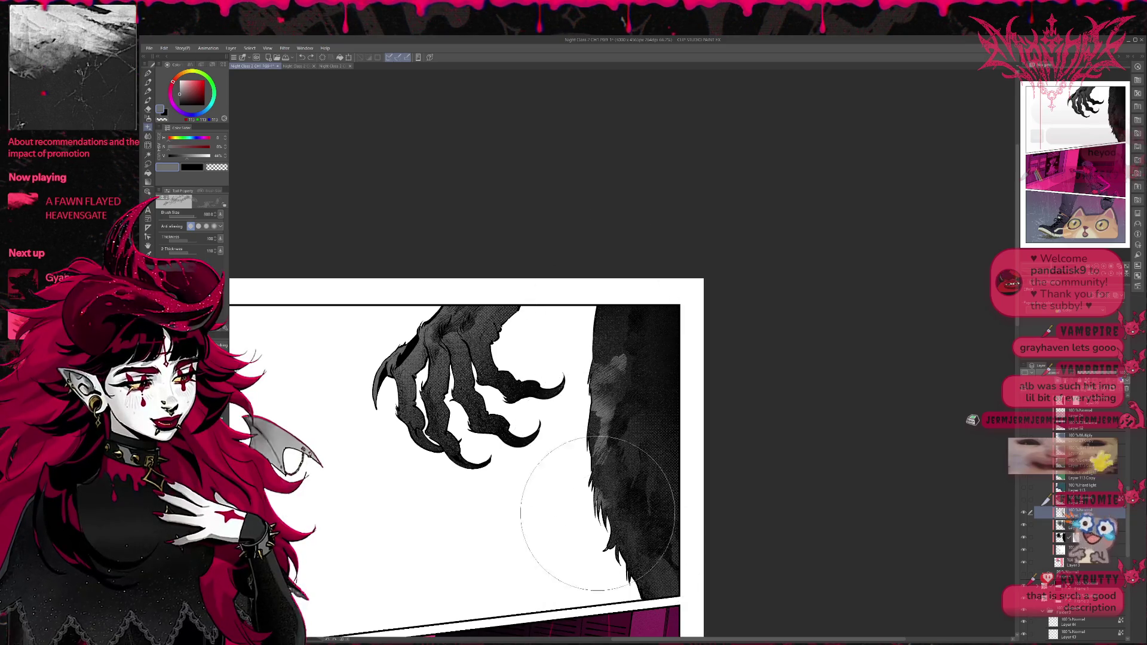
pyautogui.scroll(-1, 691, 474)
pyautogui.hotkey('ctrl', 'z')
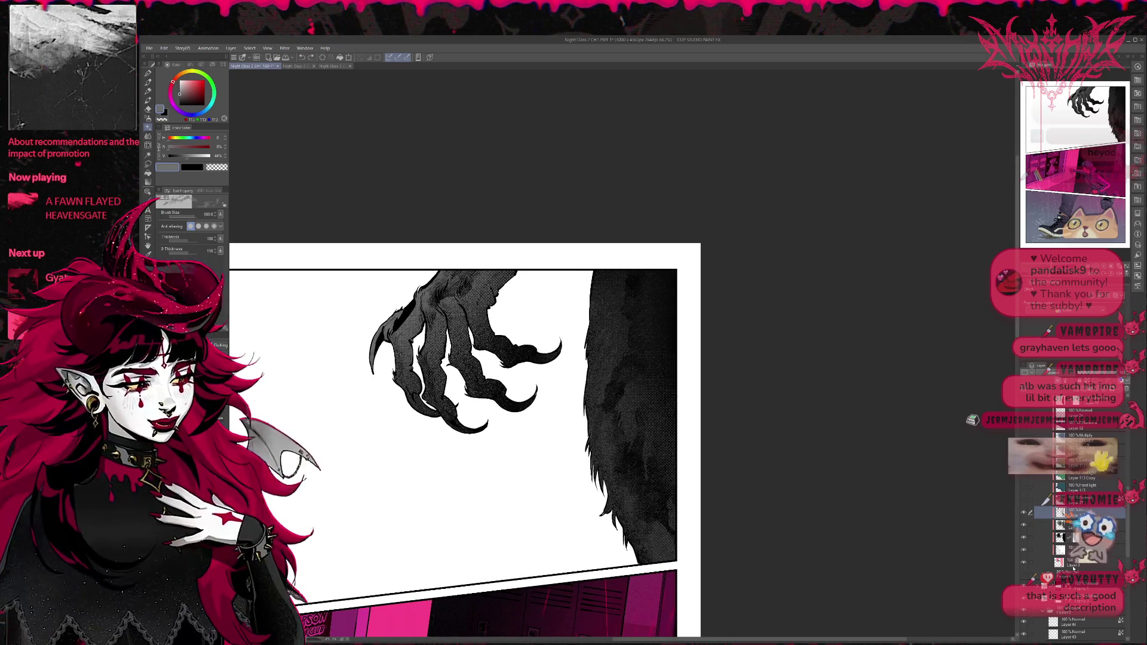
# Step: Show the greyscale hallway background and the running boy's jacket-and-jeans version
pyautogui.click(1076, 576)
pyautogui.click(1023, 577)
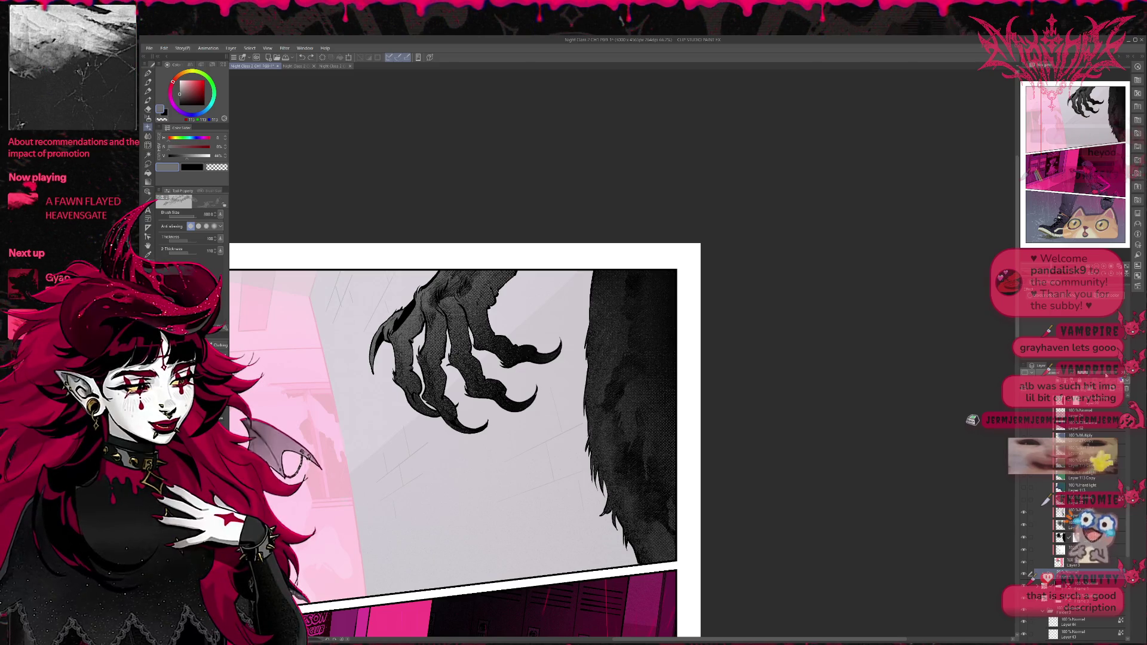
pyautogui.scroll(5, 1076, 514)
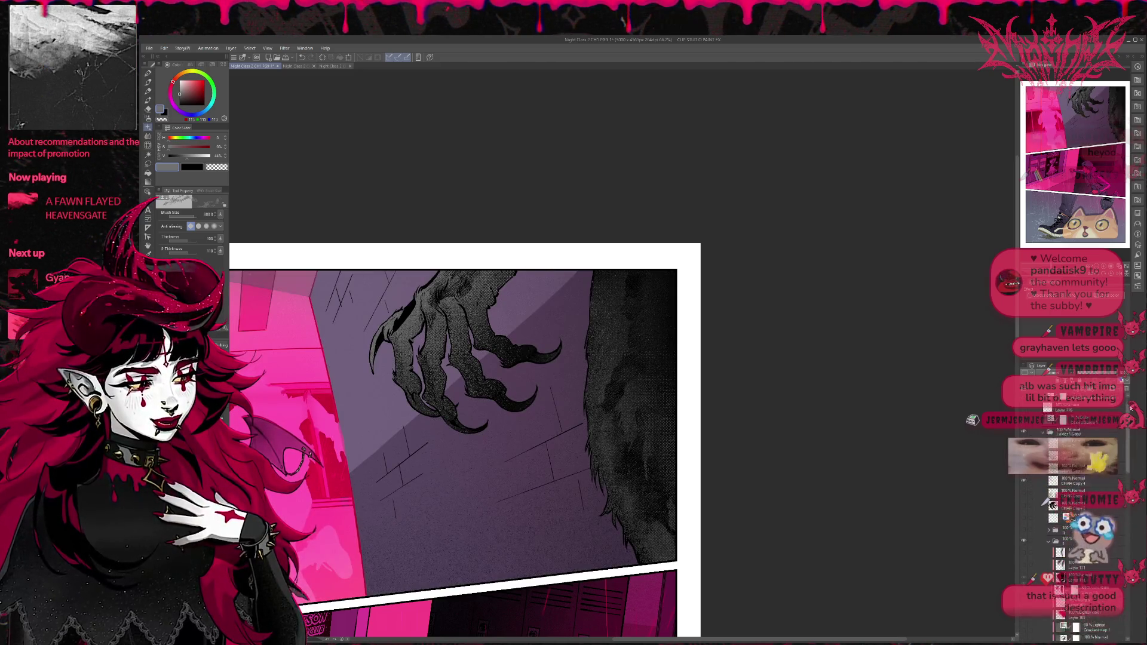
pyautogui.click(1026, 412)
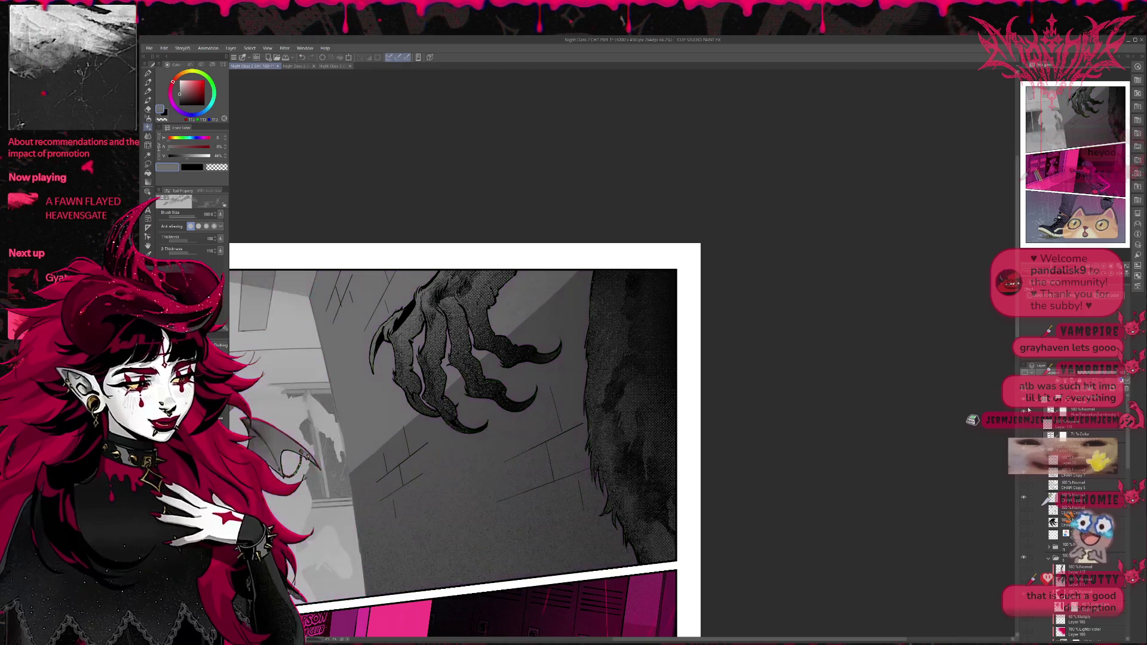
pyautogui.hotkey('ctrl', '-')
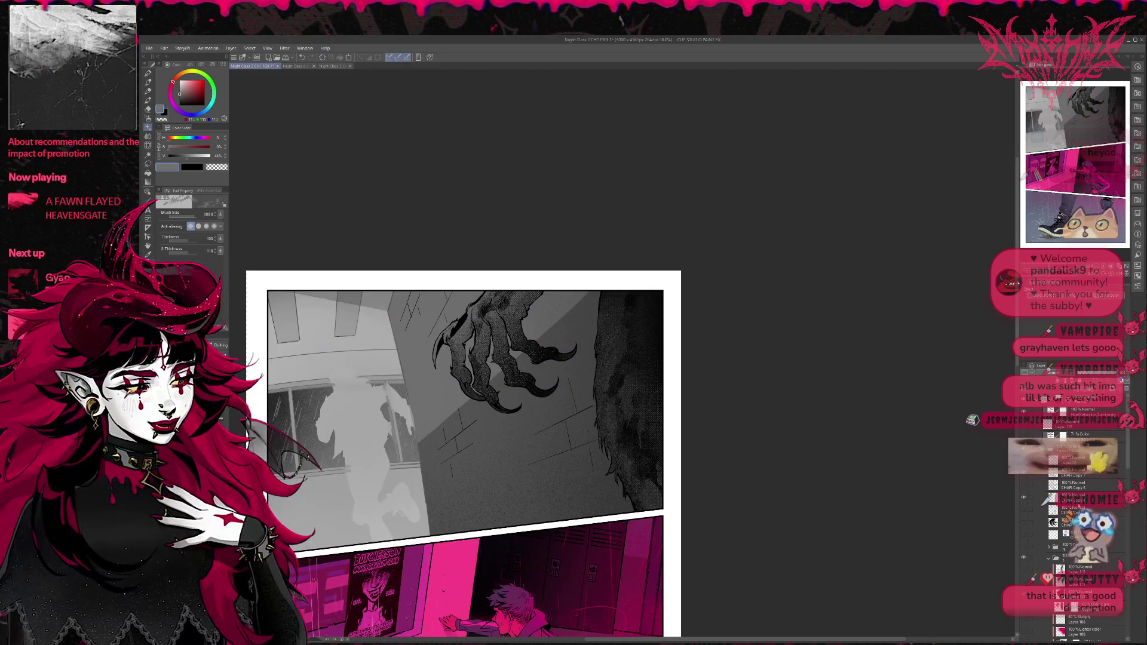
pyautogui.click(1023, 548)
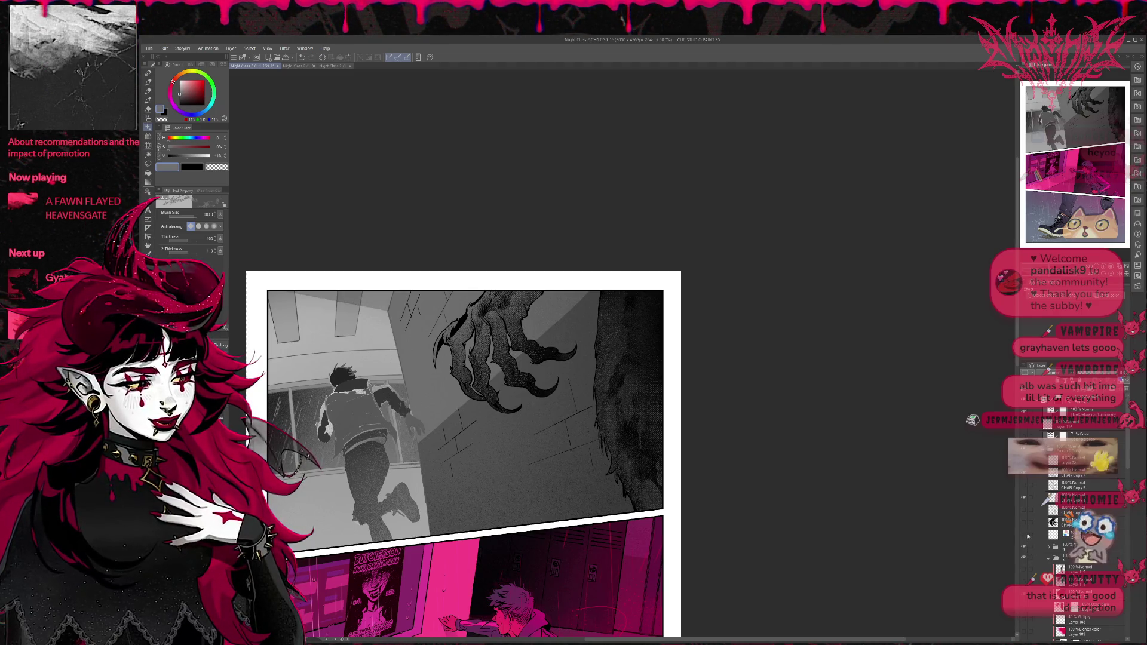
pyautogui.click(1024, 513)
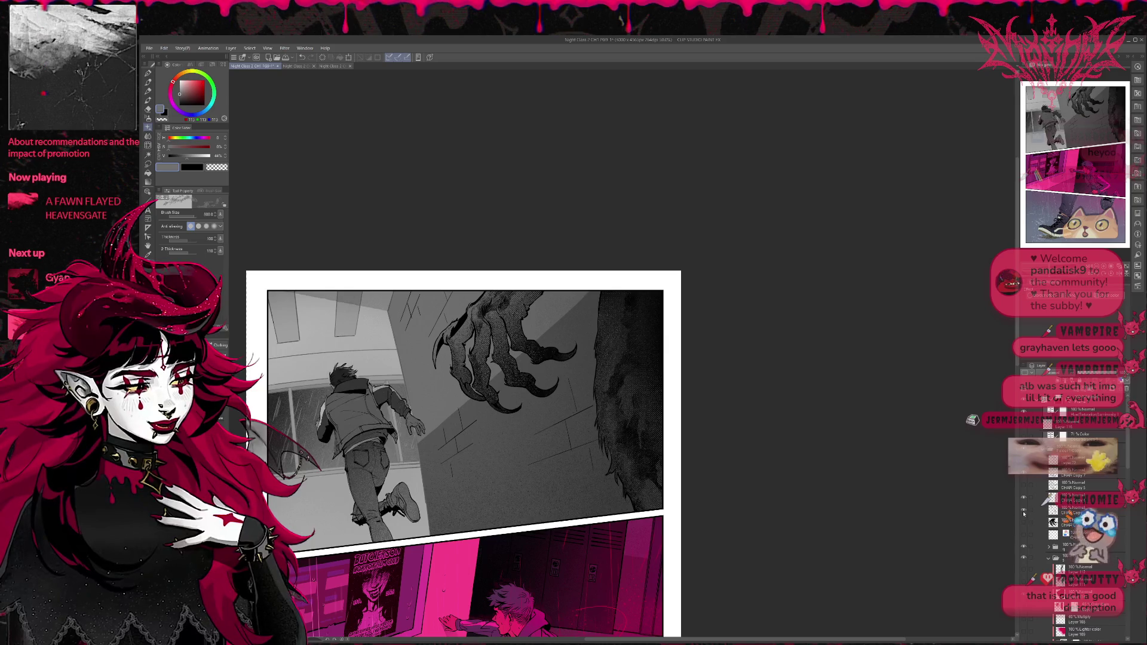
pyautogui.moveTo(780, 464); pyautogui.dragTo(807, 435)
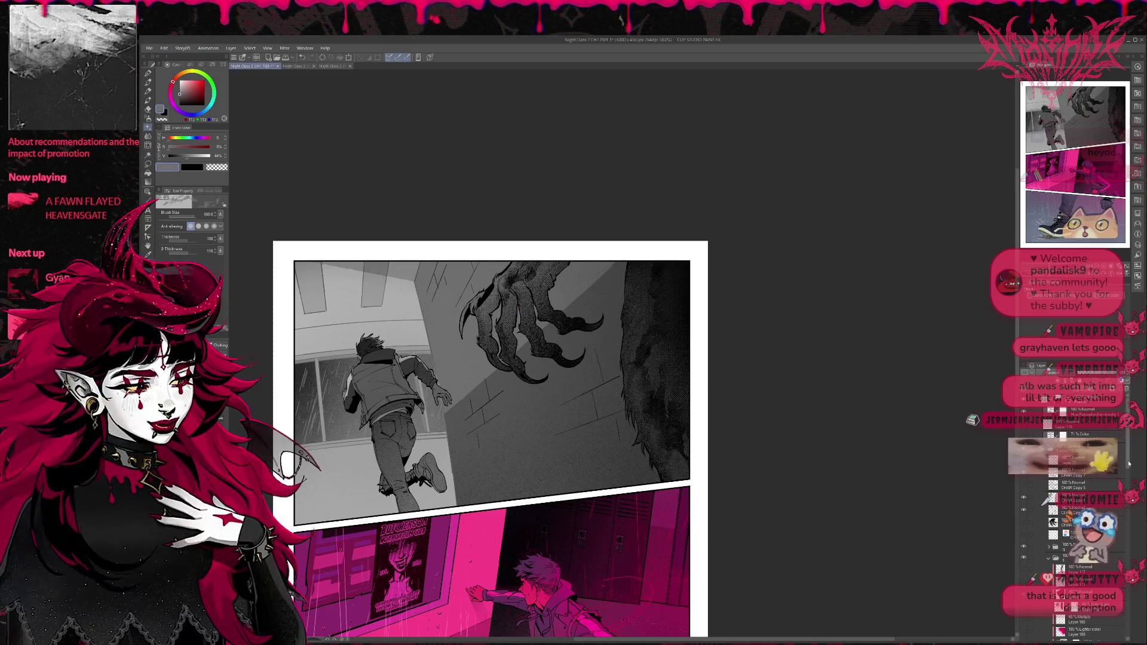
pyautogui.moveTo(1129, 463); pyautogui.dragTo(1129, 556)
# Step: On the fur layer, smooth the light patches and darken the fur along the right edge
pyautogui.click(1081, 500)
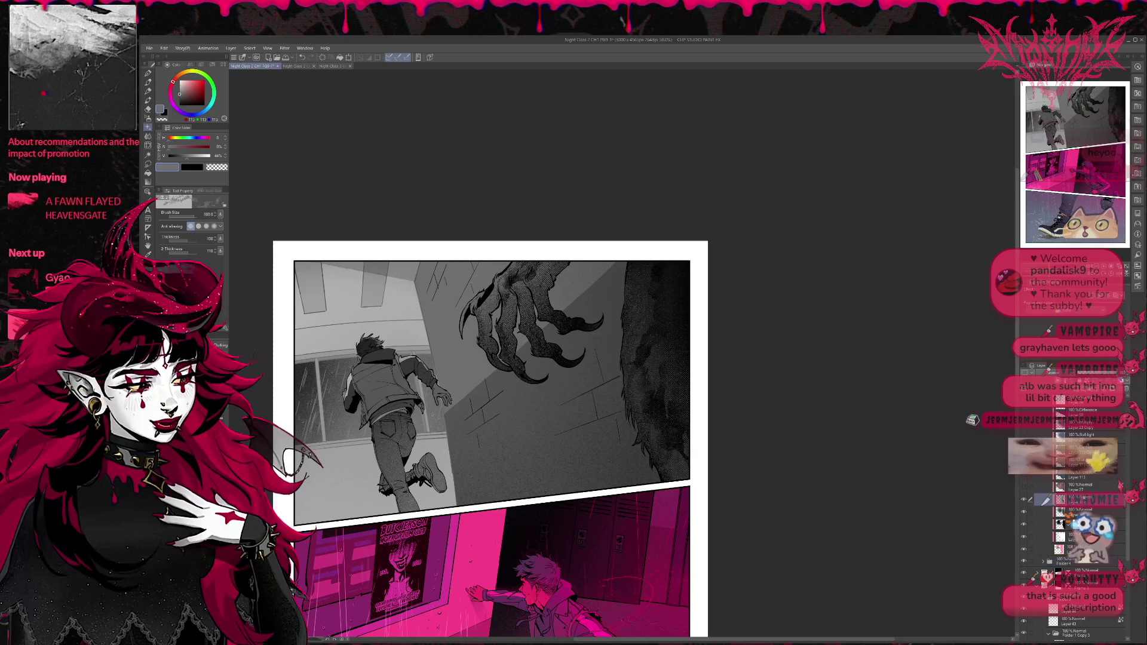
pyautogui.moveTo(657, 454); pyautogui.dragTo(675, 206)
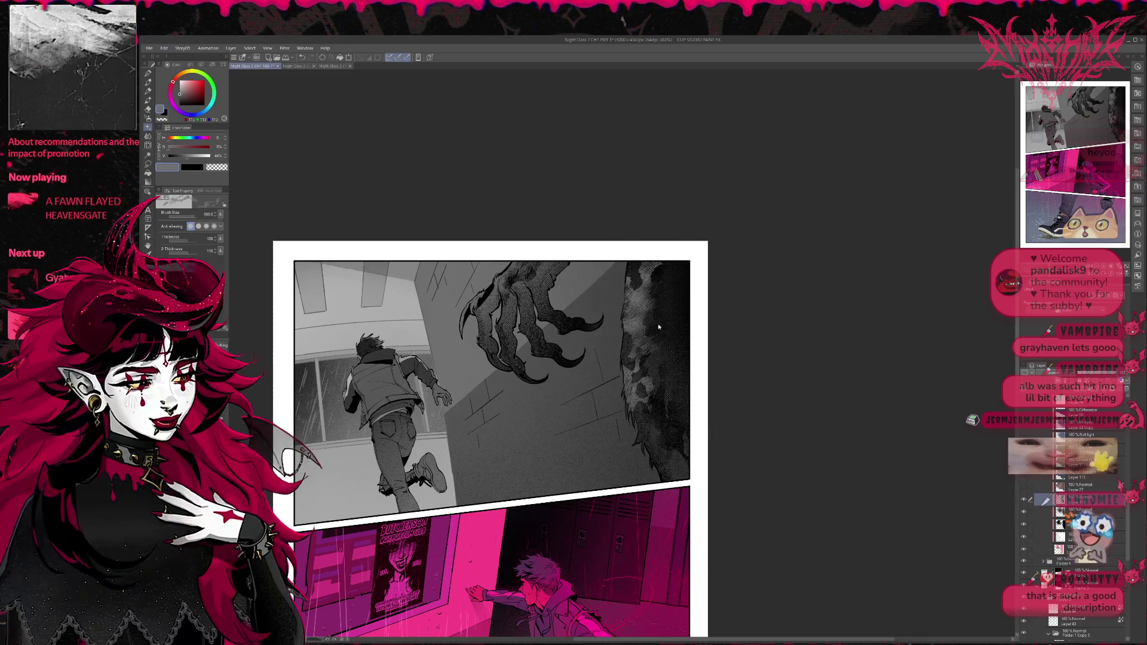
pyautogui.moveTo(659, 327); pyautogui.dragTo(649, 409)
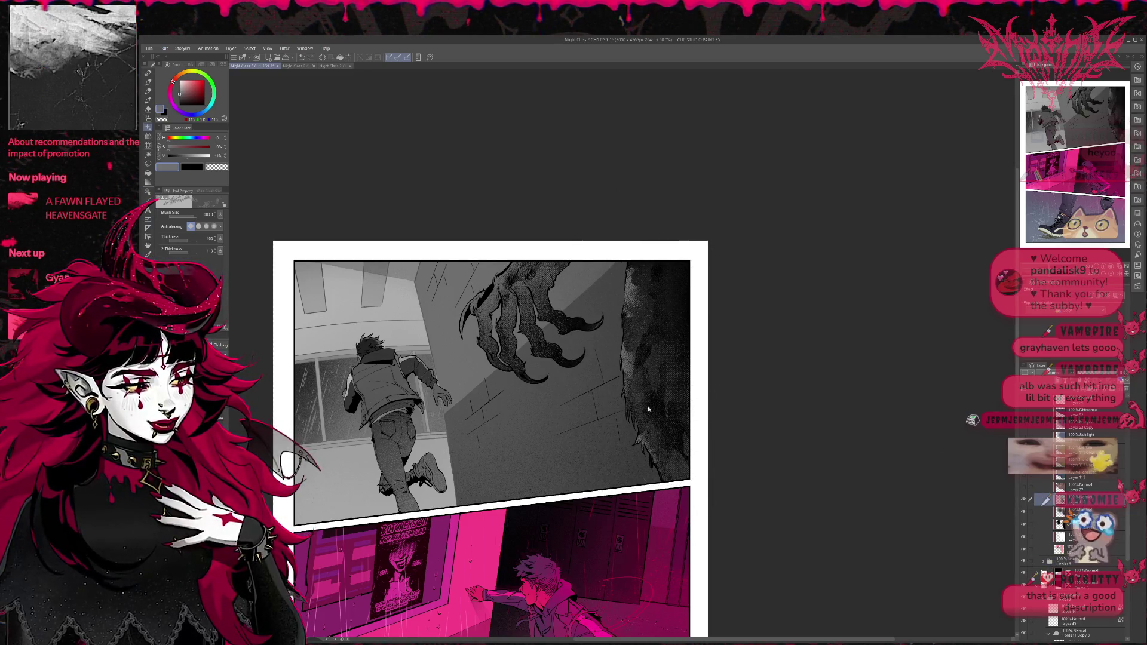
pyautogui.keyDown('alt'); pyautogui.click(646, 299); pyautogui.keyUp('alt')
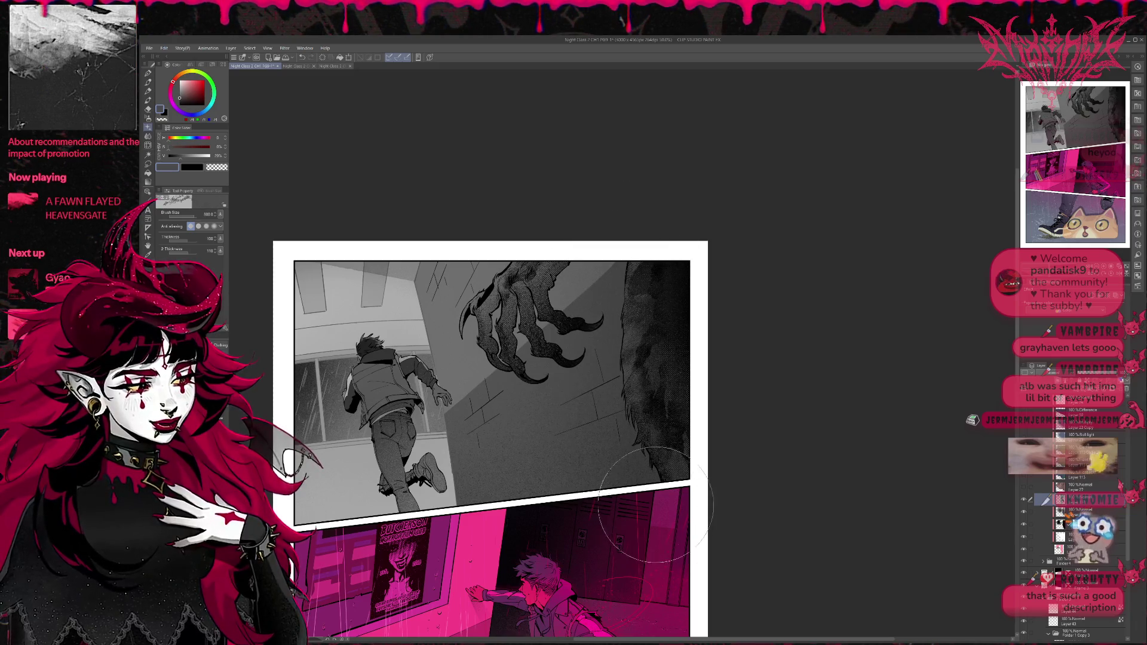
pyautogui.moveTo(628, 456); pyautogui.dragTo(633, 311)
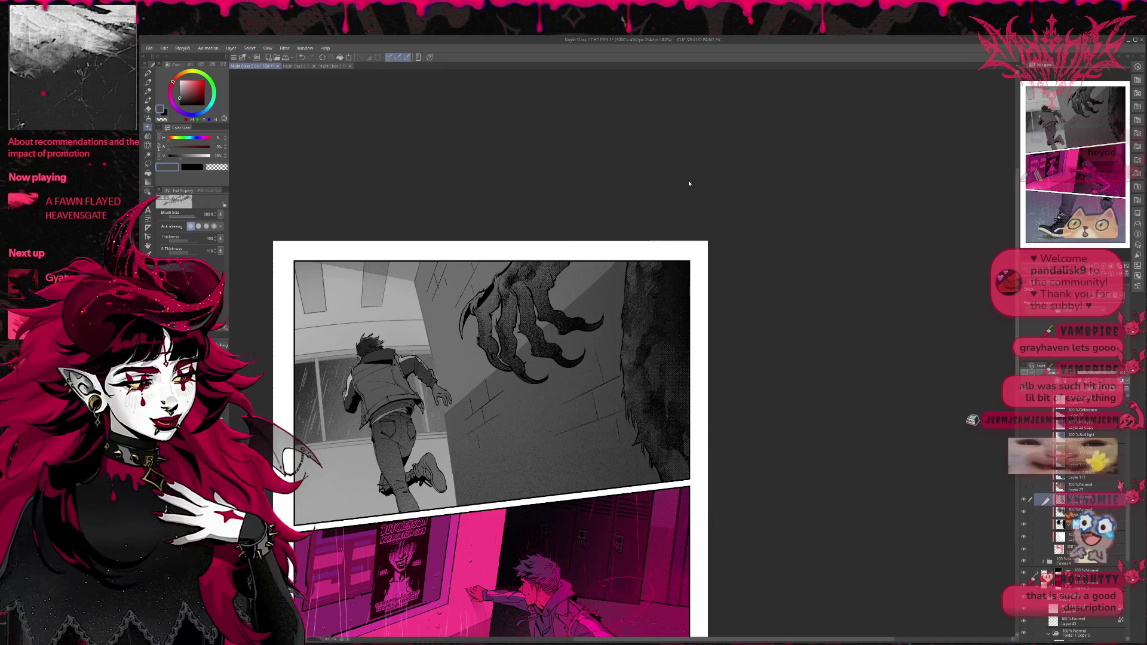
# Step: Deepen the right-edge fur, compare with its texture hidden, then mottle and re-darken patches
pyautogui.moveTo(670, 443); pyautogui.dragTo(626, 302)
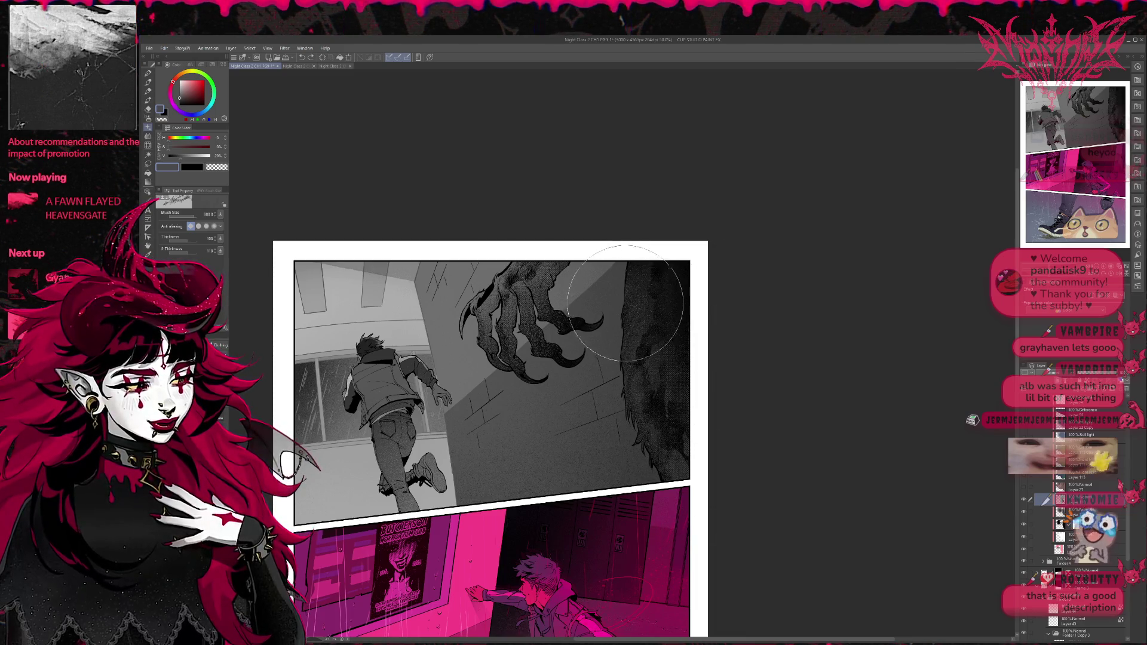
pyautogui.moveTo(691, 486); pyautogui.dragTo(691, 384)
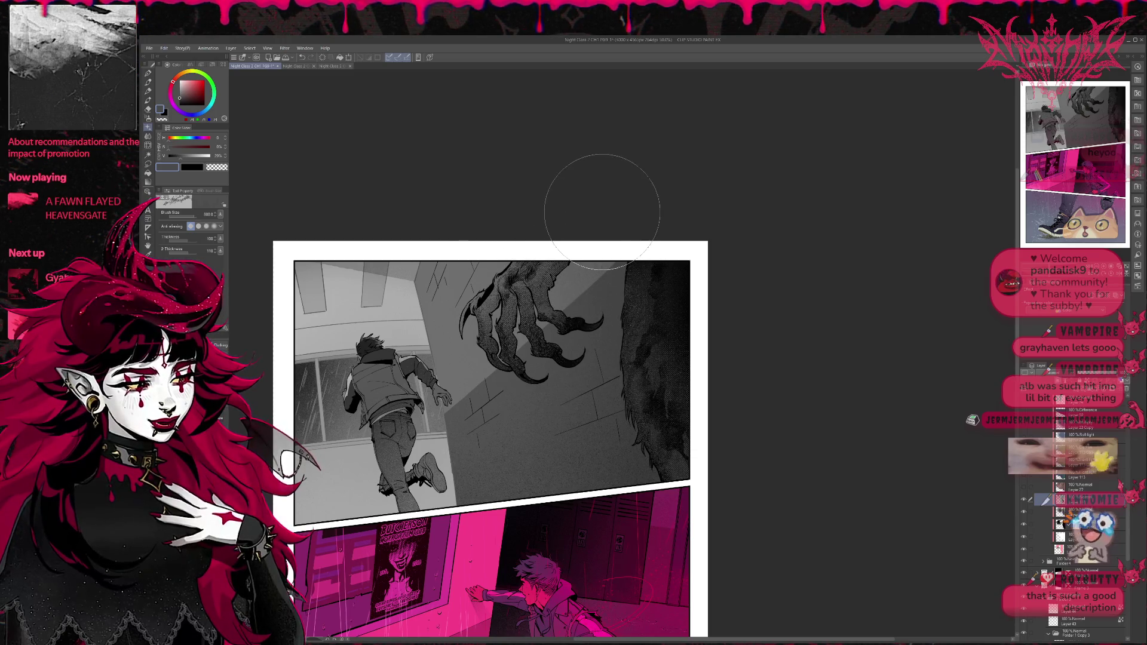
pyautogui.click(1050, 501)
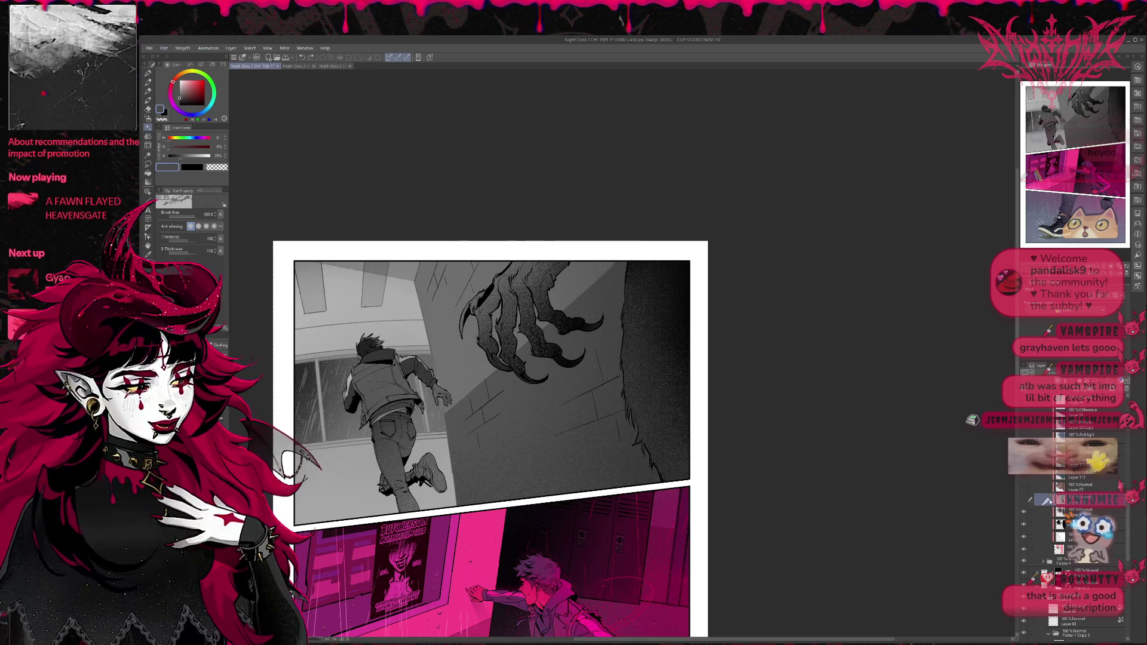
pyautogui.click(1024, 499)
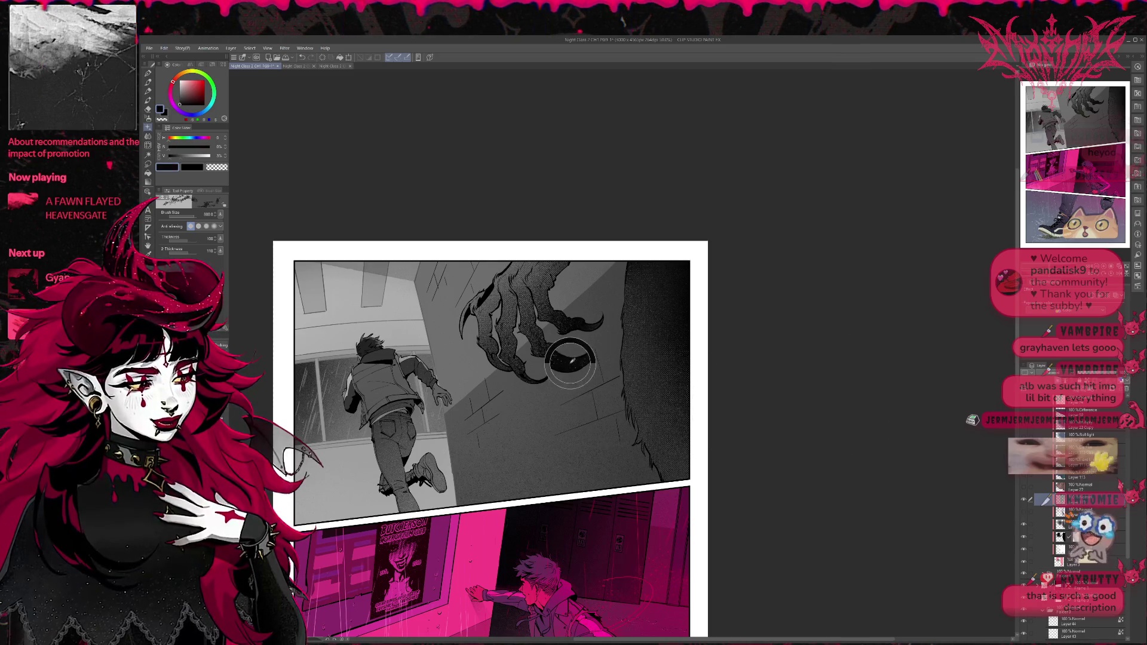
pyautogui.moveTo(723, 385); pyautogui.dragTo(665, 456)
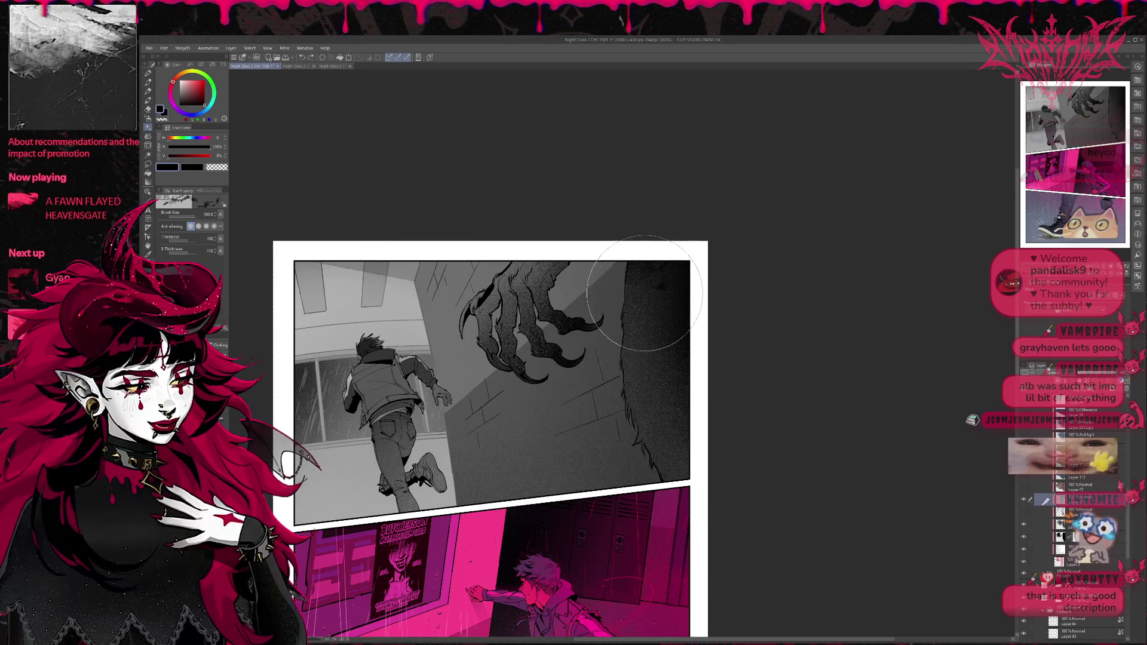
pyautogui.moveTo(671, 269); pyautogui.dragTo(743, 486)
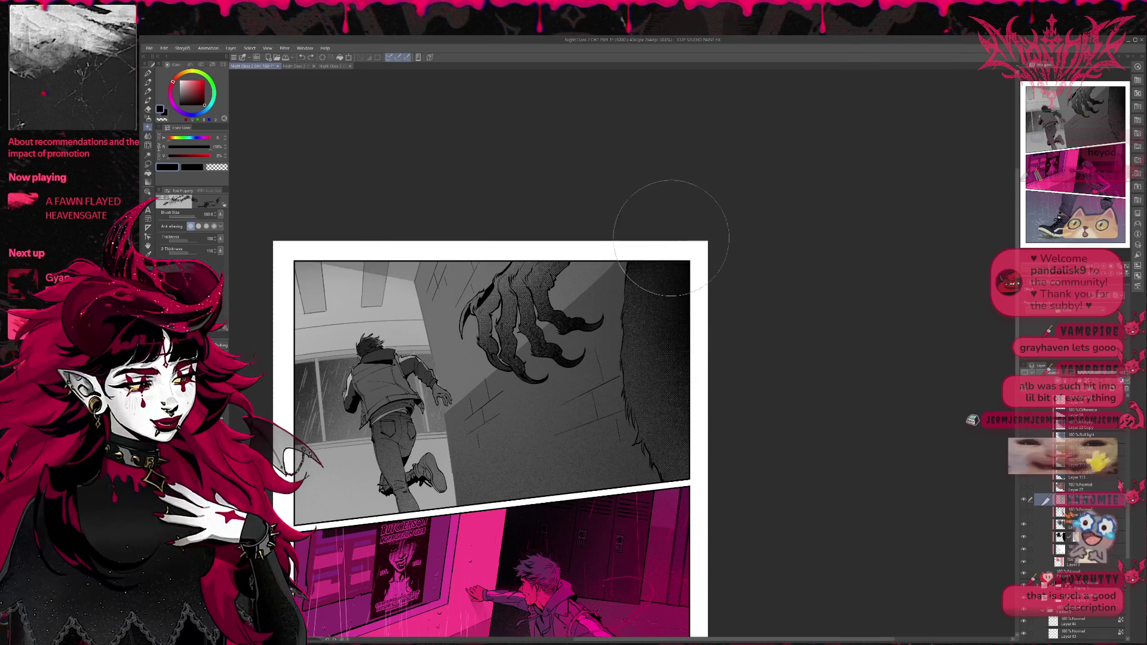
pyautogui.moveTo(704, 235); pyautogui.dragTo(729, 474)
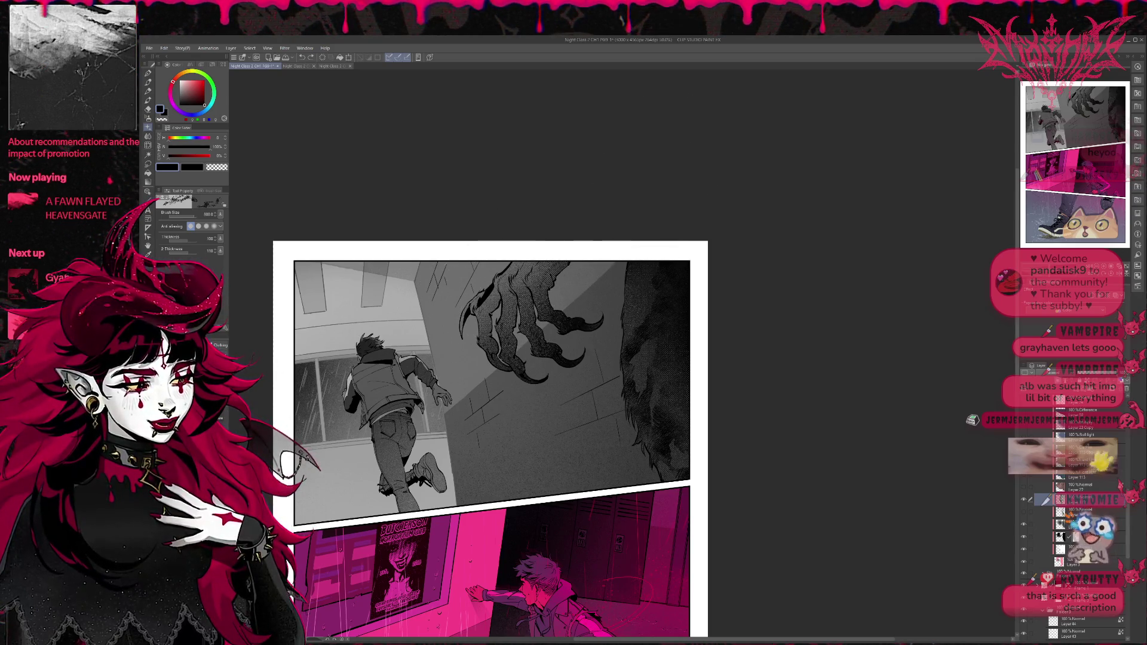
# Step: Scratch a white highlight stroke across the claw
pyautogui.press('e')
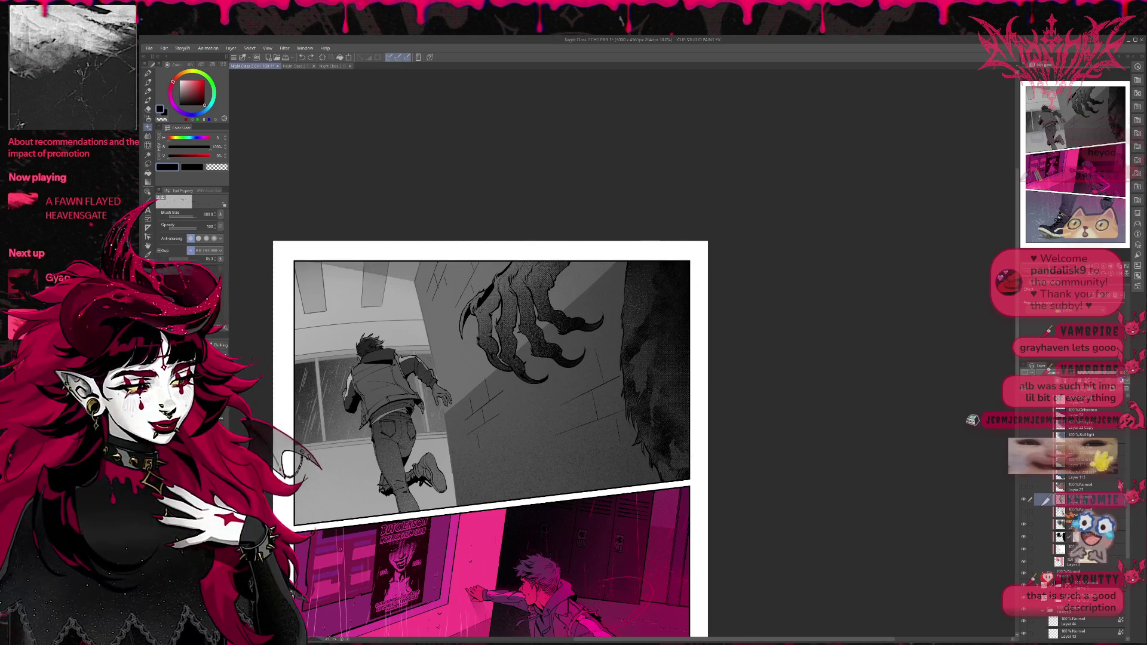
pyautogui.press('p')
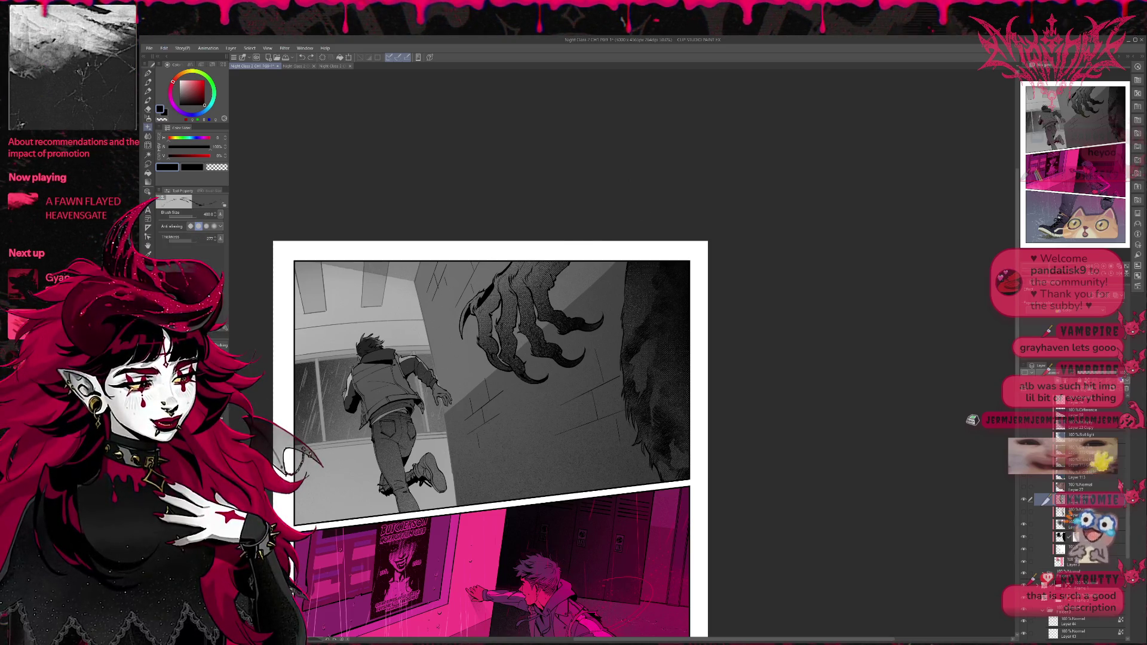
pyautogui.moveTo(586, 292); pyautogui.dragTo(457, 359)
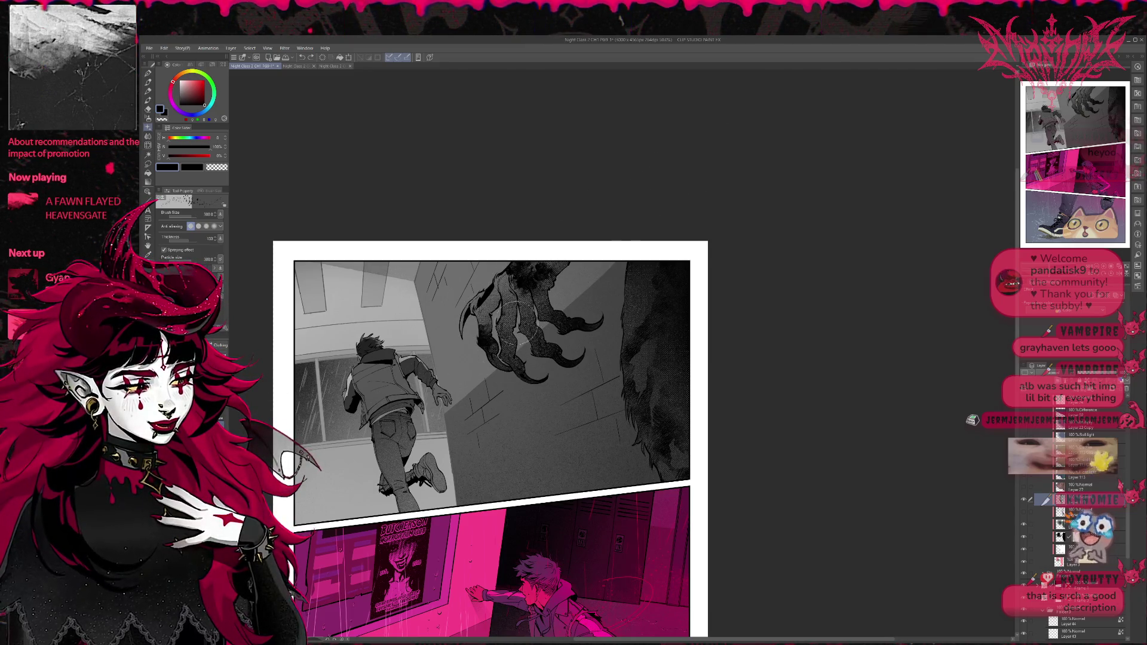
pyautogui.press('b')
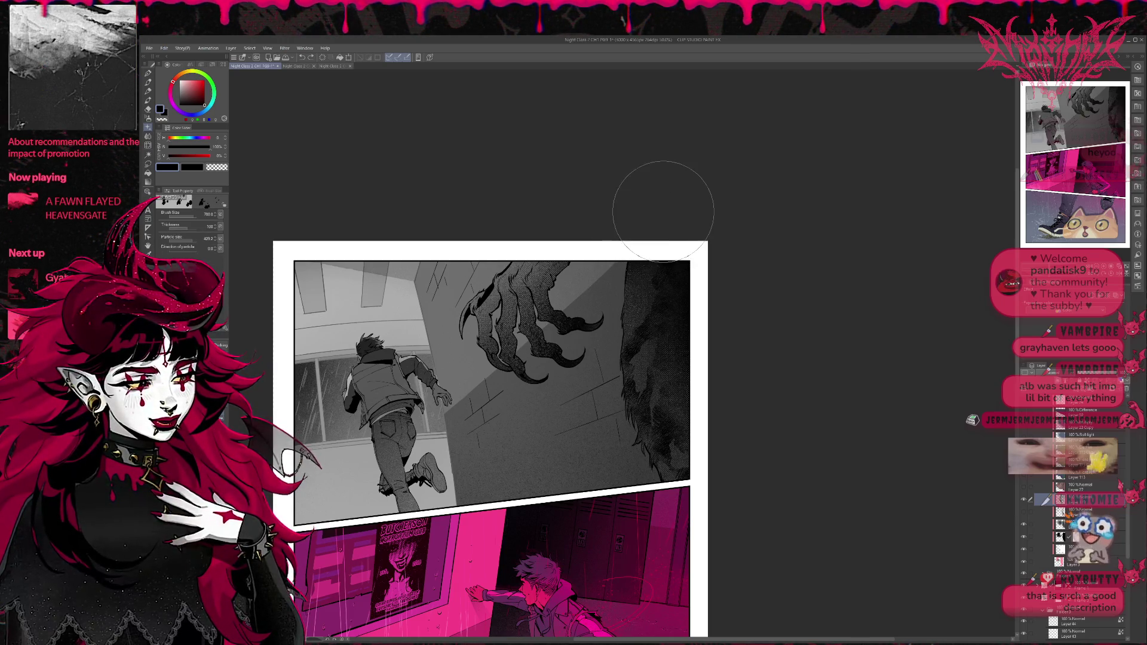
pyautogui.press('p')
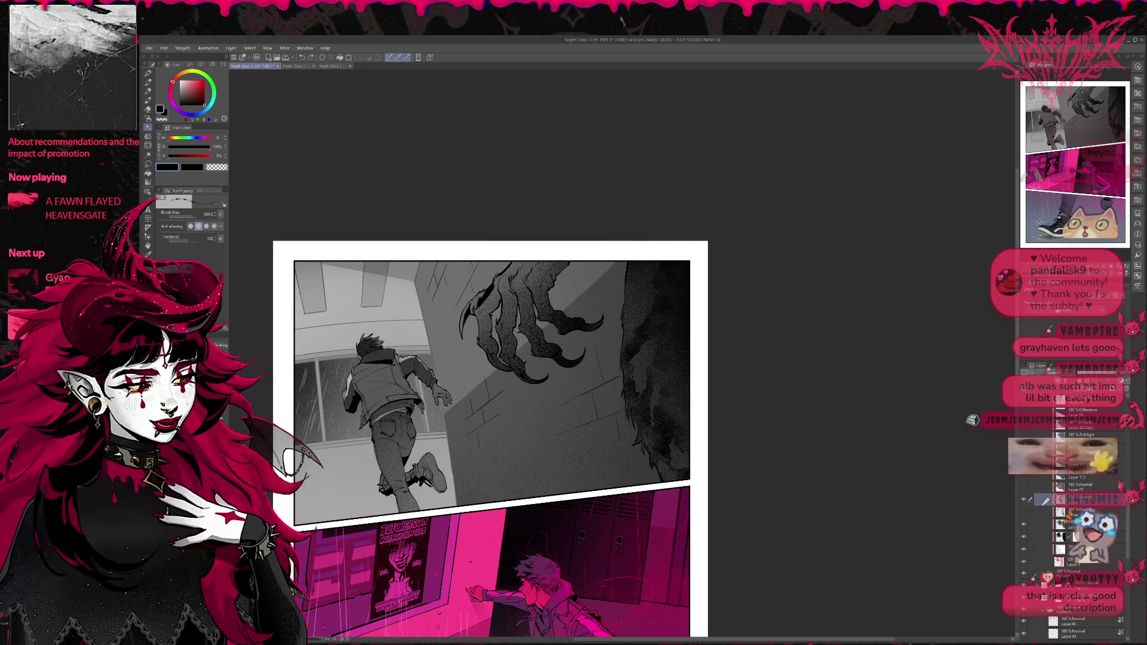
# Step: Set up a dual-thickness pen: Thickness 17, 2 Thickness 291, then Thickness raised to 98
pyautogui.press('p')
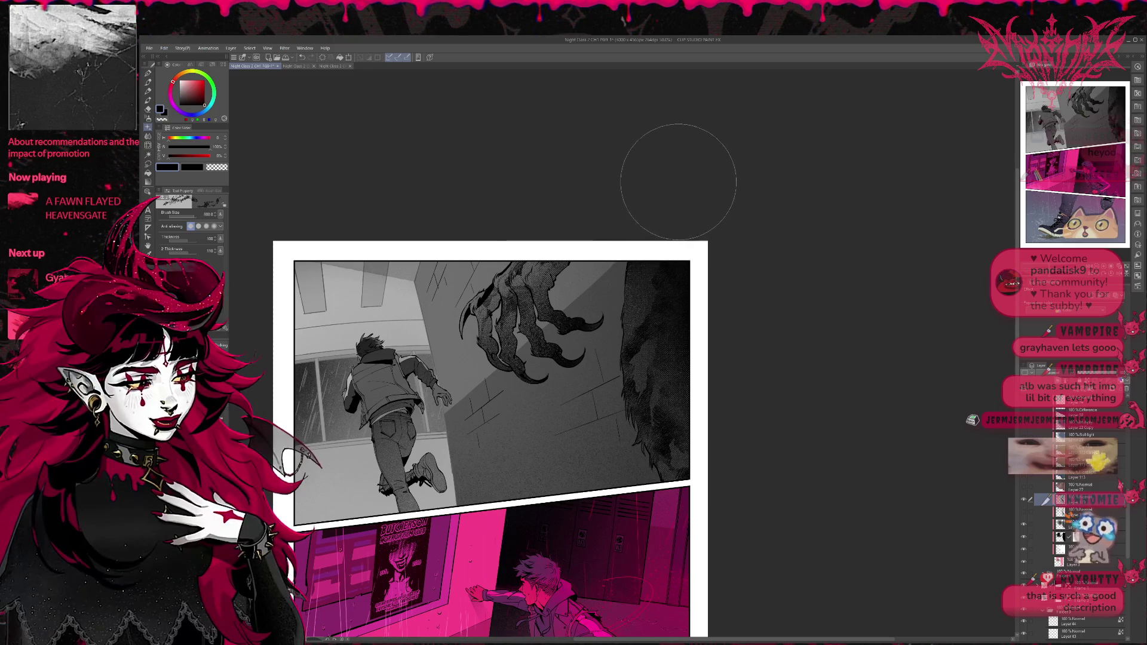
pyautogui.click(187, 241)
pyautogui.moveTo(190, 242); pyautogui.dragTo(191, 243)
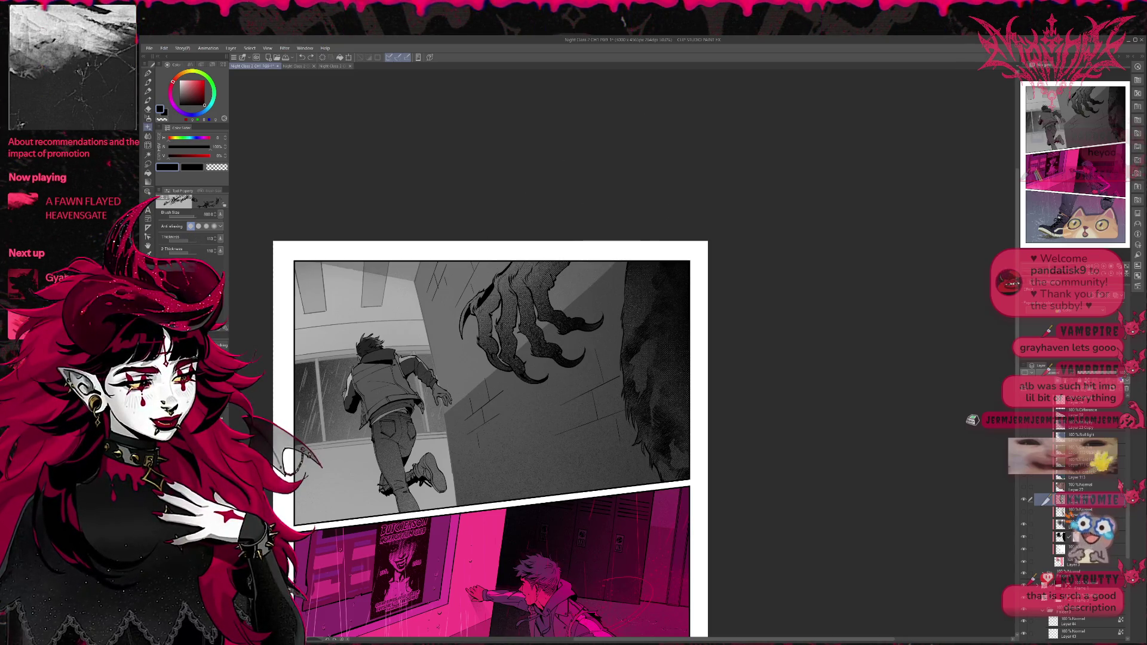
pyautogui.moveTo(177, 256); pyautogui.dragTo(192, 255)
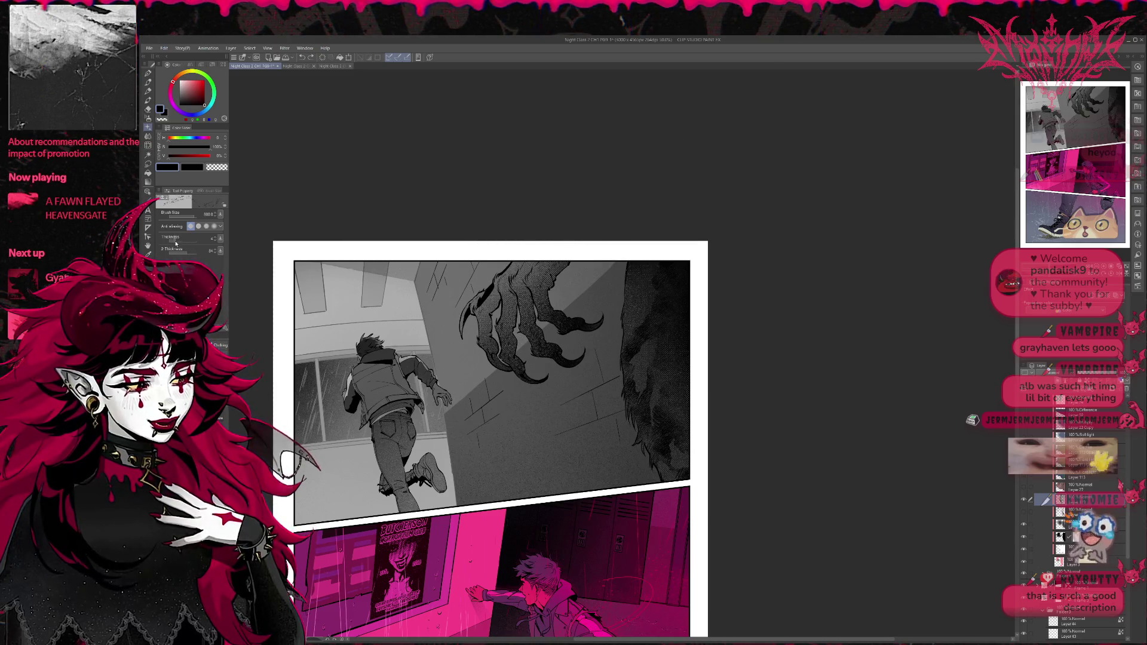
pyautogui.hotkey('ctrl', 'z')
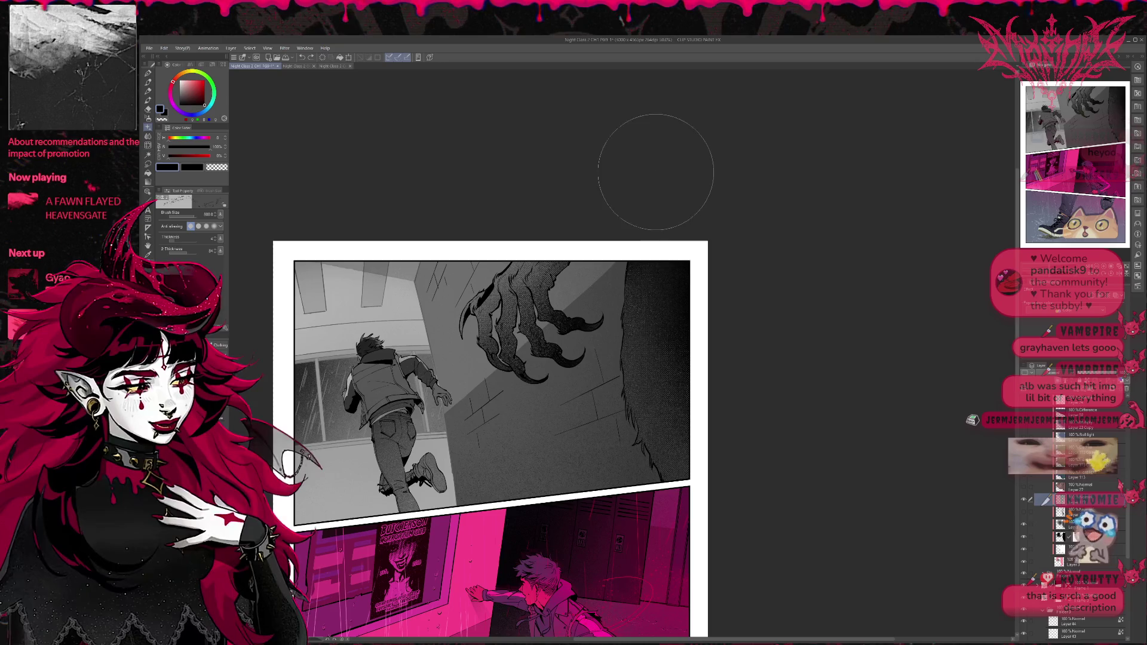
pyautogui.click(186, 241)
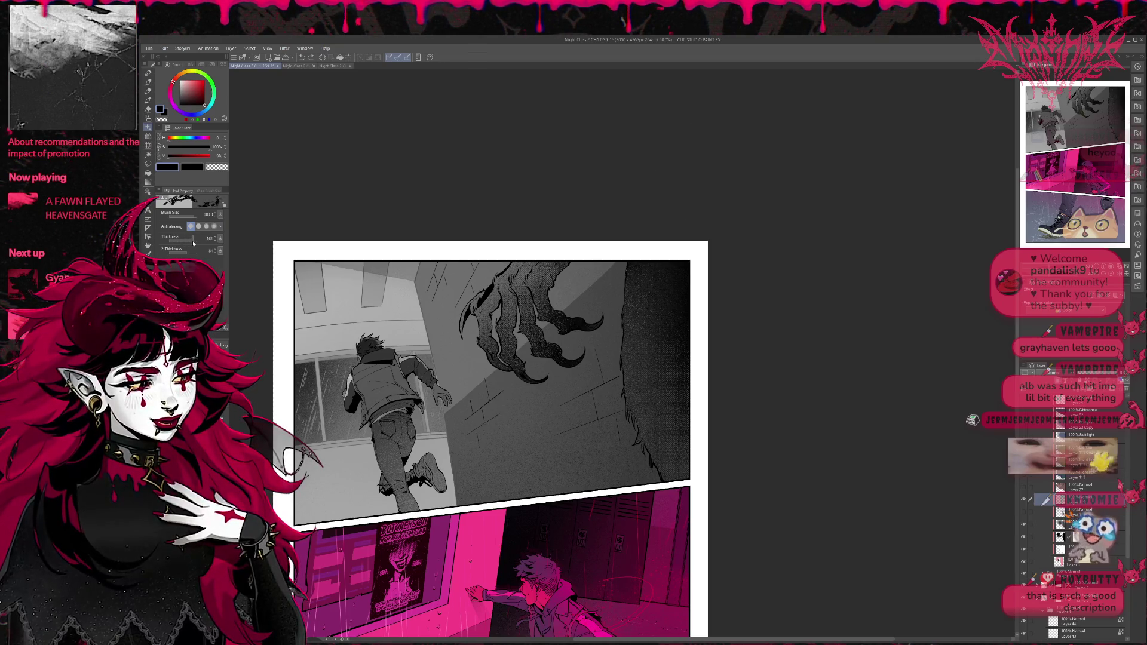
pyautogui.click(189, 241)
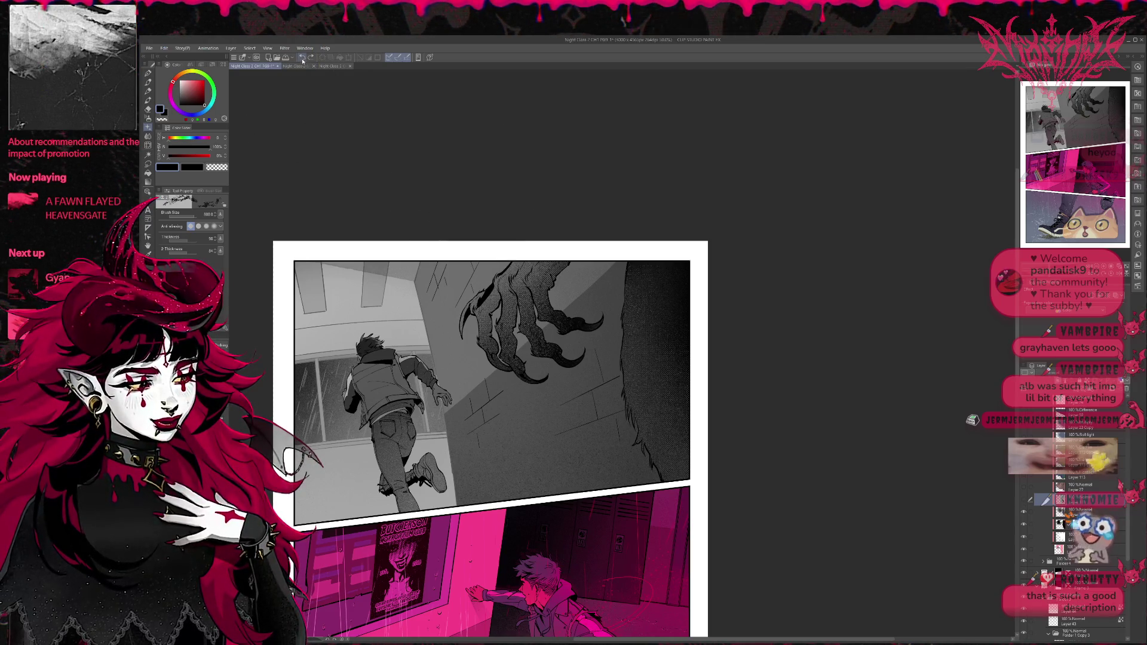
# Step: Undo and redo the right-side shading to compare, leaving it undone
pyautogui.click(302, 57)
pyautogui.click(311, 57)
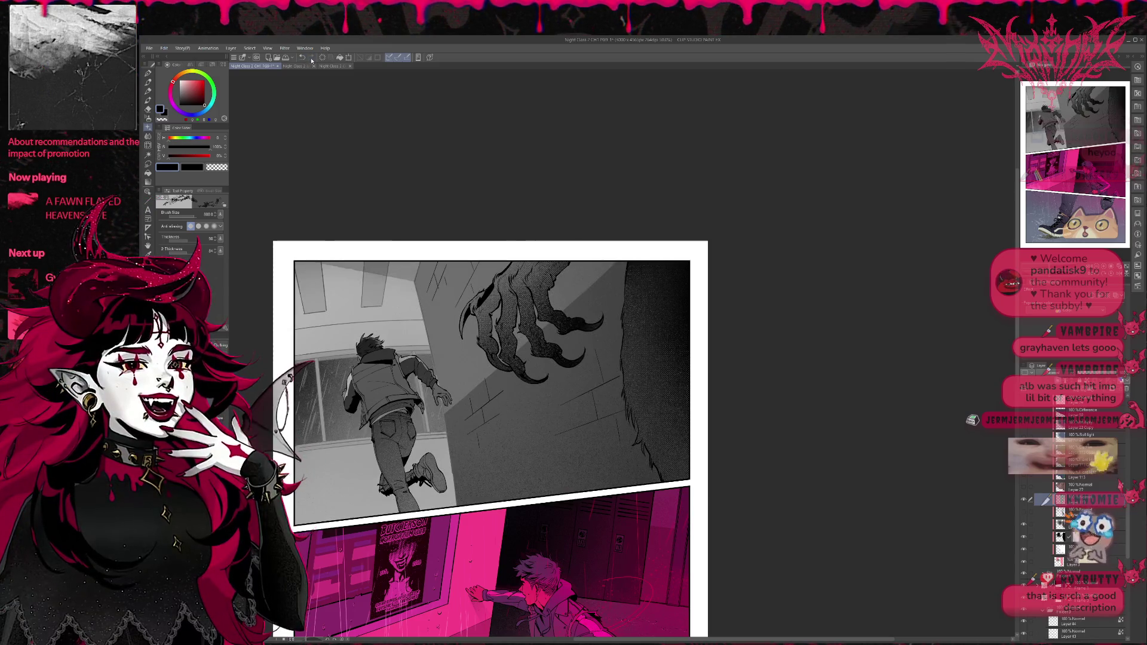
pyautogui.hotkey('ctrl', 'z')
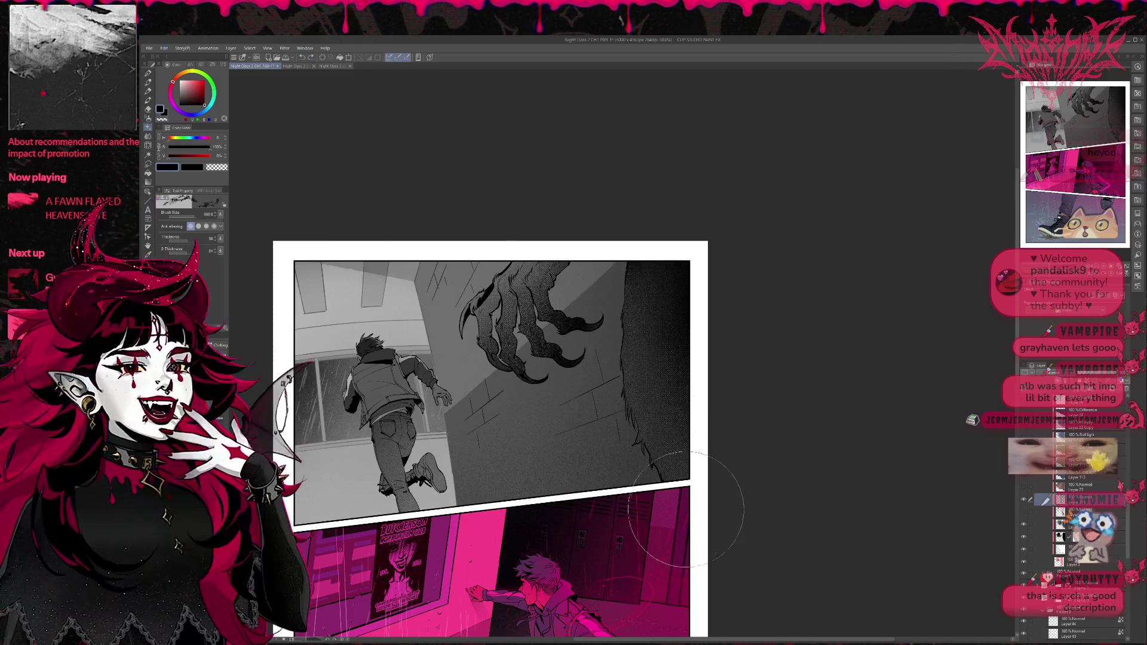
# Step: Redo the mottled right-edge fur shading and ready the dual-thickness pen
pyautogui.hotkey('ctrl', 'y')
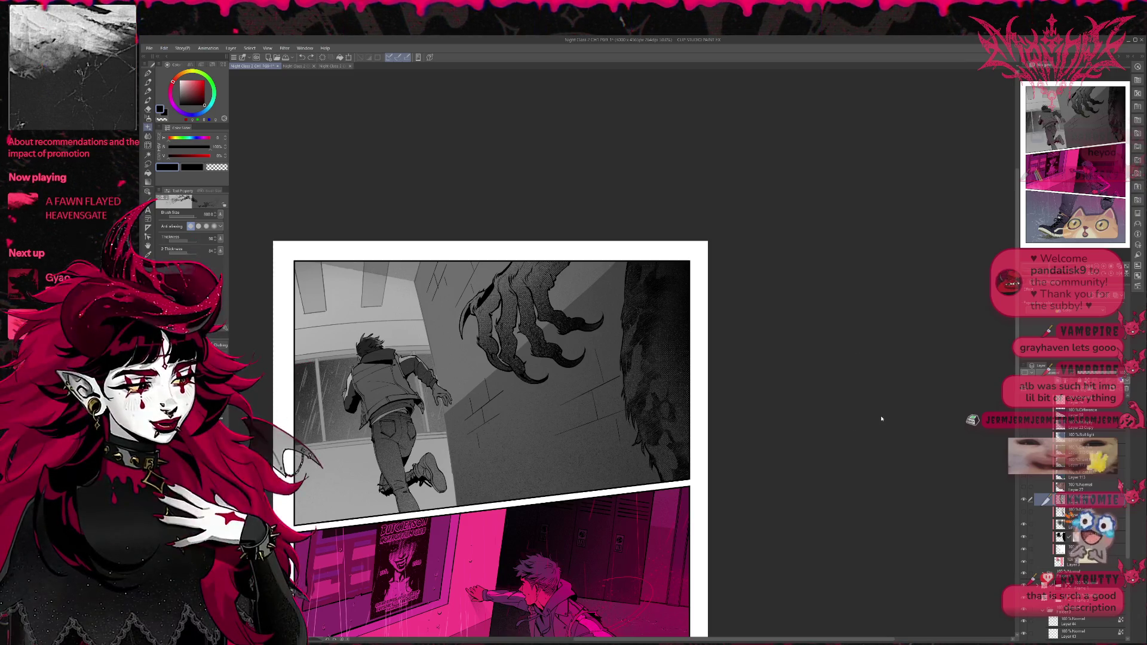
pyautogui.press('e')
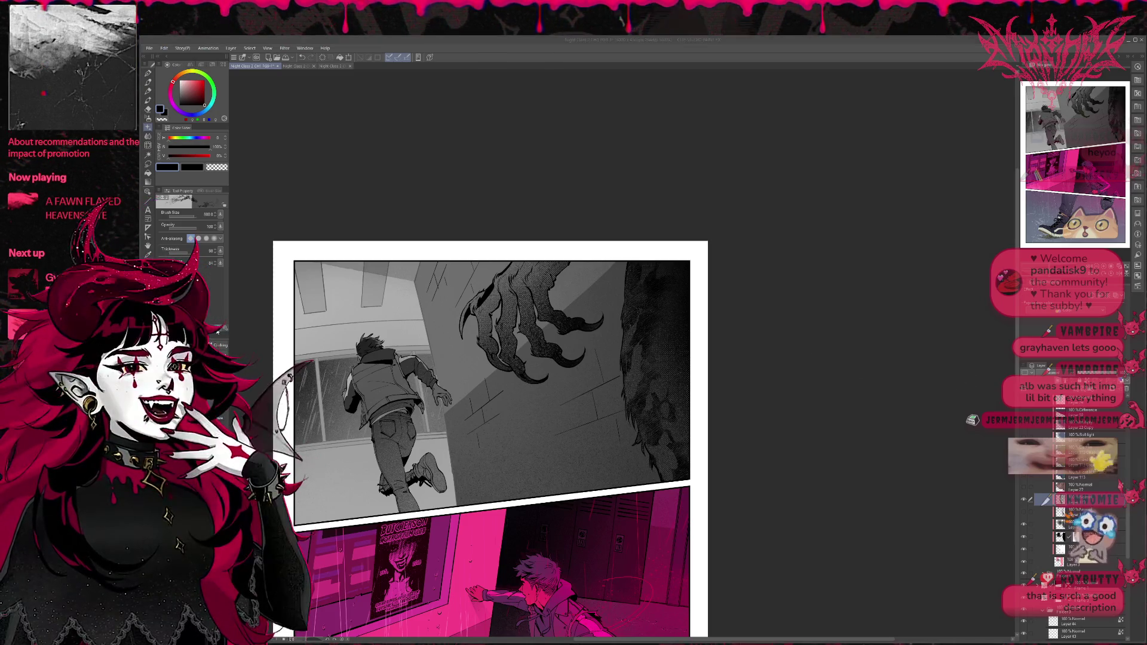
pyautogui.press('p')
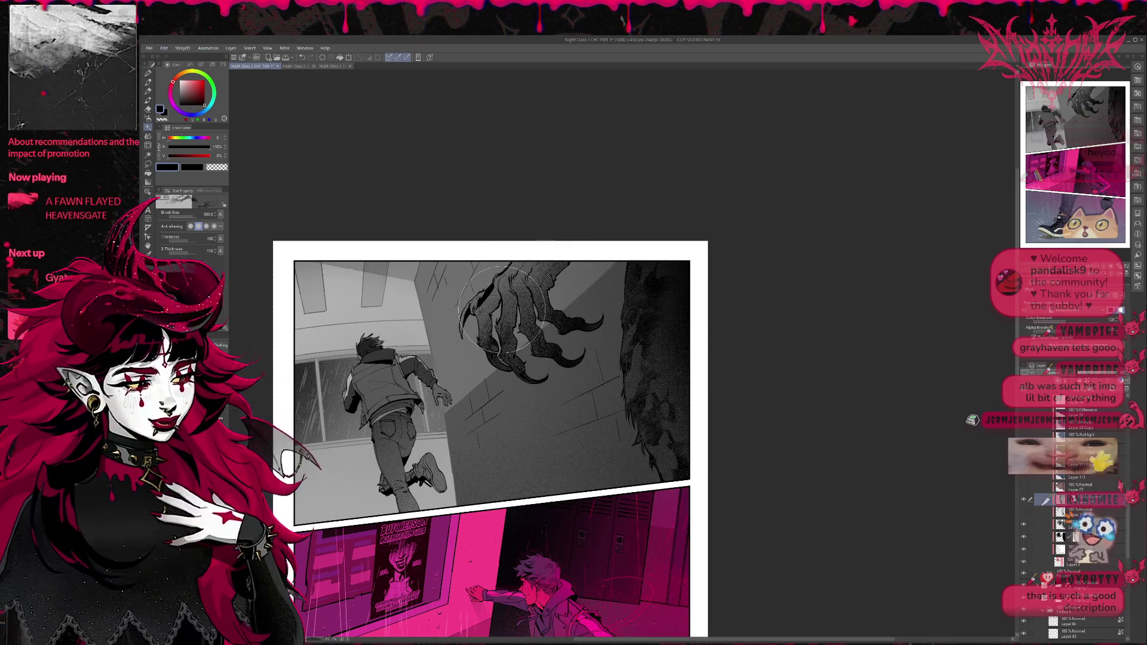
# Step: Darken the claw fingers and step through undo/redo to compare the shading
pyautogui.moveTo(526, 278); pyautogui.dragTo(503, 378)
pyautogui.hotkey('ctrl', 'z')
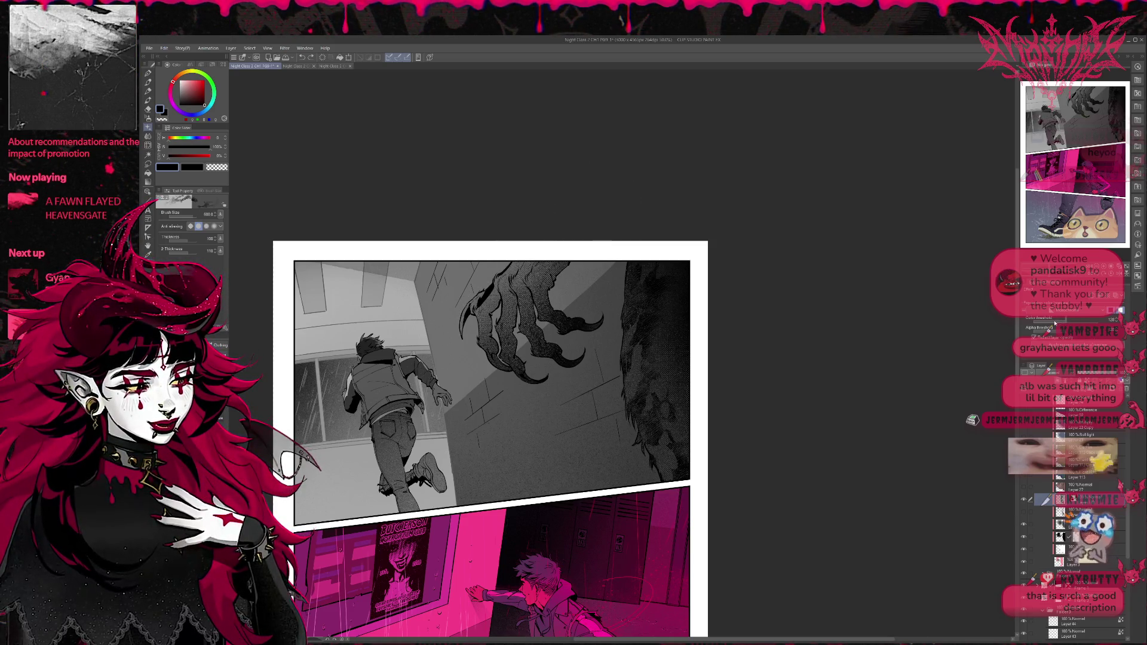
pyautogui.hotkey('ctrl', 'y')
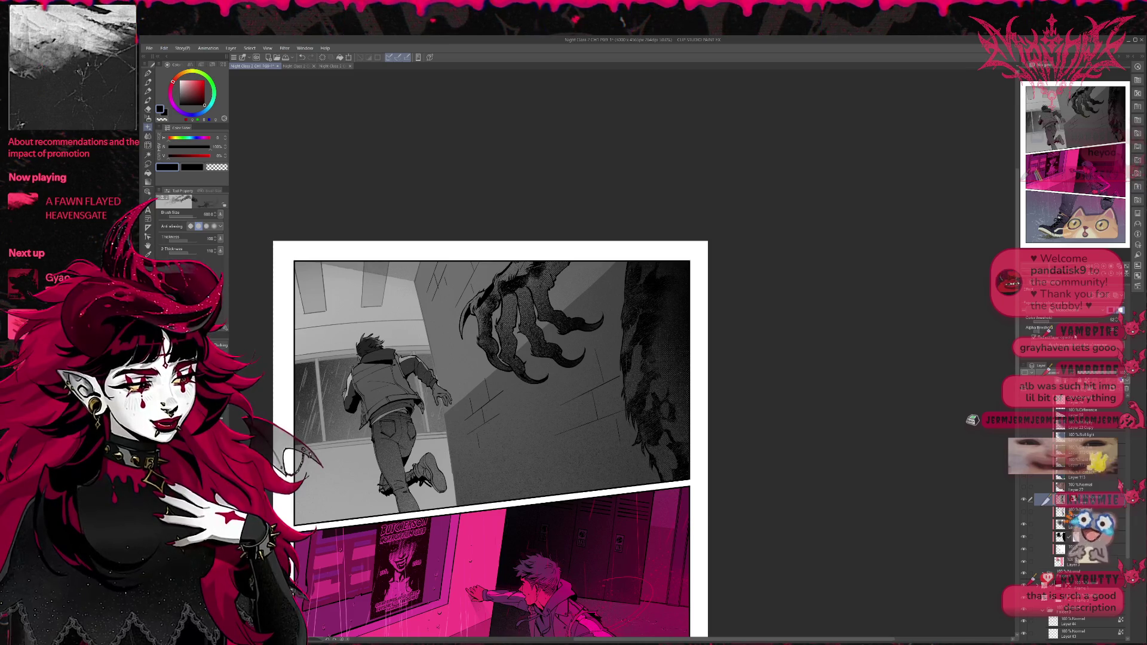
pyautogui.hotkey('ctrl', 'z')
pyautogui.hotkey('ctrl', 'z')
pyautogui.hotkey('ctrl', 'y')
pyautogui.hotkey('ctrl', 'y')
pyautogui.hotkey('ctrl', 'z')
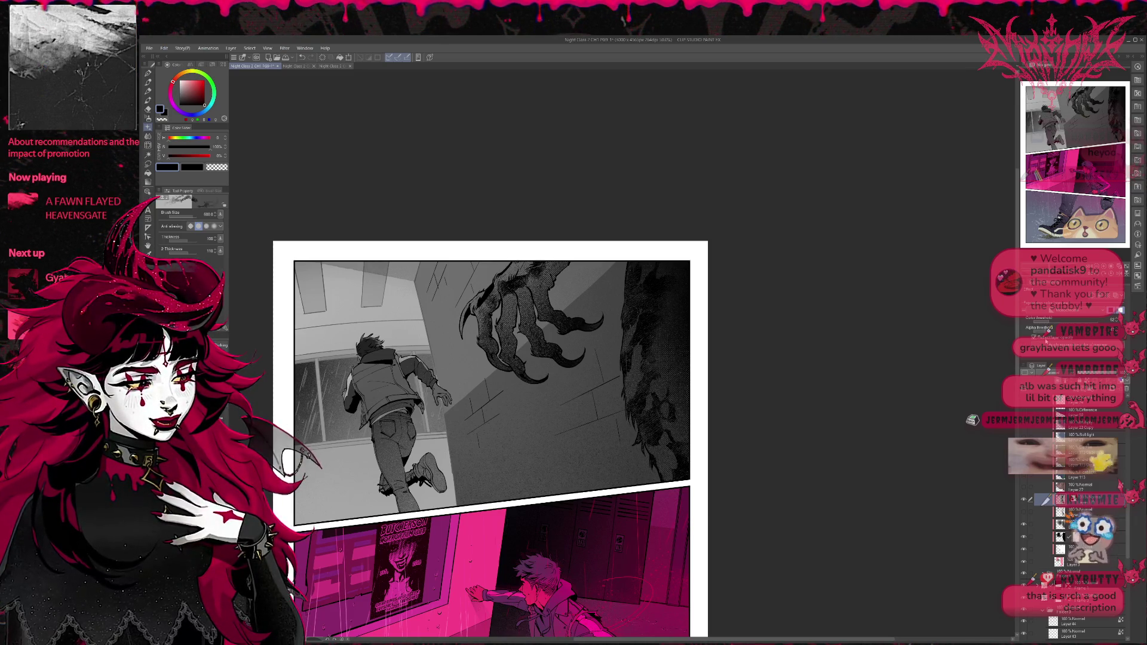
pyautogui.hotkey('ctrl', 'z')
pyautogui.hotkey('ctrl', 'y')
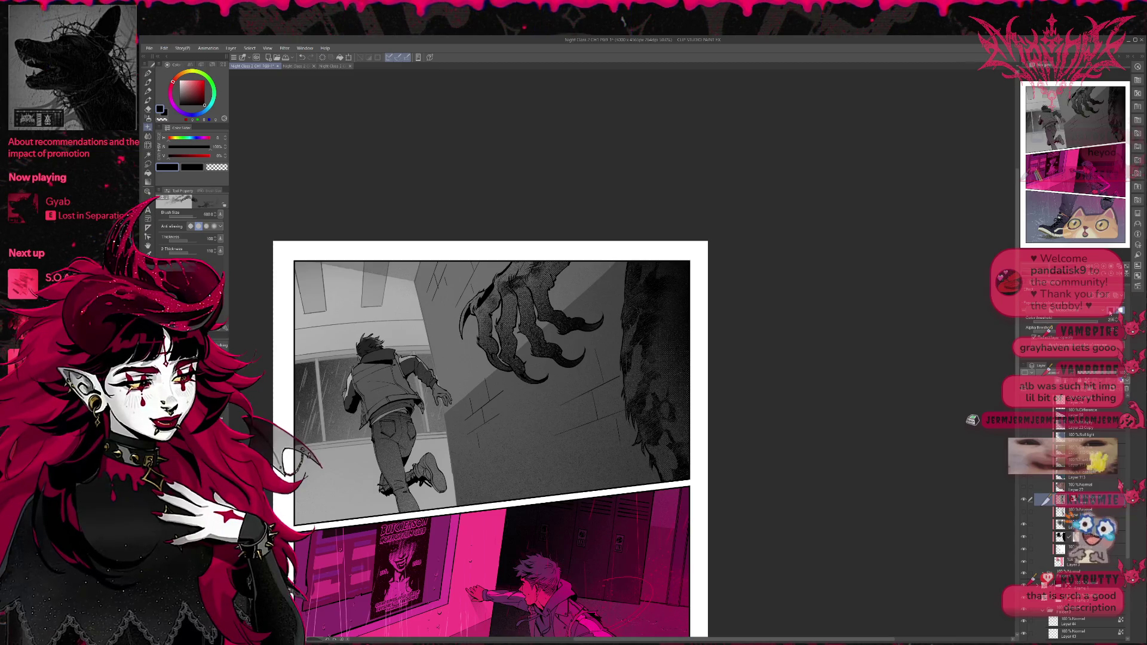
# Step: Erase part of the dark fur on the right edge with a size-500 eraser, then zoom out
pyautogui.press('e')
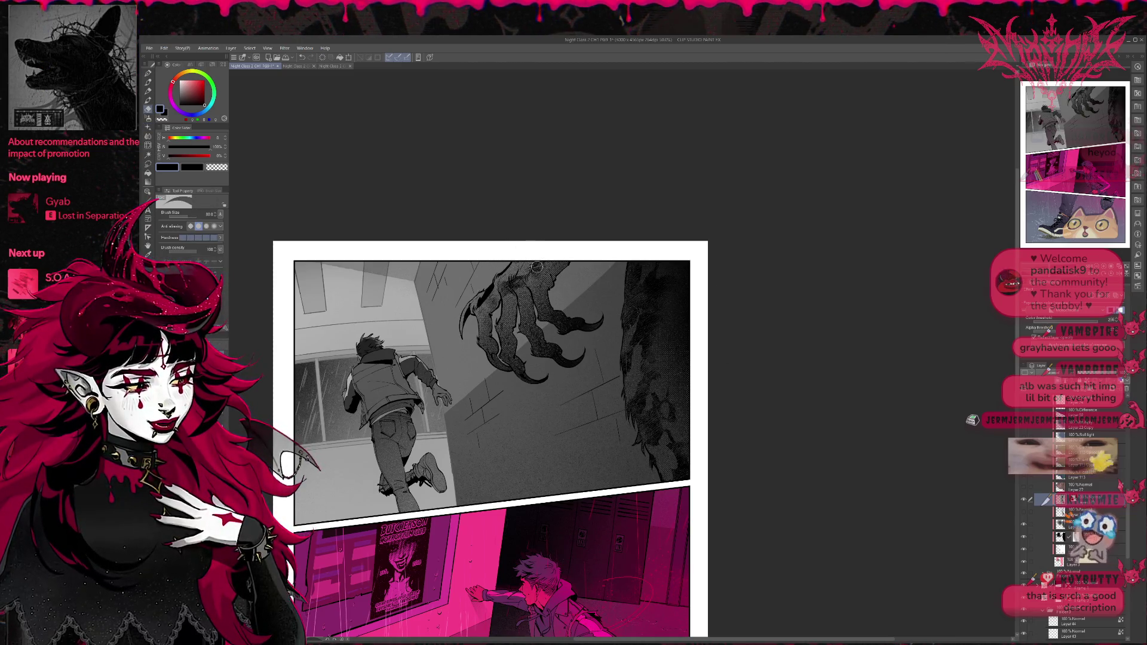
pyautogui.moveTo(657, 454); pyautogui.dragTo(682, 303)
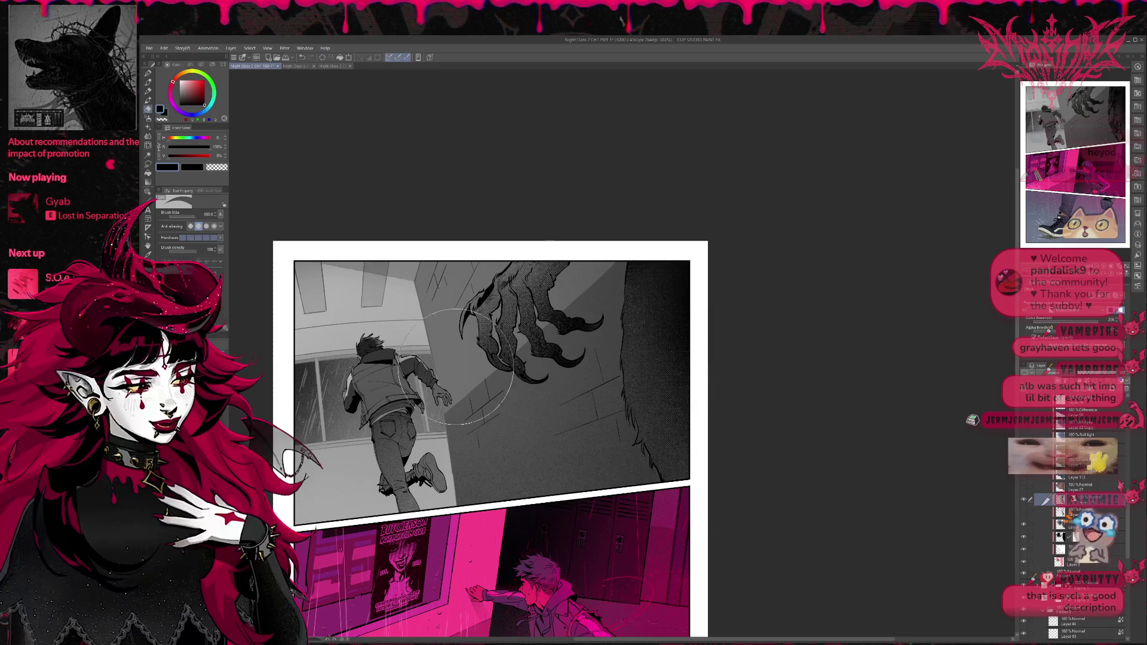
pyautogui.click(149, 128)
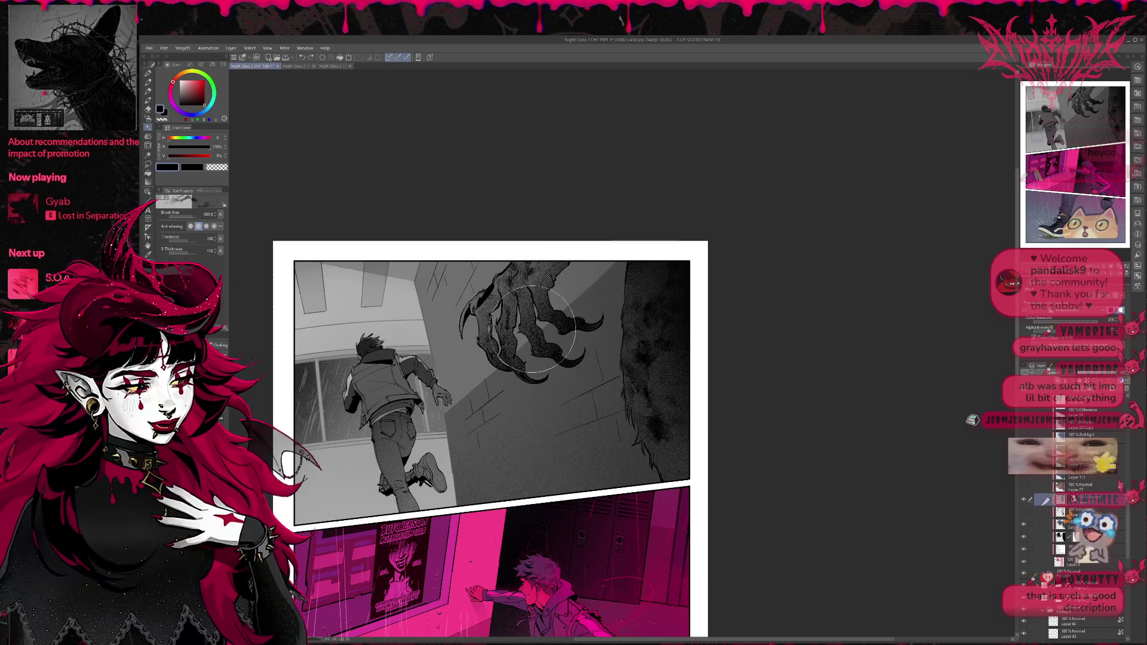
pyautogui.hotkey('ctrl', '-')
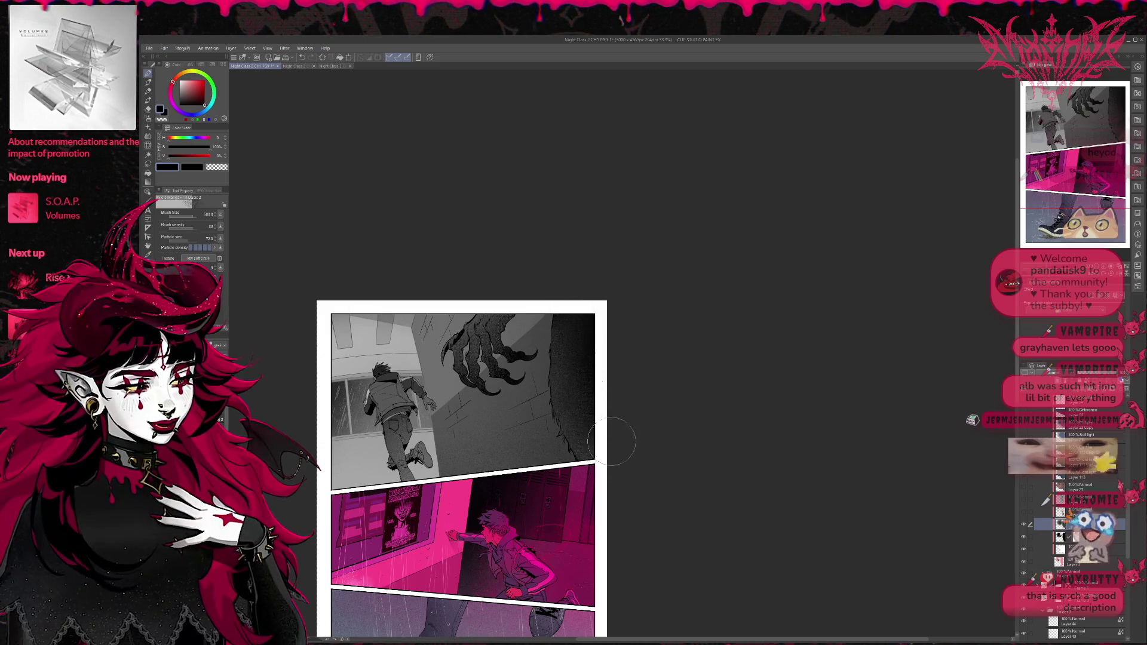
# Step: Toggle the monster's dark texture layers to compare, ending with the right-hand creature's texture hidden
pyautogui.click(1024, 513)
pyautogui.click(1024, 513)
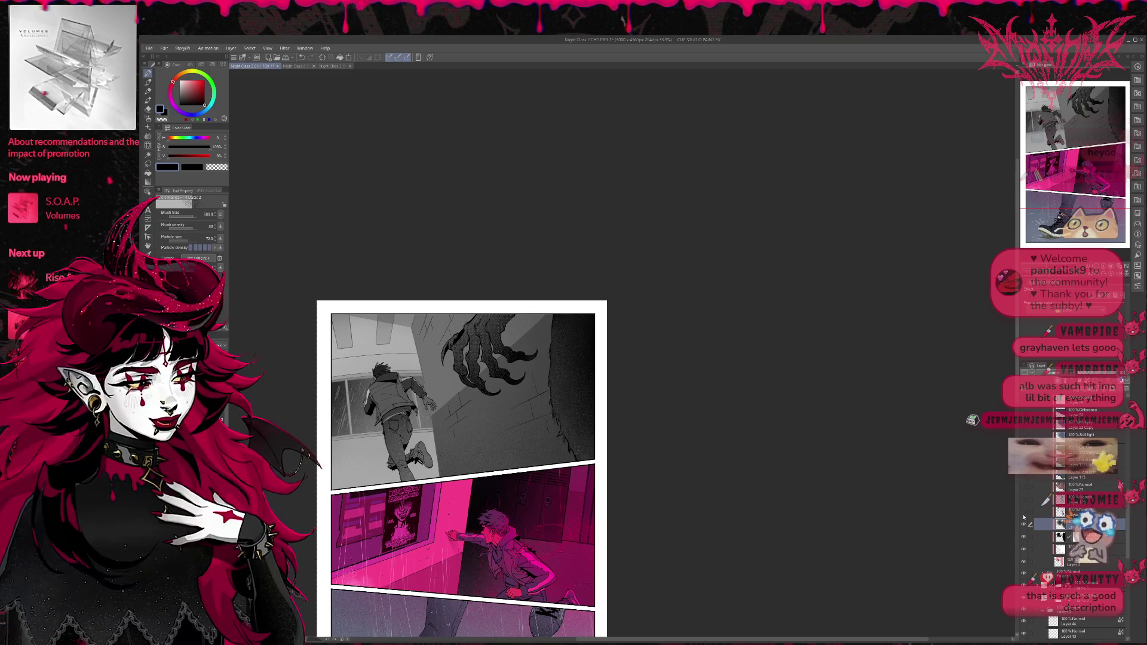
pyautogui.click(1024, 513)
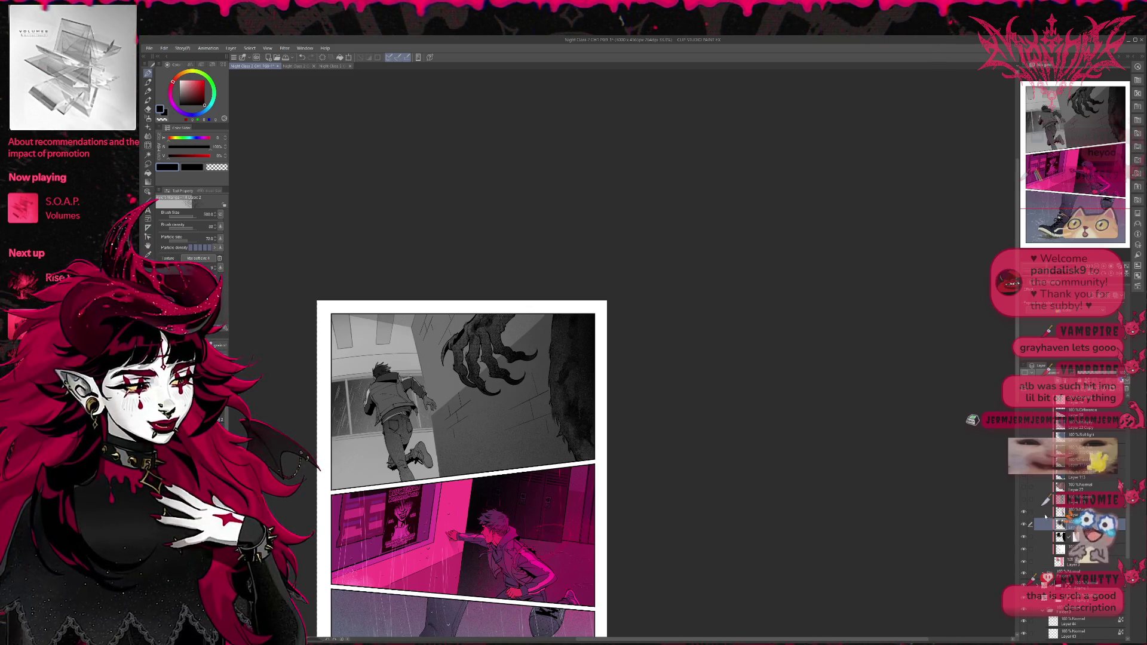
pyautogui.click(1046, 512)
pyautogui.click(1025, 502)
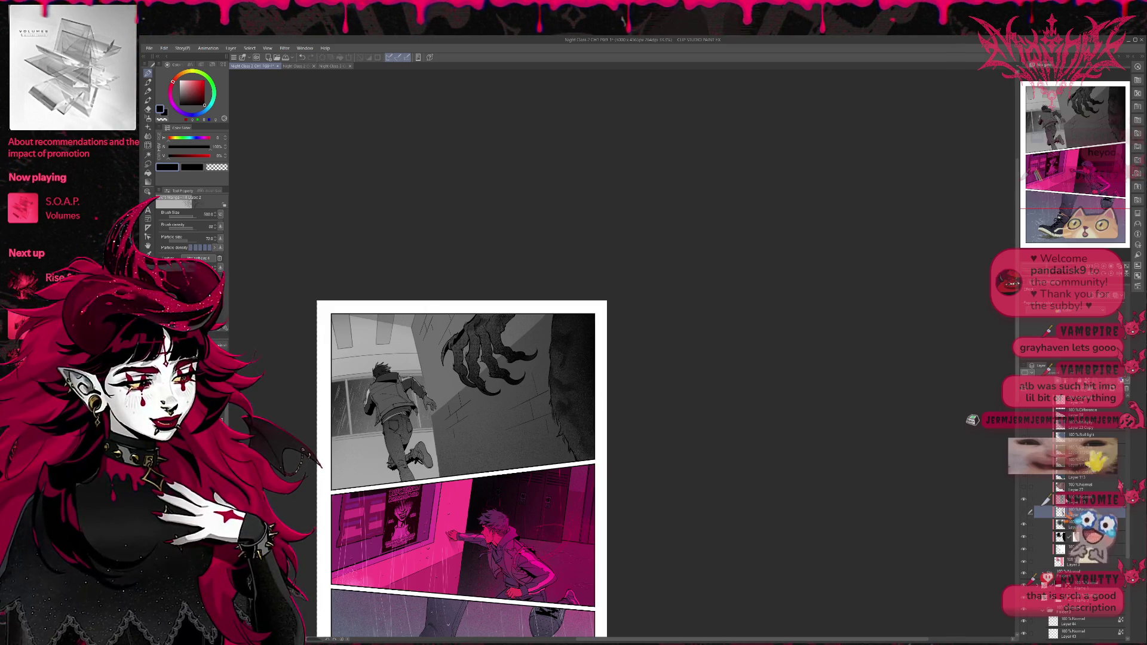
pyautogui.click(1043, 501)
pyautogui.click(1024, 513)
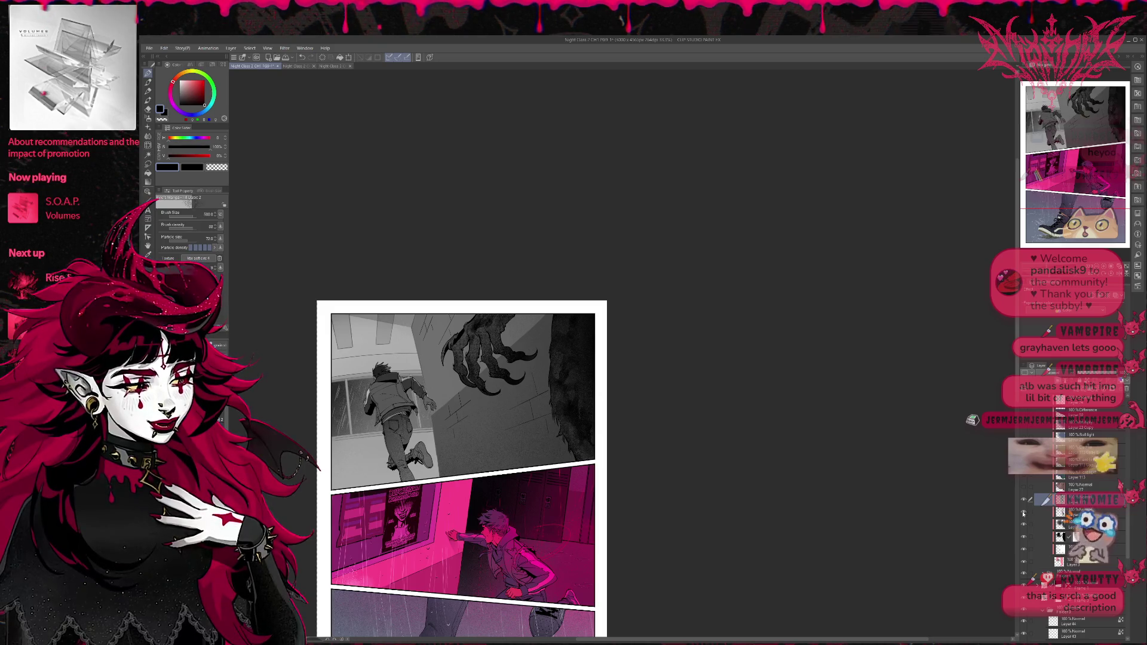
pyautogui.click(1024, 513)
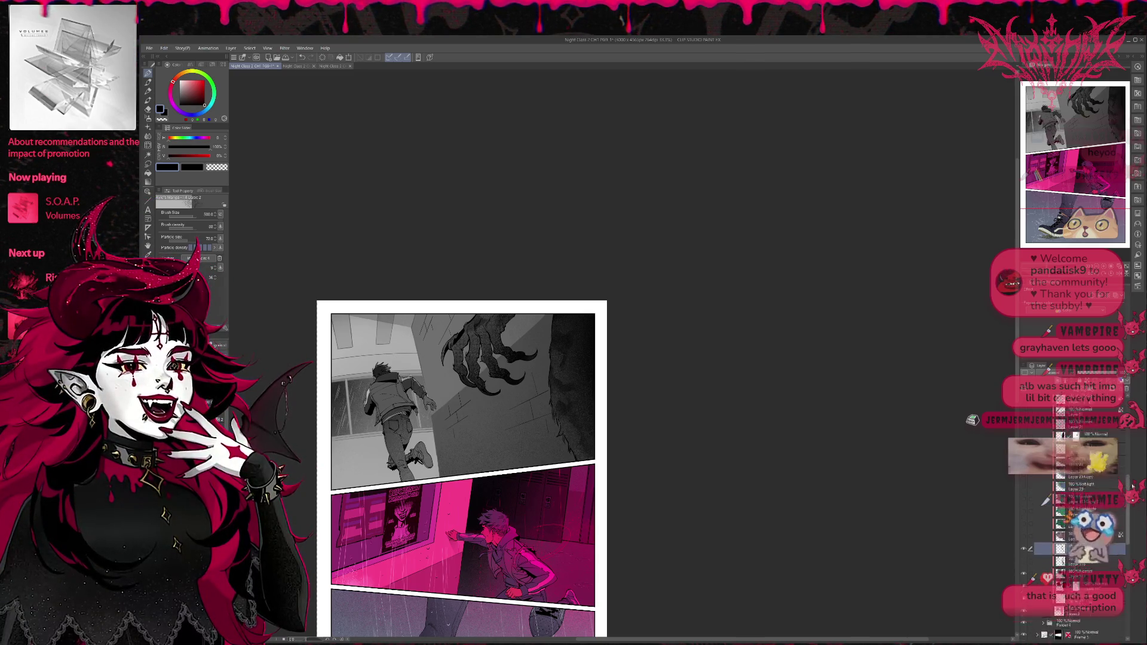
pyautogui.scroll(3, 1114, 499)
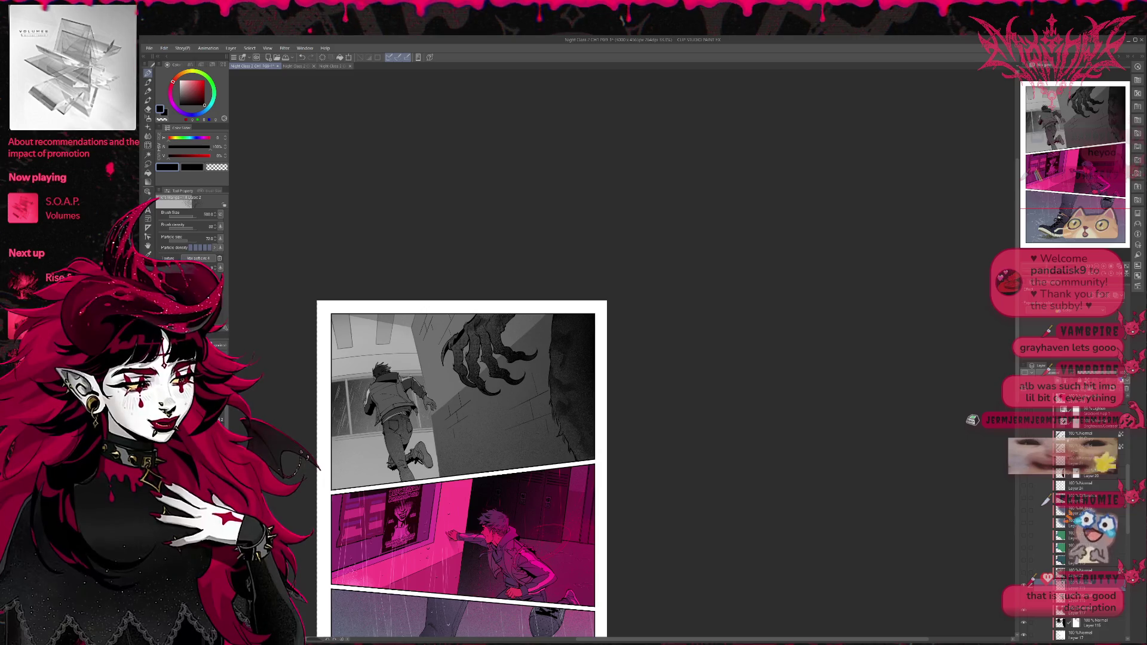
pyautogui.scroll(-1, 1076, 520)
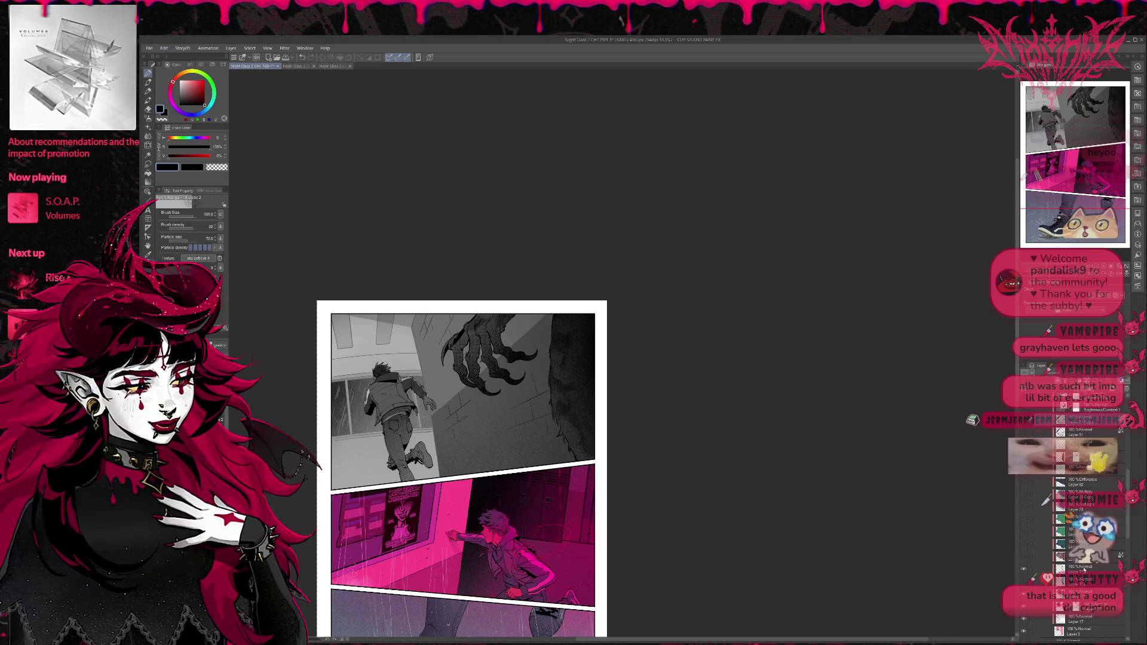
# Step: Select a lower layer, zoom to 100% and centre the view on the claw
pyautogui.click(1068, 569)
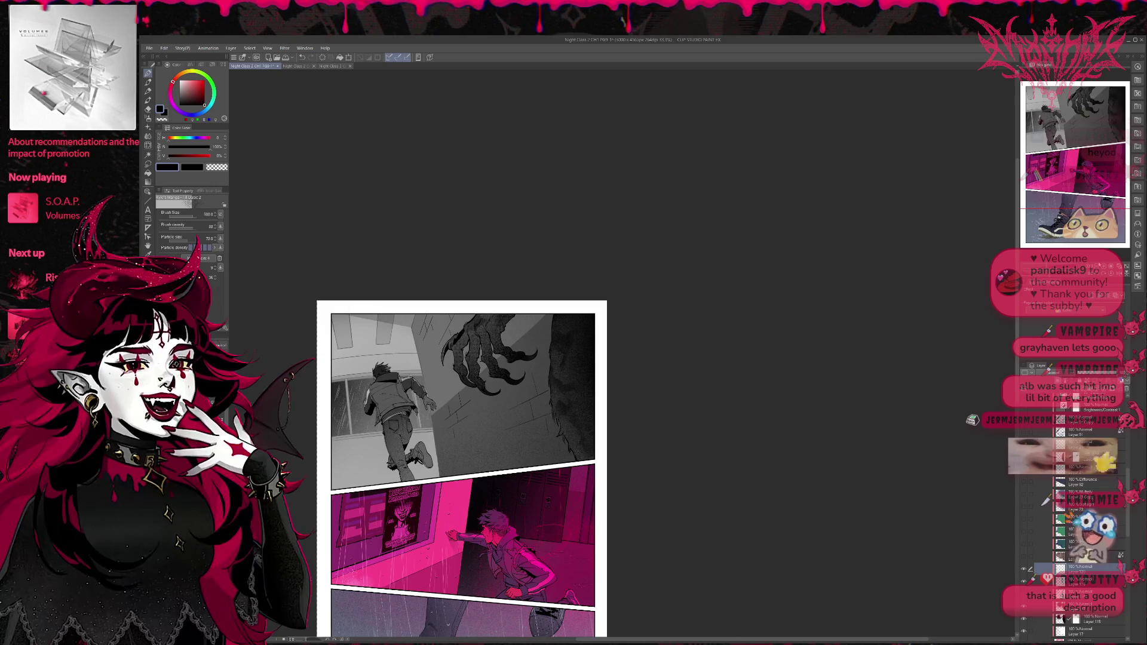
pyautogui.hotkey('ctrl', 'alt', '0')
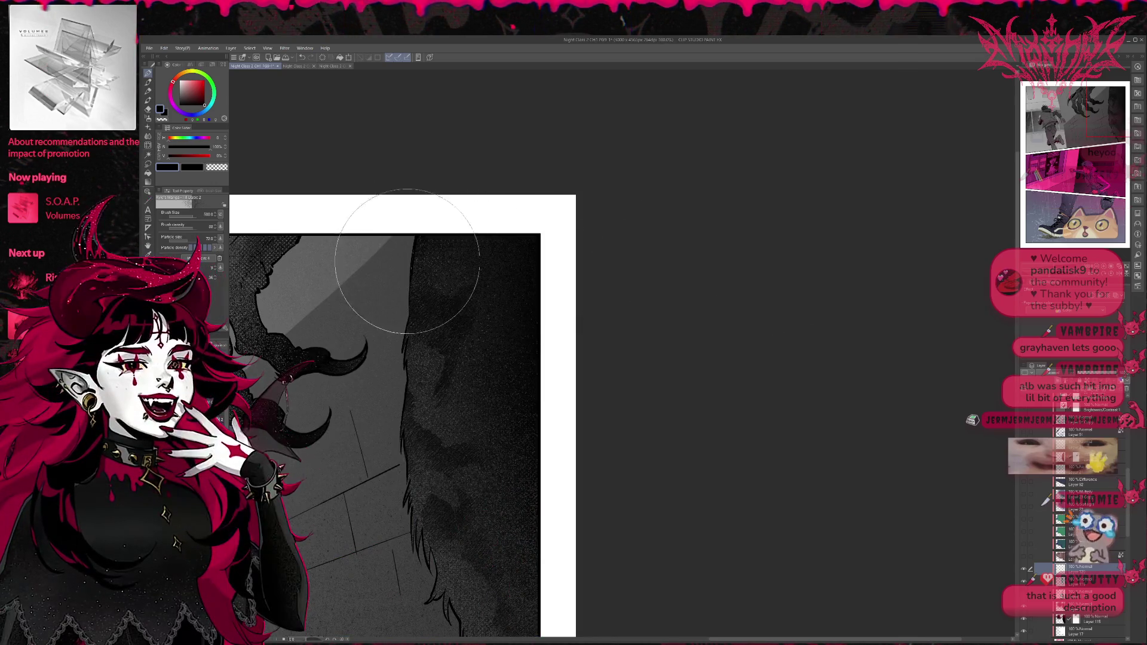
pyautogui.moveTo(486, 255); pyautogui.dragTo(721, 262)
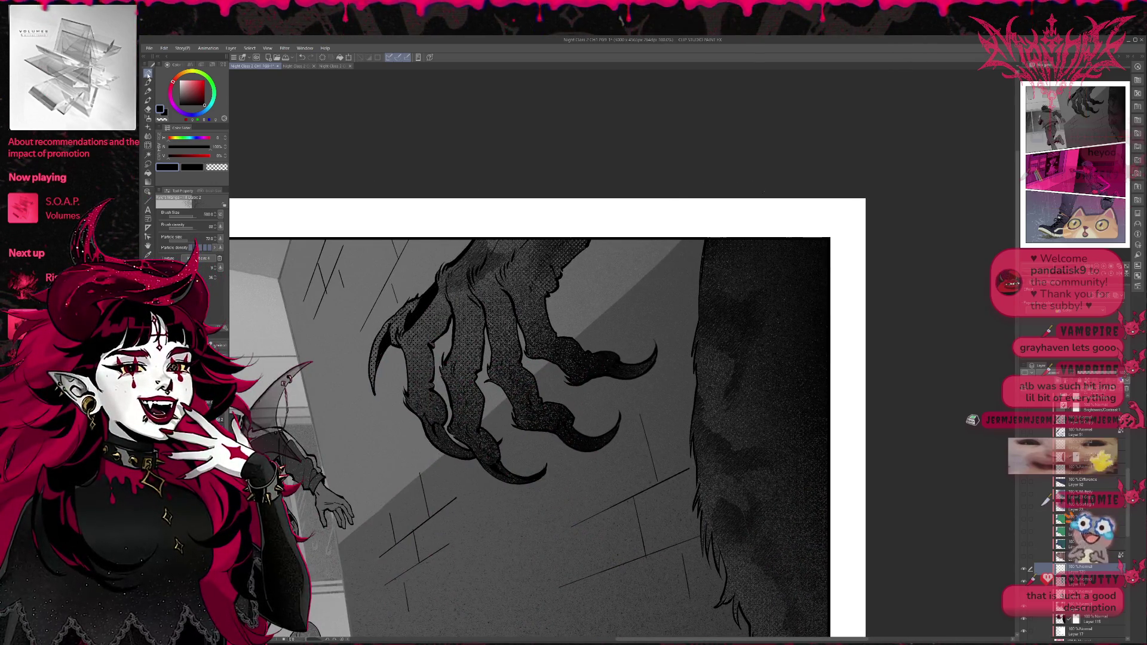
pyautogui.moveTo(469, 312); pyautogui.dragTo(503, 308)
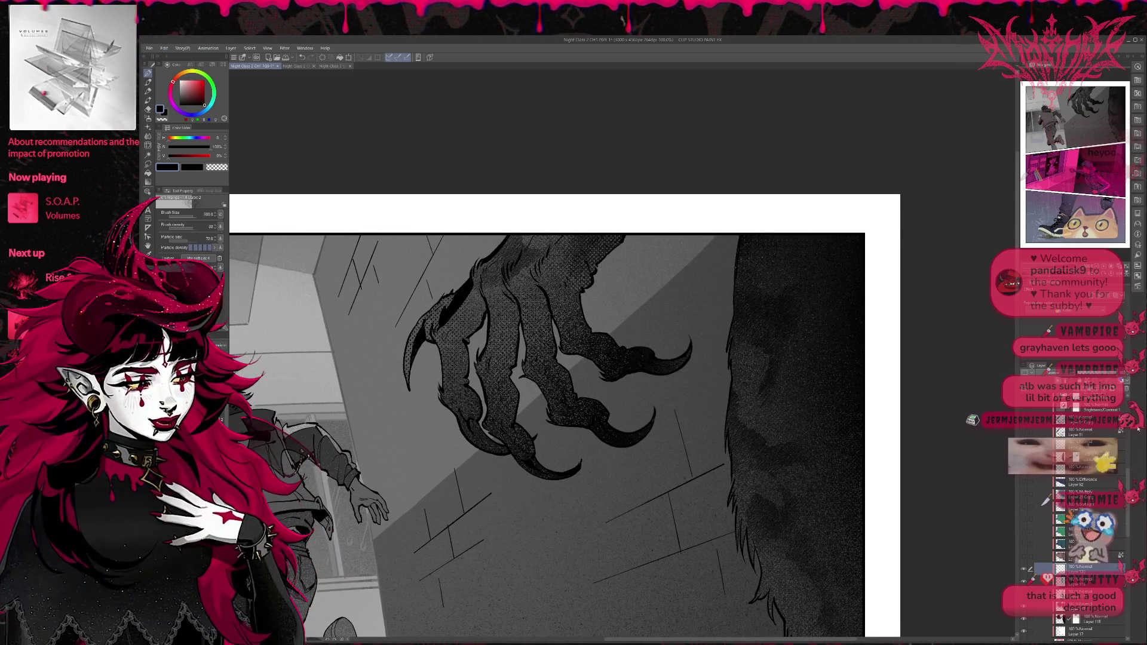
pyautogui.moveTo(1130, 477); pyautogui.dragTo(1138, 457)
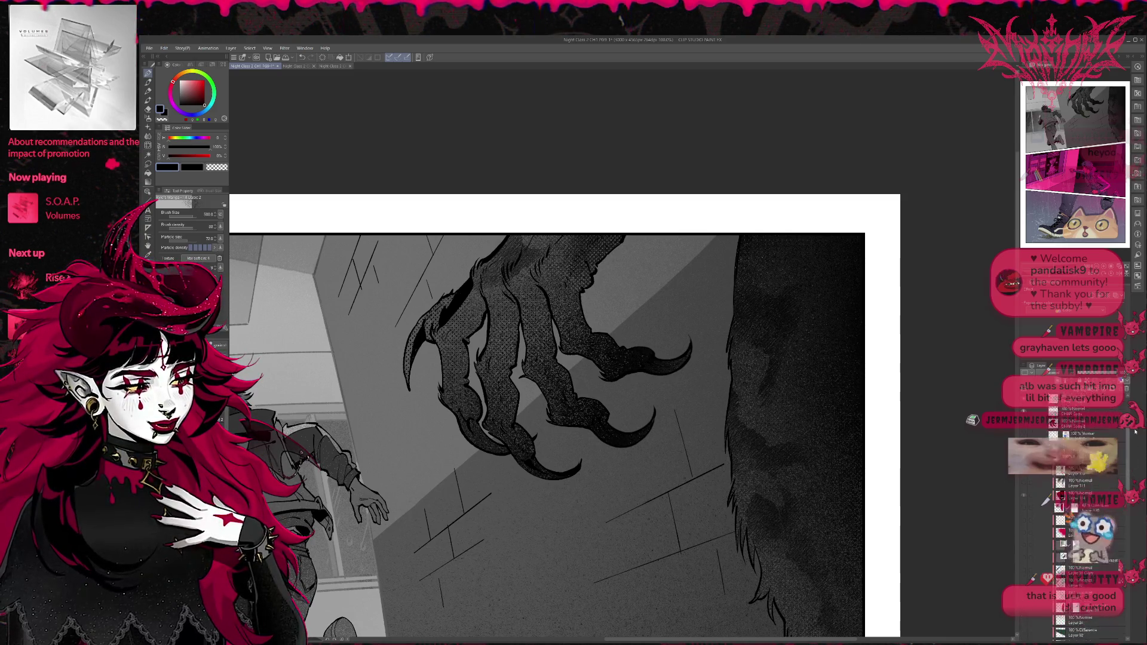
# Step: Select the layer above the lower one in the stack and add blank raster Layer 120 above it
pyautogui.scroll(-3, 1076, 508)
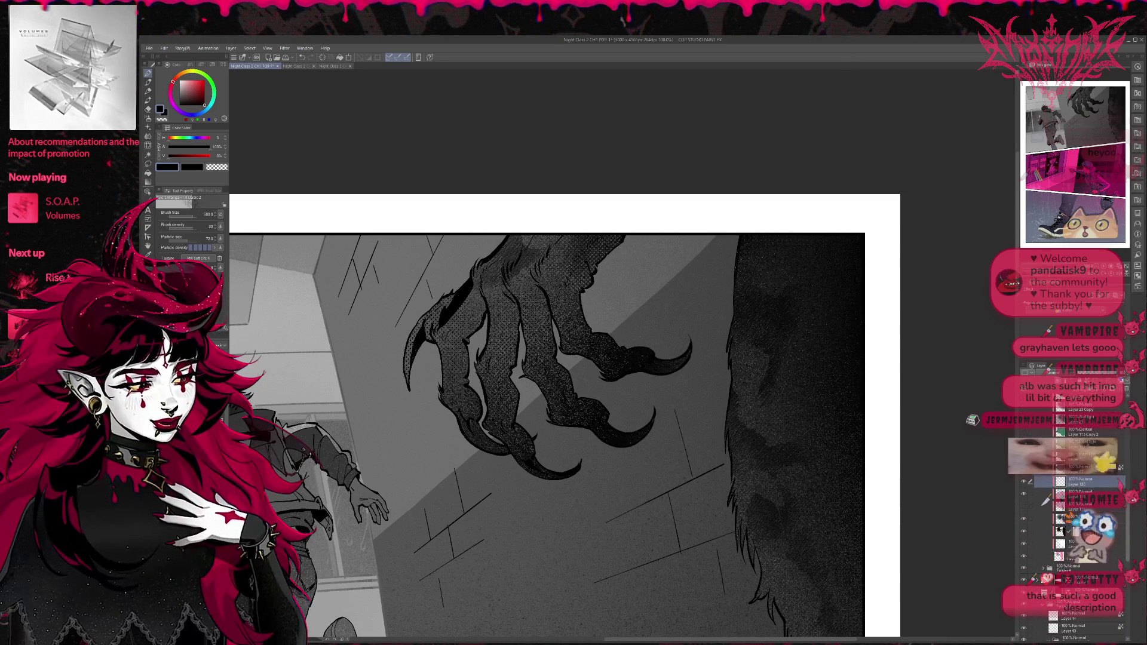
pyautogui.hotkey('ctrl', '-')
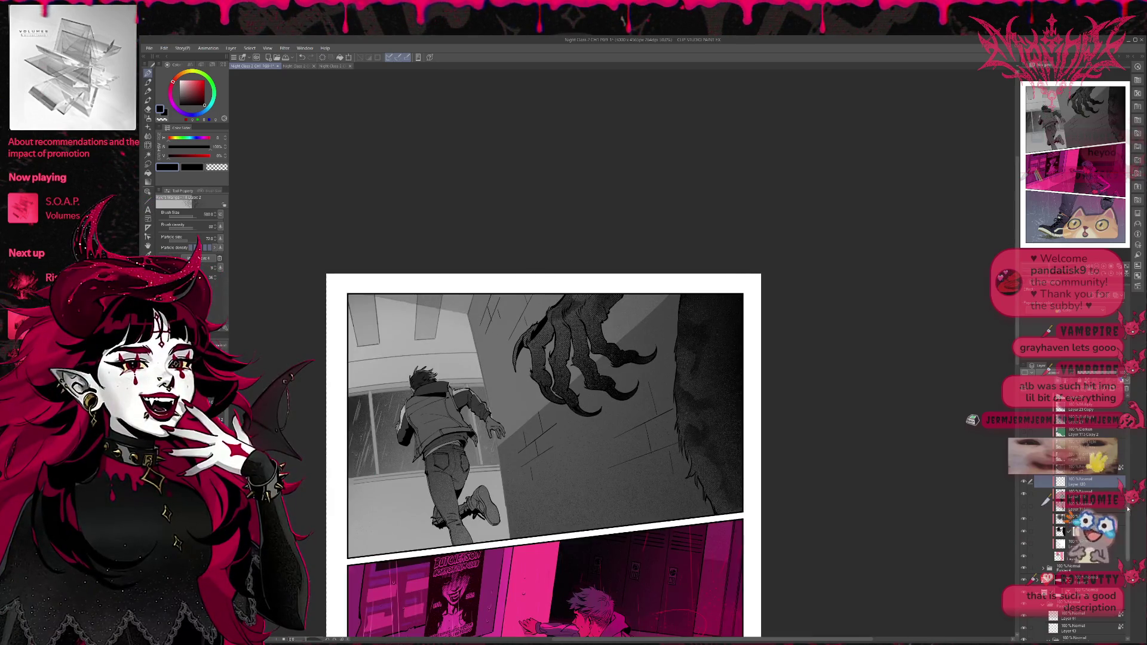
pyautogui.moveTo(1128, 509); pyautogui.dragTo(1131, 431)
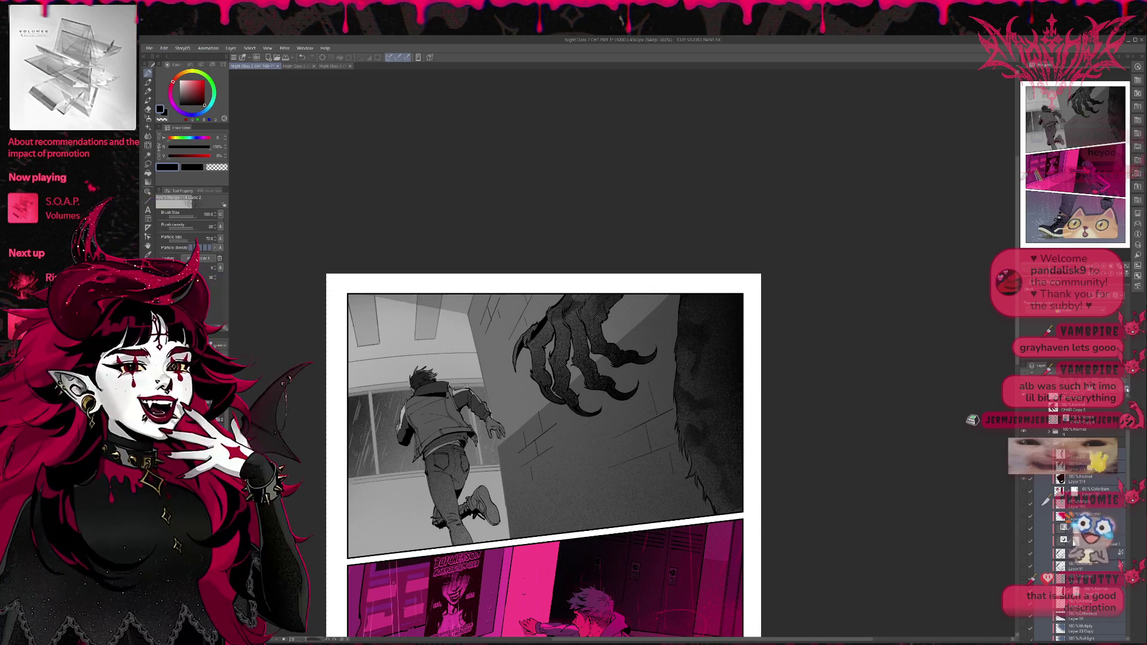
pyautogui.click(1028, 490)
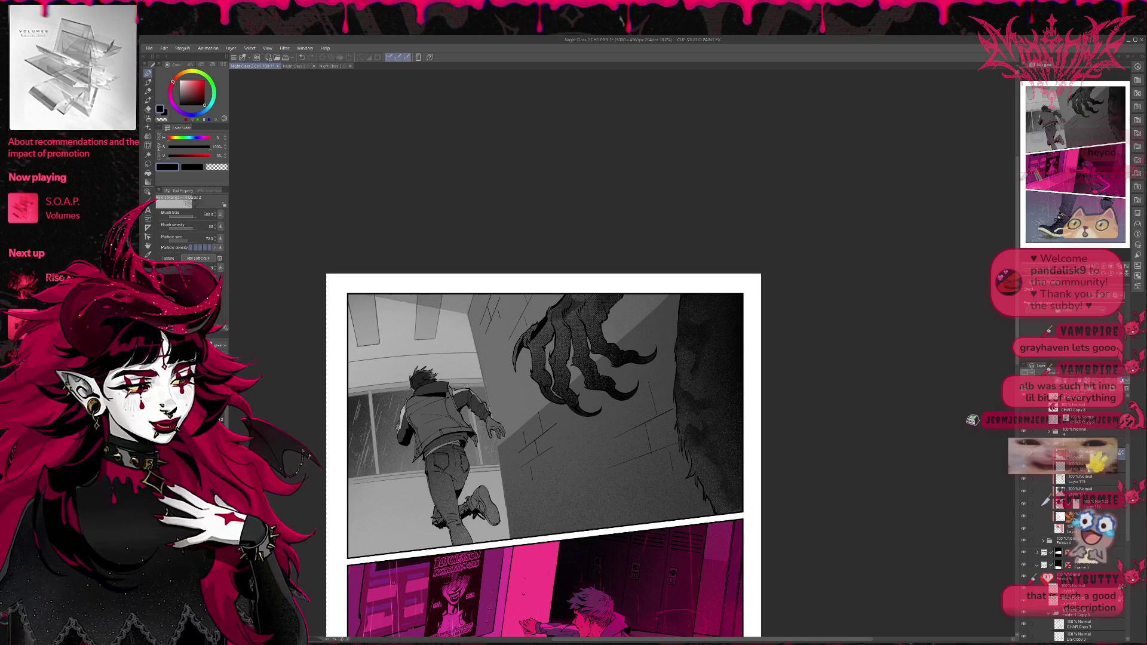
pyautogui.click(1076, 465)
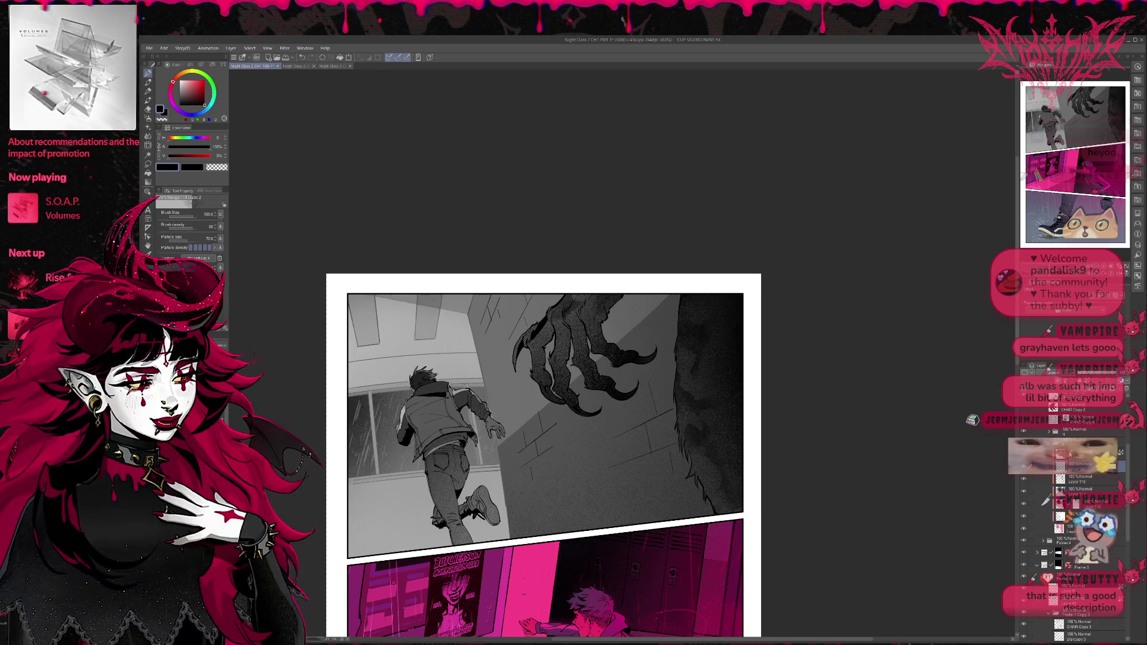
pyautogui.hotkey('ctrl', 'shift', 'n')
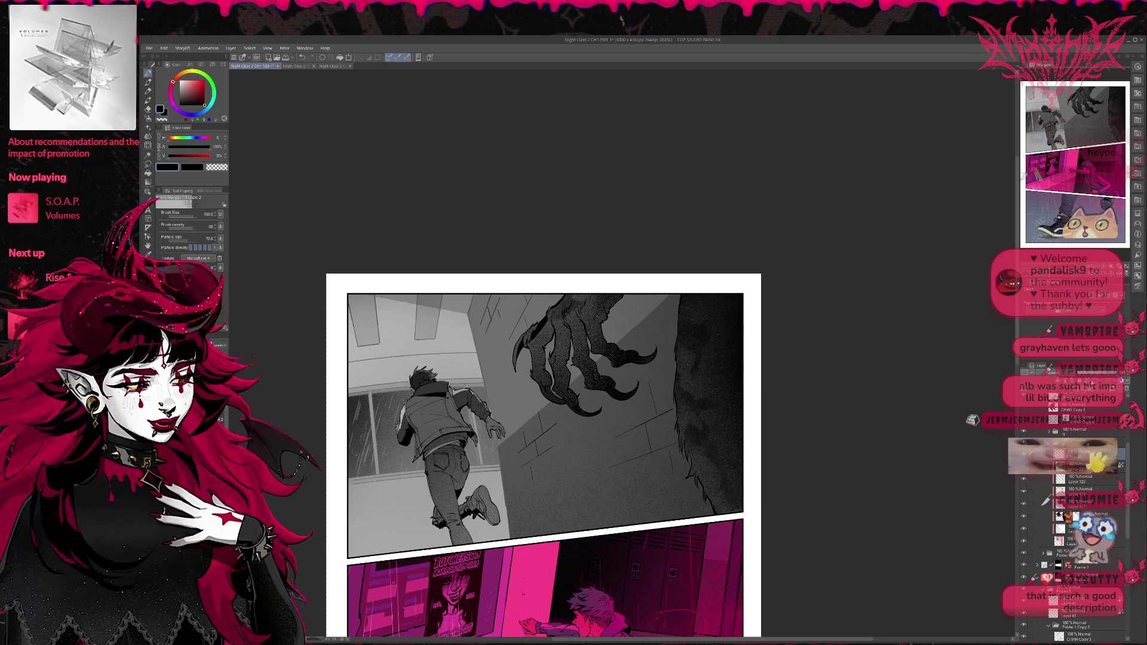
pyautogui.hotkey('ctrl', '+')
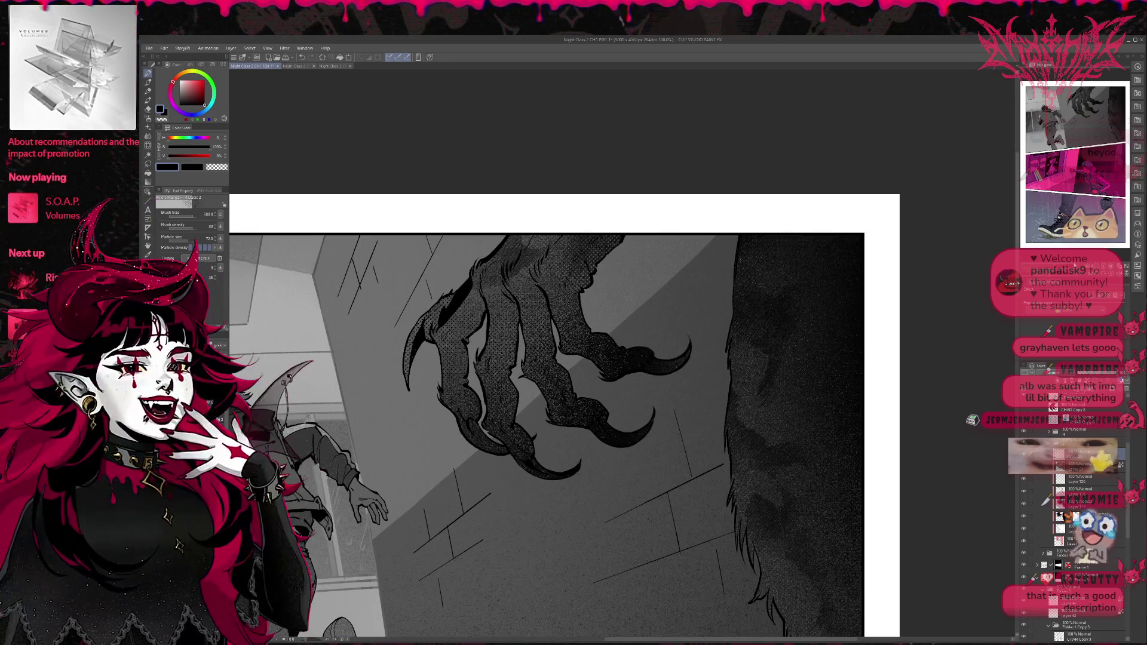
# Step: Sample the hallway wall's light grey and draw a fine highlight along the claw's upper edge
pyautogui.keyDown('alt'); pyautogui.click(321, 369); pyautogui.keyUp('alt')
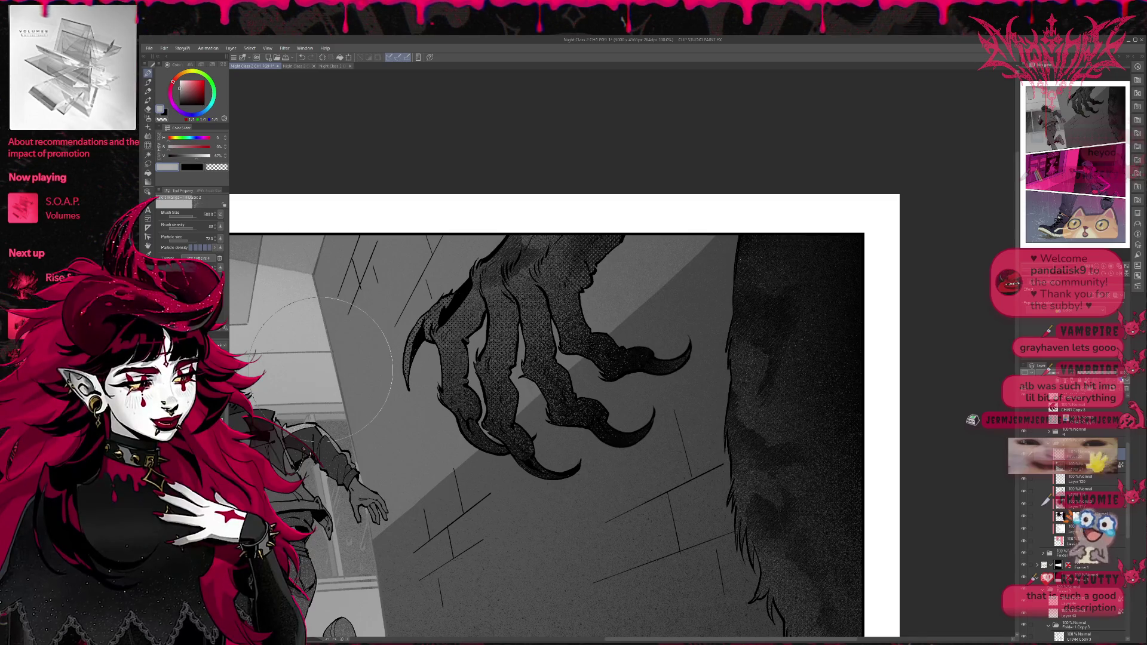
pyautogui.press('p')
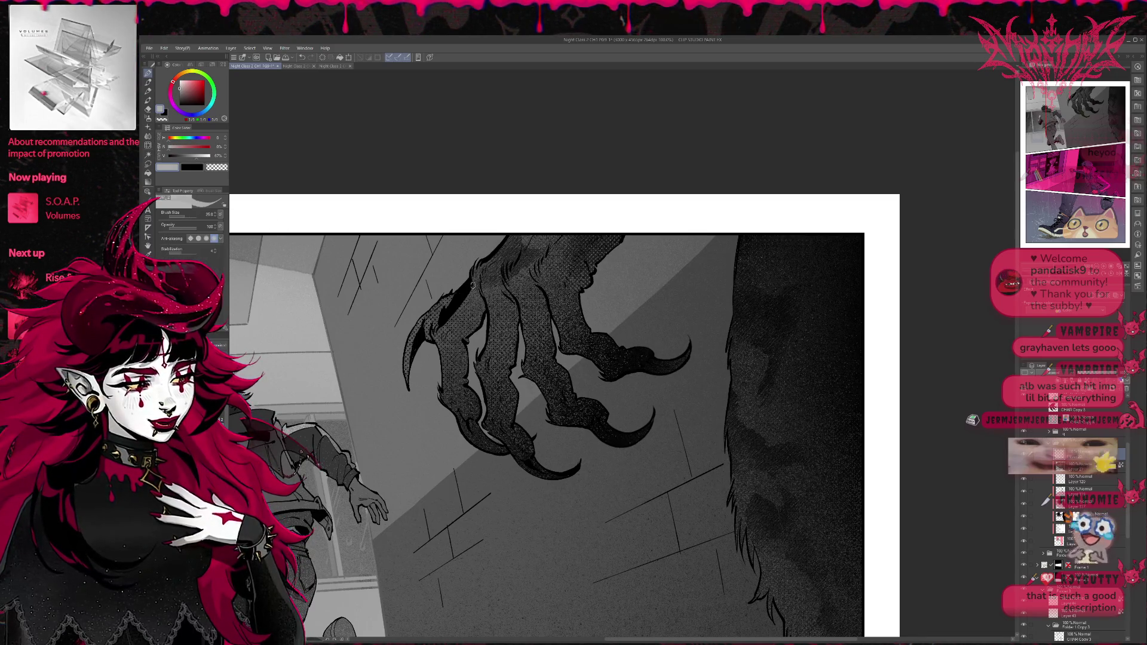
pyautogui.moveTo(490, 258); pyautogui.dragTo(512, 237)
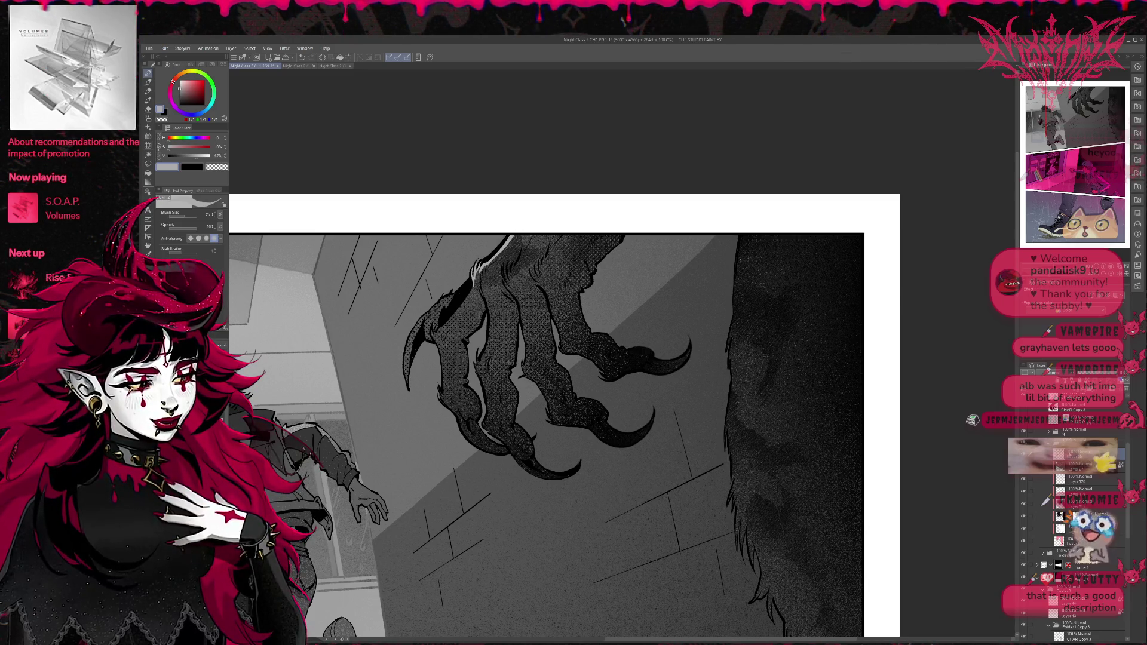
pyautogui.scroll(2, 1071, 480)
pyautogui.scroll(1, 1072, 480)
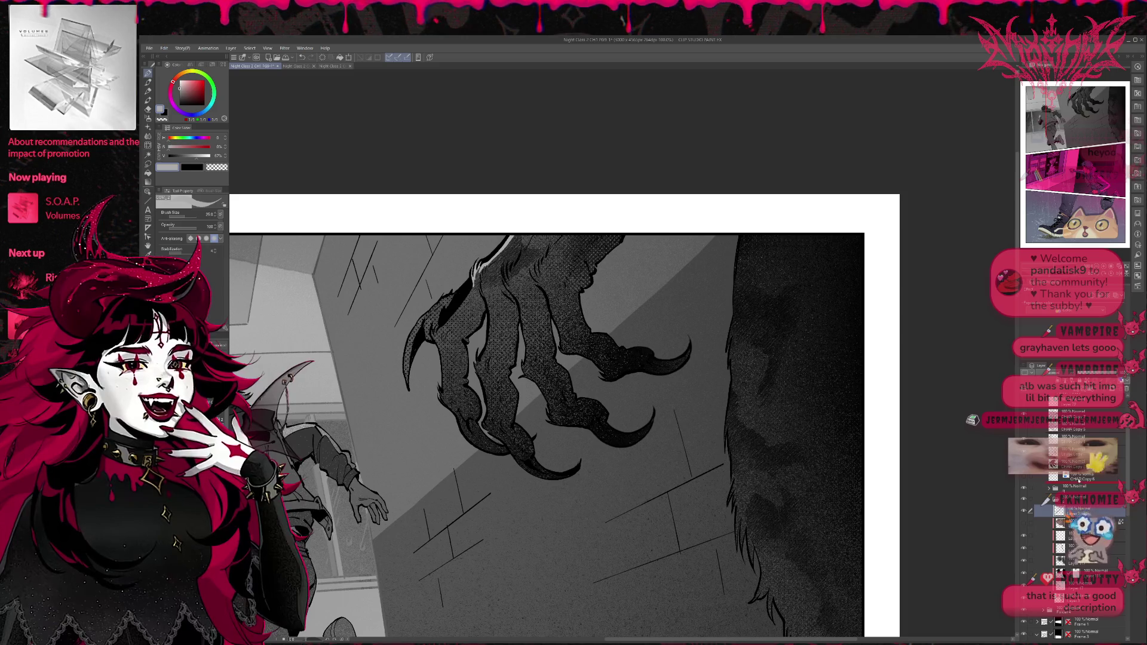
# Step: On a different layer, tone down and repaint pale highlight strokes along the claw
pyautogui.click(1070, 439)
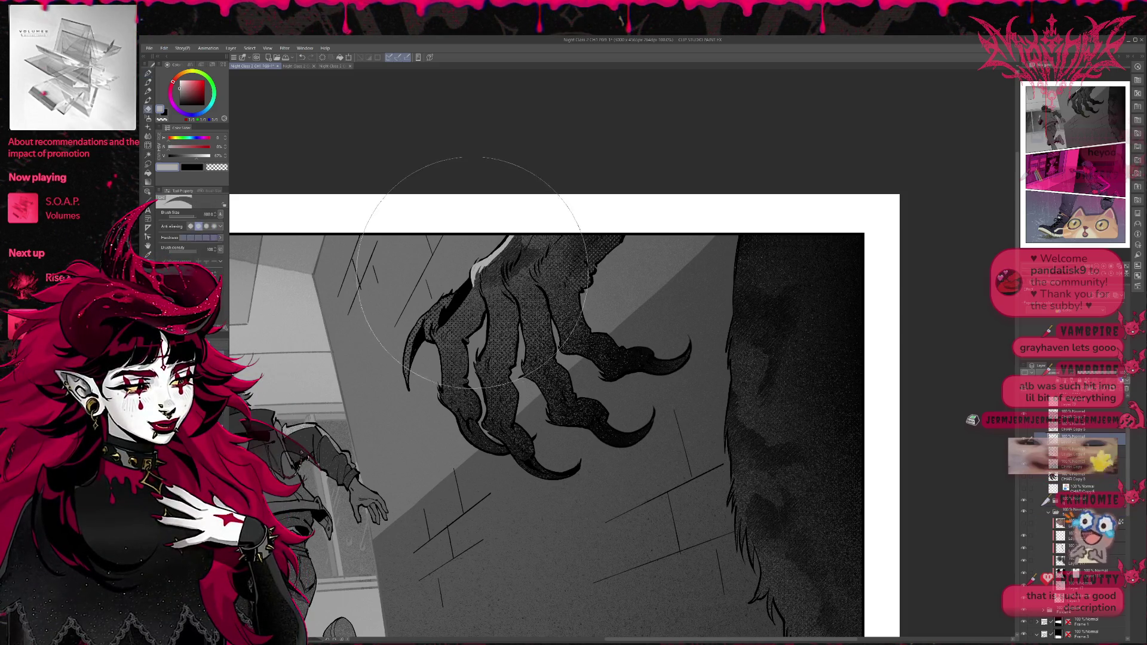
pyautogui.moveTo(508, 251); pyautogui.dragTo(475, 275)
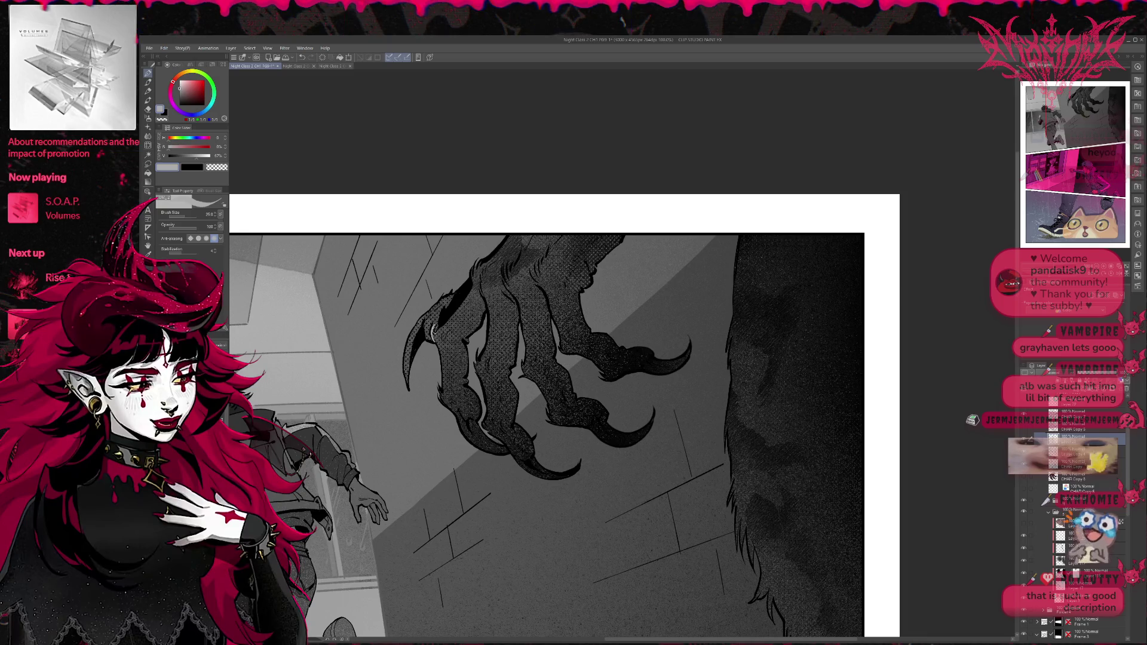
pyautogui.moveTo(434, 334); pyautogui.dragTo(479, 271)
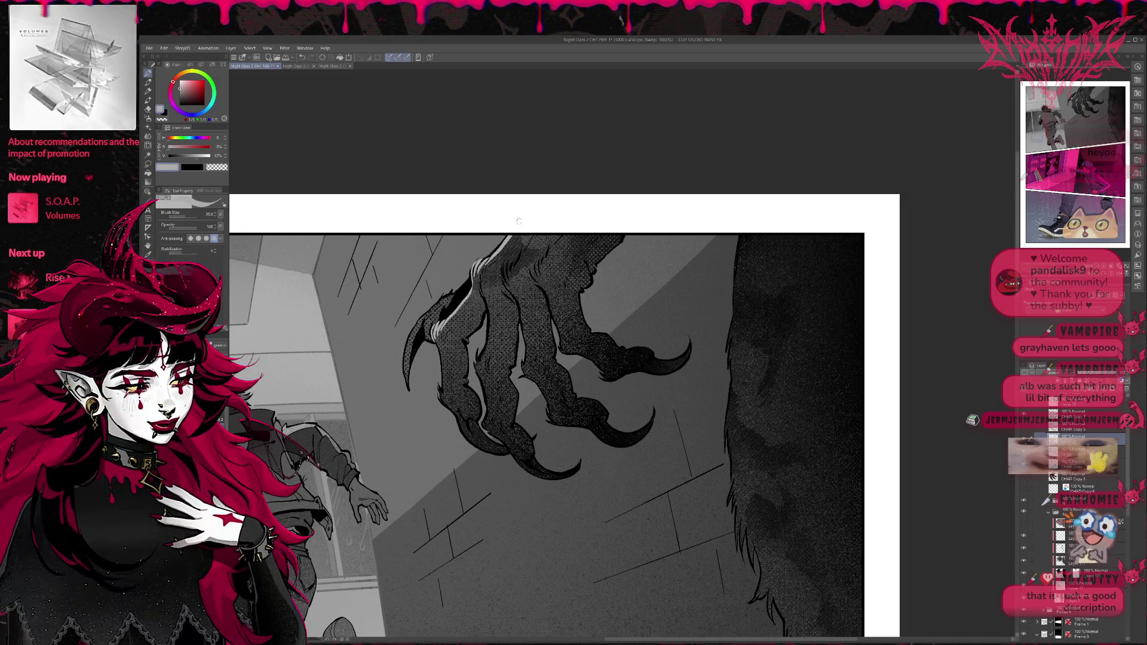
pyautogui.moveTo(440, 346)
pyautogui.mouseDown()
pyautogui.moveTo(467, 331)
pyautogui.moveTo(468, 379)
pyautogui.moveTo(448, 305)
pyautogui.mouseUp()
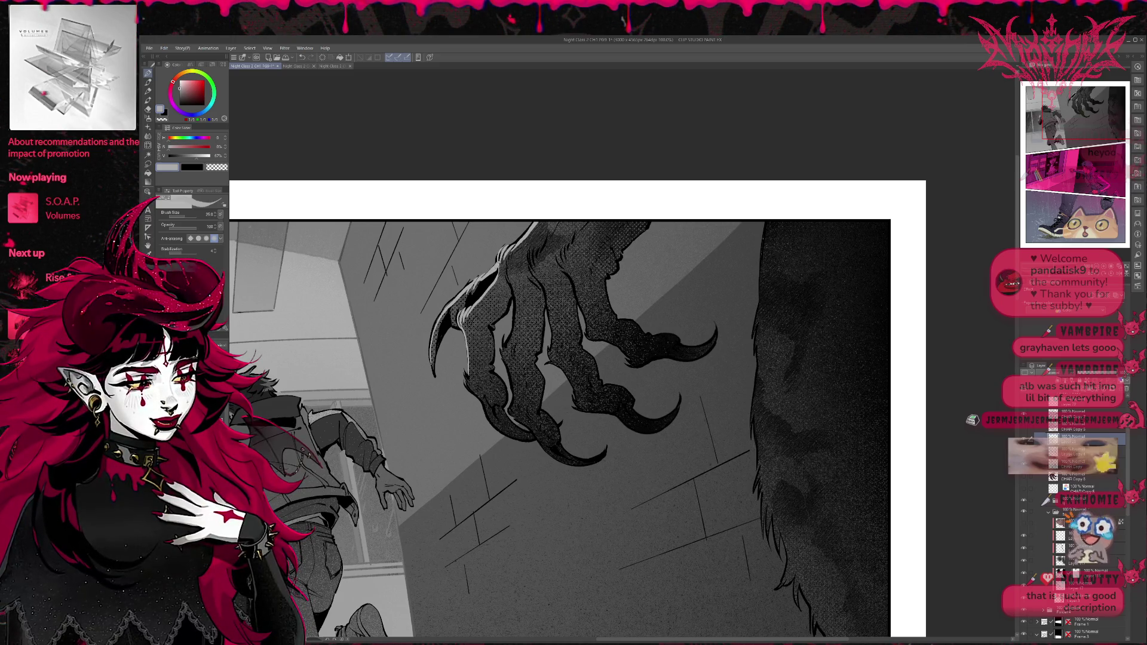
pyautogui.scroll(-1, 561, 411)
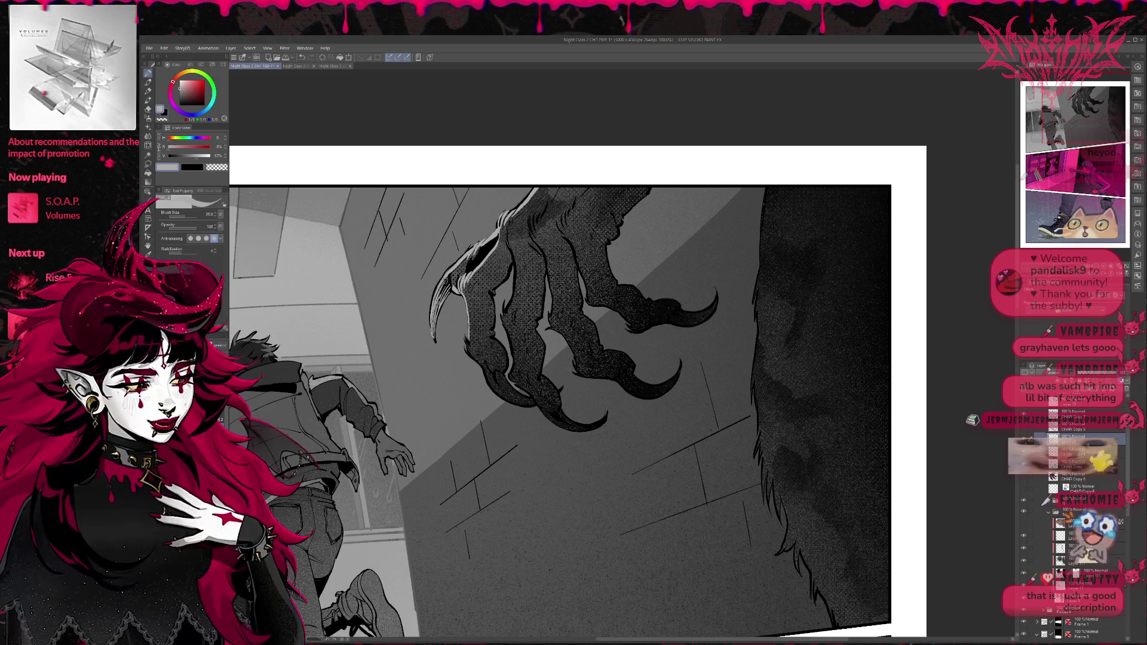
# Step: Add thin bright highlights along the left curved claw and a neighbouring talon
pyautogui.moveTo(502, 283)
pyautogui.mouseDown()
pyautogui.moveTo(490, 258)
pyautogui.moveTo(420, 300)
pyautogui.mouseUp()
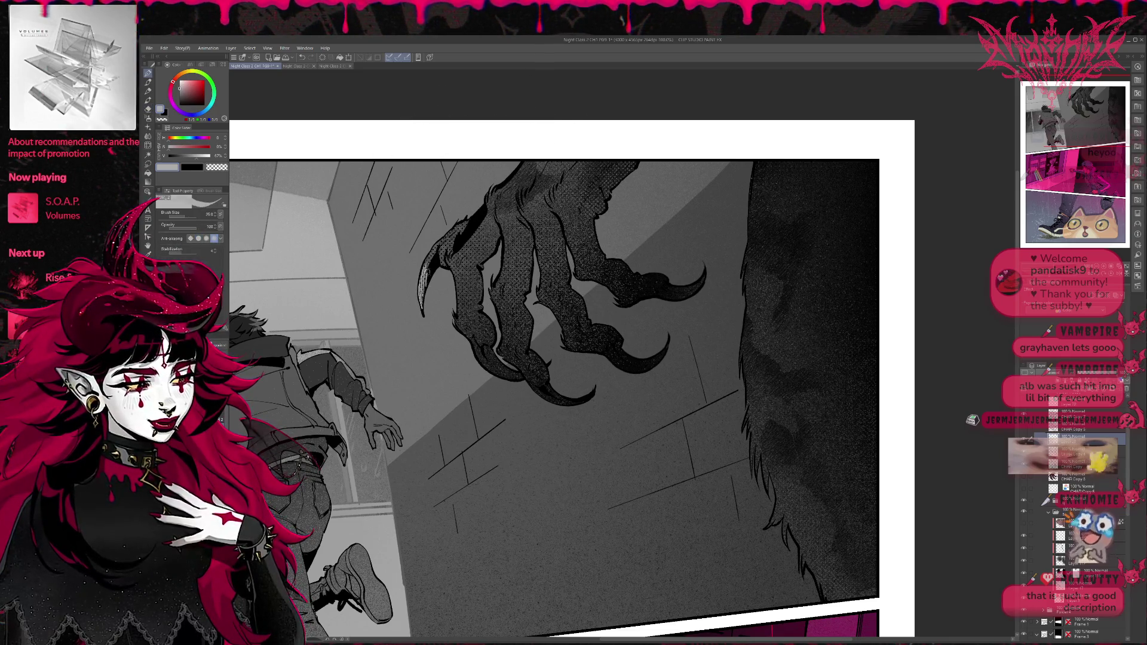
pyautogui.moveTo(426, 271); pyautogui.dragTo(445, 238)
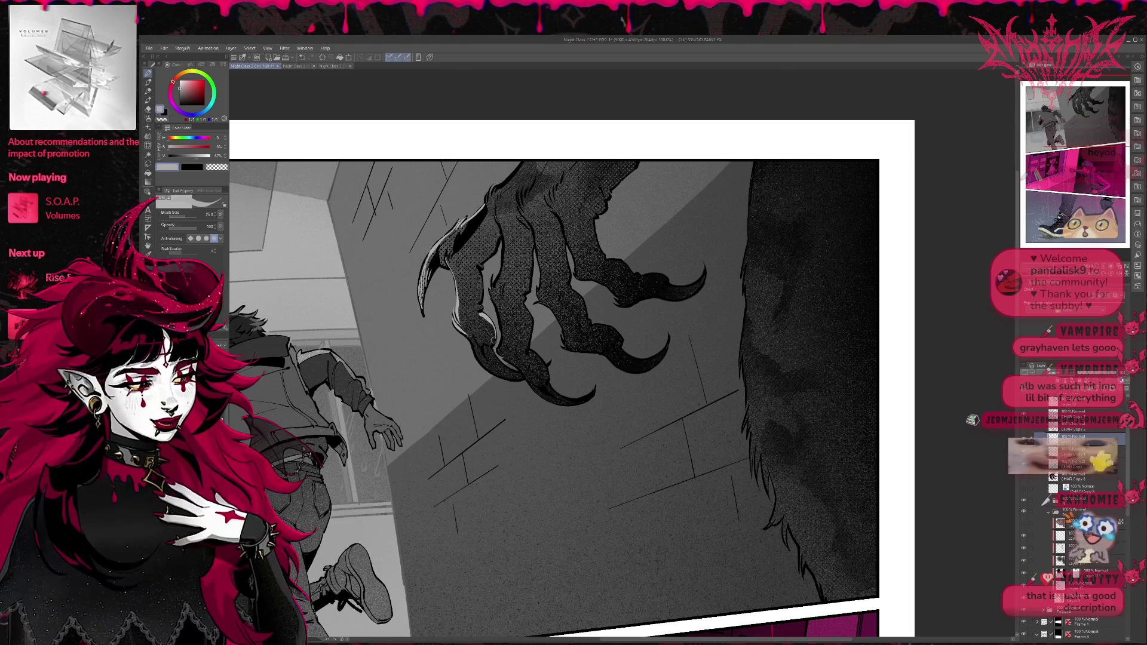
pyautogui.moveTo(519, 294); pyautogui.dragTo(517, 275)
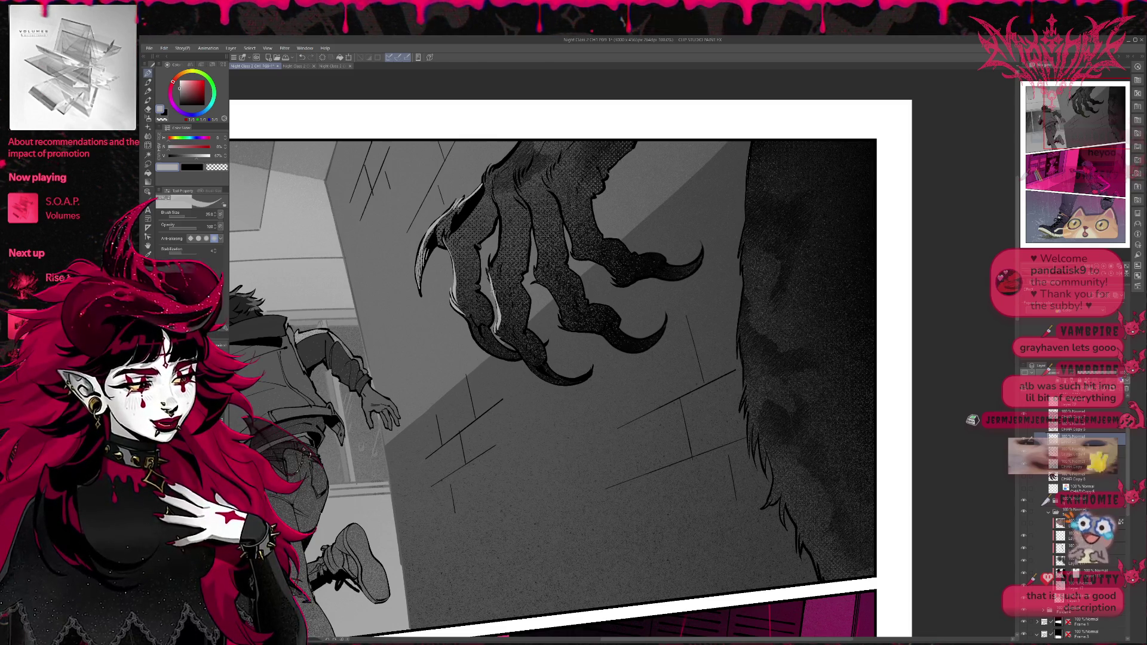
pyautogui.moveTo(499, 304); pyautogui.dragTo(493, 249)
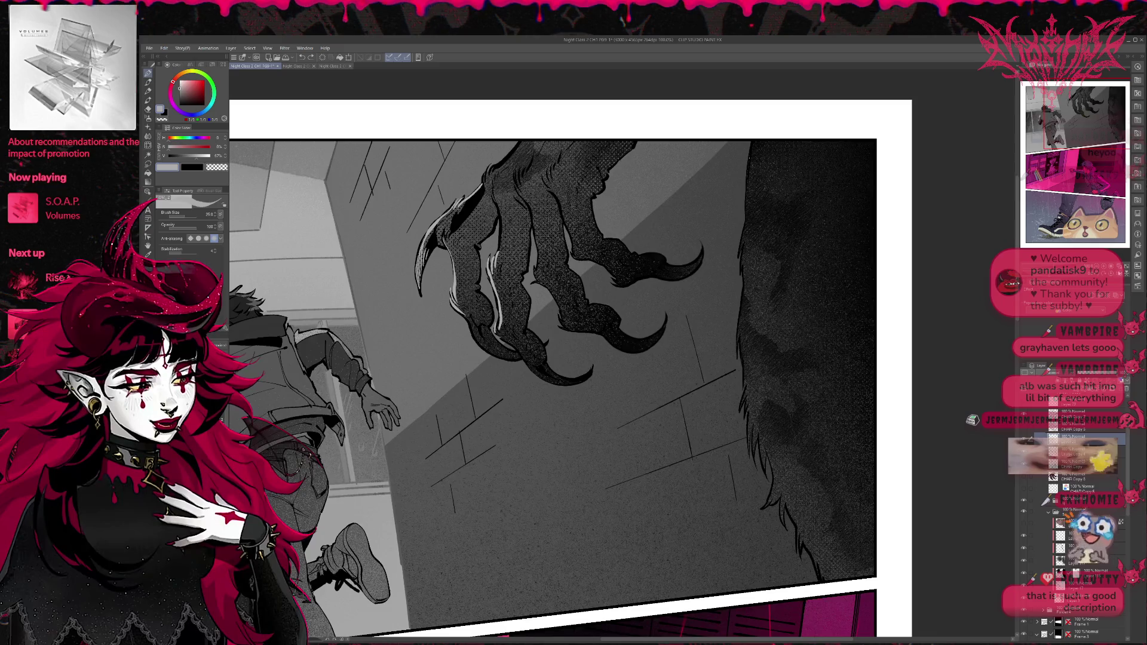
pyautogui.press('h')
pyautogui.scroll(1, 666, 223)
# Step: Paint small white highlights on the claw tips, then undo the last stroke and switch to the large eraser
pyautogui.press('e')
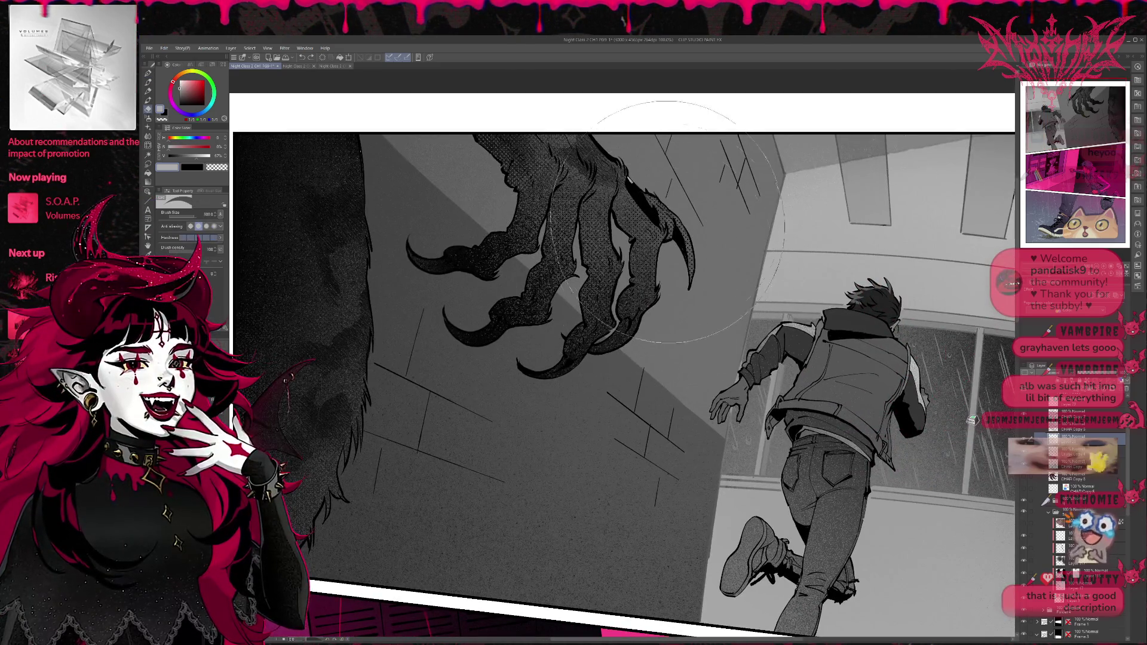
pyautogui.press('p')
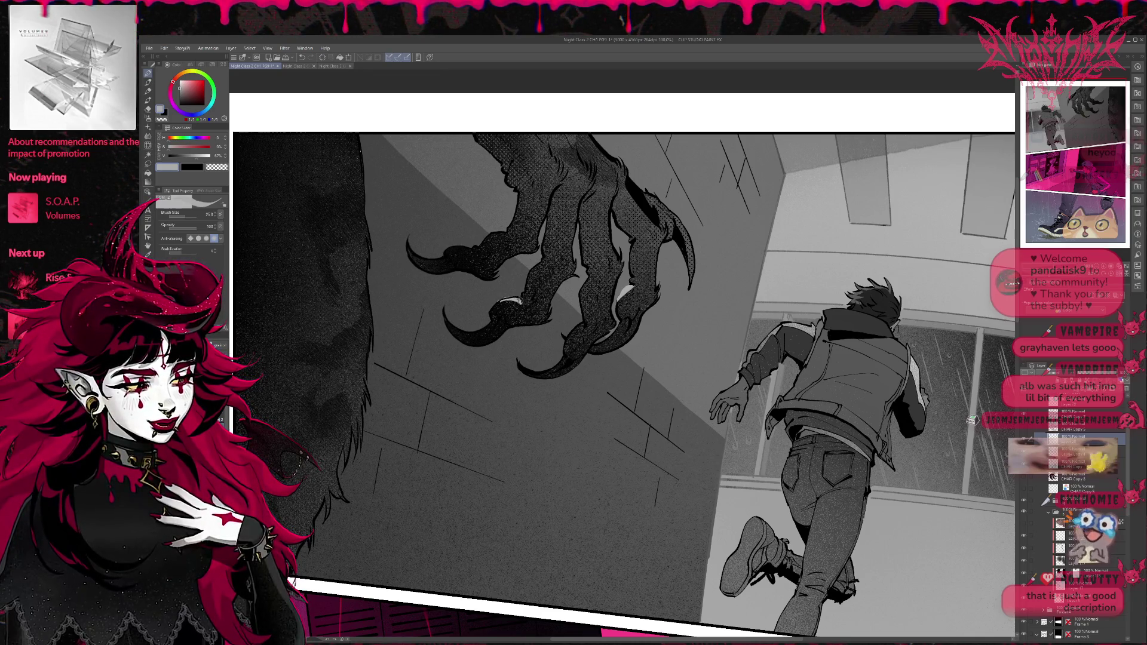
pyautogui.moveTo(569, 336); pyautogui.dragTo(586, 322)
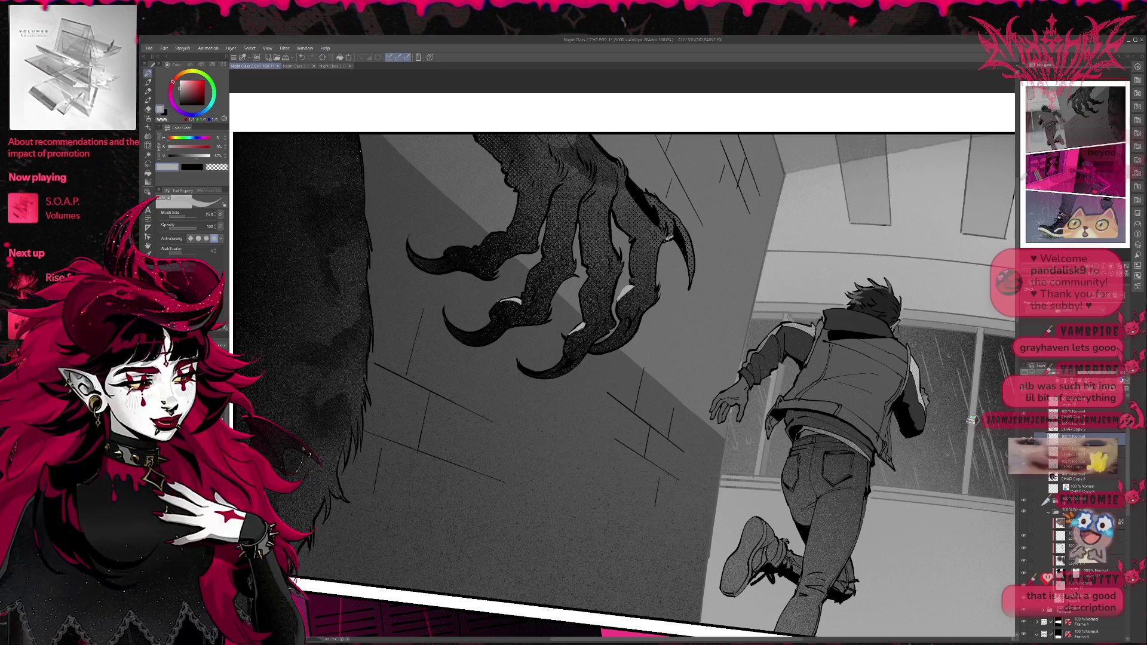
pyautogui.moveTo(669, 238); pyautogui.dragTo(673, 234)
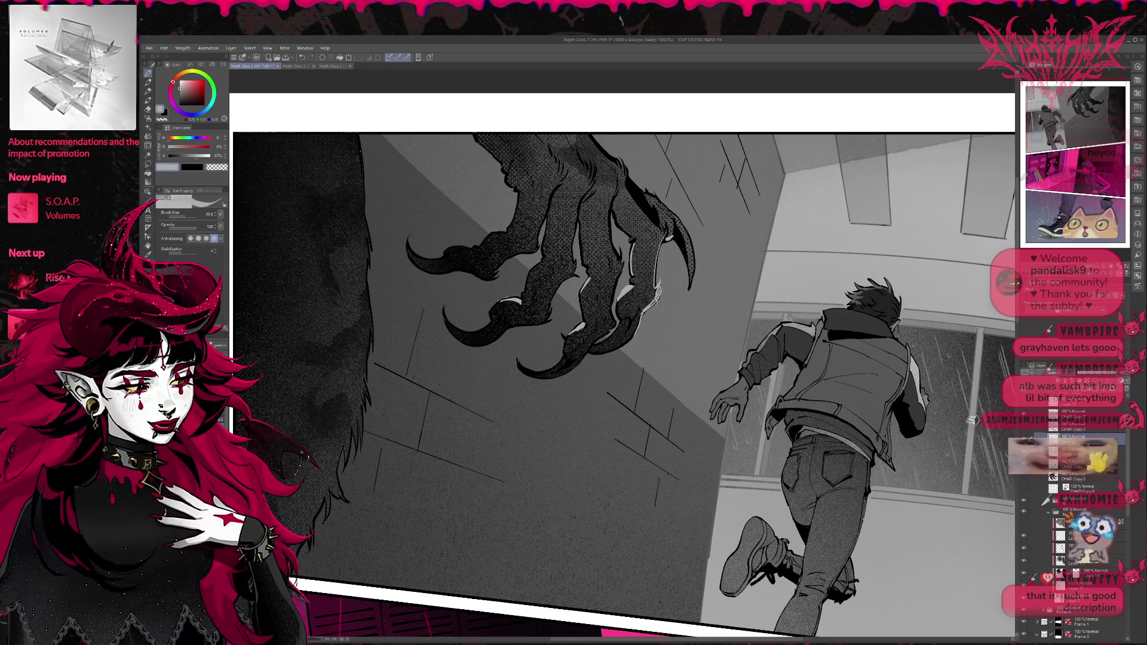
pyautogui.hotkey('ctrl', 'z')
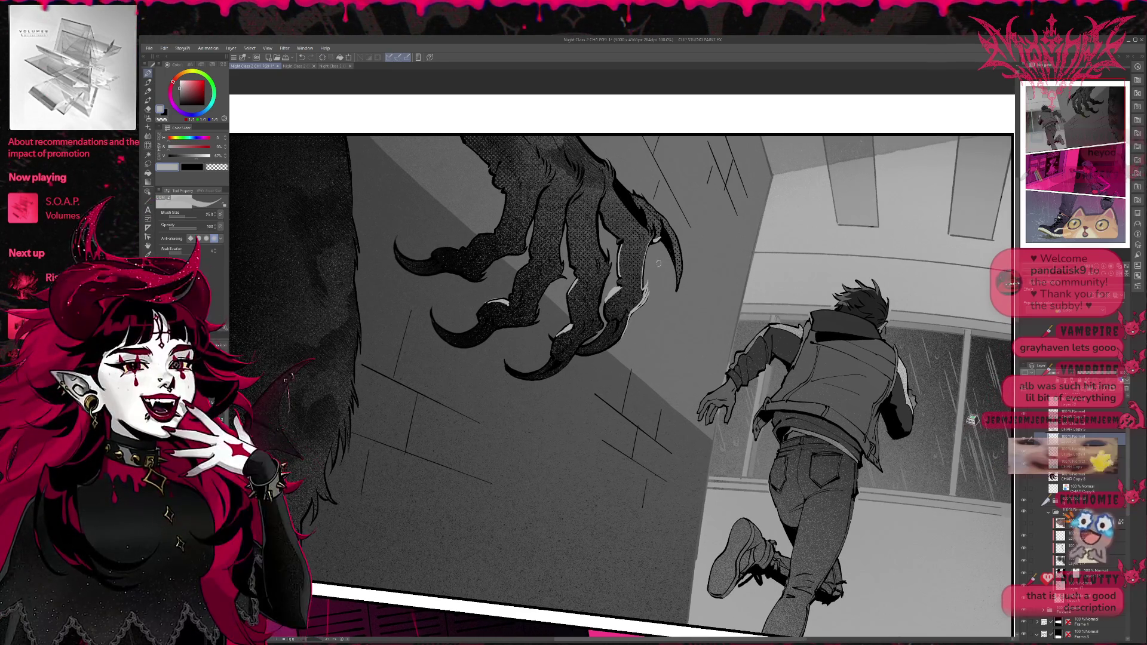
pyautogui.press('e')
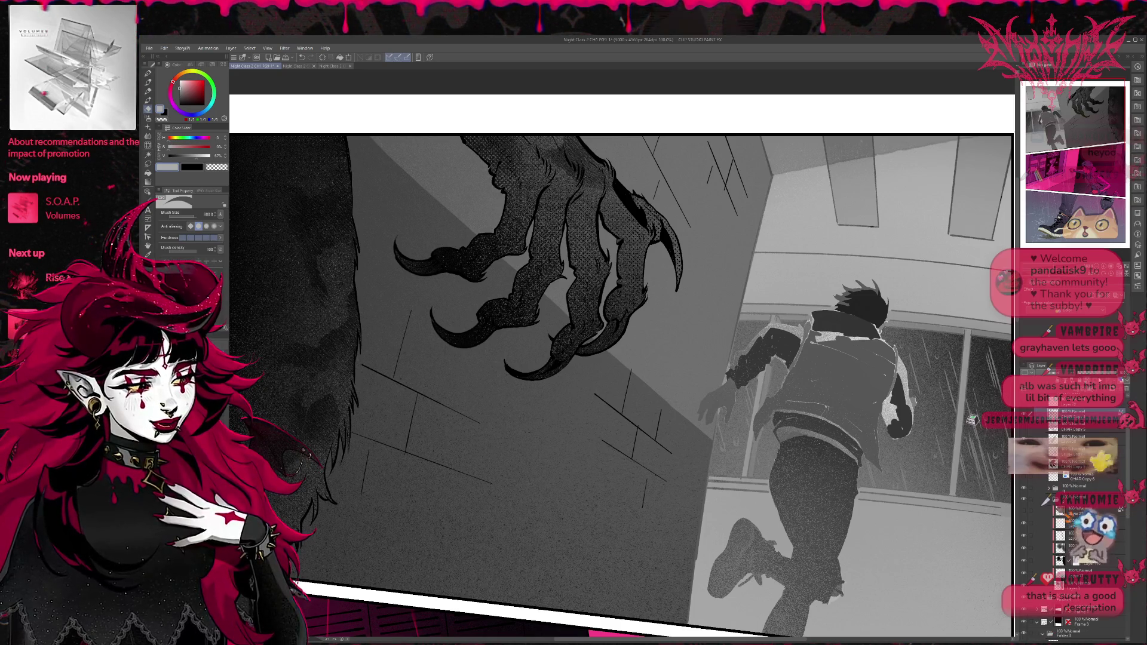
# Step: With the pen at size 100, trace light highlights down the claw tips' right edges and inner finger
pyautogui.press('p')
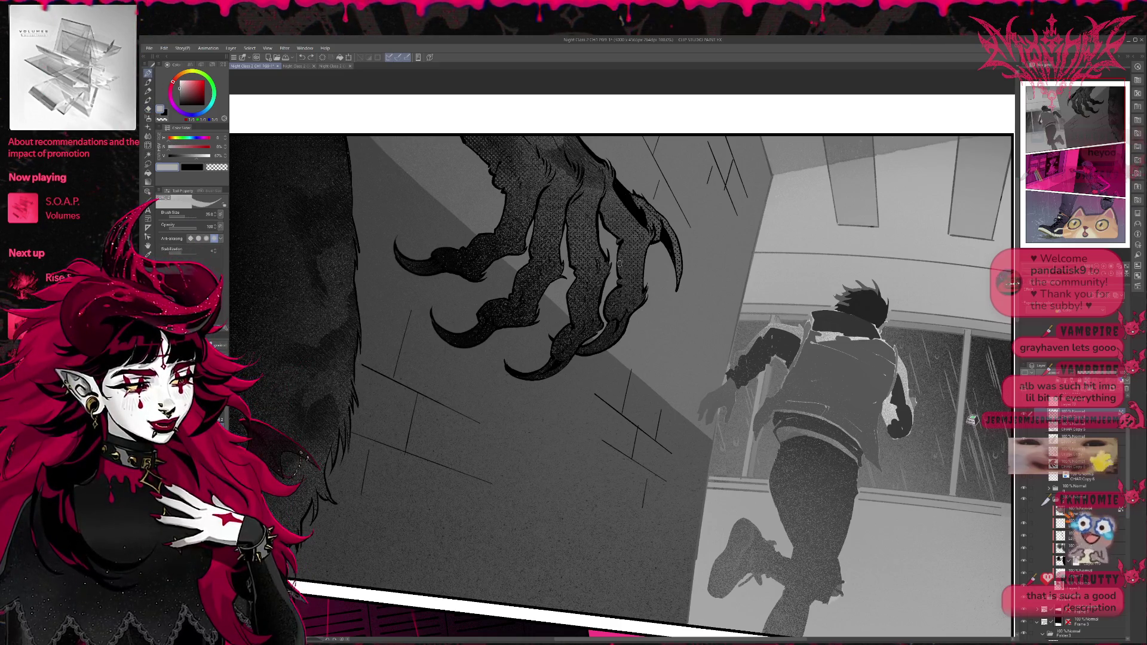
pyautogui.press(']')
pyautogui.moveTo(655, 212); pyautogui.dragTo(615, 170)
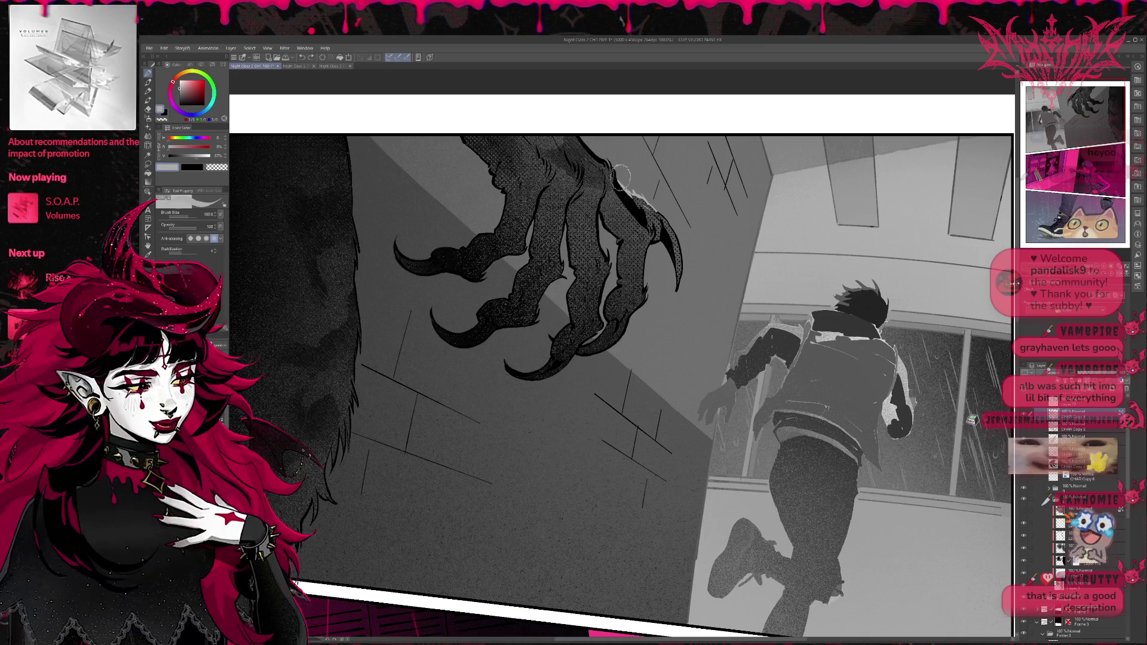
pyautogui.moveTo(676, 224); pyautogui.dragTo(679, 302)
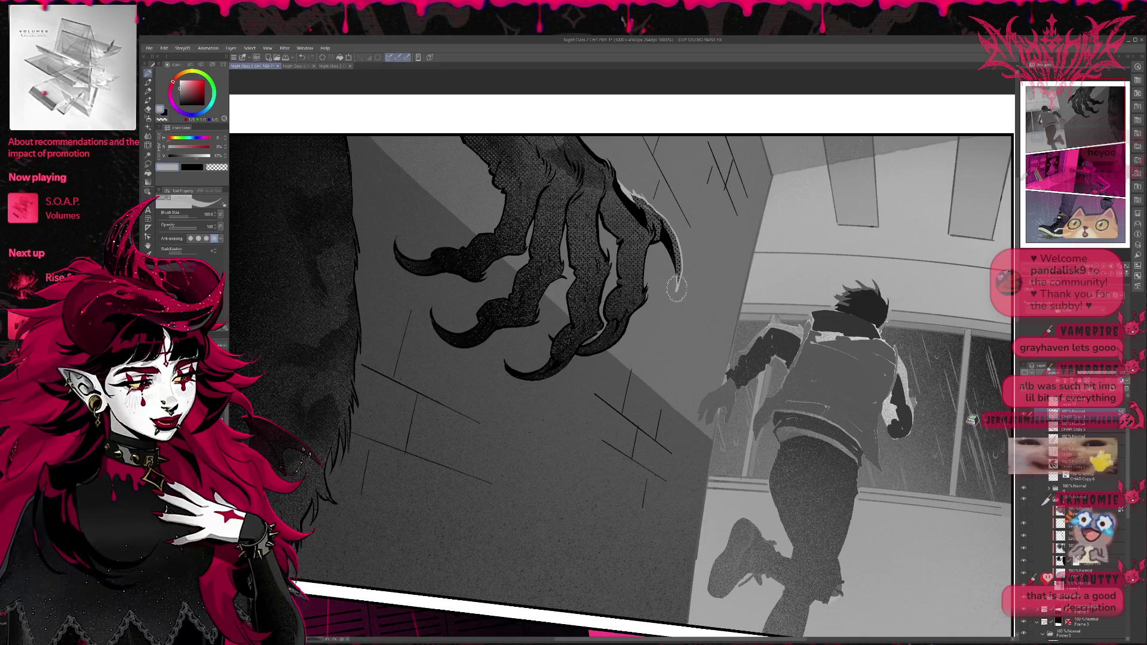
pyautogui.moveTo(654, 240); pyautogui.dragTo(675, 293)
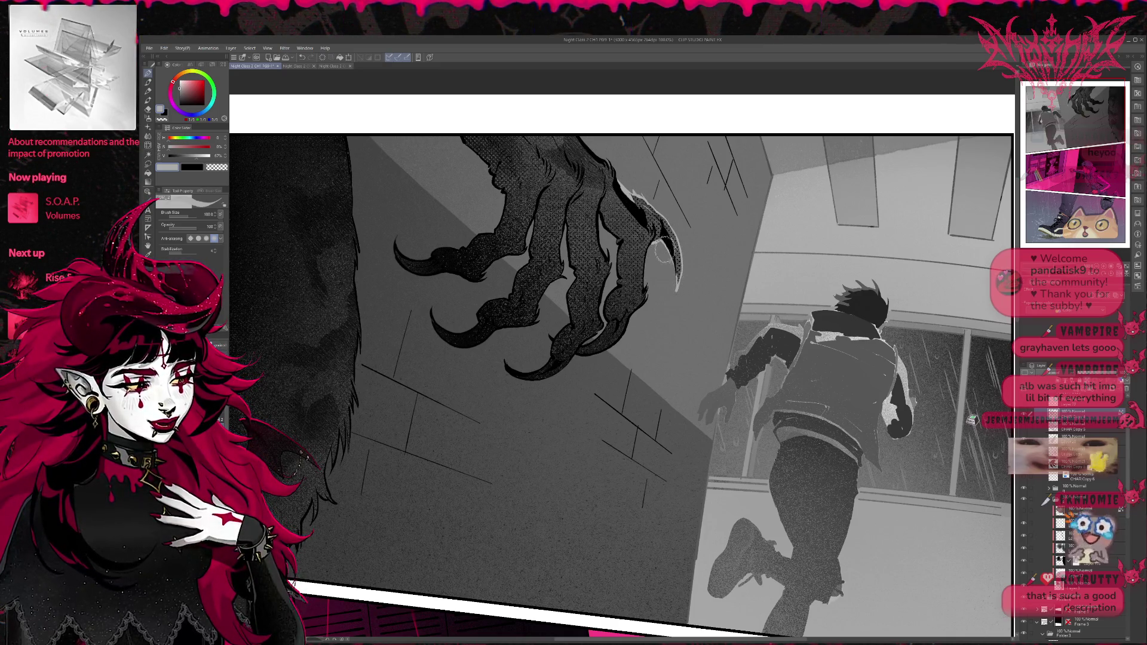
pyautogui.moveTo(607, 331)
pyautogui.mouseDown()
pyautogui.moveTo(613, 244)
pyautogui.moveTo(610, 314)
pyautogui.moveTo(624, 317)
pyautogui.mouseUp()
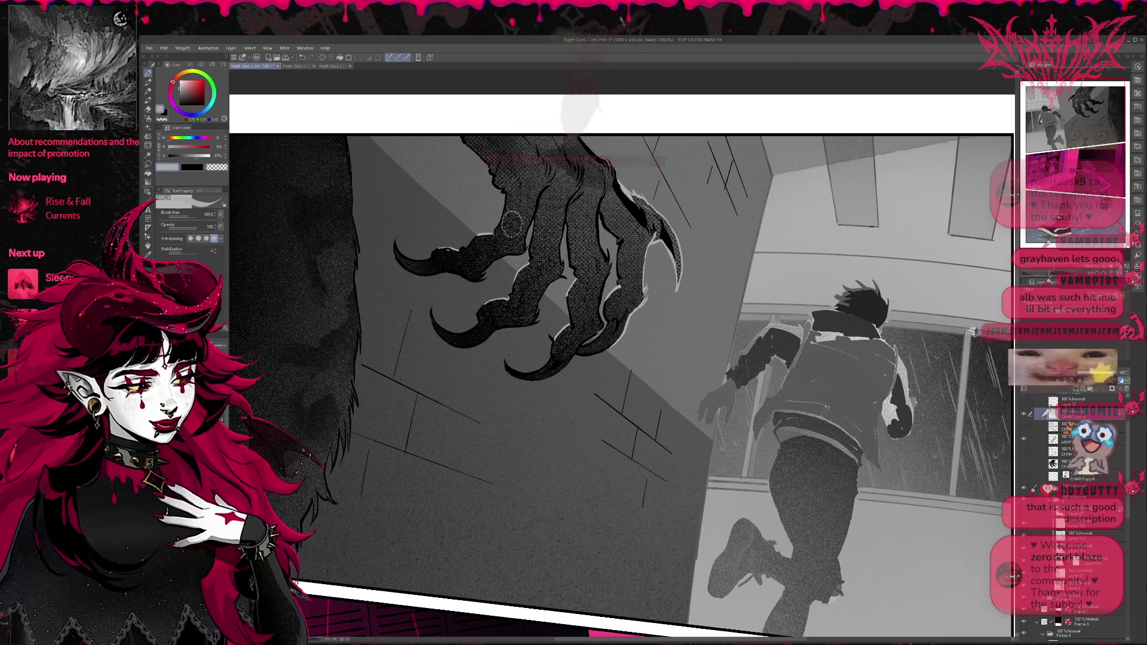
# Step: Redraw the right claw tip in dark pen as a sharp tapered curve
pyautogui.press('e')
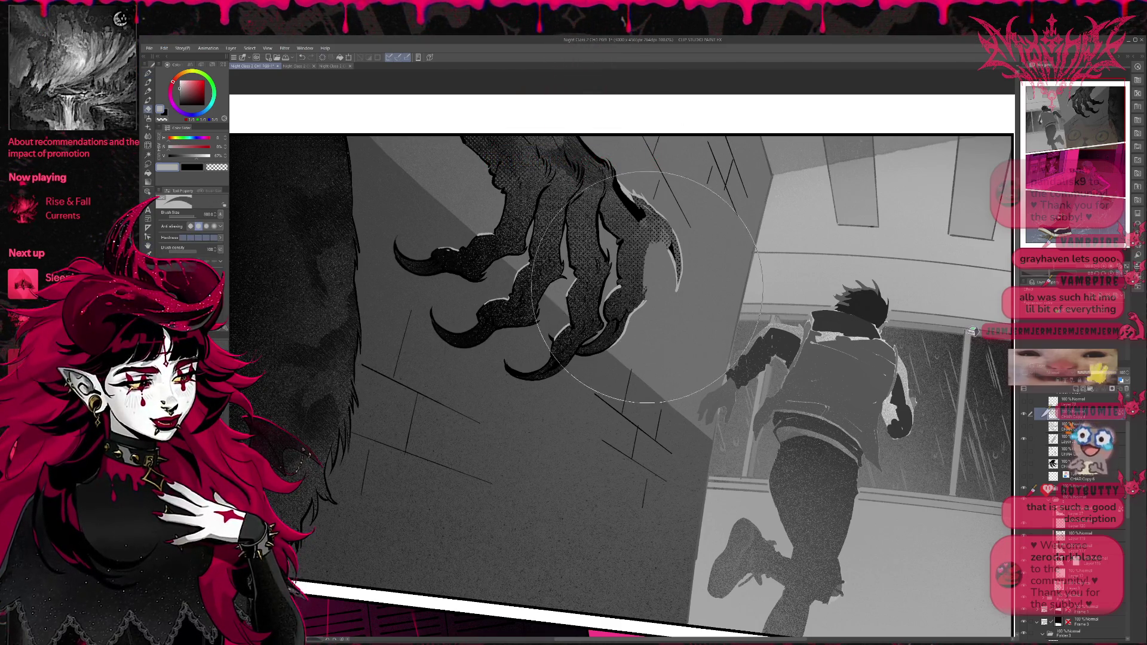
pyautogui.press('p')
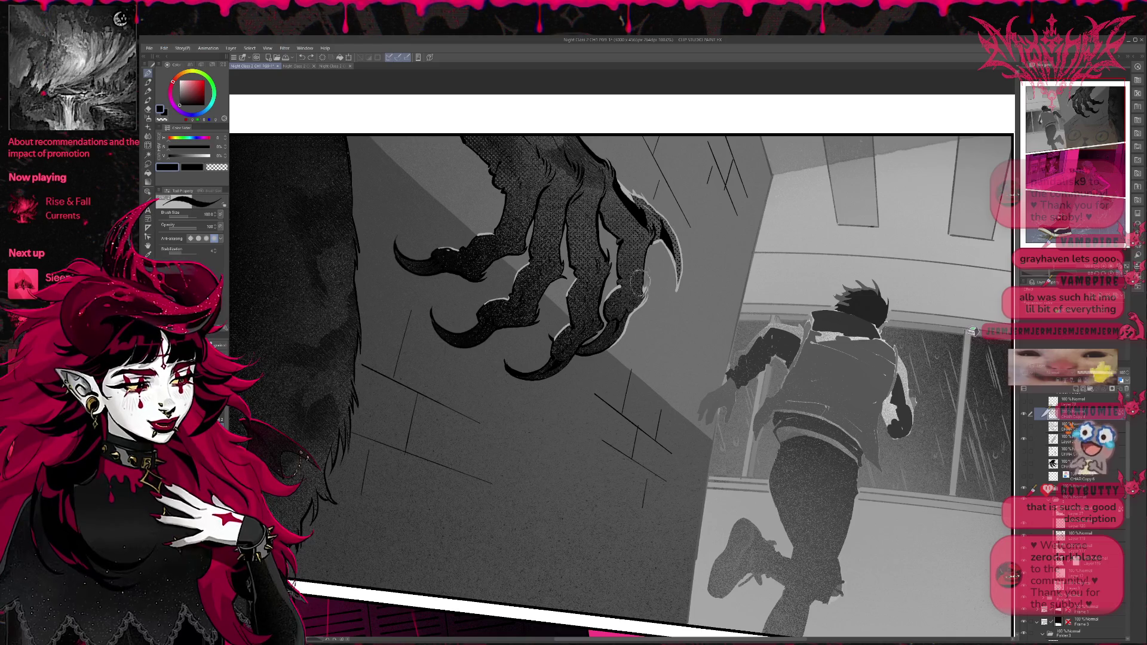
pyautogui.moveTo(665, 239)
pyautogui.mouseDown()
pyautogui.moveTo(677, 286)
pyautogui.moveTo(681, 263)
pyautogui.mouseUp()
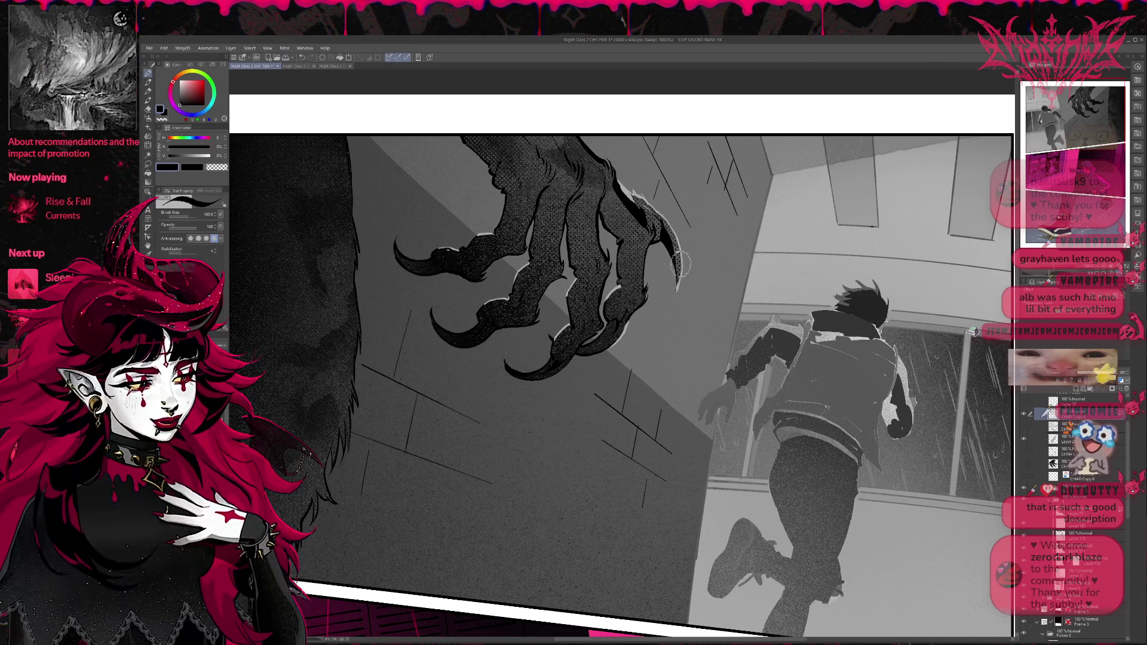
# Step: Pick light grey and paint highlights along the claws' upper edges
pyautogui.keyDown('alt'); pyautogui.click(627, 326); pyautogui.keyUp('alt')
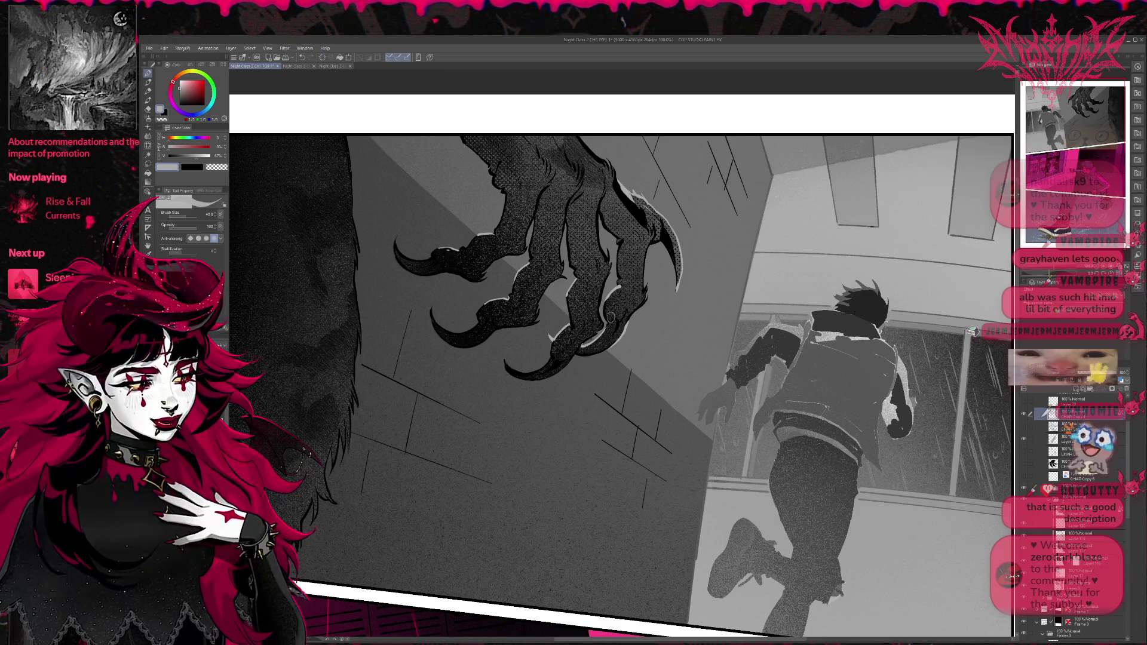
pyautogui.moveTo(397, 249); pyautogui.dragTo(426, 253)
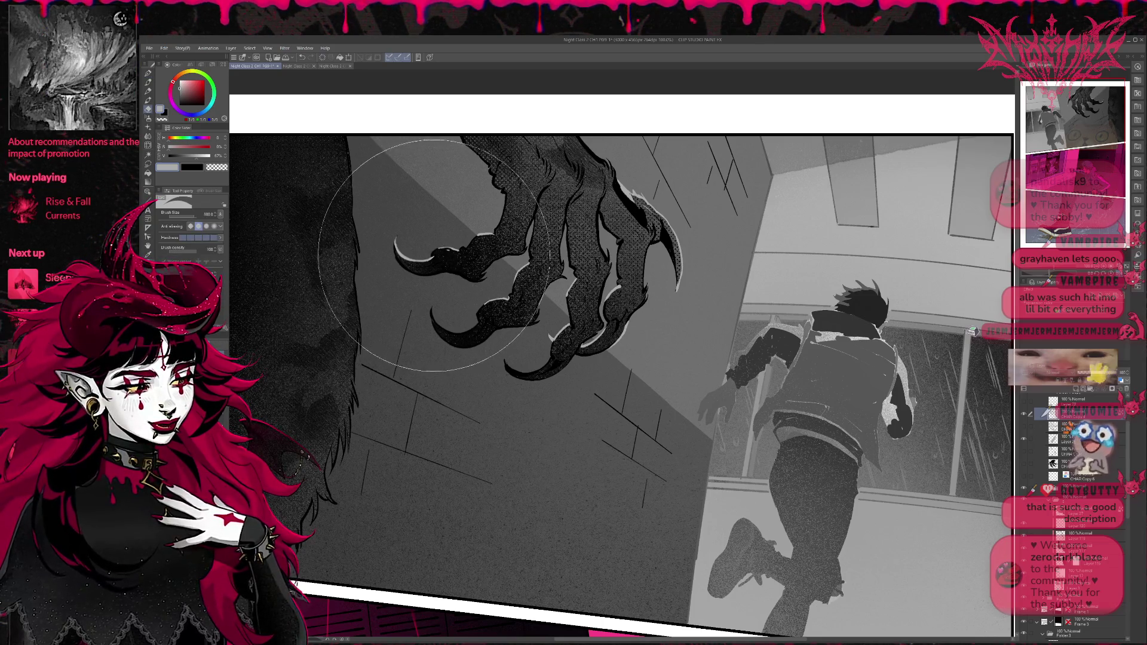
pyautogui.keyDown('alt'); pyautogui.click(434, 254); pyautogui.keyUp('alt')
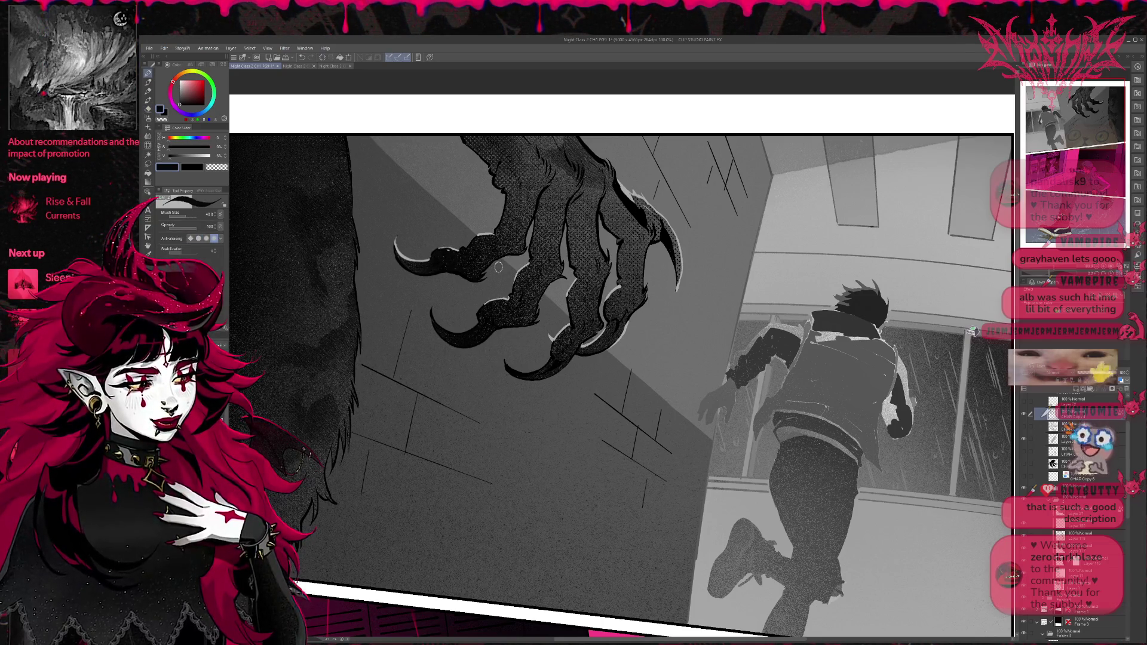
pyautogui.keyDown('alt'); pyautogui.click(431, 257); pyautogui.keyUp('alt')
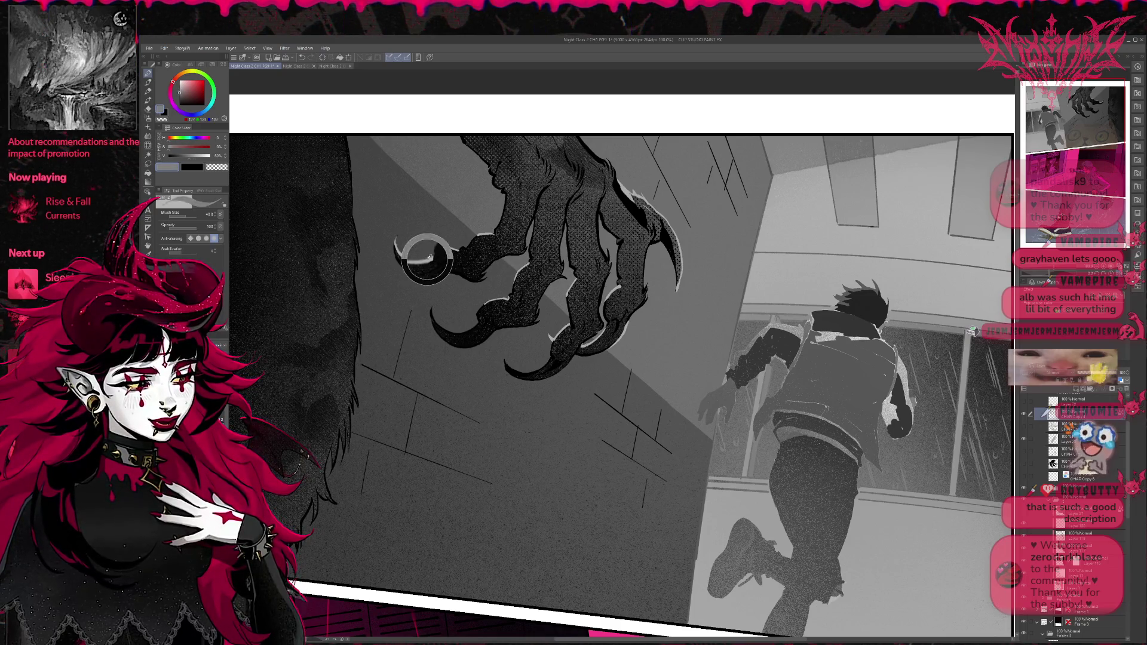
pyautogui.moveTo(432, 305); pyautogui.dragTo(456, 327)
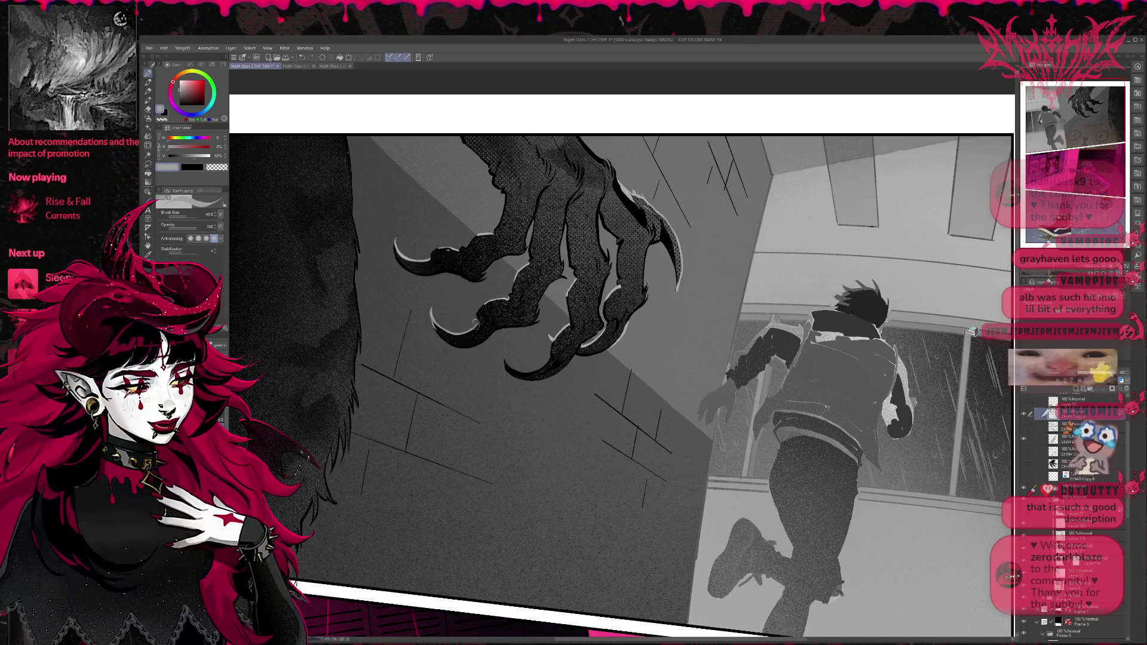
pyautogui.scroll(-1, 529, 351)
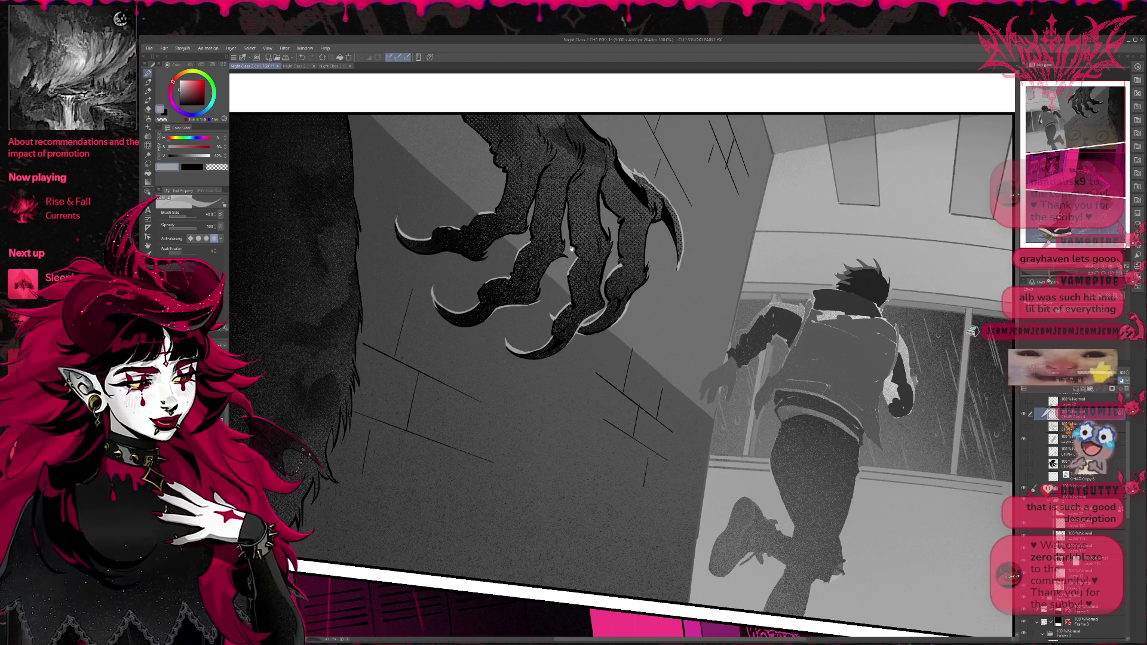
pyautogui.moveTo(572, 250); pyautogui.dragTo(581, 263)
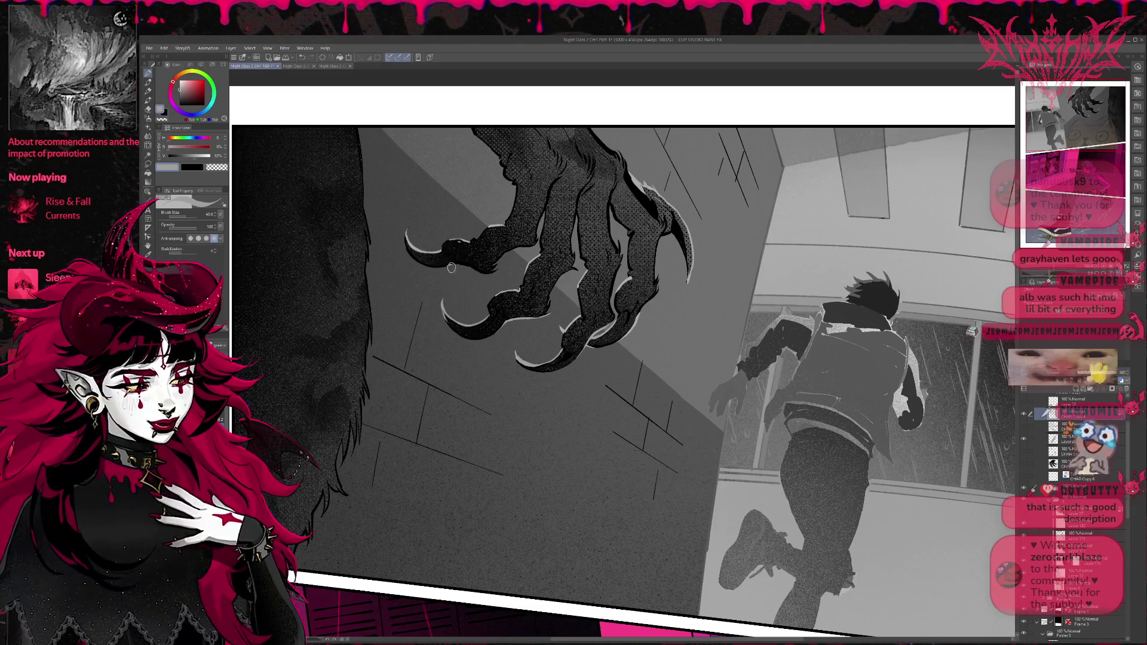
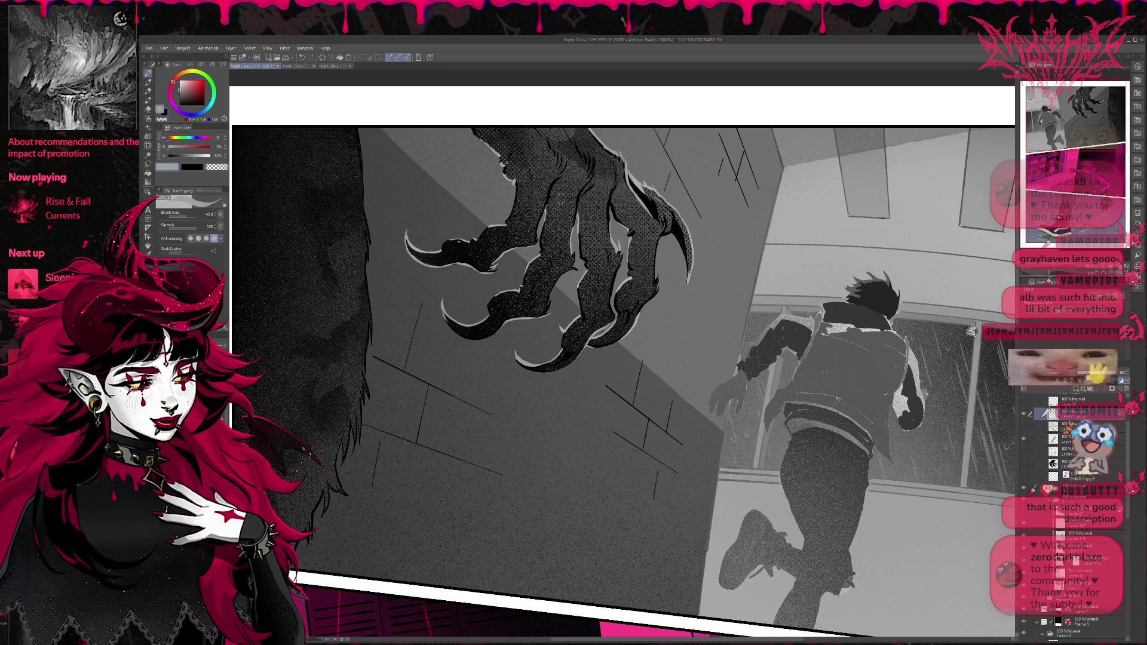
# Step: Paint a long light grey highlight down the dark fur edge, then zoom out to 66.7%
pyautogui.scroll(2, 561, 199)
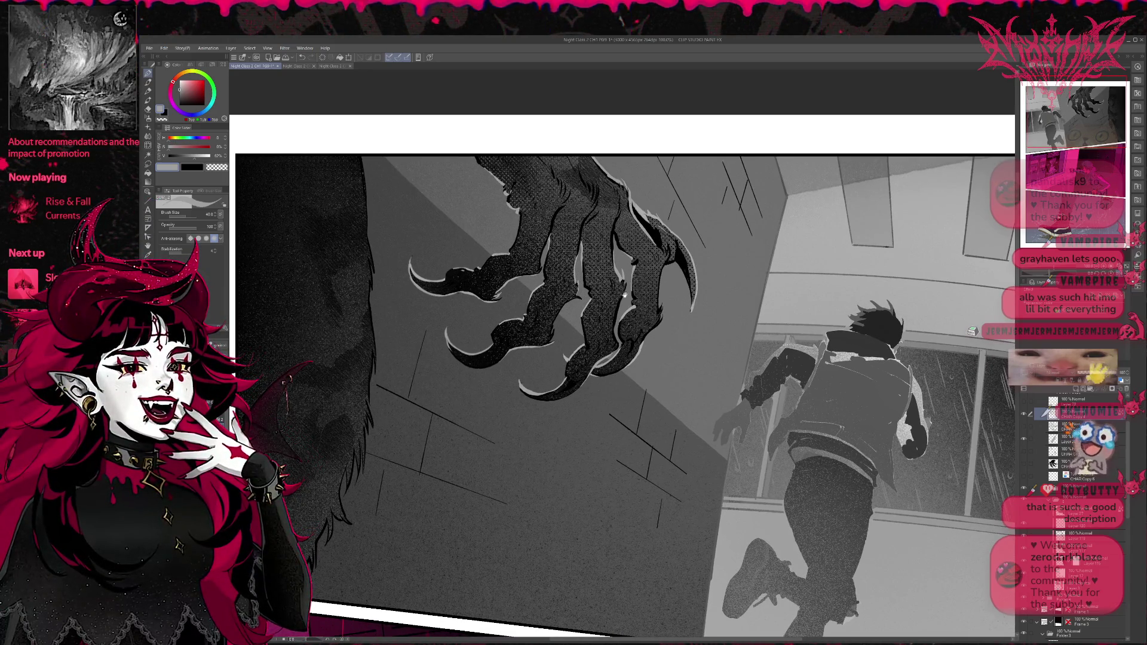
pyautogui.hscroll(-1, 697, 293)
pyautogui.hscroll(-1, 697, 293)
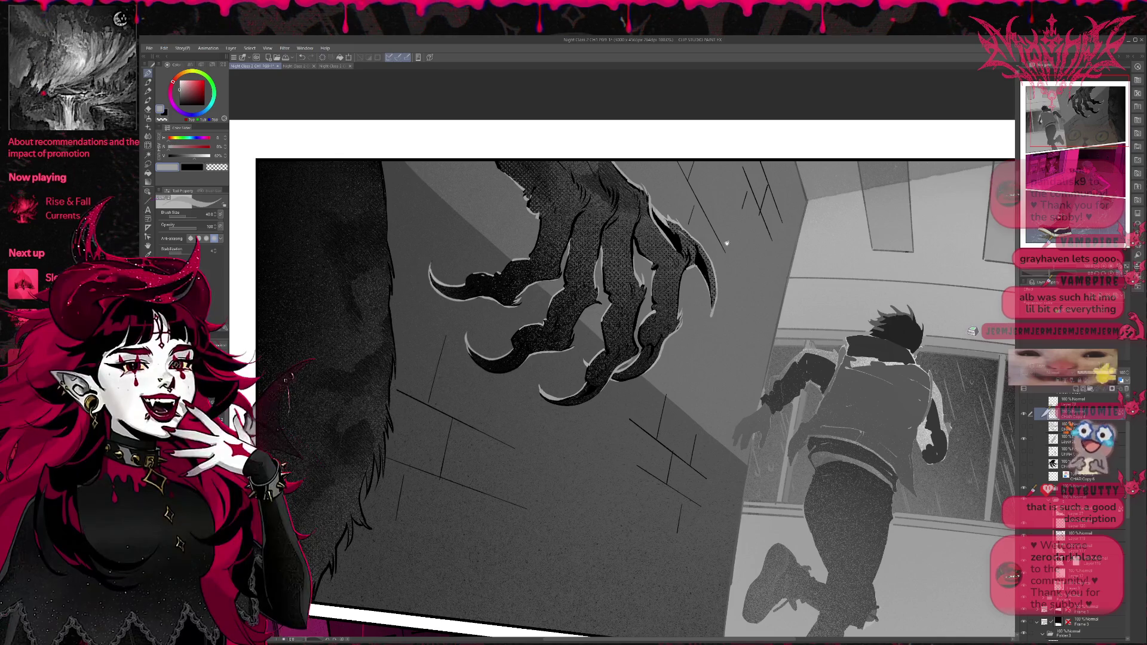
pyautogui.moveTo(710, 305); pyautogui.dragTo(715, 319)
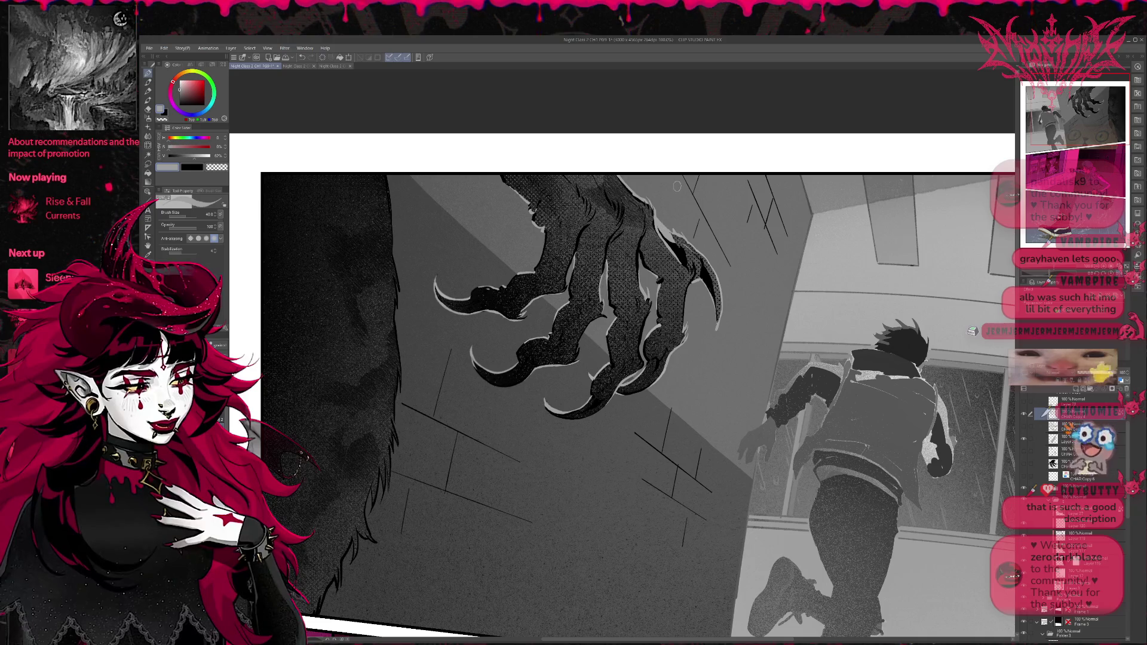
pyautogui.moveTo(548, 204); pyautogui.dragTo(501, 372)
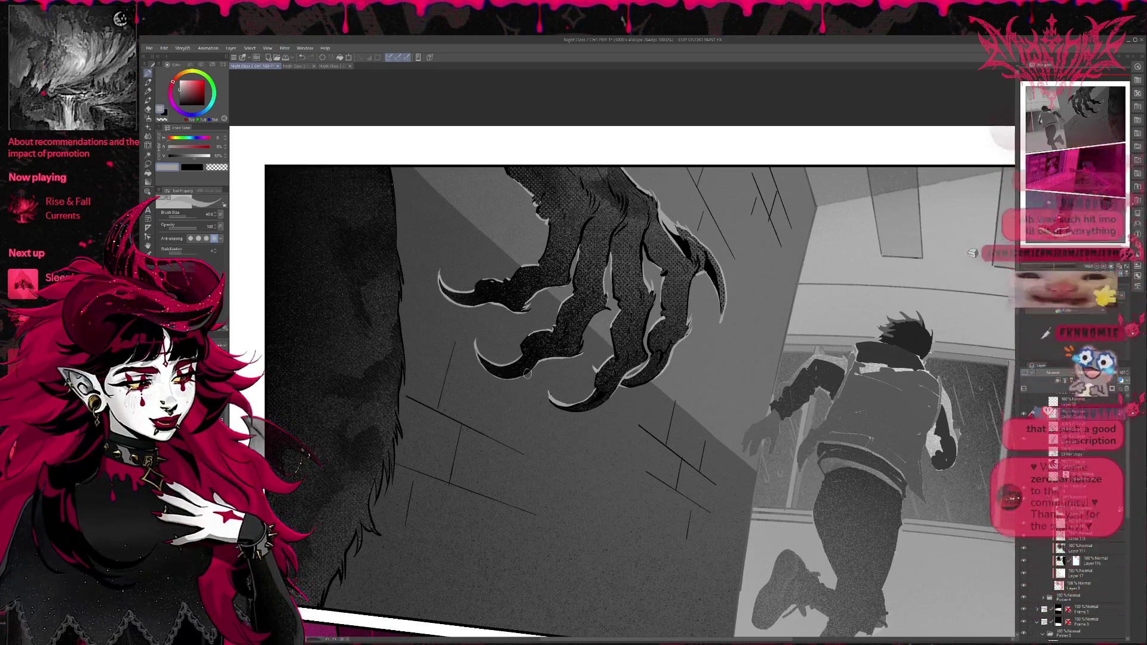
pyautogui.scroll(-1, 522, 379)
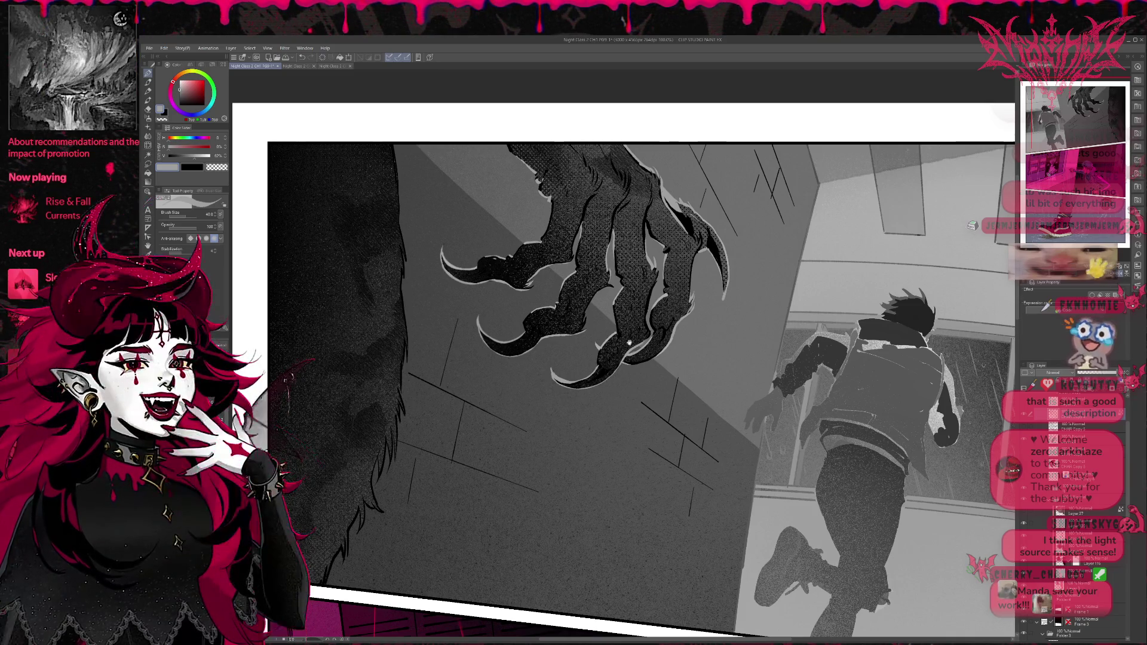
pyautogui.moveTo(651, 348)
pyautogui.mouseDown()
pyautogui.moveTo(630, 342)
pyautogui.moveTo(643, 337)
pyautogui.mouseUp()
pyautogui.moveTo(667, 273); pyautogui.dragTo(674, 276)
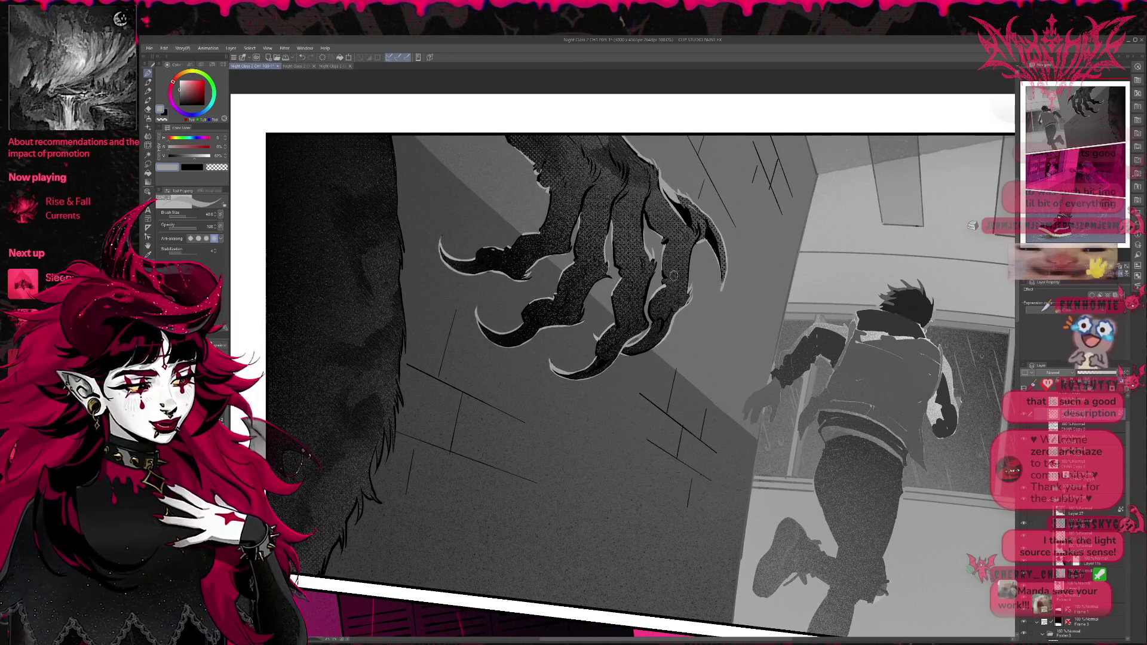
pyautogui.moveTo(395, 149); pyautogui.dragTo(393, 453)
pyautogui.moveTo(390, 412); pyautogui.dragTo(385, 475)
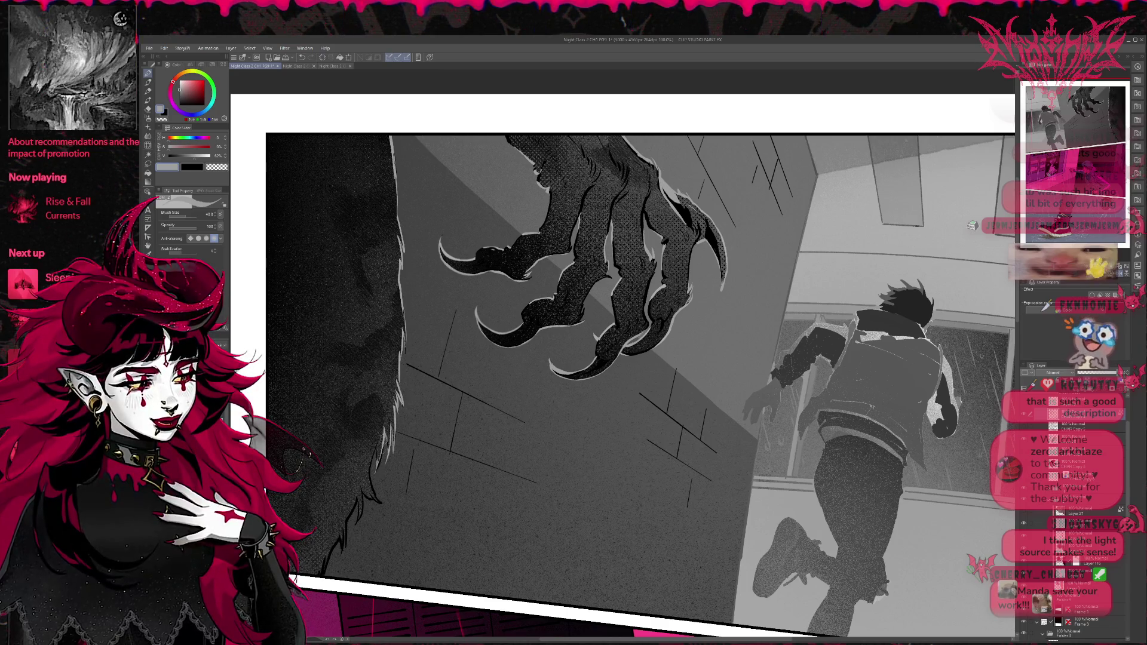
pyautogui.moveTo(387, 436); pyautogui.dragTo(375, 505)
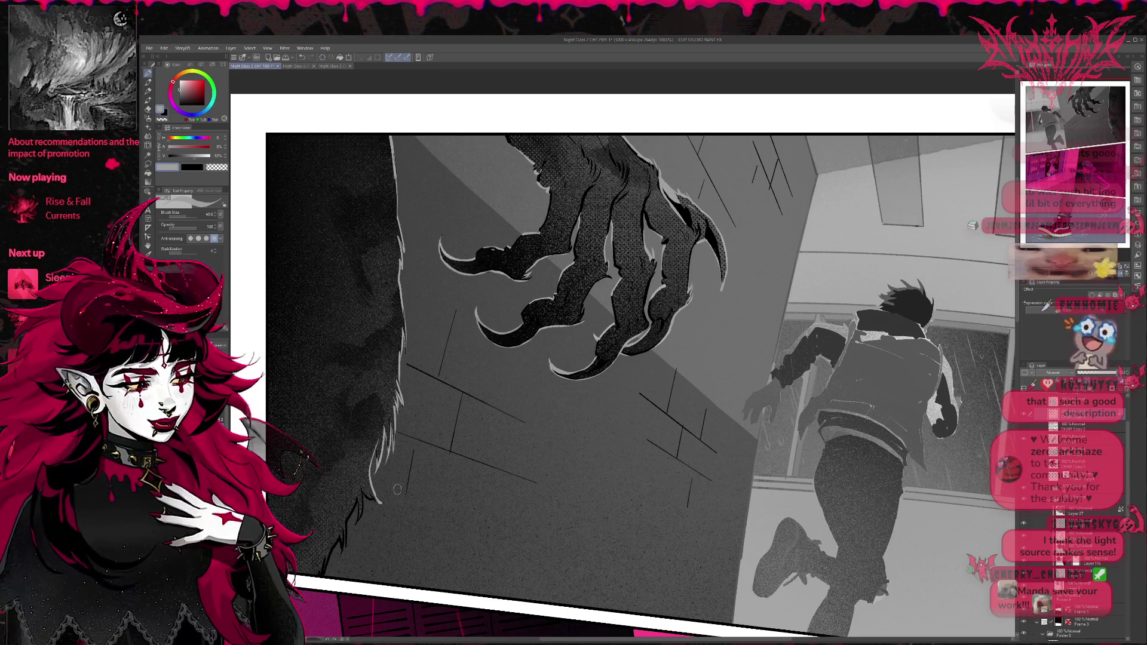
pyautogui.hotkey('ctrl', '-')
pyautogui.moveTo(778, 326); pyautogui.dragTo(748, 351)
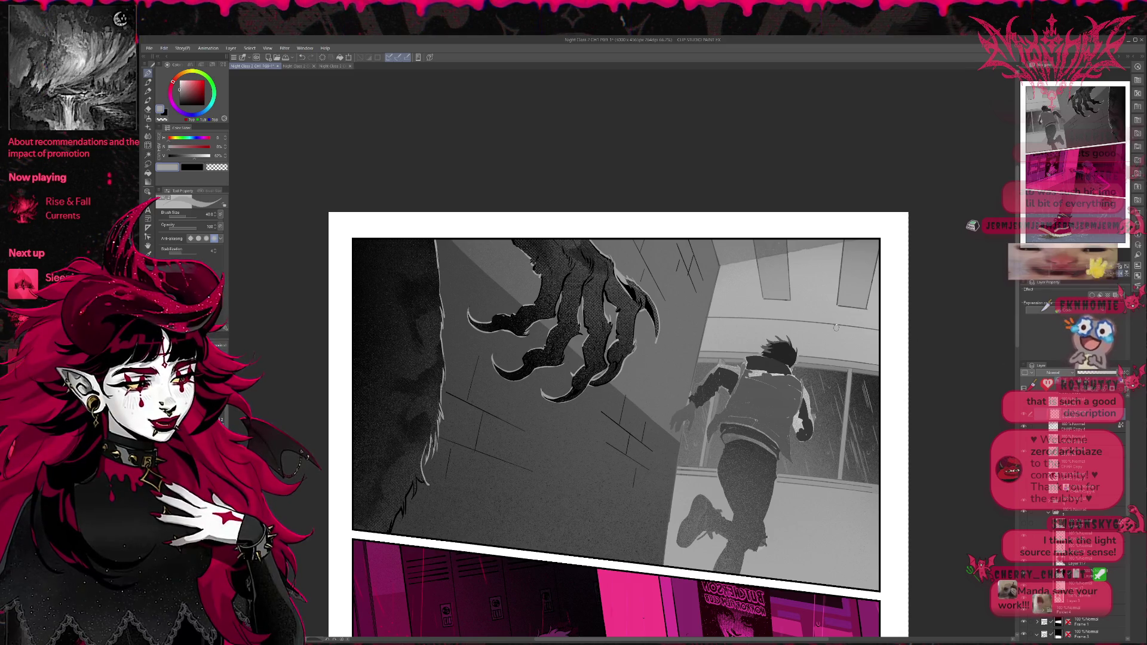
# Step: Switch to the size 600 spray brush in black and speckle around the claw tips
pyautogui.press('p')
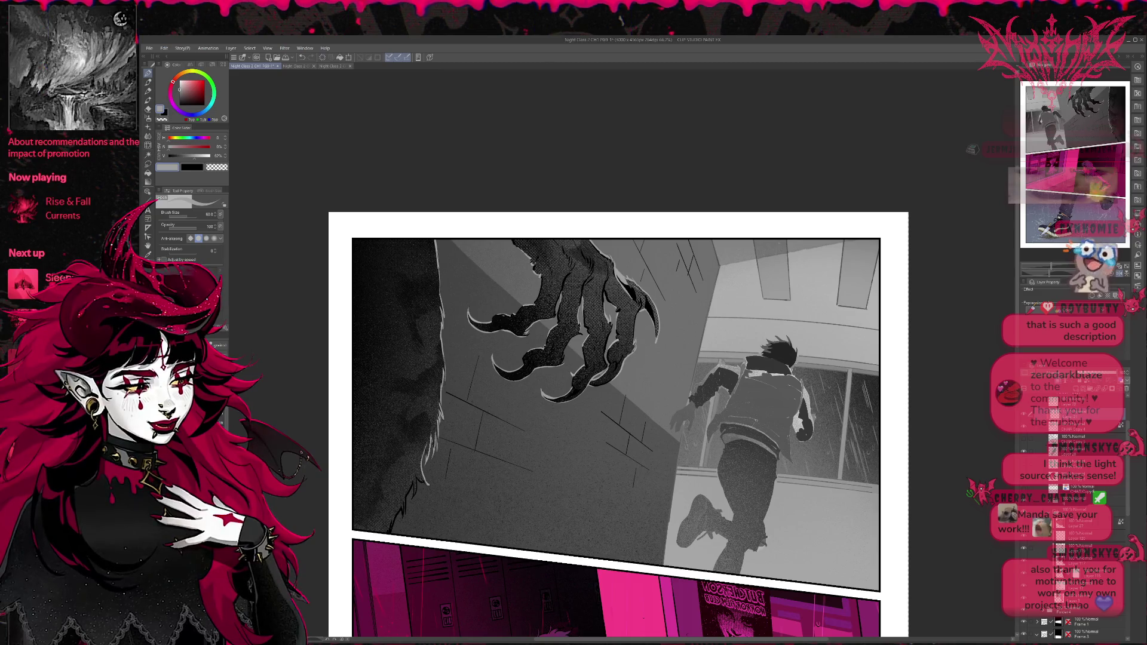
pyautogui.press('p')
pyautogui.press('e')
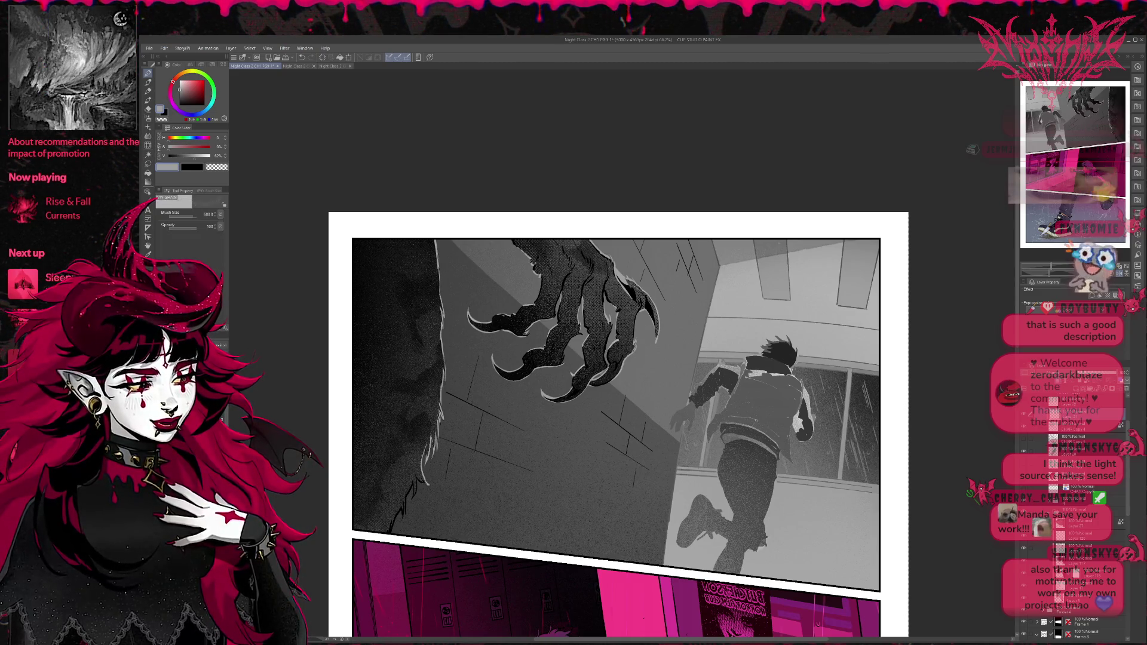
pyautogui.press('x')
pyautogui.moveTo(468, 312)
pyautogui.mouseDown()
pyautogui.moveTo(515, 335)
pyautogui.moveTo(542, 373)
pyautogui.moveTo(630, 351)
pyautogui.mouseUp()
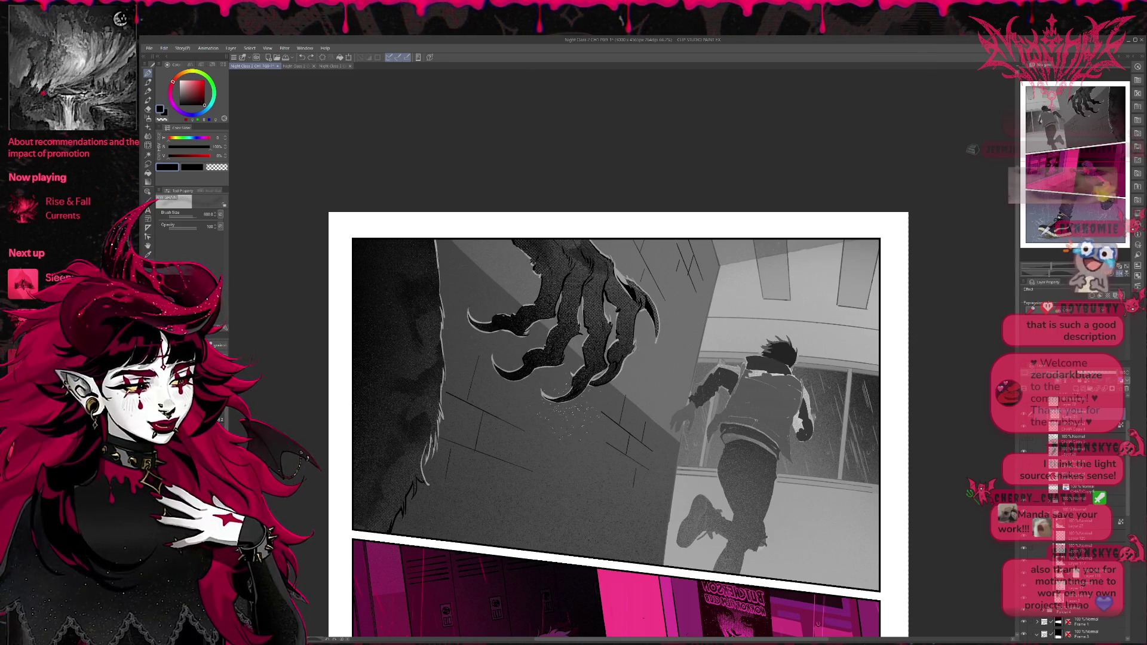
pyautogui.moveTo(522, 319); pyautogui.dragTo(541, 337)
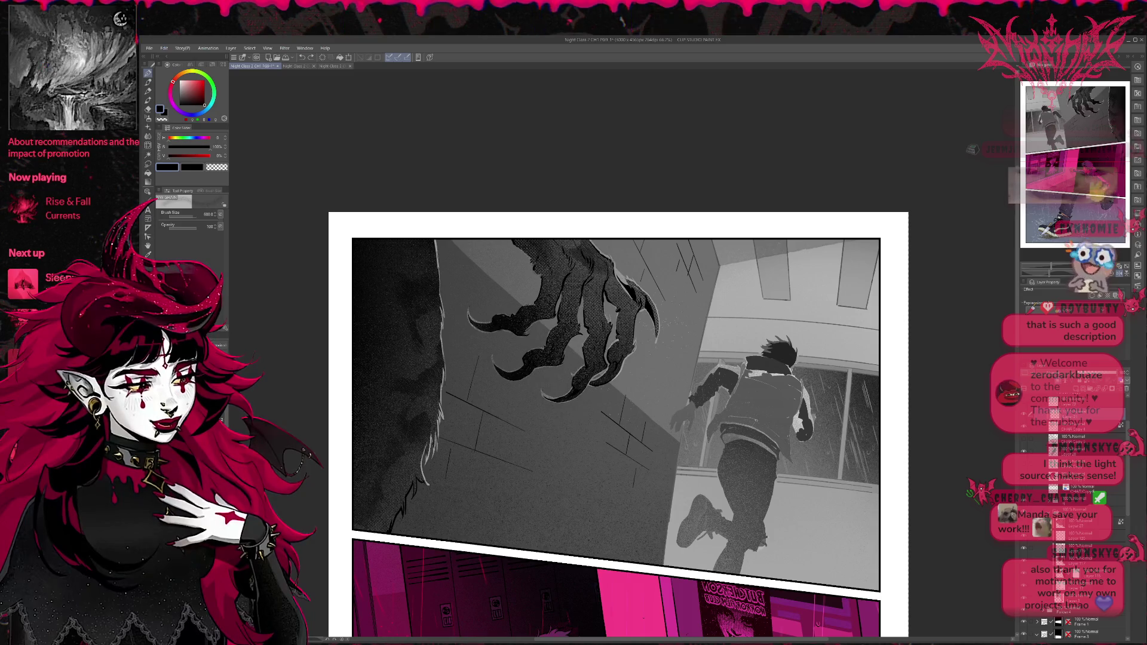
pyautogui.hotkey('ctrl', 'z')
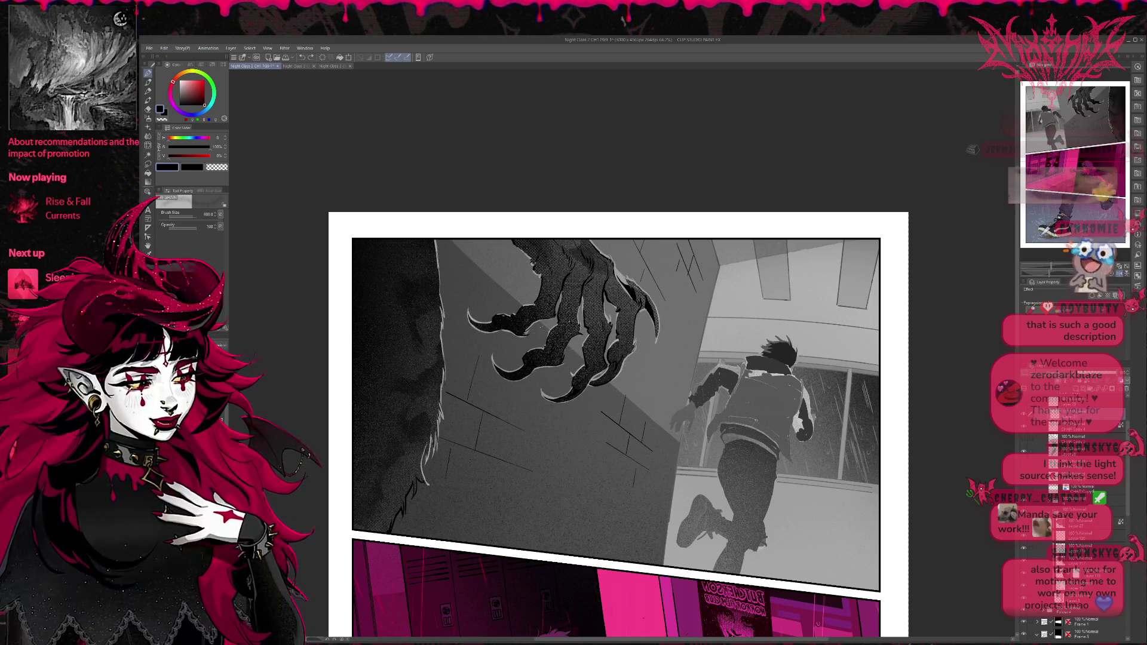
# Step: Add dark speckles along the fur edge, undo the last ones, and pick a mid grey
pyautogui.moveTo(500, 357); pyautogui.dragTo(491, 373)
pyautogui.moveTo(440, 242); pyautogui.dragTo(432, 269)
pyautogui.moveTo(448, 362); pyautogui.dragTo(435, 431)
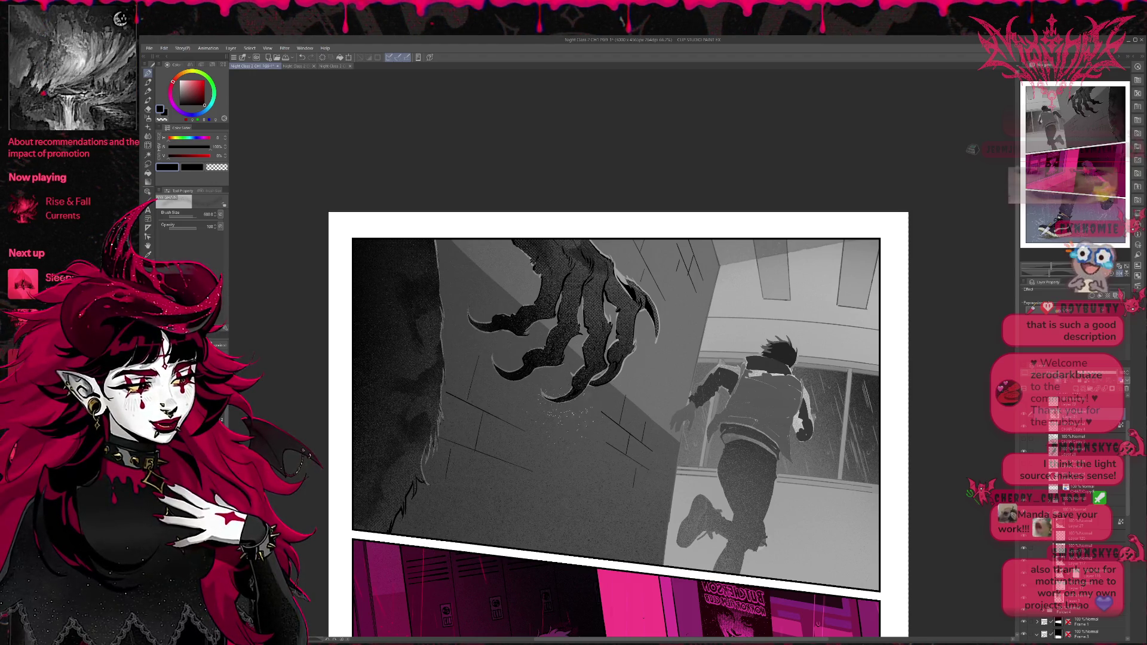
pyautogui.hotkey('ctrl', 'z')
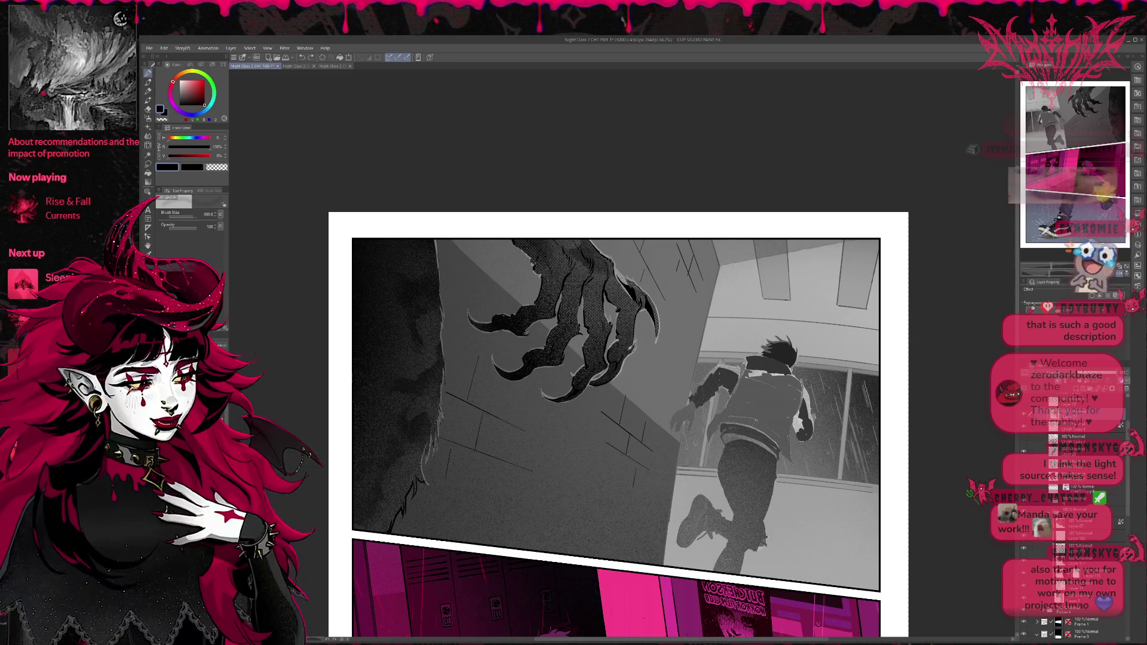
pyautogui.keyDown('alt'); pyautogui.click(520, 407); pyautogui.keyUp('alt')
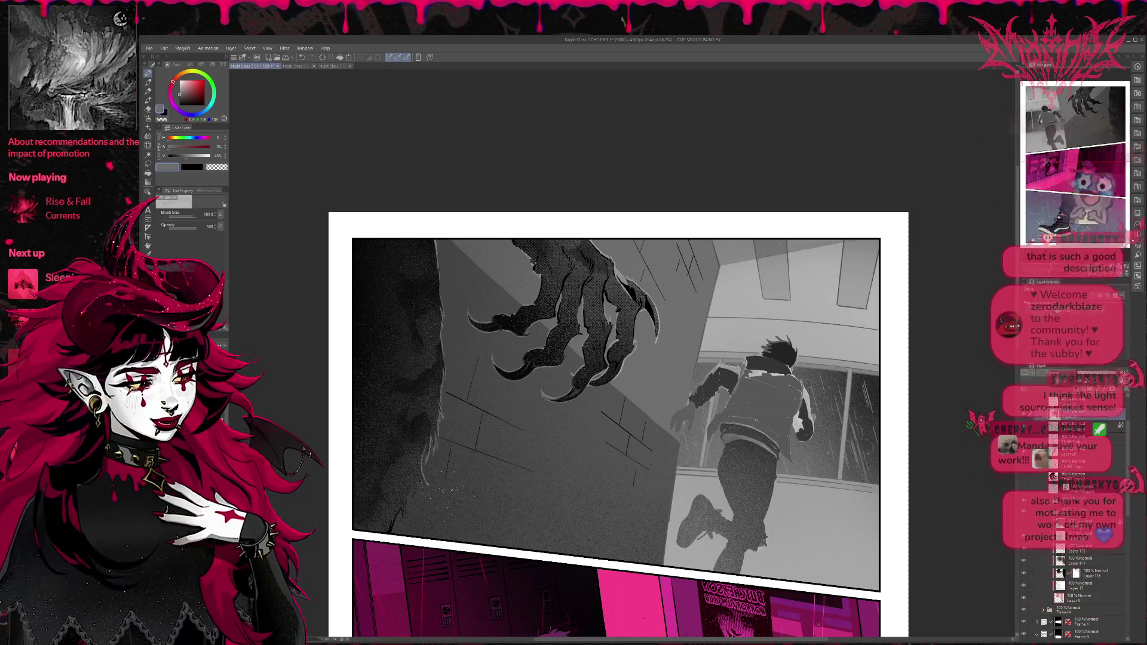
pyautogui.keyDown('alt'); pyautogui.click(725, 258); pyautogui.keyUp('alt')
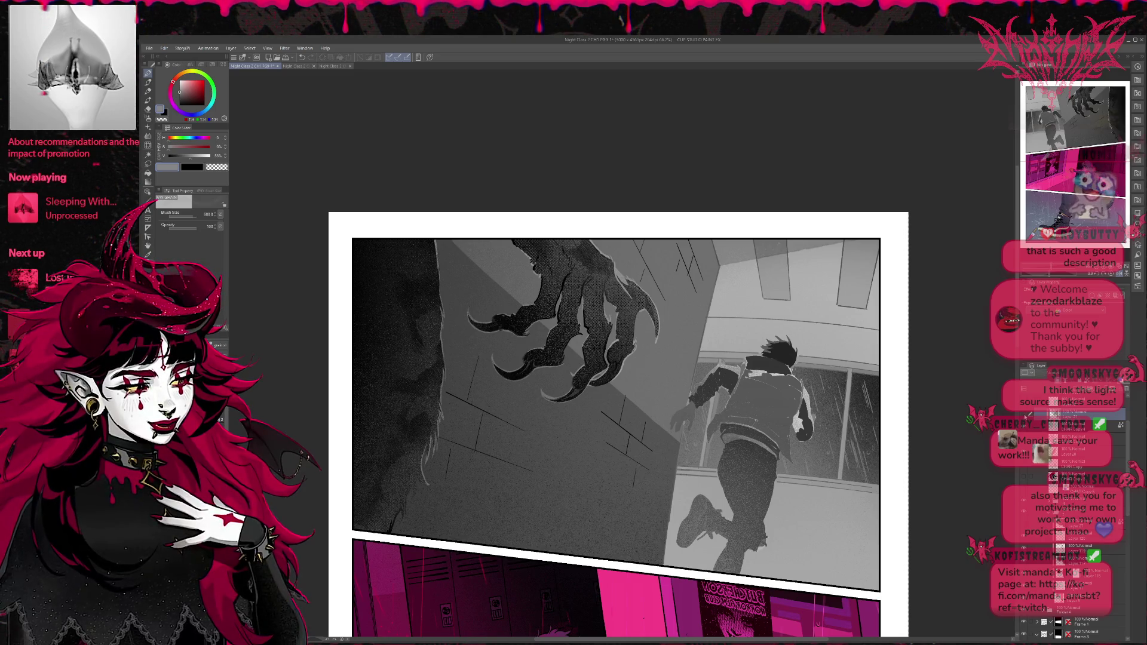
# Step: Auto Select the claw and dark fur area, then deselect and step down through the layers
pyautogui.hotkey('ctrl', 'z')
pyautogui.click(148, 155)
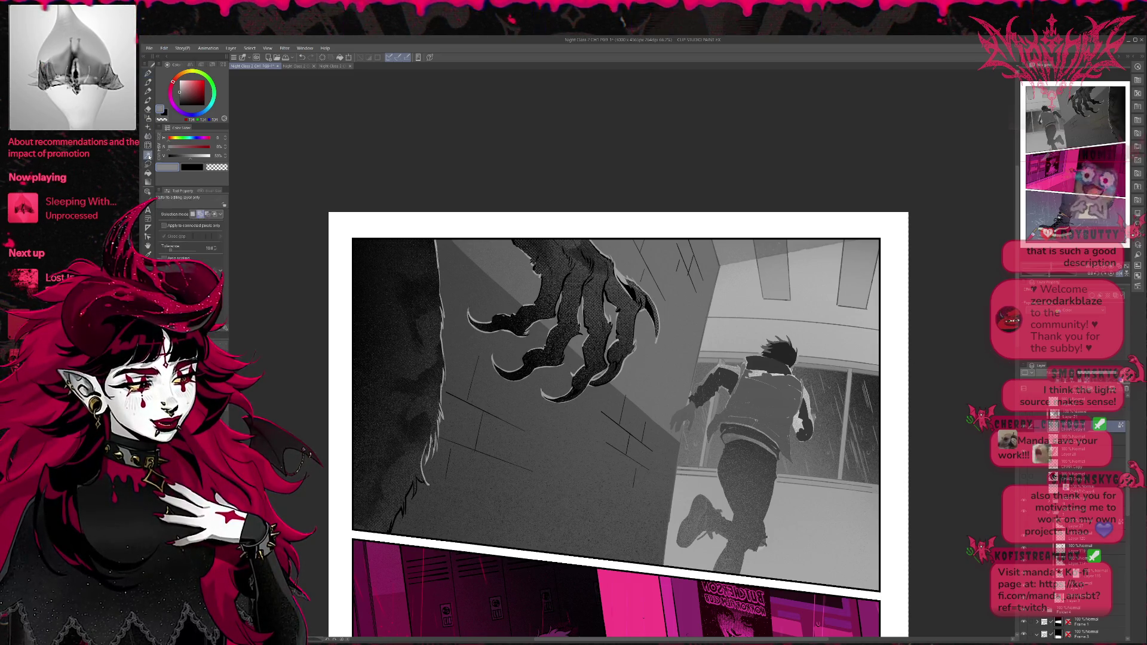
pyautogui.click(395, 335)
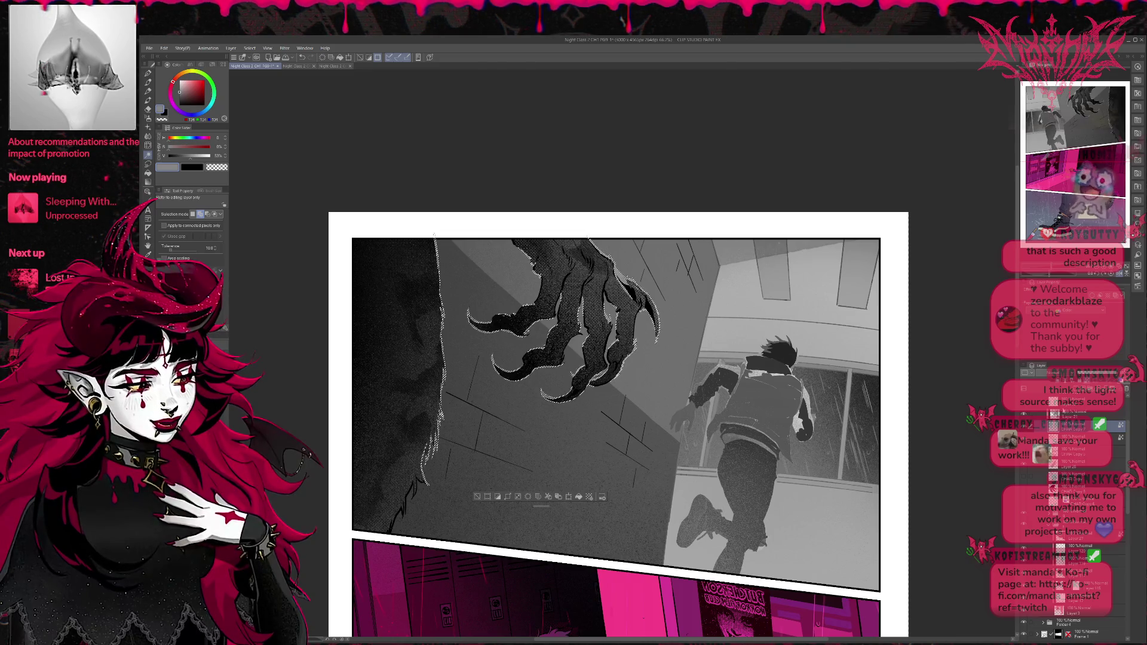
pyautogui.click(1075, 412)
pyautogui.hotkey('ctrl', 'd')
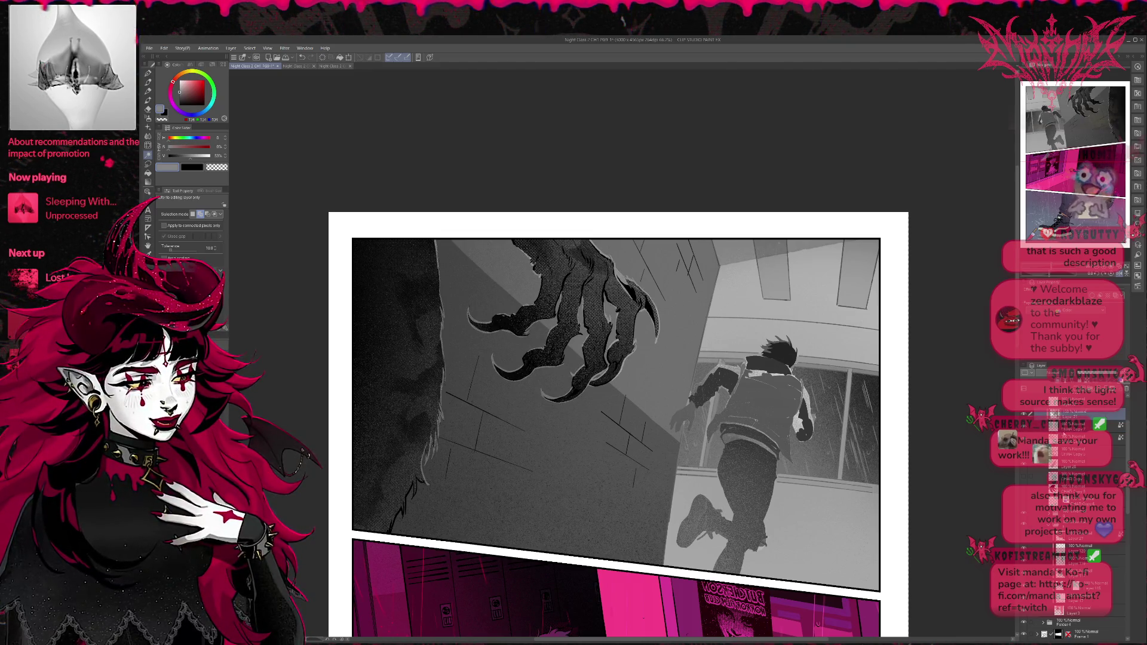
pyautogui.click(1076, 425)
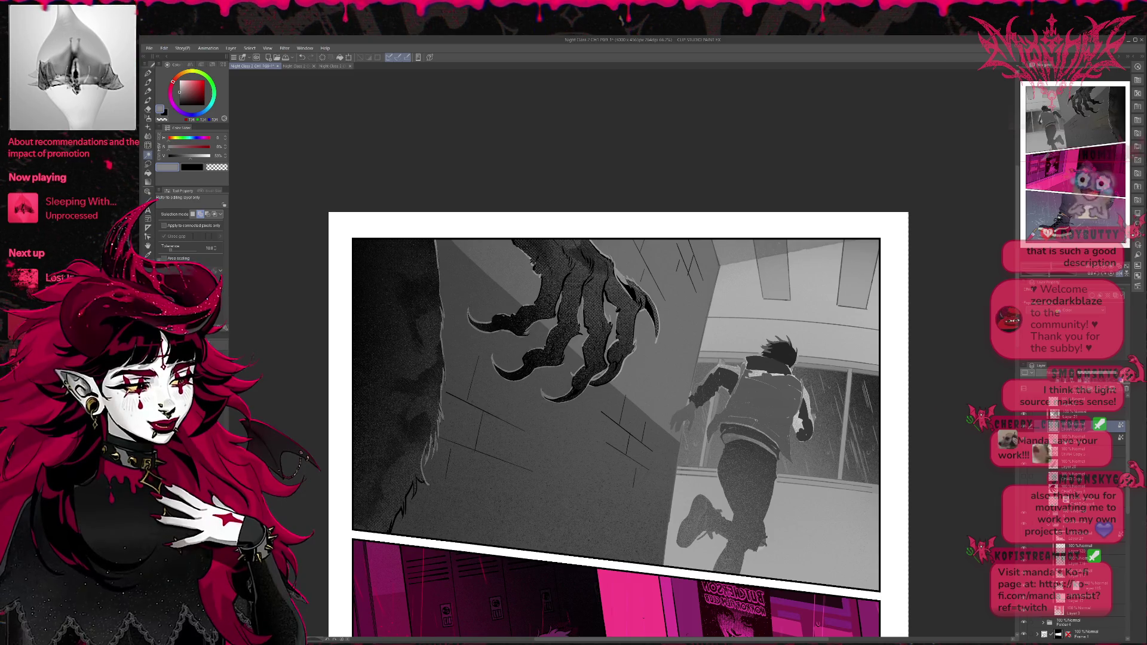
pyautogui.click(1075, 438)
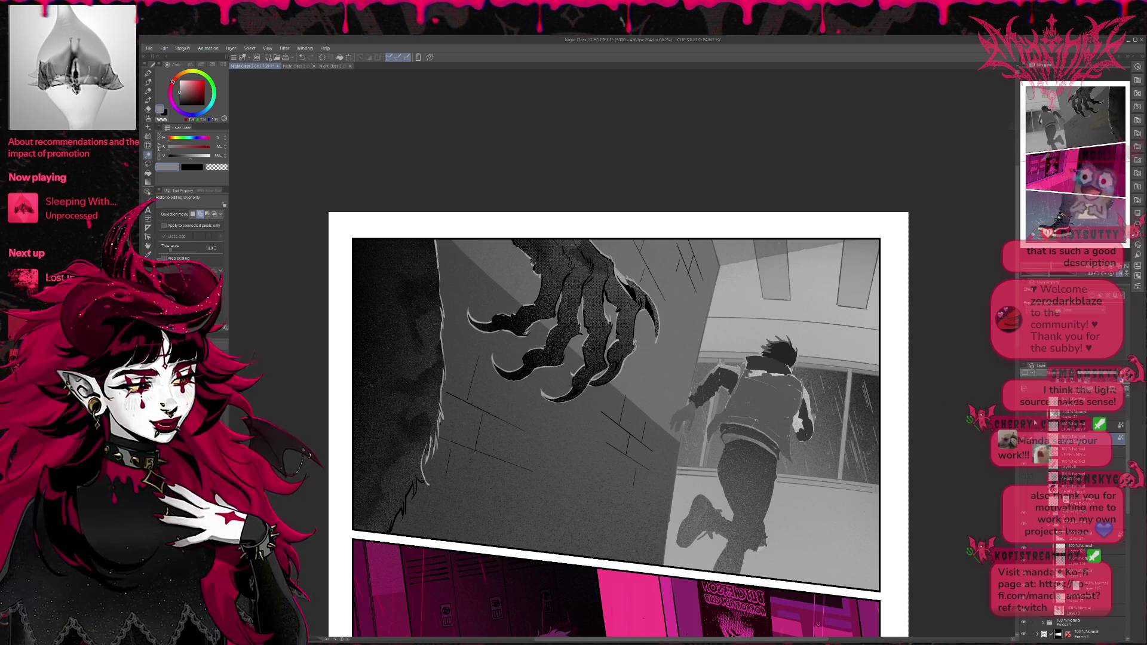
# Step: Set the pen to black at size 500 and move to the layer two rows up
pyautogui.click(204, 104)
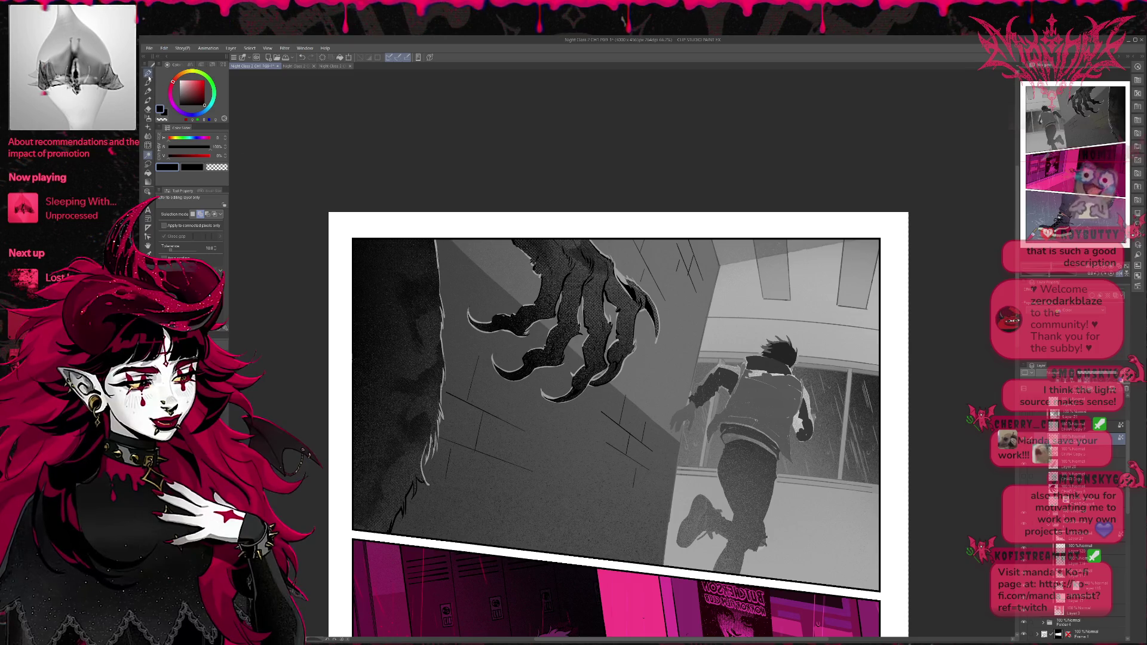
pyautogui.click(149, 74)
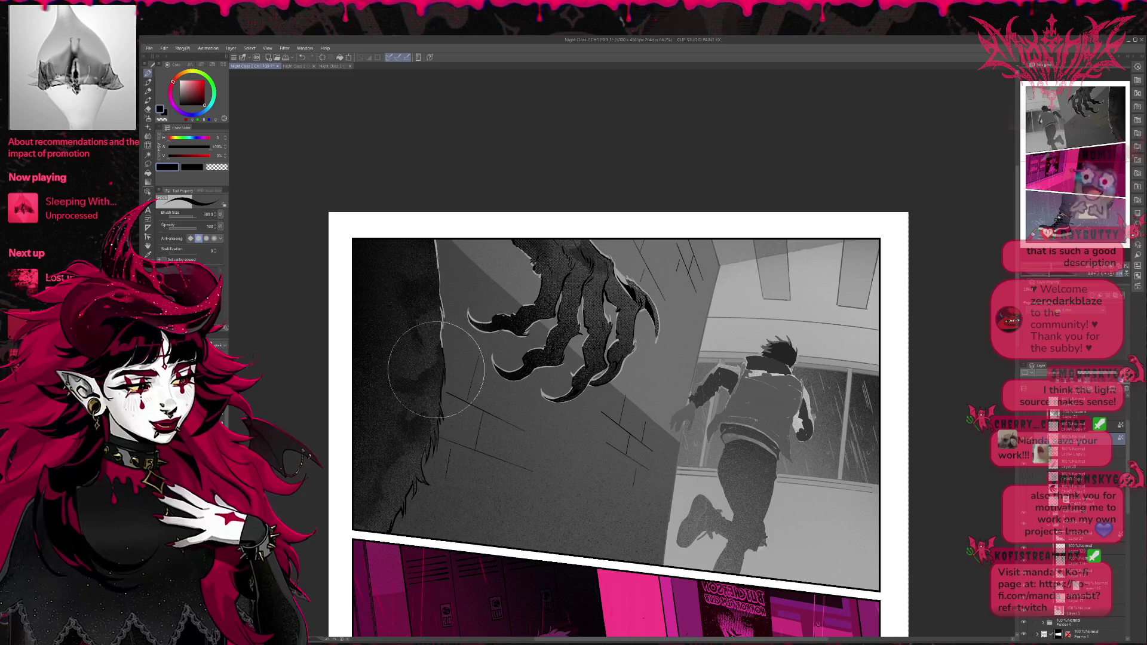
pyautogui.press(']')
pyautogui.press(']')
pyautogui.press(']')
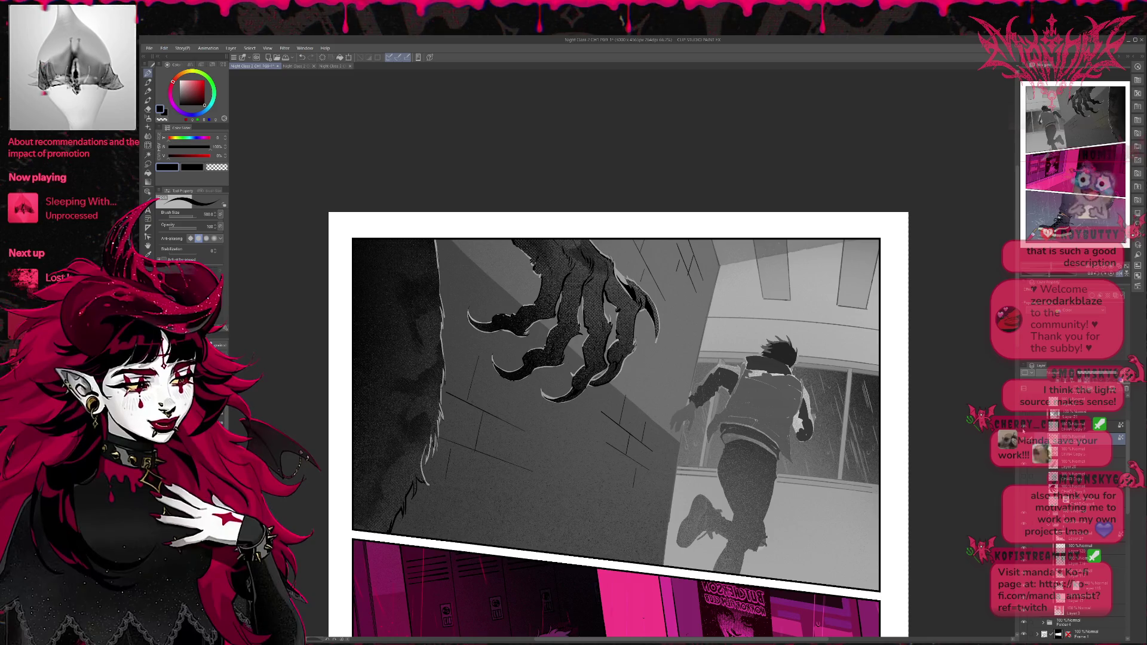
pyautogui.click(1063, 414)
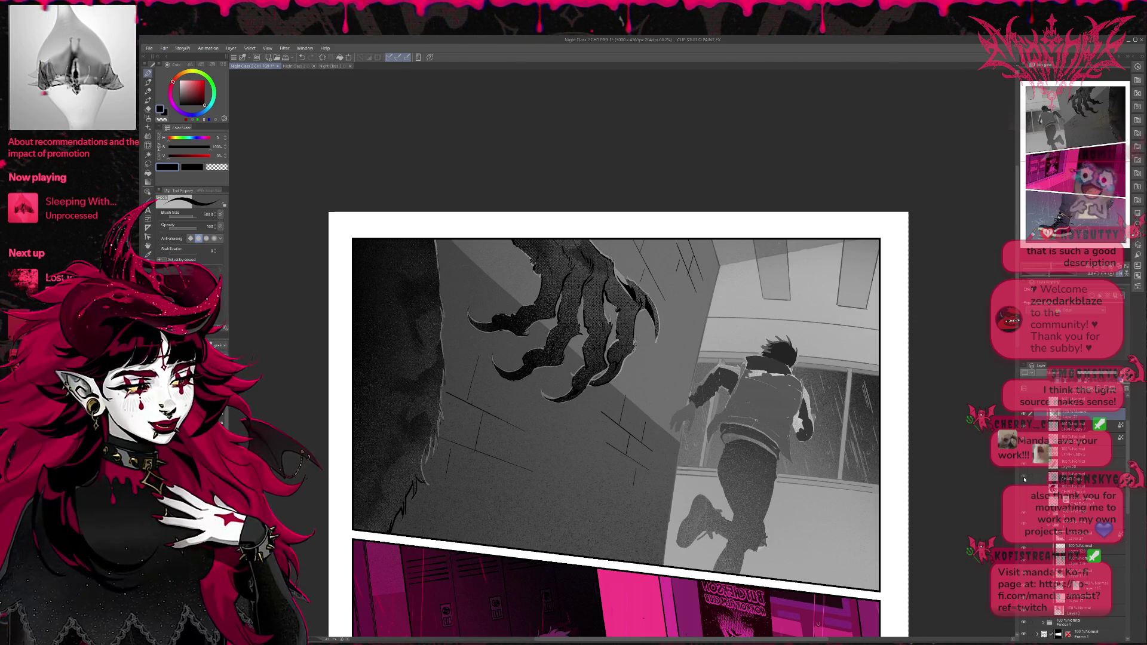
pyautogui.scroll(-1, 872, 459)
pyautogui.scroll(-1, 862, 458)
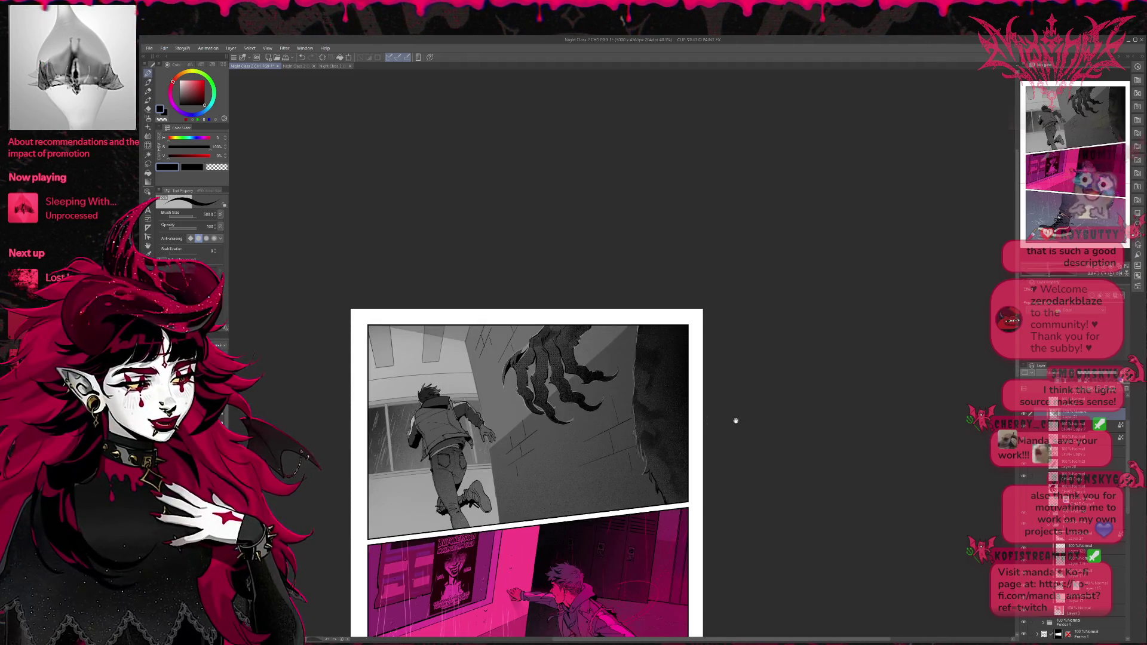
# Step: Add a new raster layer with Ctrl+Y and zoom in on the top claw panel
pyautogui.moveTo(735, 417)
pyautogui.mouseDown()
pyautogui.moveTo(771, 402)
pyautogui.moveTo(776, 364)
pyautogui.mouseUp()
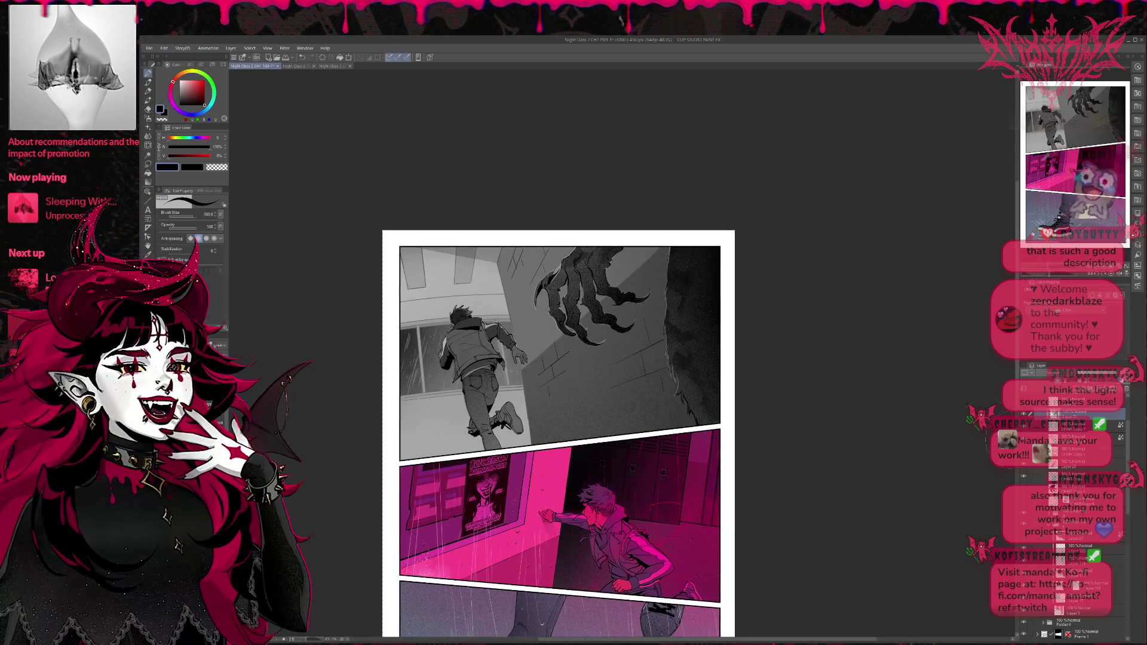
pyautogui.scroll(-1, 831, 435)
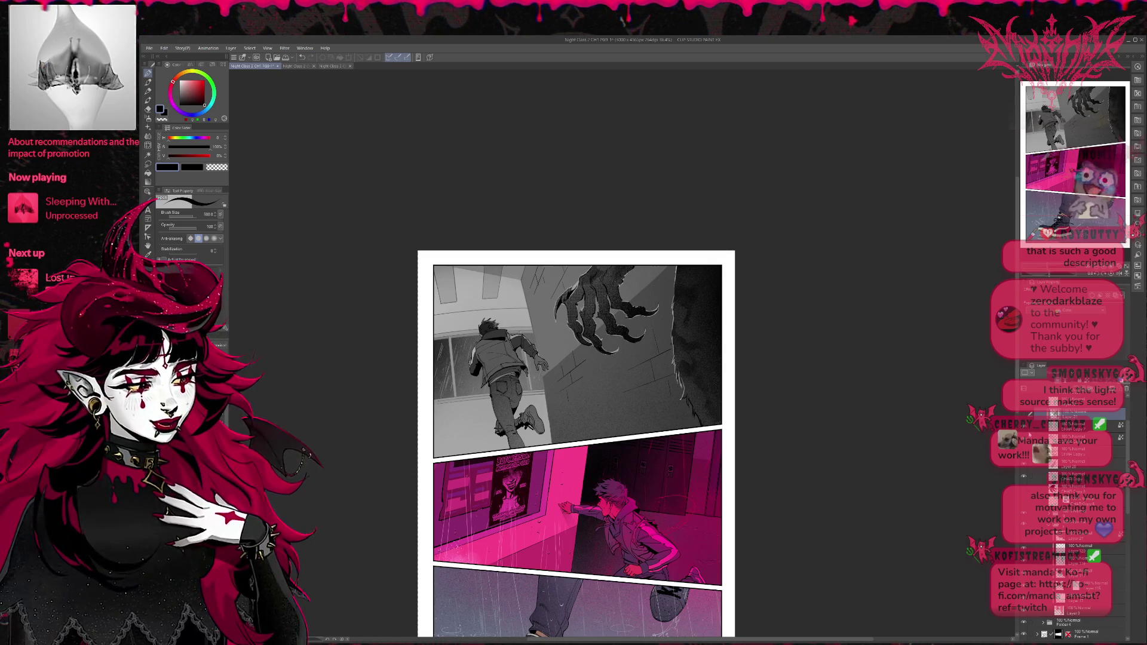
pyautogui.hotkey('ctrl', 'z')
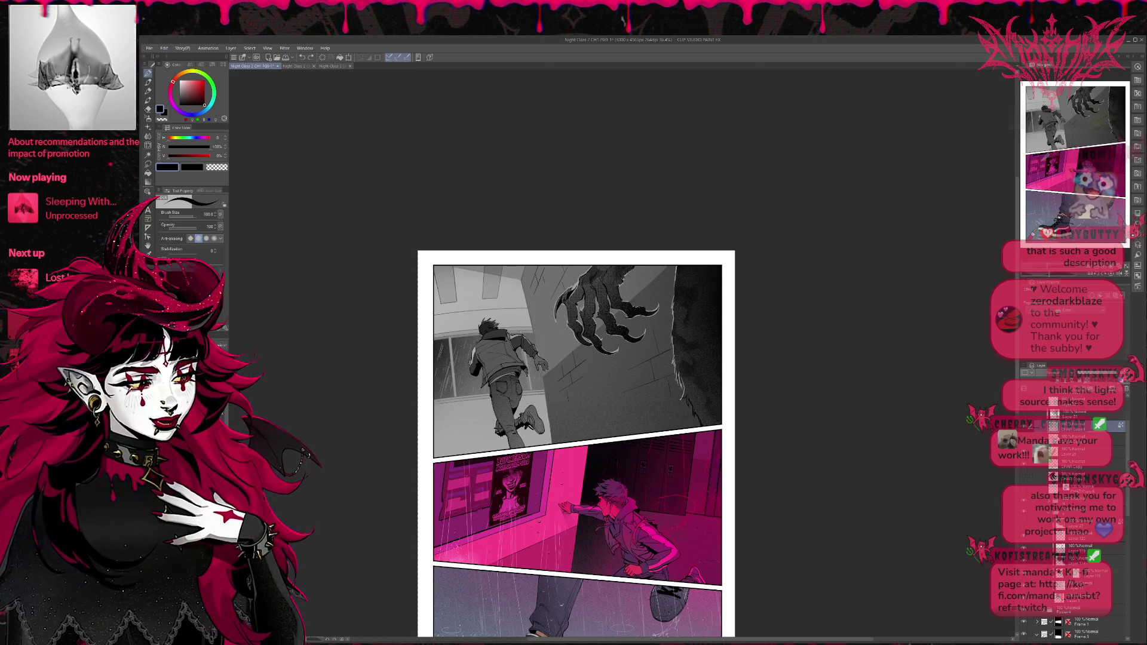
pyautogui.hotkey('ctrl', 'y')
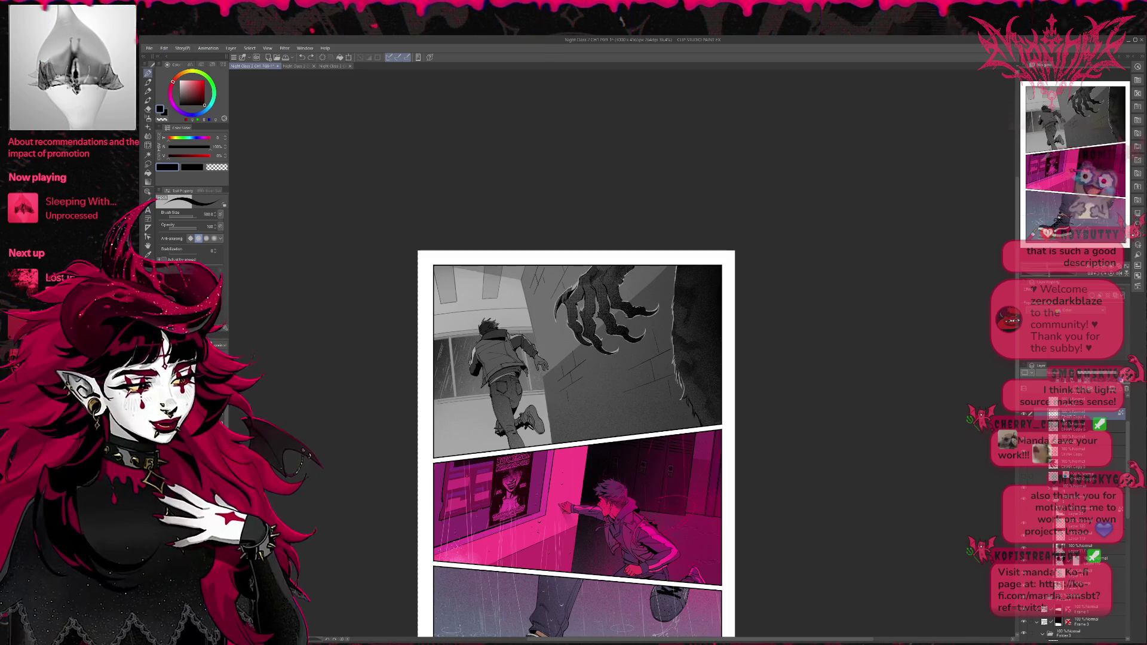
pyautogui.scroll(2, 819, 410)
pyautogui.scroll(2, 747, 418)
pyautogui.scroll(2, 586, 439)
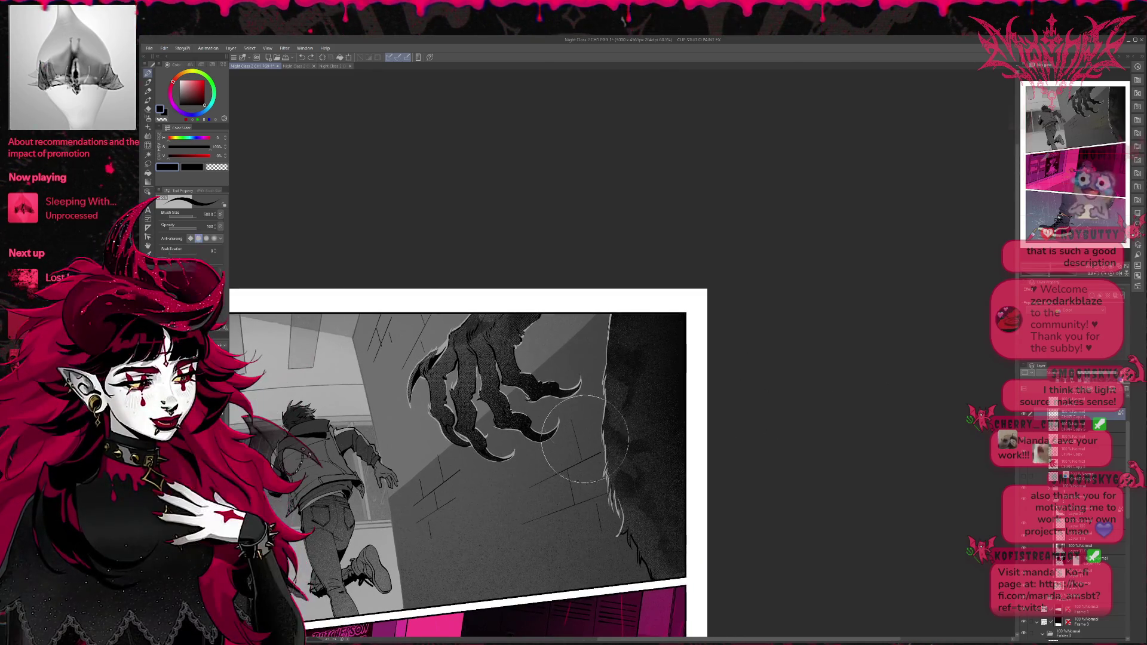
# Step: Auto Select the claw with Area scaling set to 2, then clear the selection
pyautogui.press('w')
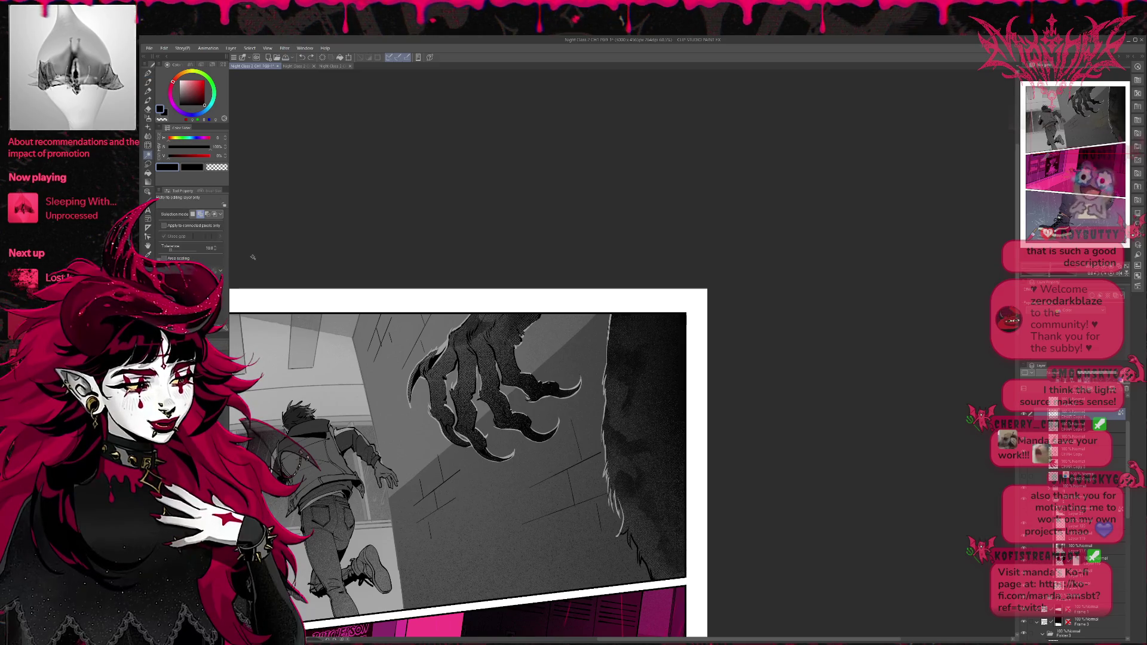
pyautogui.click(164, 258)
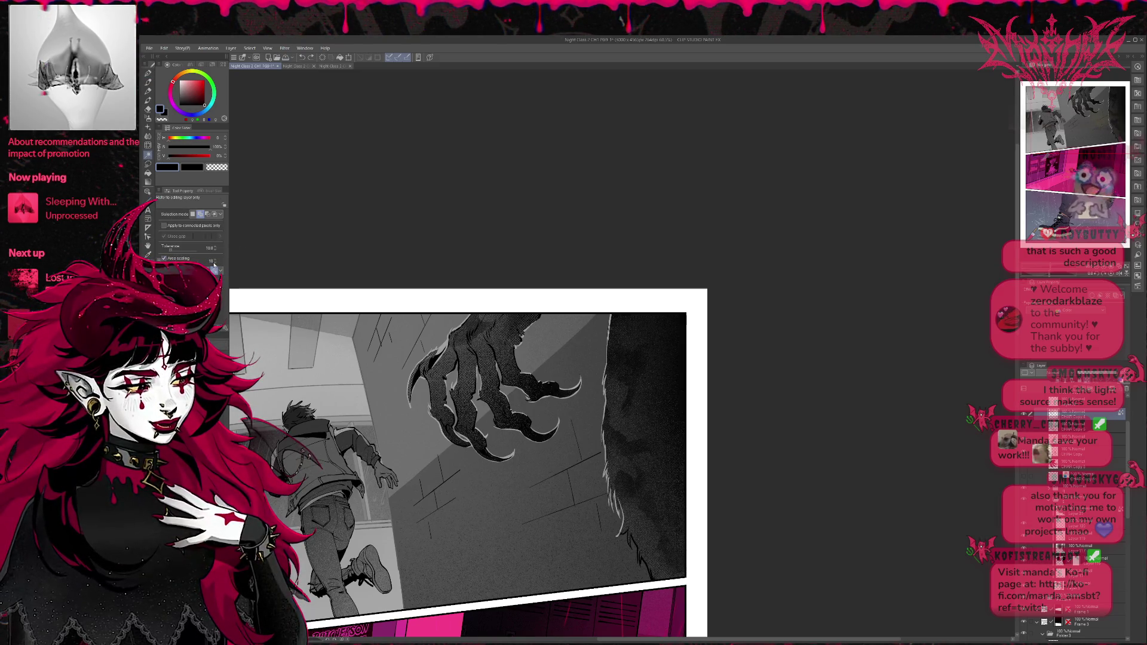
pyautogui.moveTo(216, 263); pyautogui.dragTo(184, 248)
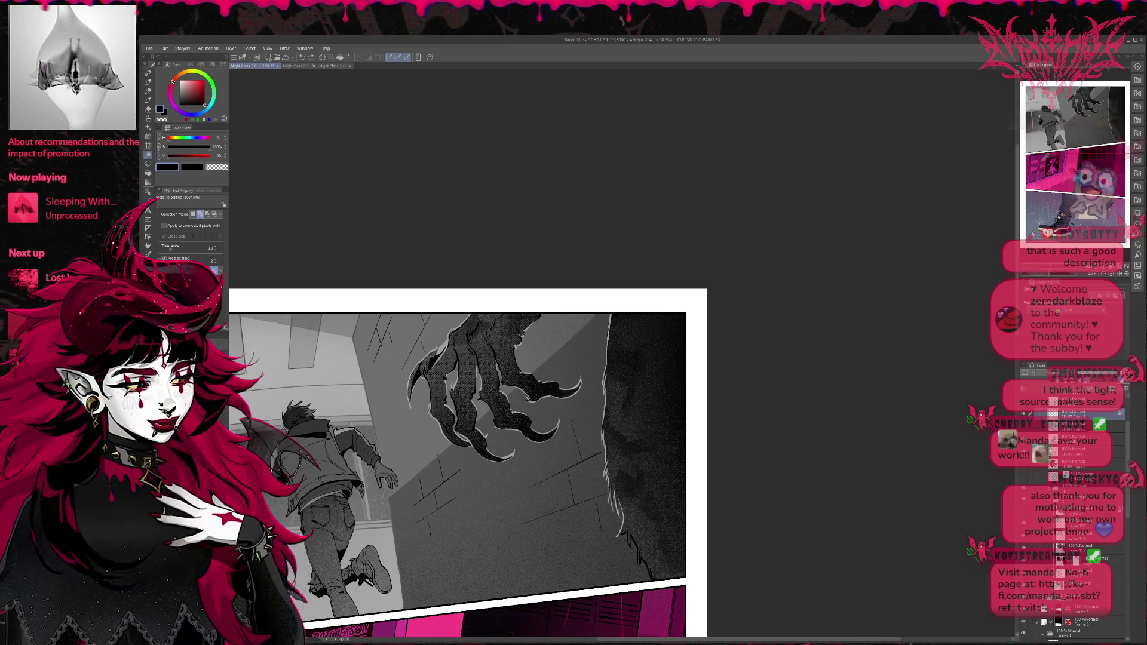
pyautogui.click(472, 358)
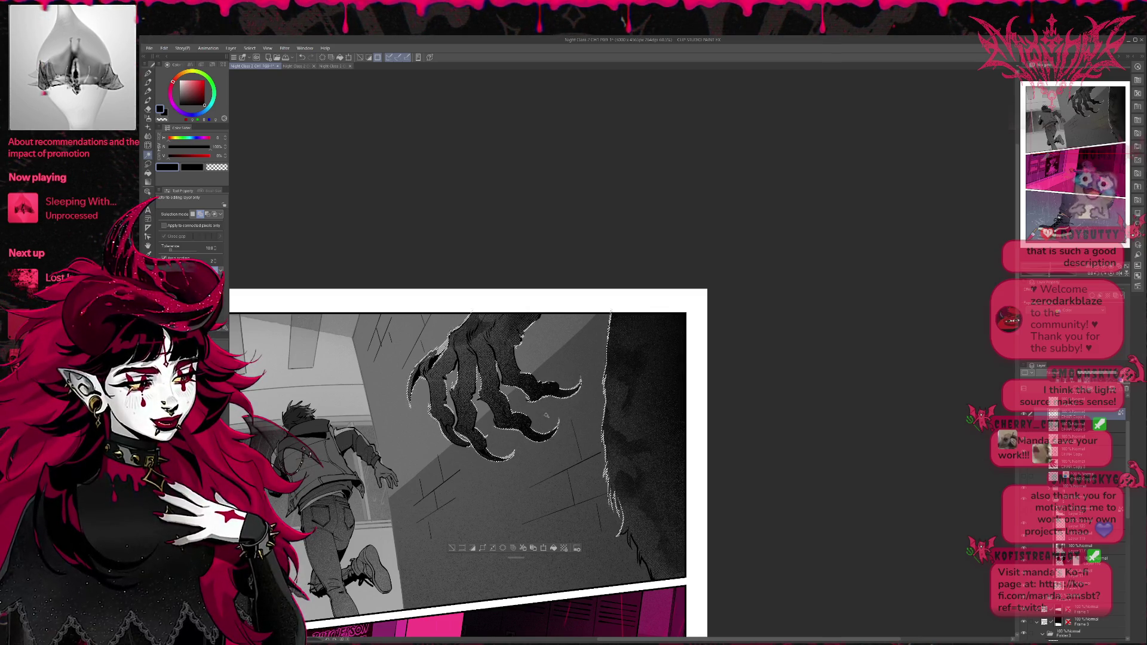
pyautogui.scroll(1, 1035, 431)
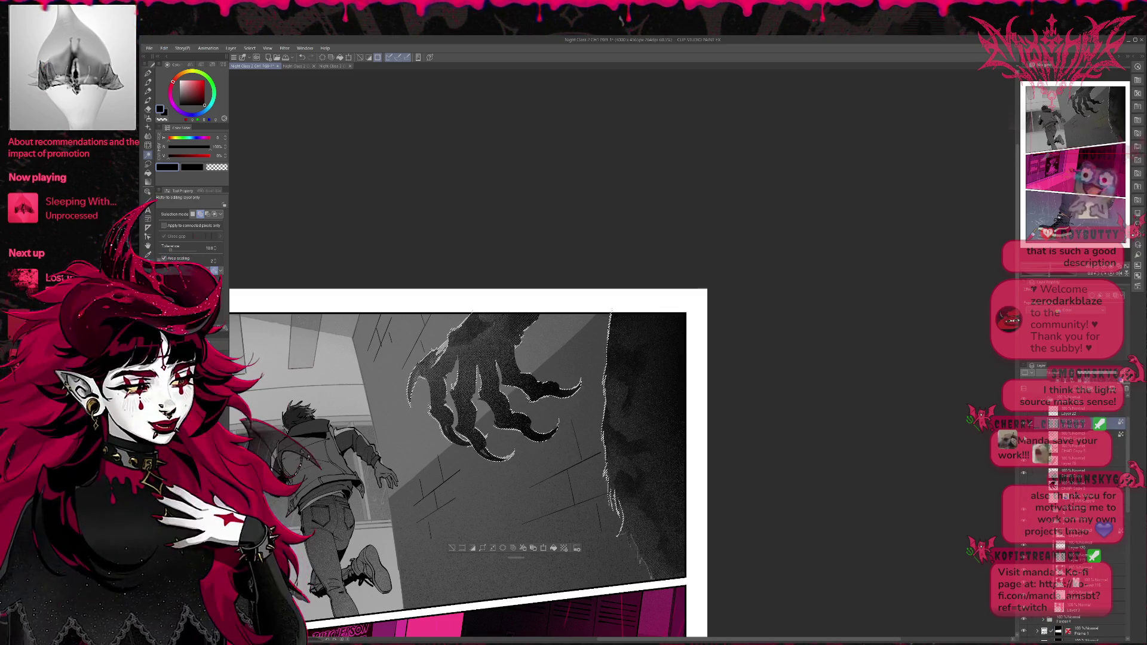
pyautogui.hotkey('ctrl', 'shift', 'a')
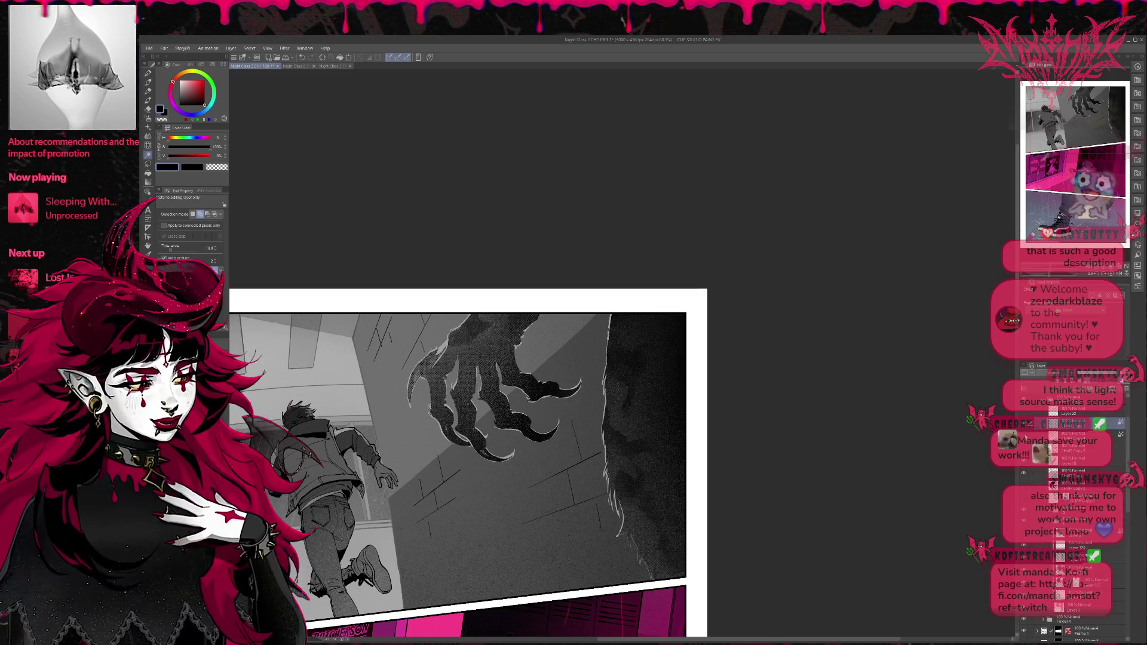
# Step: Eyedrop the claw's near-black with the brush and toggle a layer's visibility to compare
pyautogui.press('b')
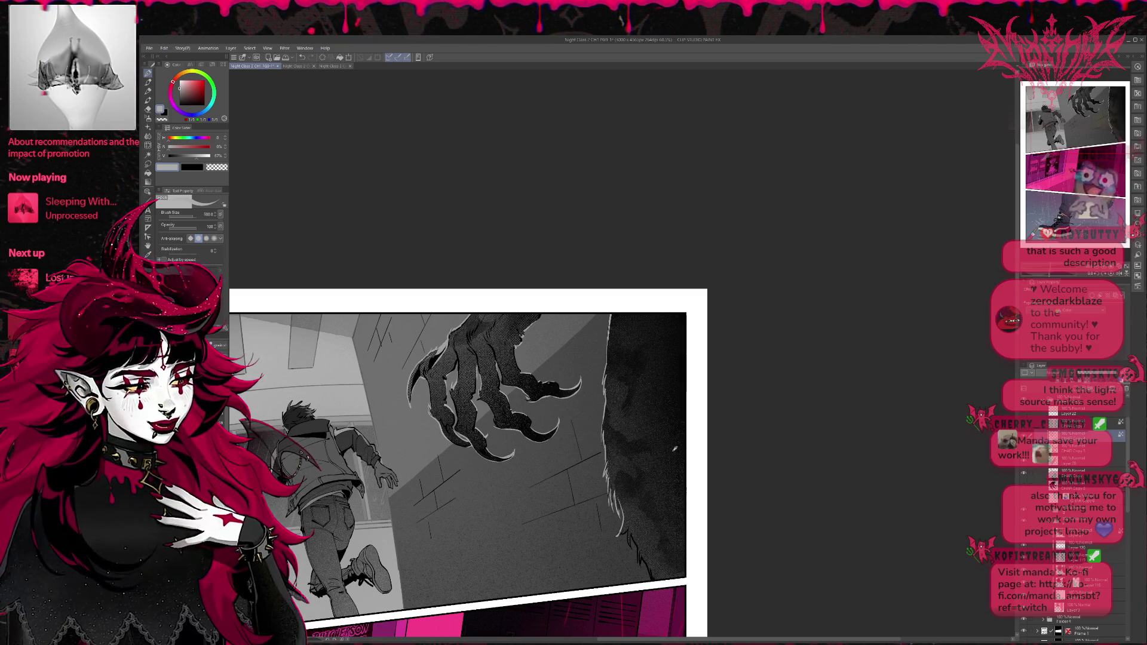
pyautogui.keyDown('alt'); pyautogui.click(545, 436); pyautogui.keyUp('alt')
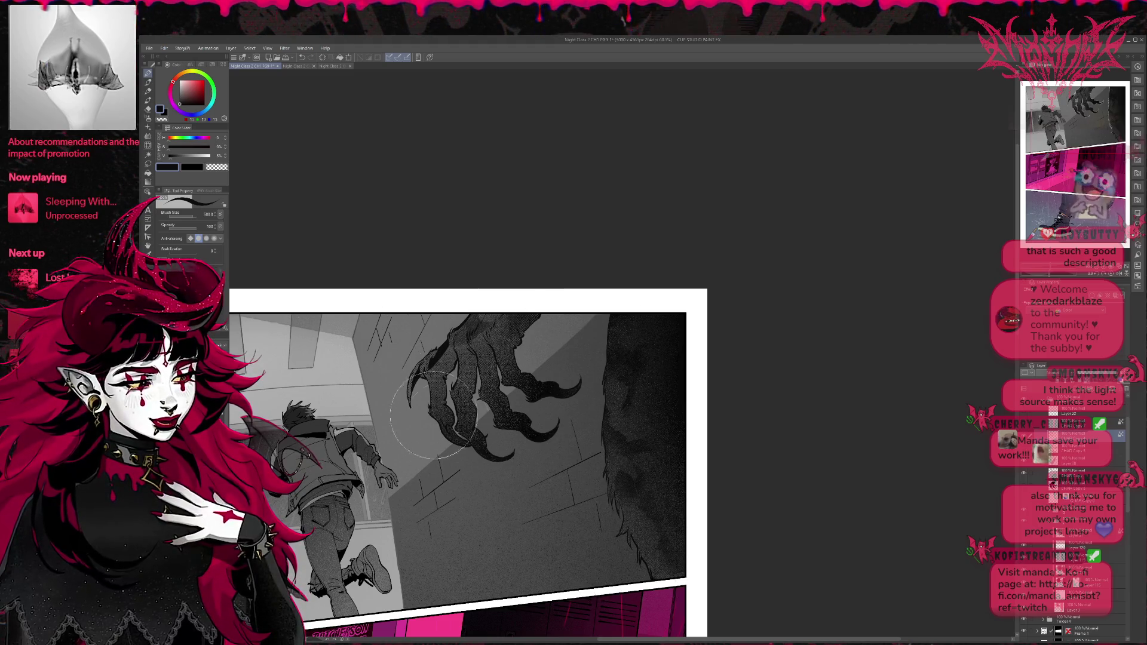
pyautogui.click(1023, 426)
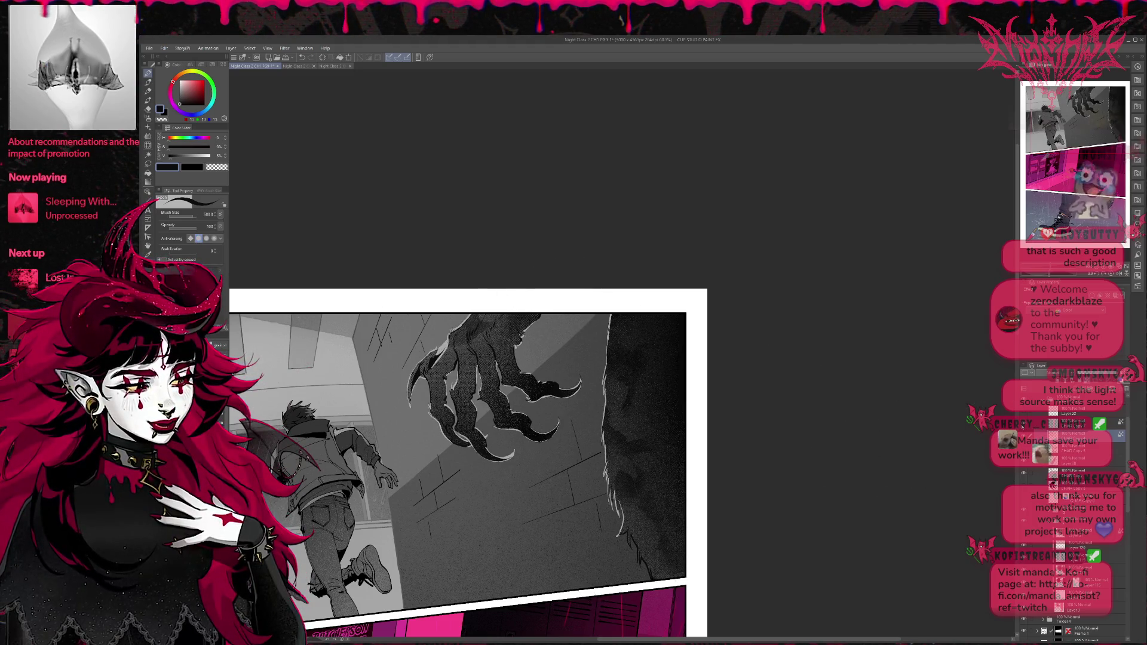
pyautogui.click(1023, 426)
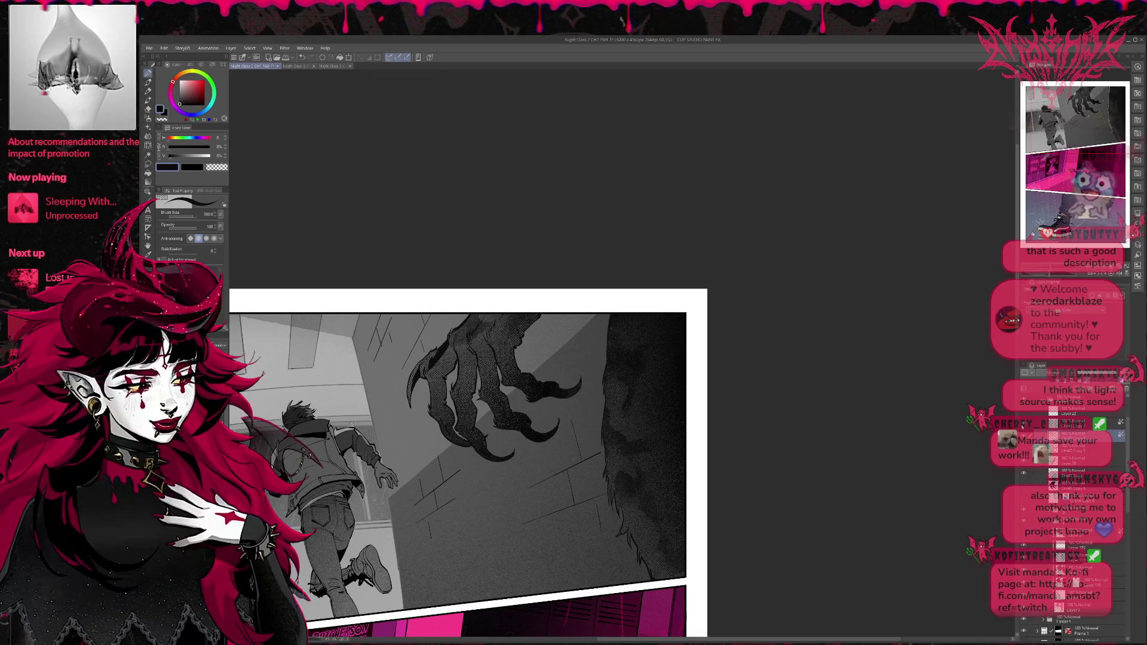
pyautogui.click(1023, 426)
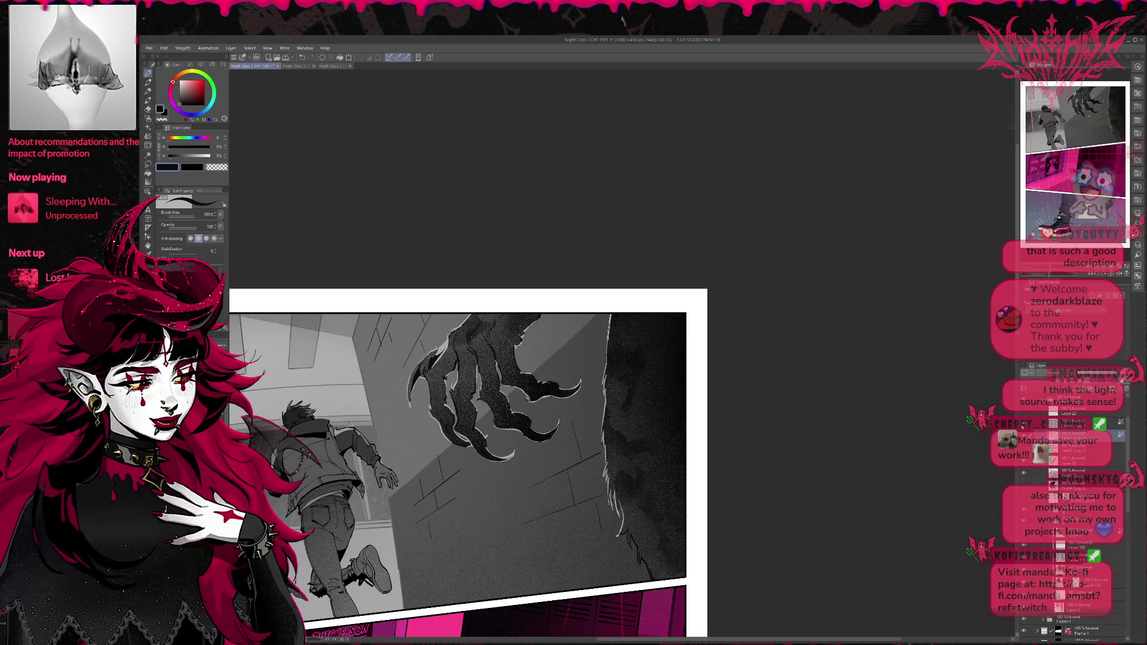
pyautogui.scroll(-1, 827, 469)
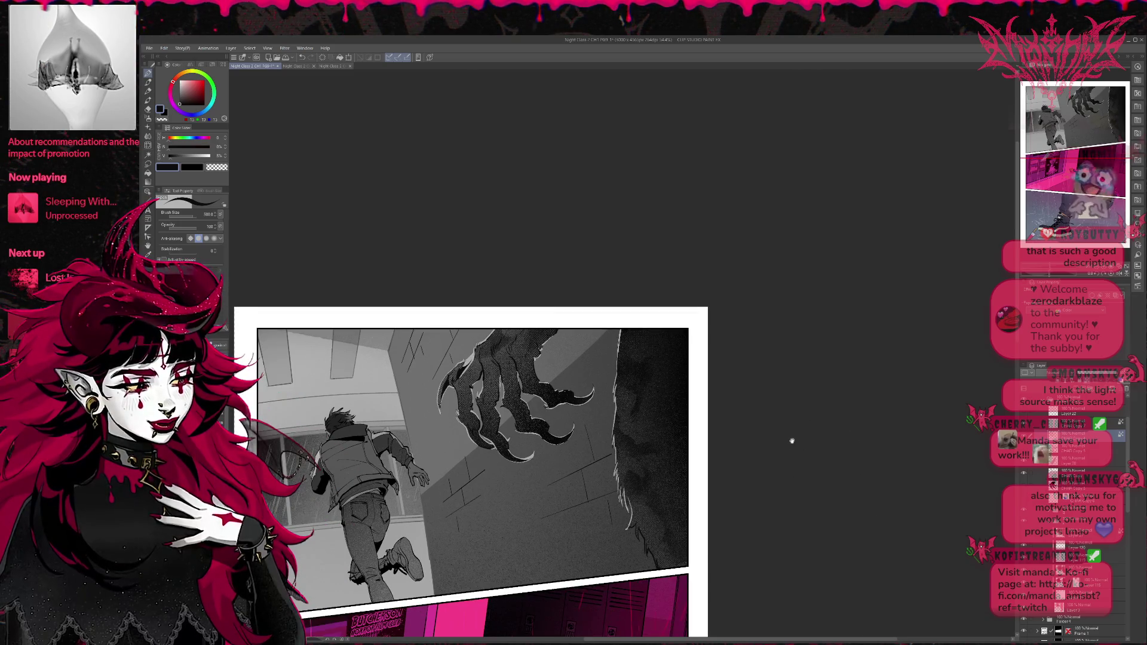
pyautogui.scroll(-1, 791, 440)
pyautogui.scroll(-1, 775, 440)
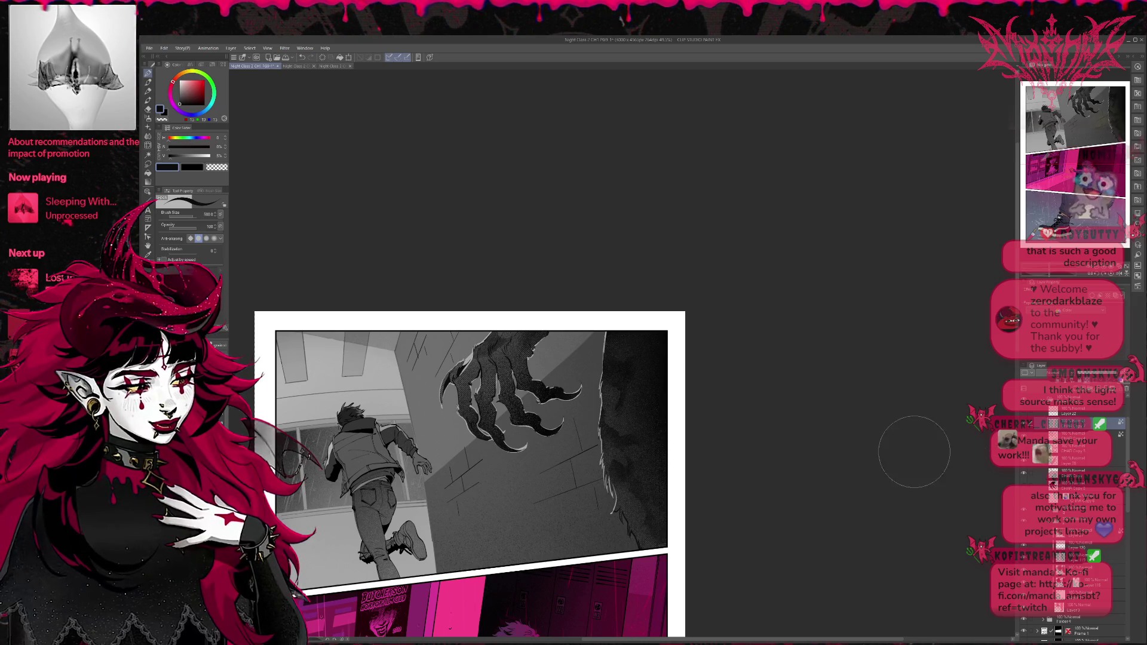
# Step: Duplicate the CHAR layer and sample light and darker greys from the wall
pyautogui.hotkey('ctrl', 'j')
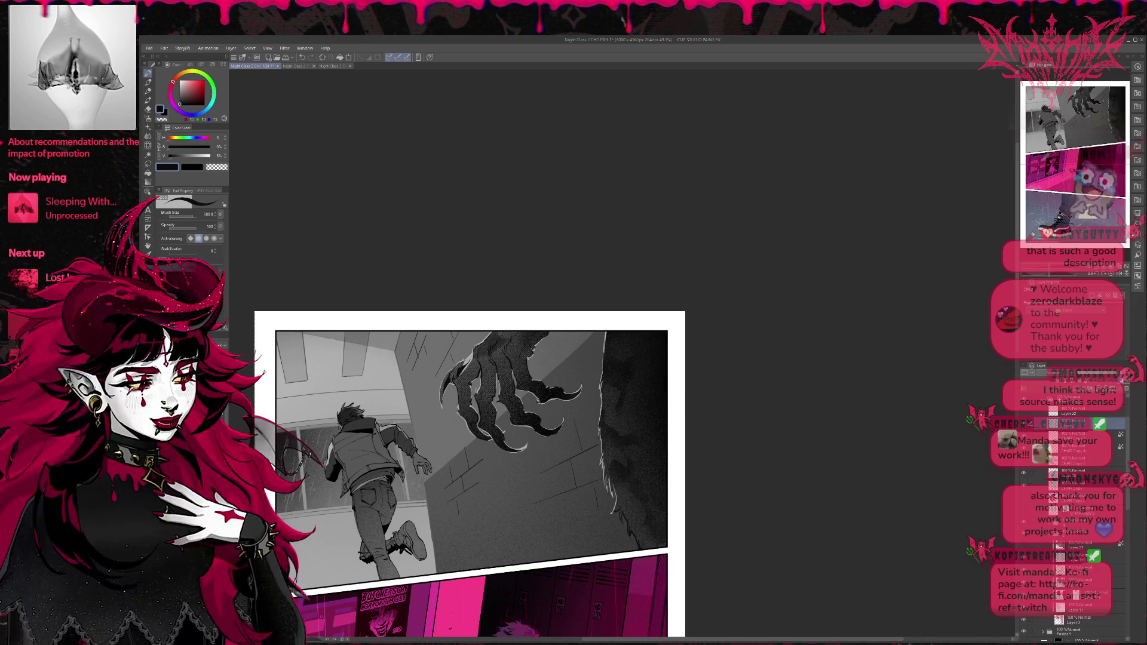
pyautogui.keyDown('alt'); pyautogui.click(580, 466); pyautogui.keyUp('alt')
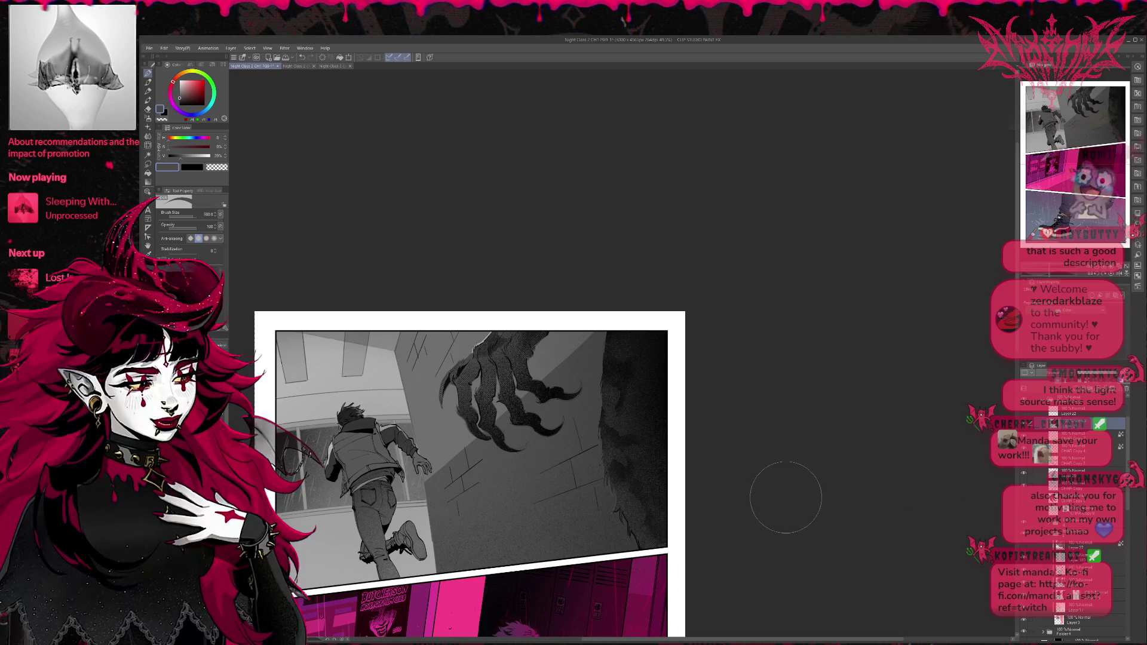
pyautogui.keyDown('alt'); pyautogui.click(420, 403); pyautogui.keyUp('alt')
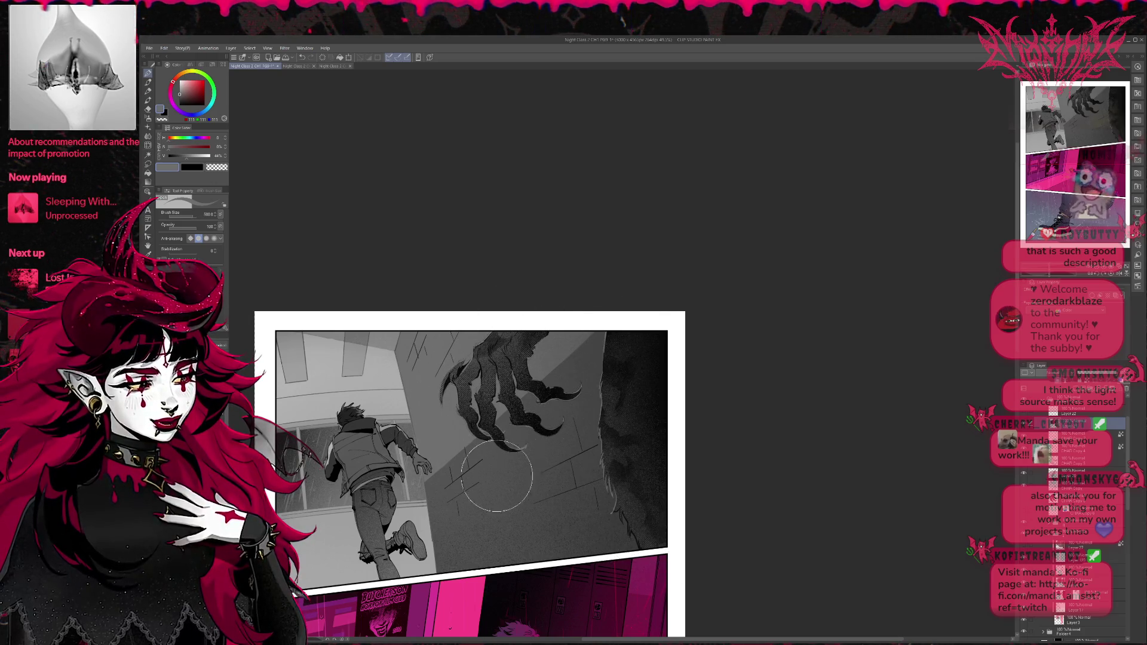
pyautogui.keyDown('alt'); pyautogui.click(461, 356); pyautogui.keyUp('alt')
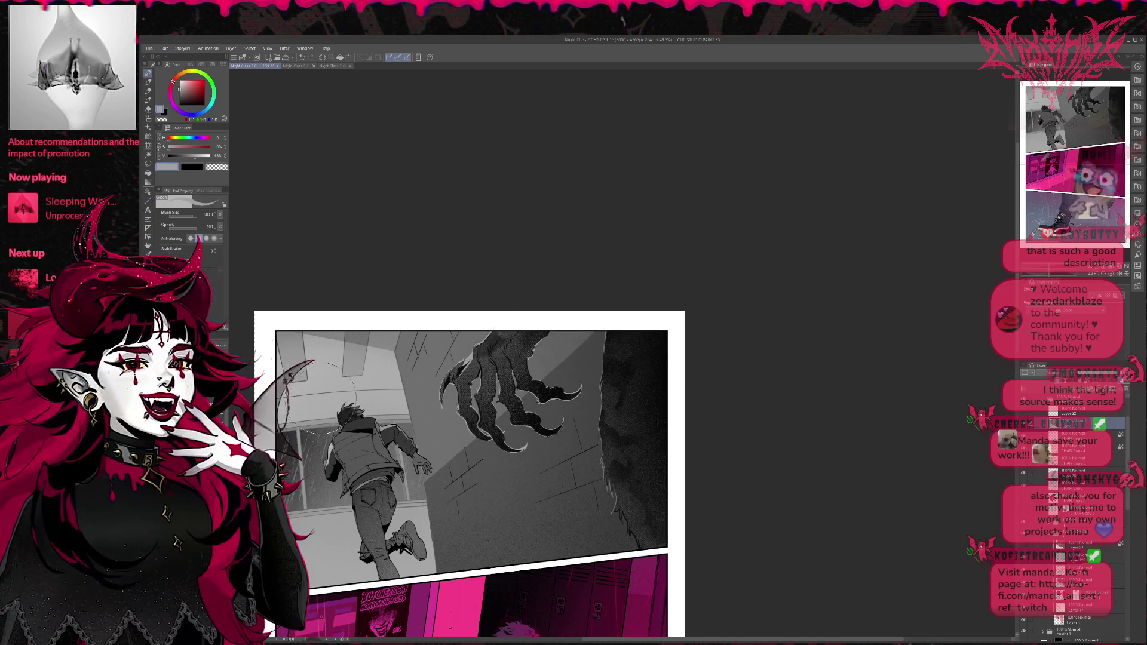
# Step: Spray light specks beside the claw and on the wall near the boy, then zoom out
pyautogui.press('e')
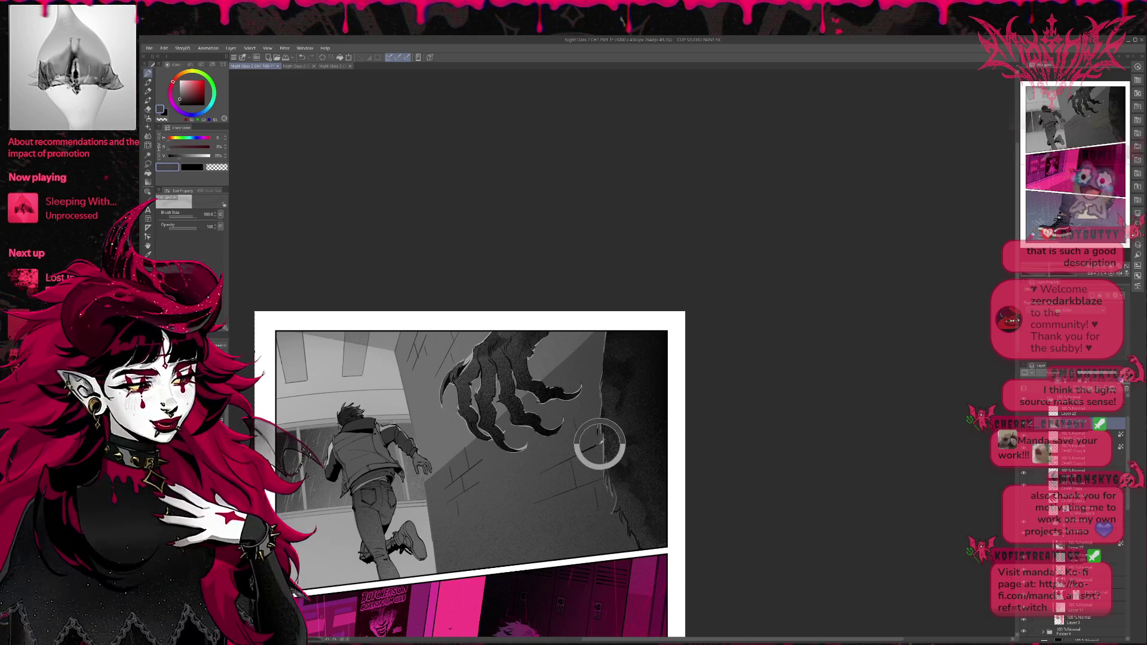
pyautogui.moveTo(597, 441); pyautogui.dragTo(559, 394)
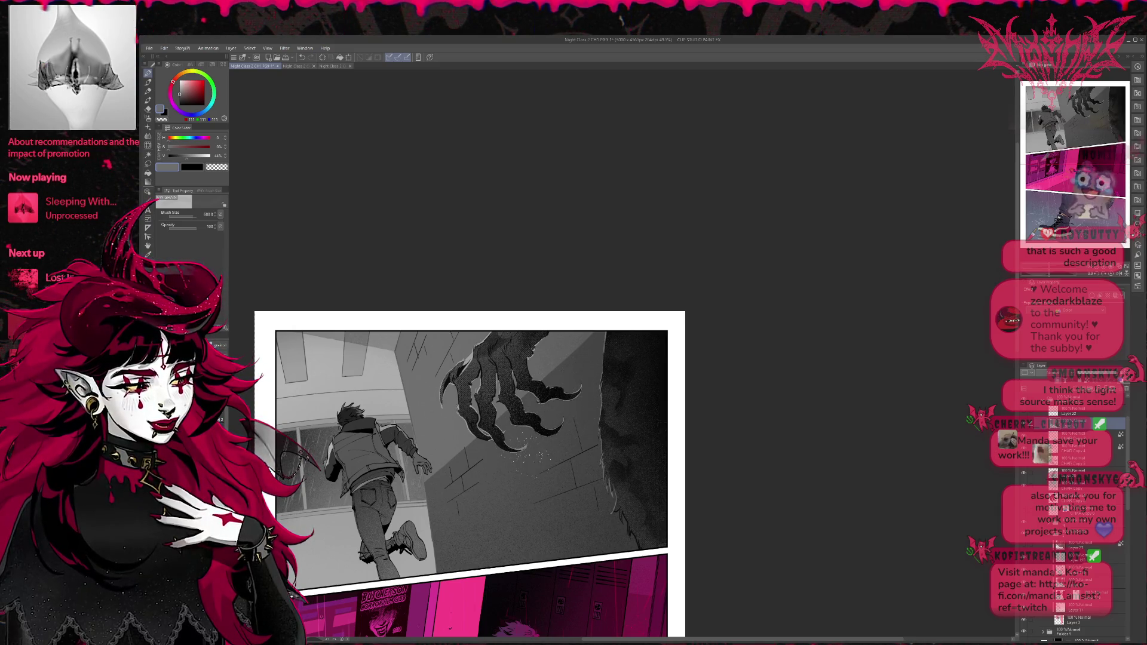
pyautogui.moveTo(463, 455); pyautogui.dragTo(496, 481)
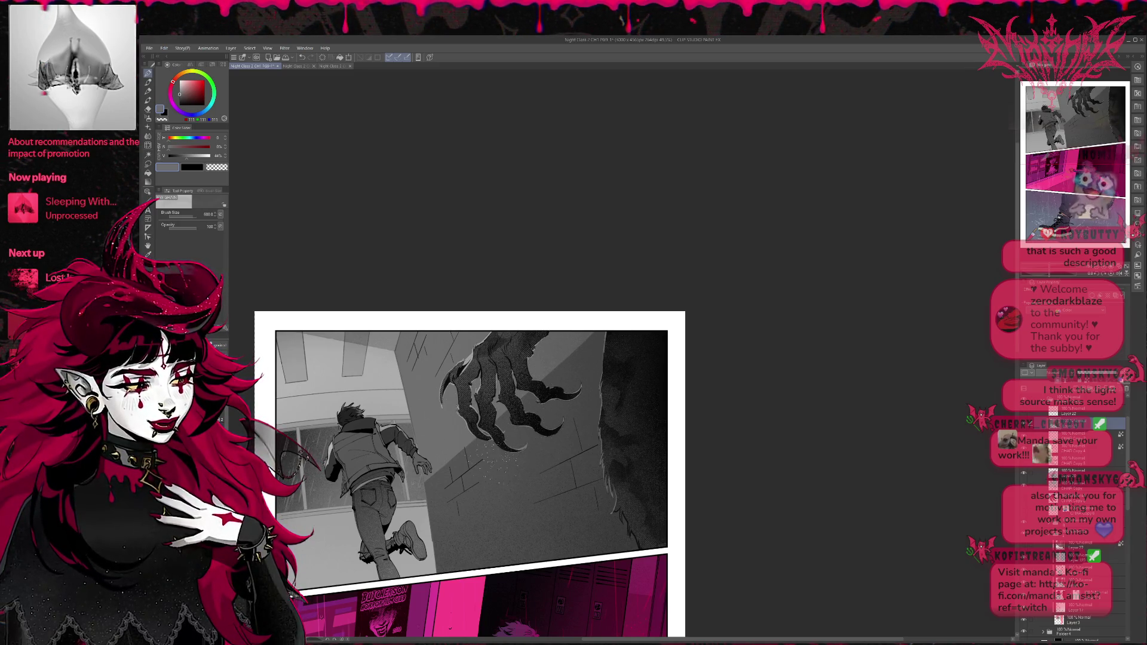
pyautogui.keyDown('alt'); pyautogui.click(467, 361); pyautogui.keyUp('alt')
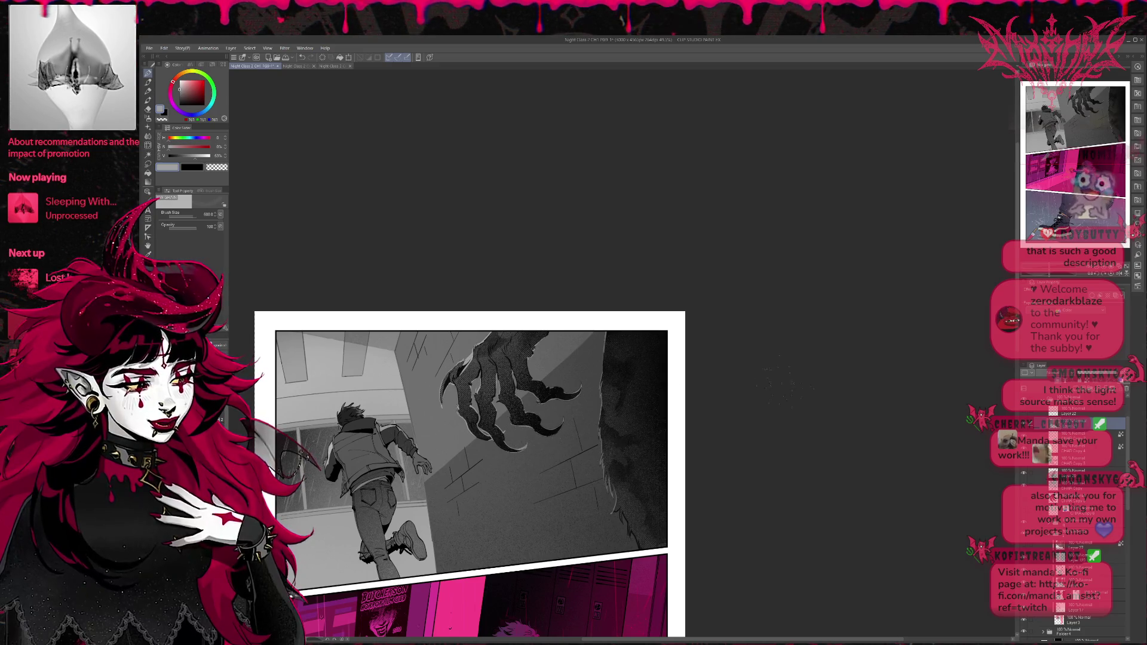
pyautogui.scroll(-2, 689, 390)
pyautogui.scroll(-2, 807, 394)
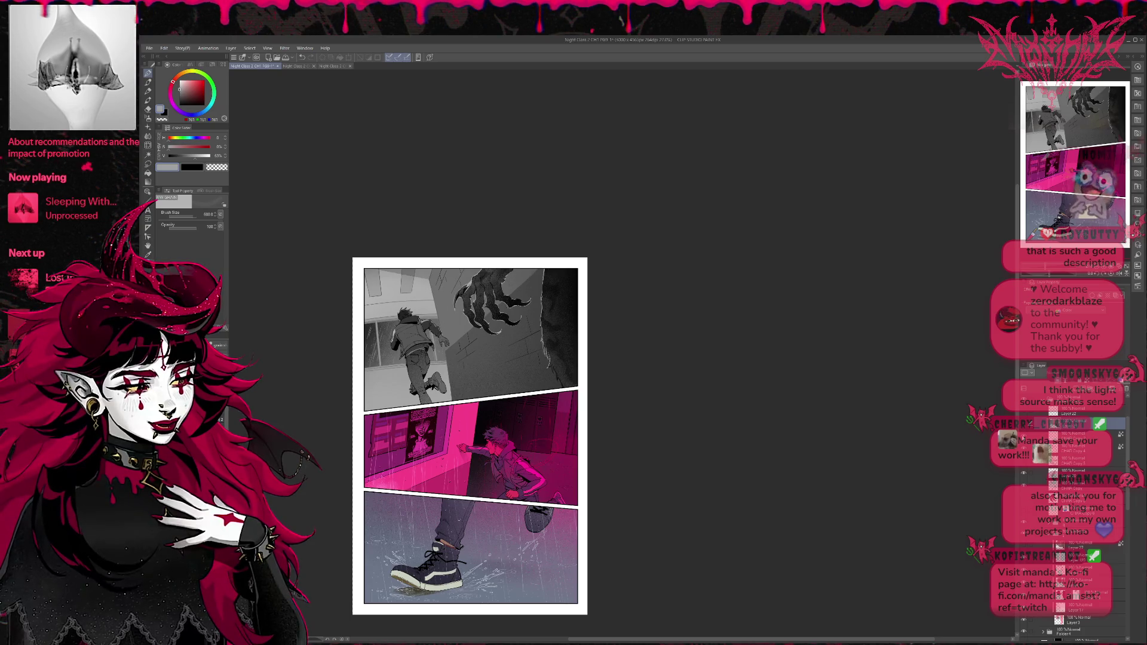
pyautogui.scroll(5, 753, 436)
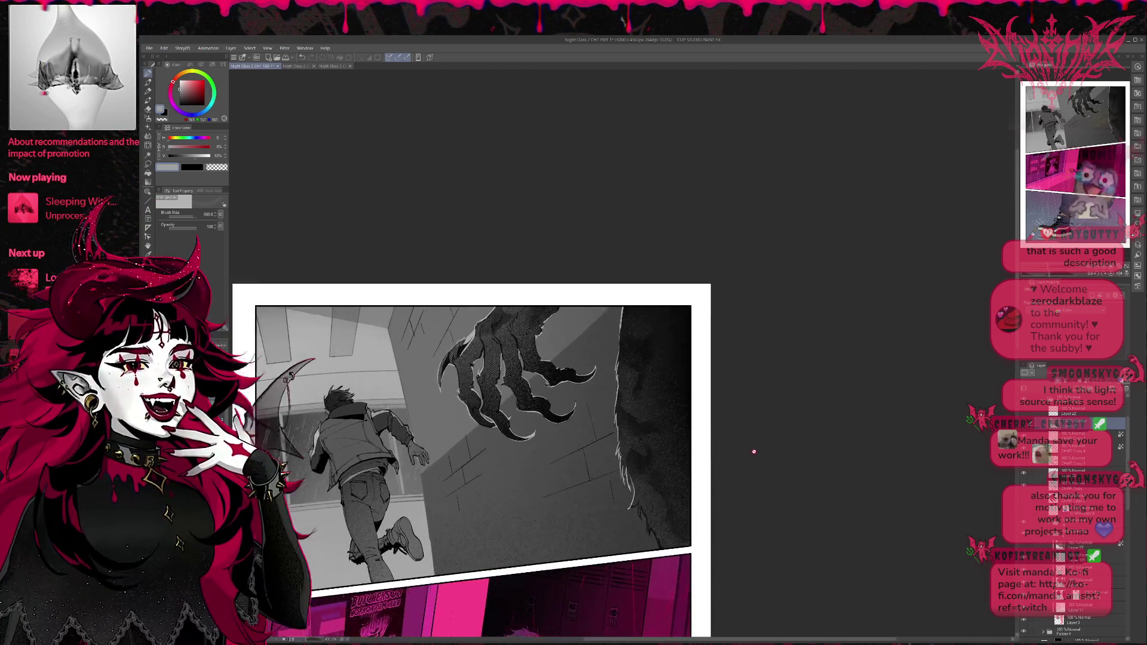
pyautogui.scroll(1, 777, 439)
pyautogui.scroll(1, 825, 446)
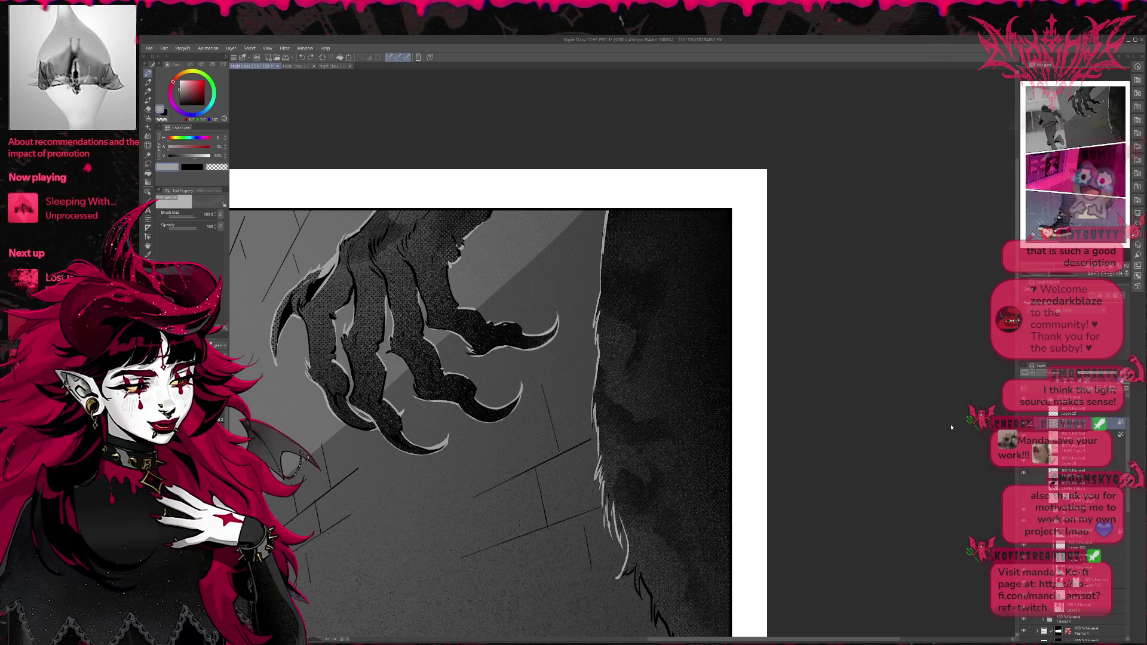
pyautogui.keyDown('ctrl'); pyautogui.click(1054, 424); pyautogui.keyUp('ctrl')
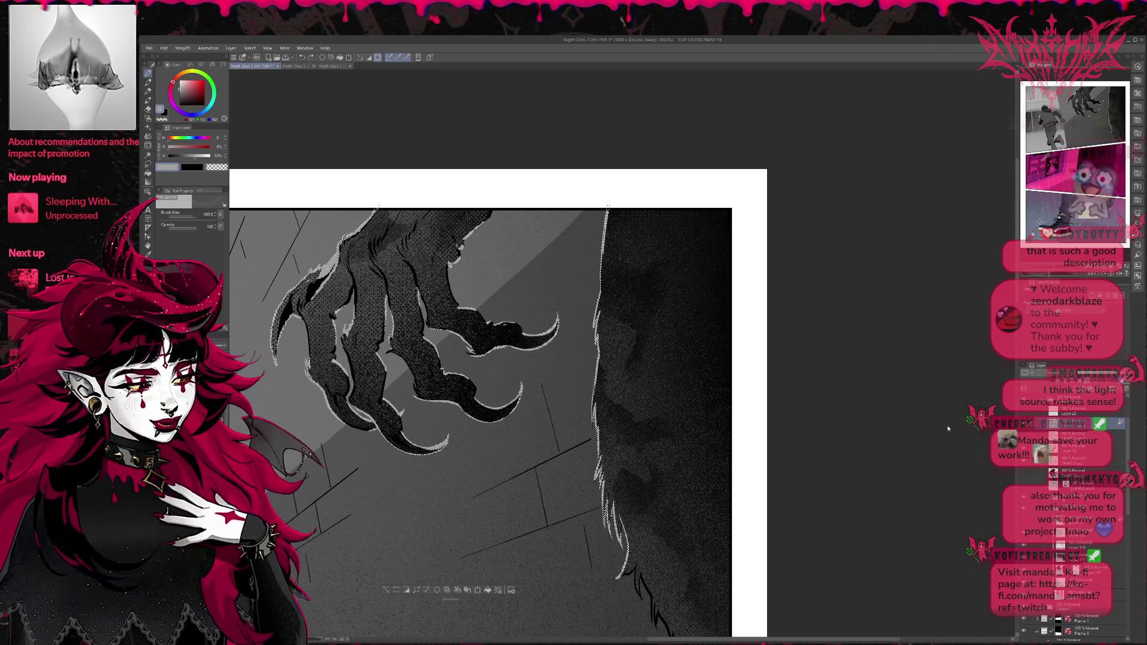
pyautogui.hotkey('ctrl', 'd')
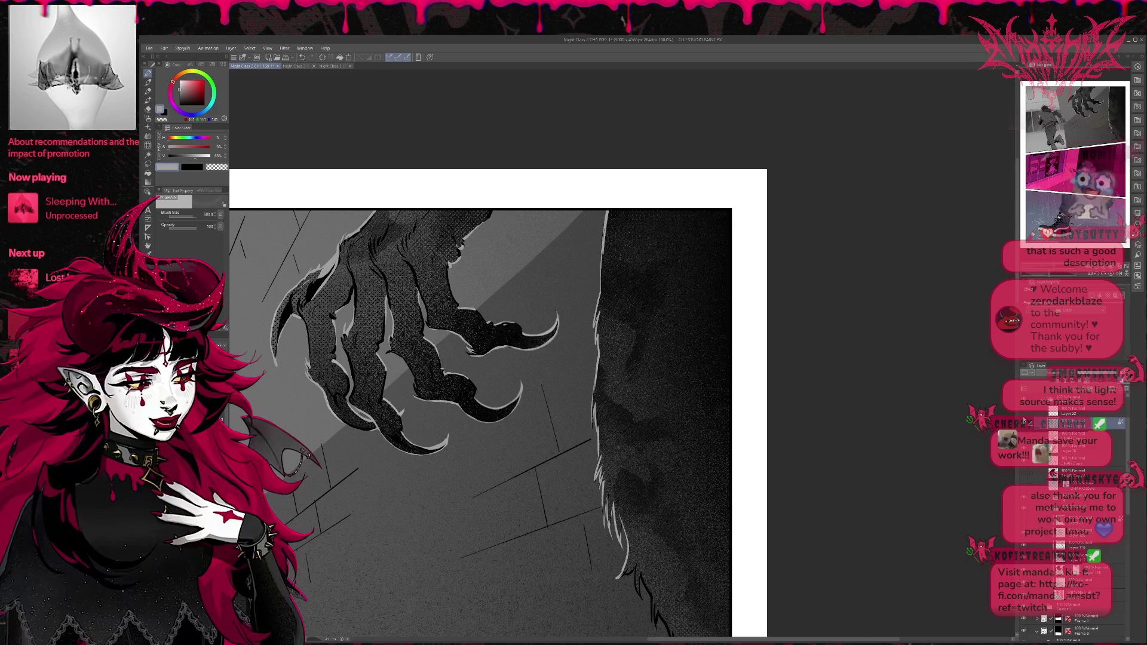
pyautogui.click(1025, 424)
pyautogui.click(1025, 424)
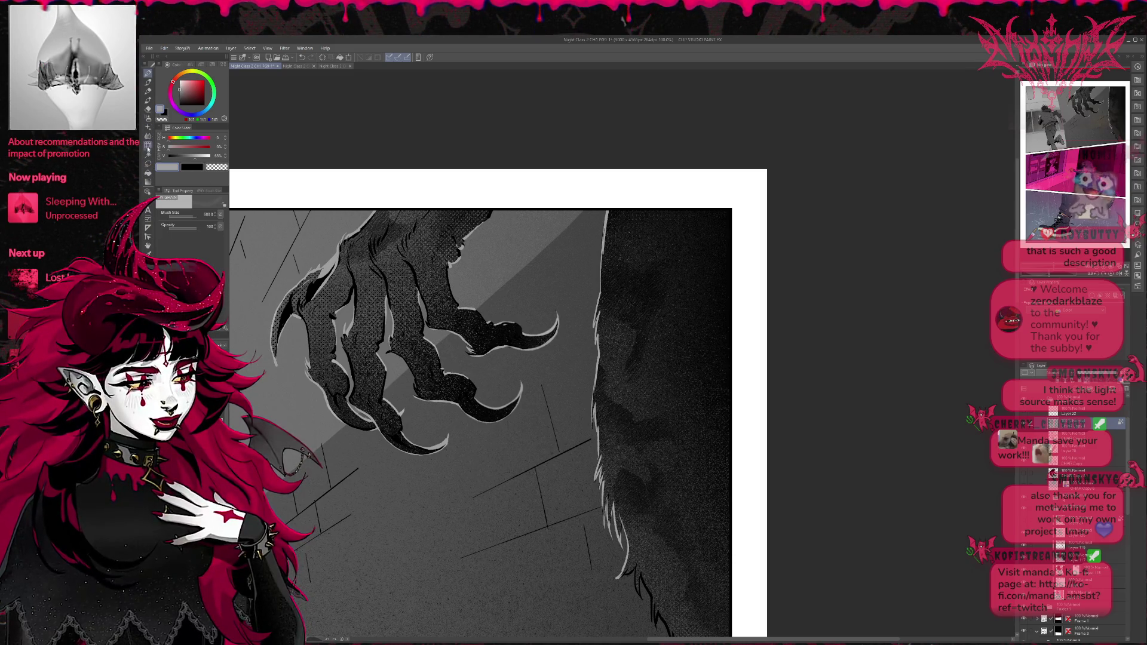
pyautogui.click(147, 127)
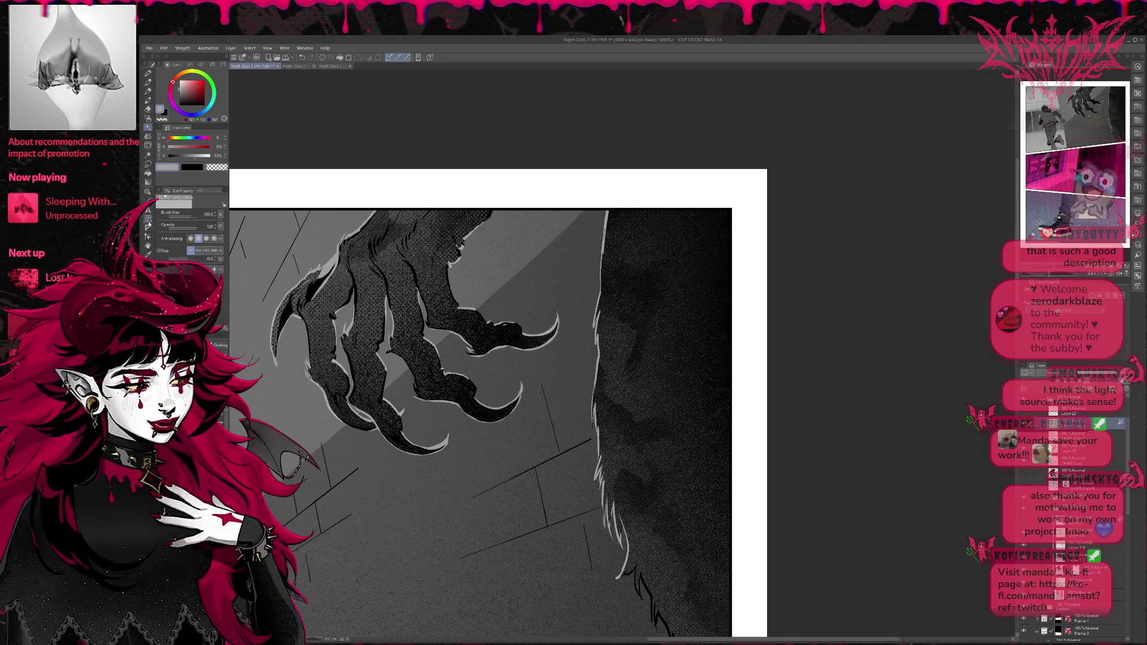
pyautogui.click(148, 156)
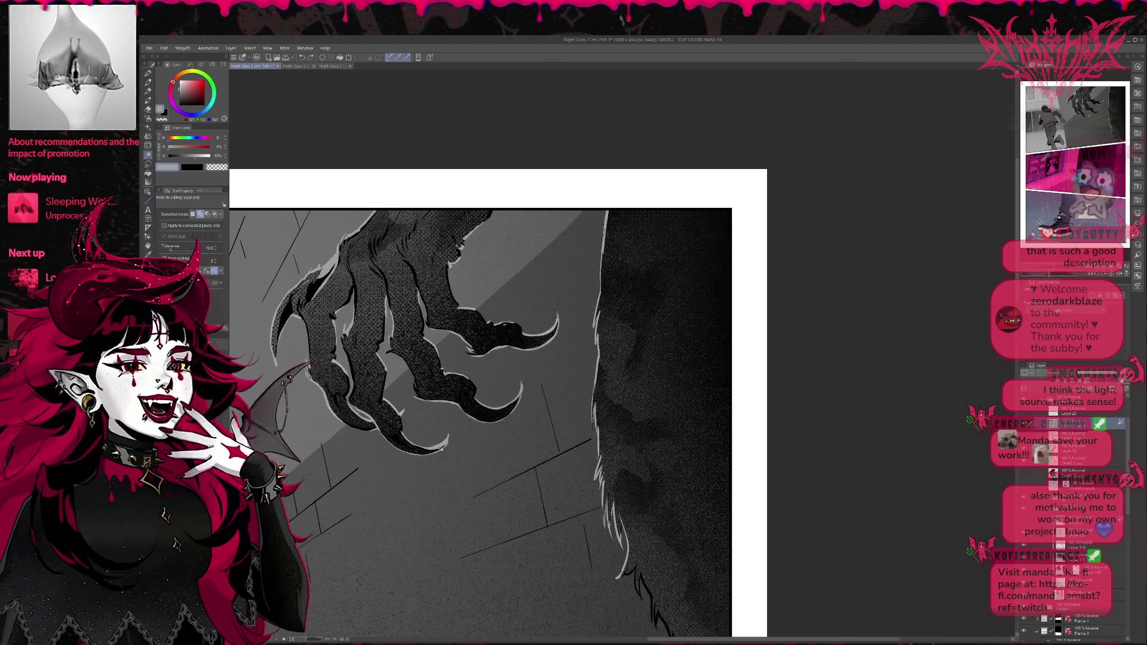
pyautogui.scroll(2, 439, 456)
# Step: Zoom in on the claws and Auto Select the claw shapes, retrying the selection several times
pyautogui.scroll(2, 440, 457)
pyautogui.scroll(1, 439, 455)
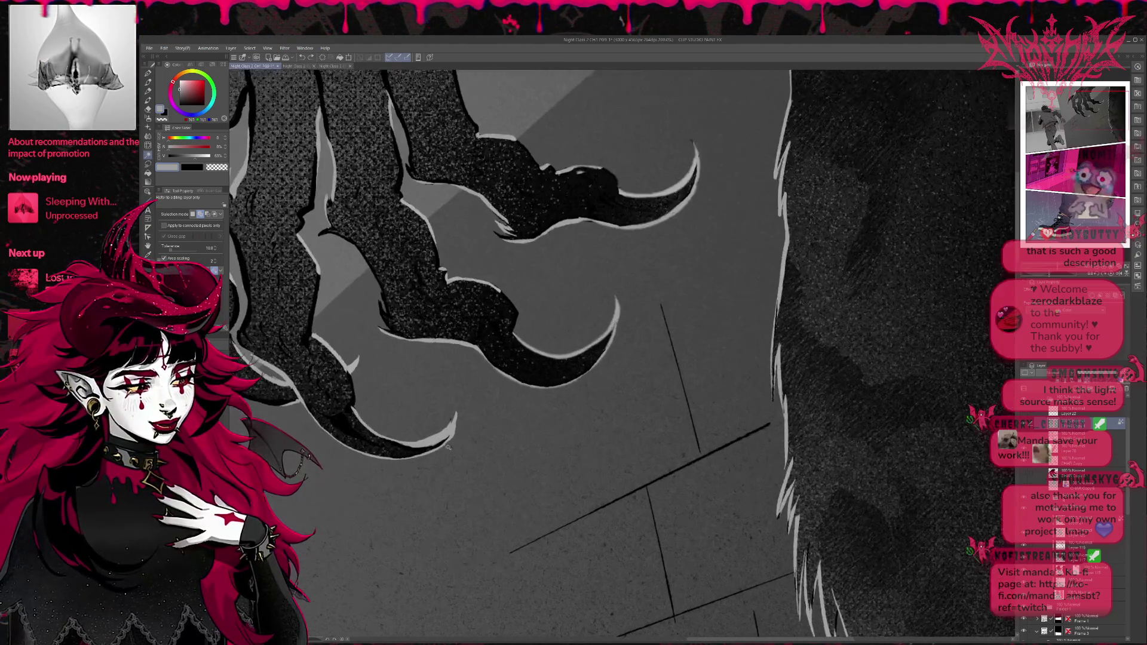
pyautogui.scroll(1, 439, 448)
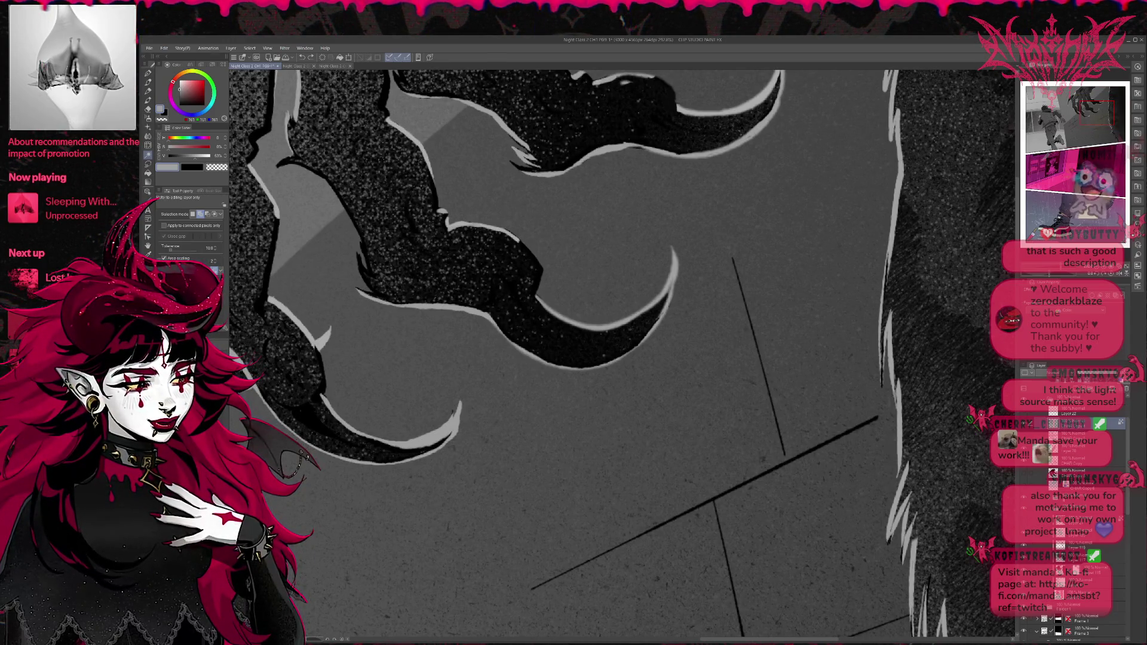
pyautogui.click(378, 410)
pyautogui.scroll(2, 444, 444)
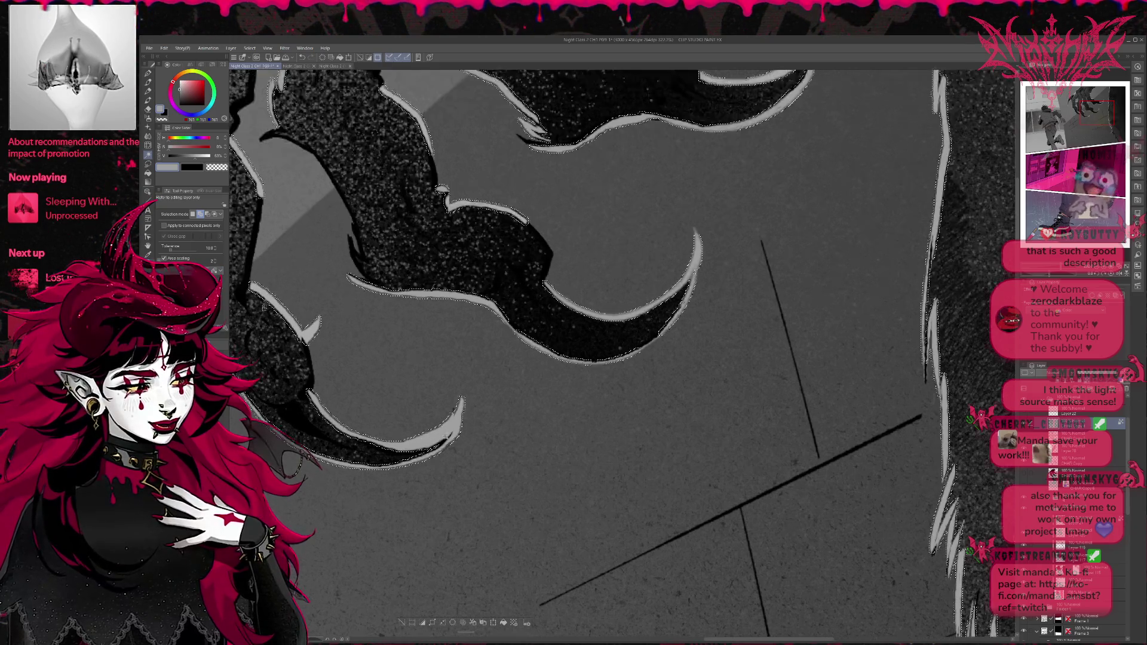
pyautogui.hotkey('ctrl', 'd')
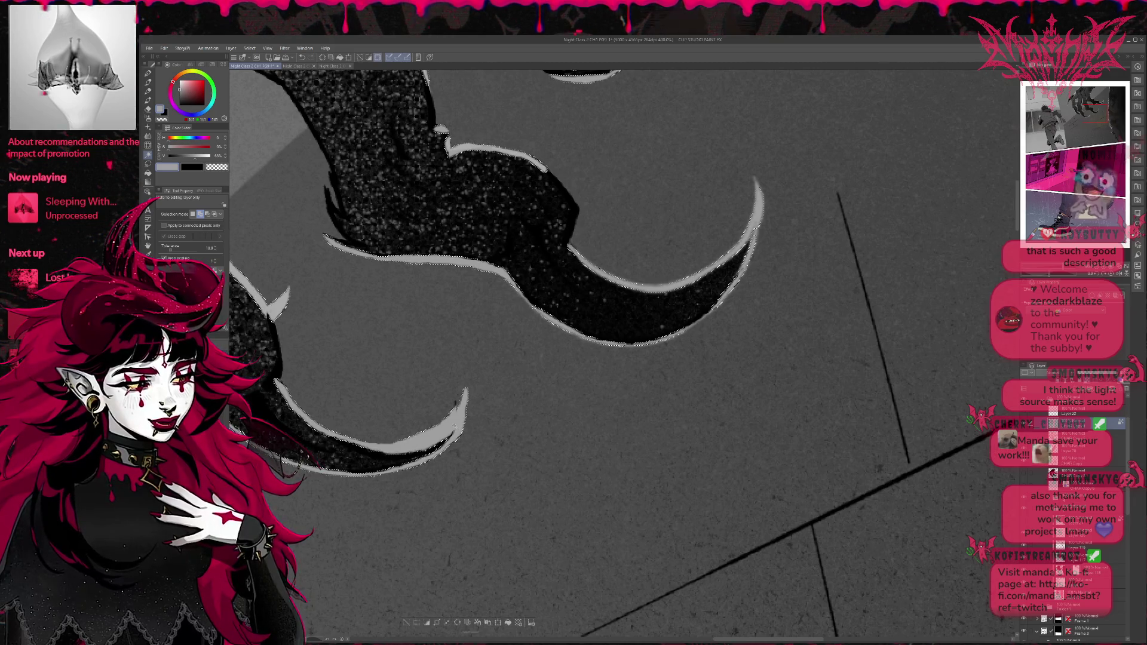
pyautogui.click(455, 423)
pyautogui.scroll(-1, 455, 422)
pyautogui.scroll(-1, 456, 422)
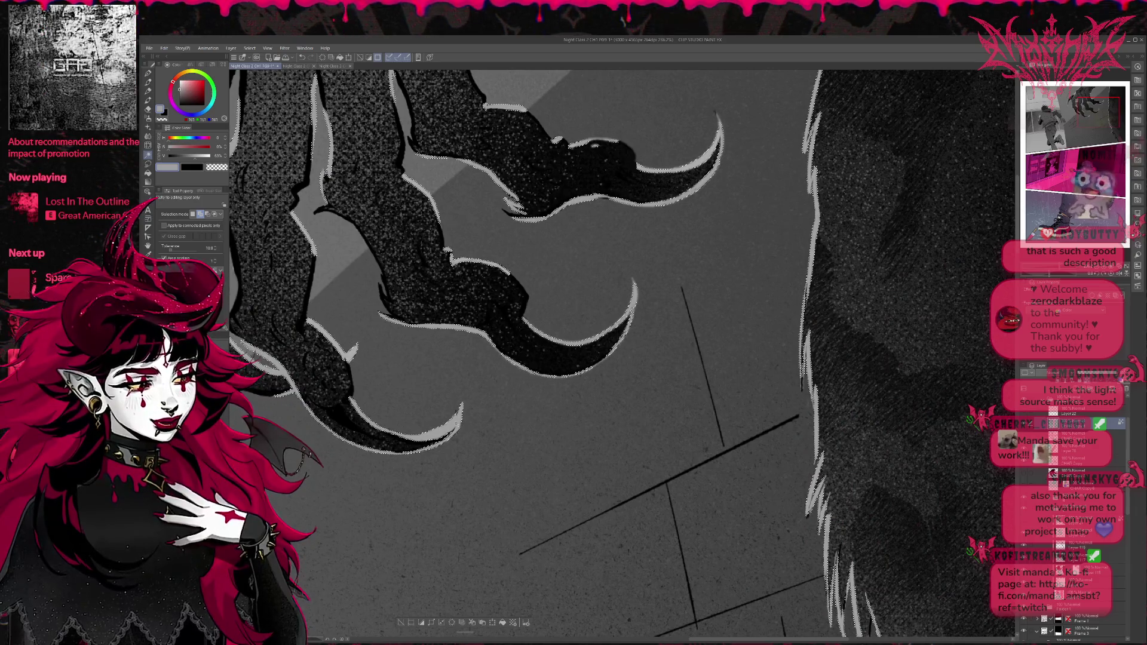
pyautogui.scroll(-1, 513, 411)
pyautogui.scroll(1, 513, 411)
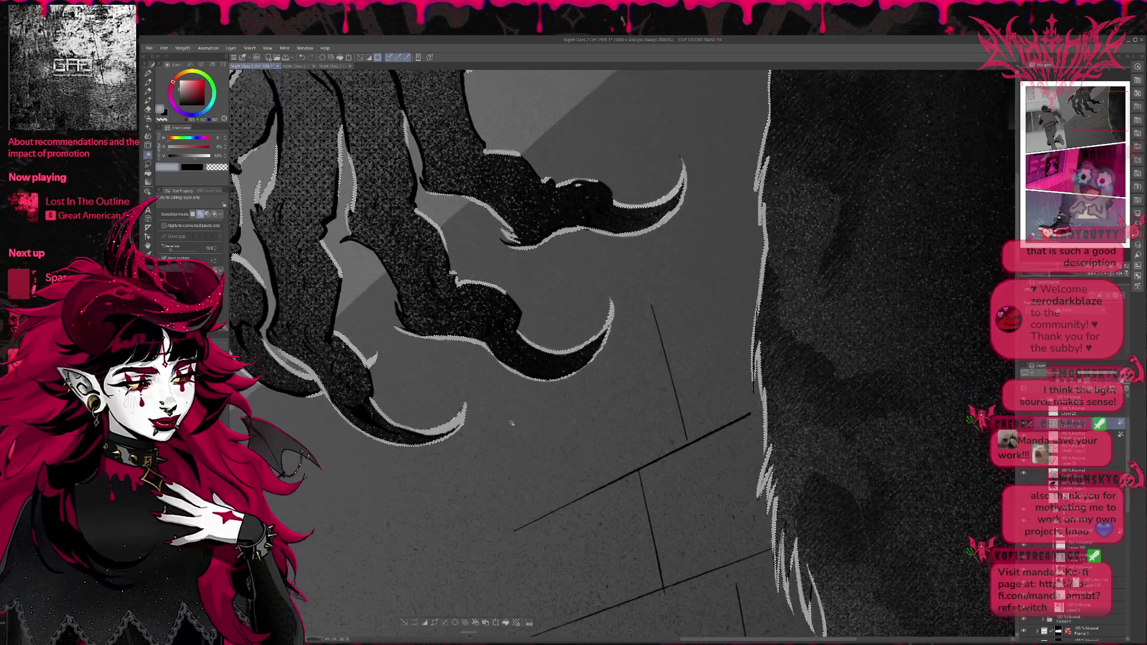
pyautogui.scroll(1, 514, 411)
pyautogui.scroll(1, 513, 412)
pyautogui.hotkey('ctrl', 'd')
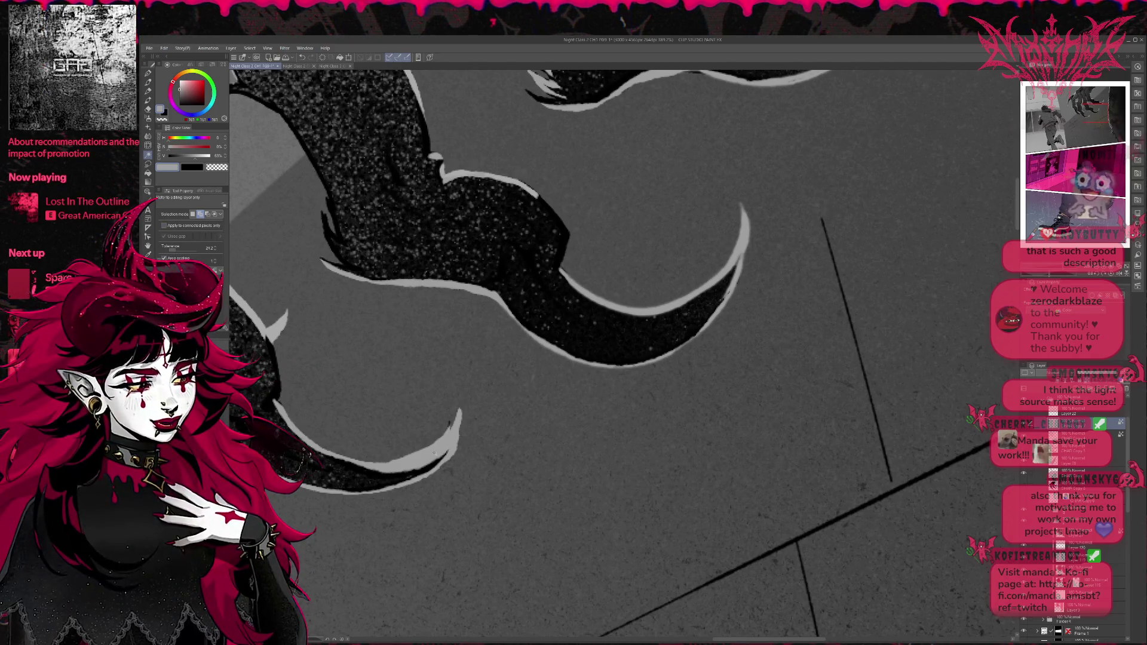
pyautogui.click(651, 358)
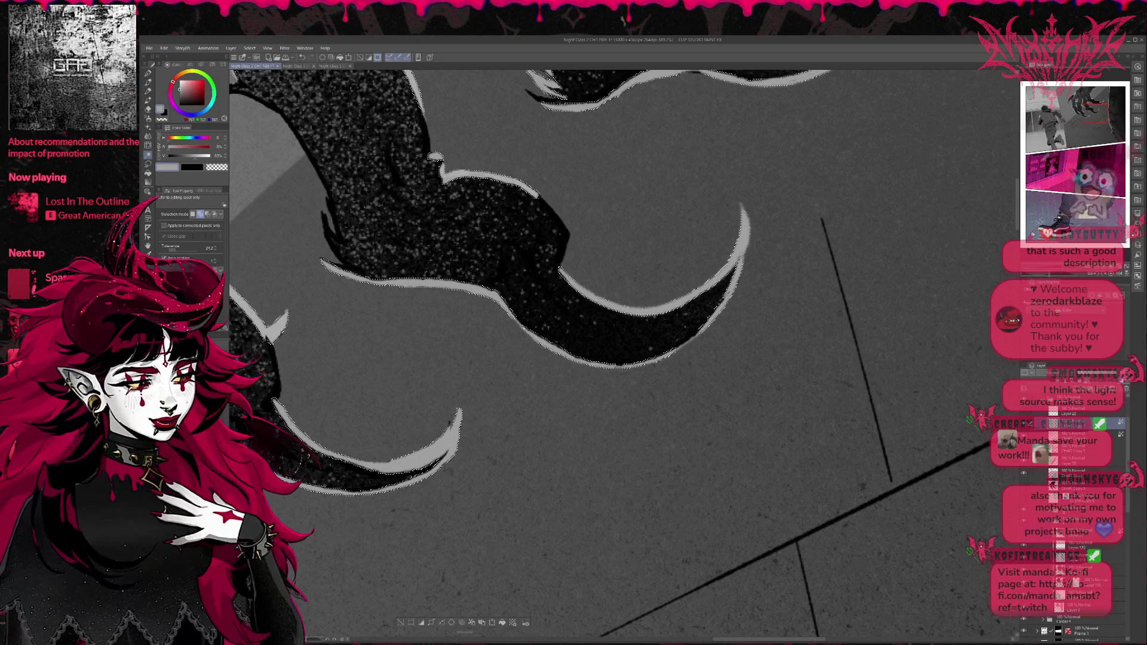
pyautogui.scroll(1, 532, 358)
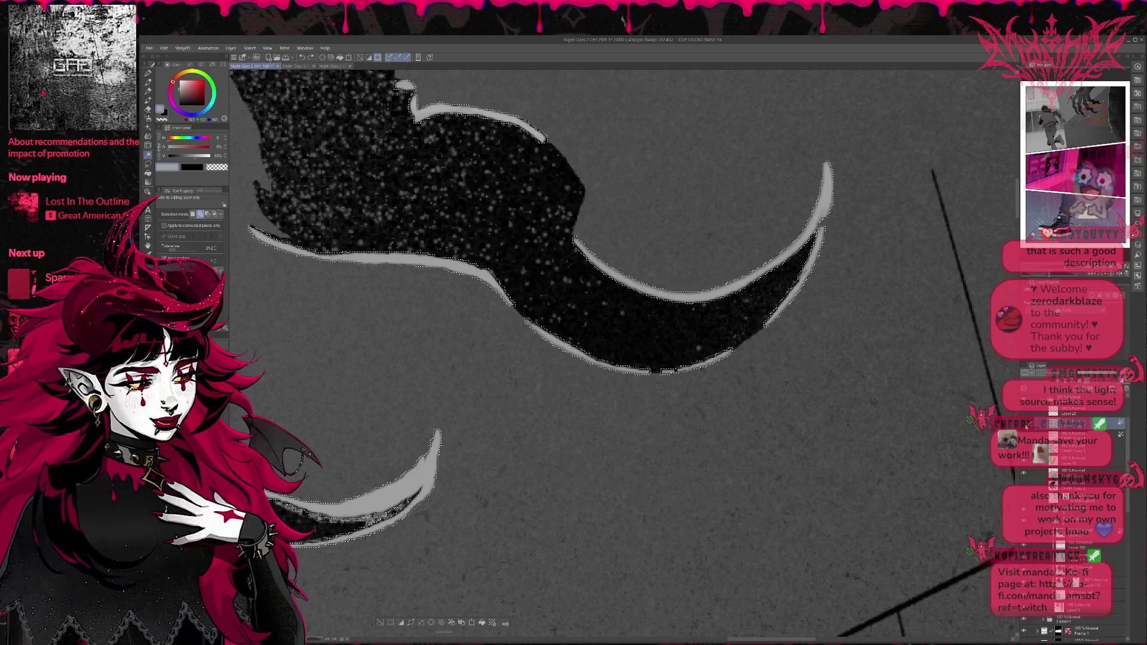
# Step: On the layer below, select the light grey rim outlines around the claws
pyautogui.click(1072, 435)
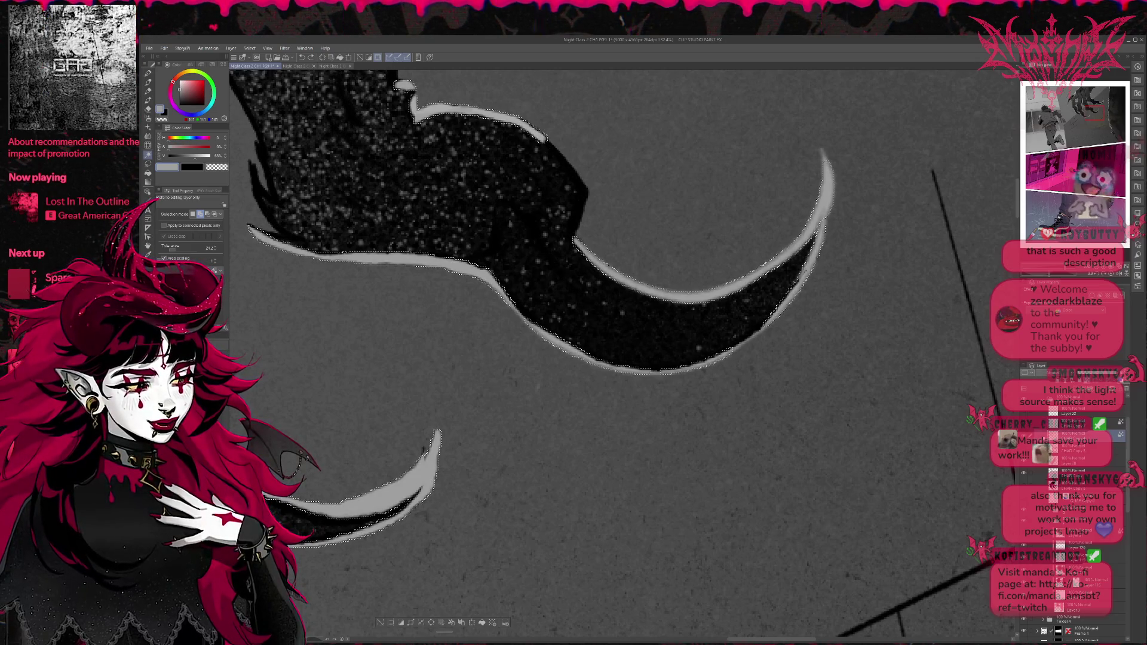
pyautogui.hotkey('ctrl', 'd')
pyautogui.hotkey('ctrl', 'z')
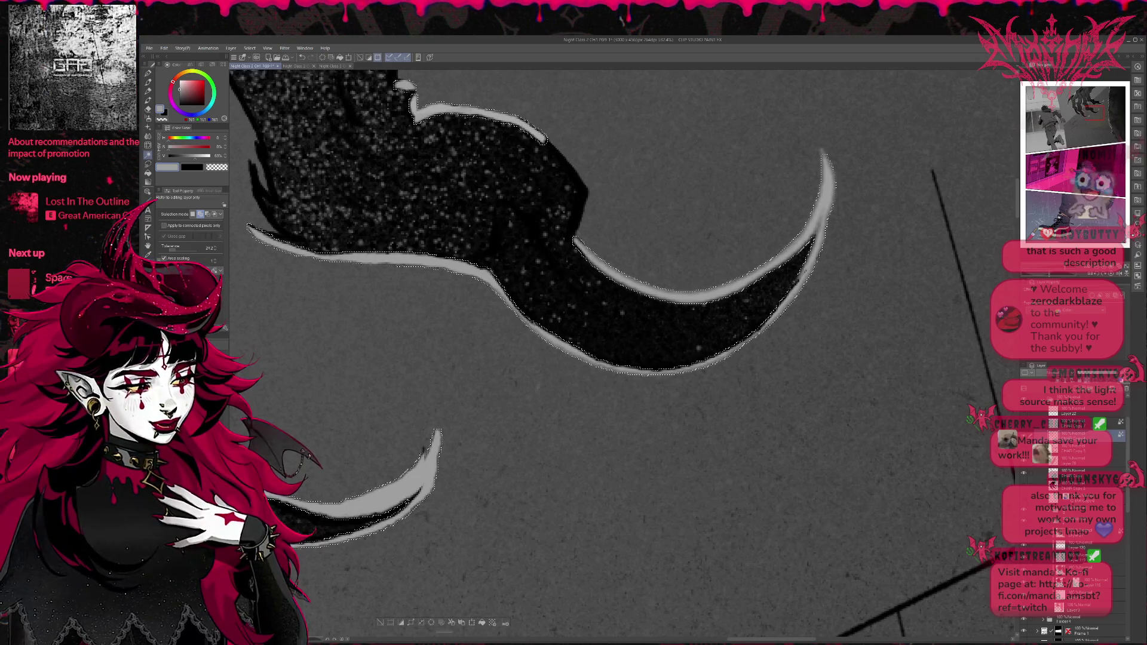
pyautogui.scroll(3, 514, 359)
pyautogui.scroll(-2, 493, 365)
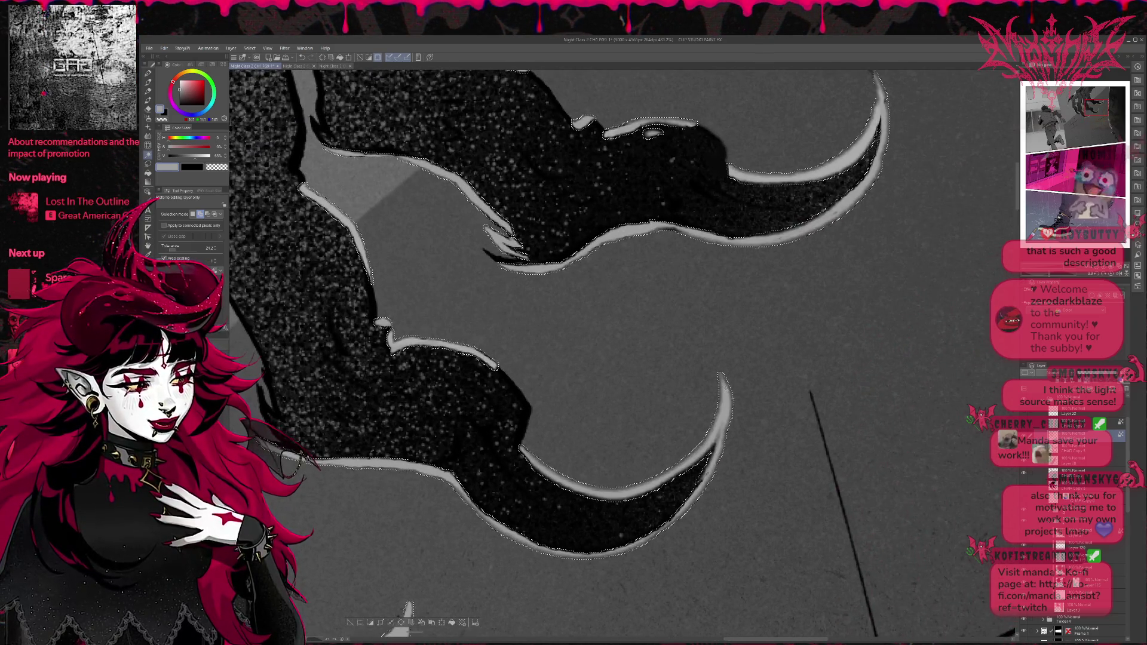
pyautogui.hotkey('ctrl', 'd')
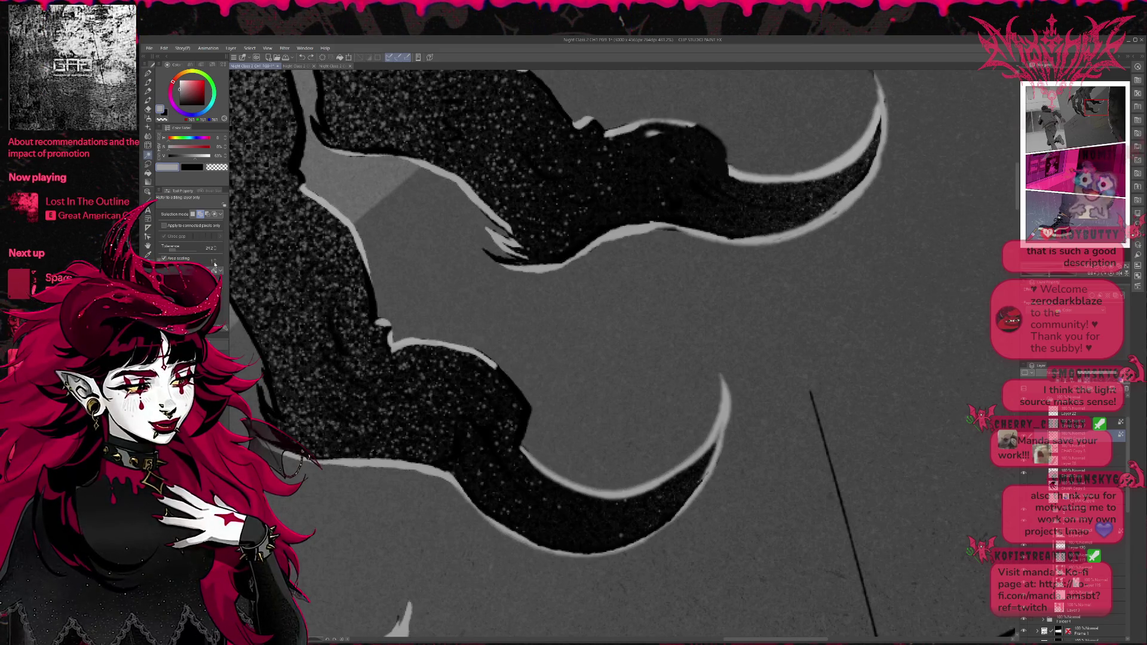
pyautogui.click(717, 430)
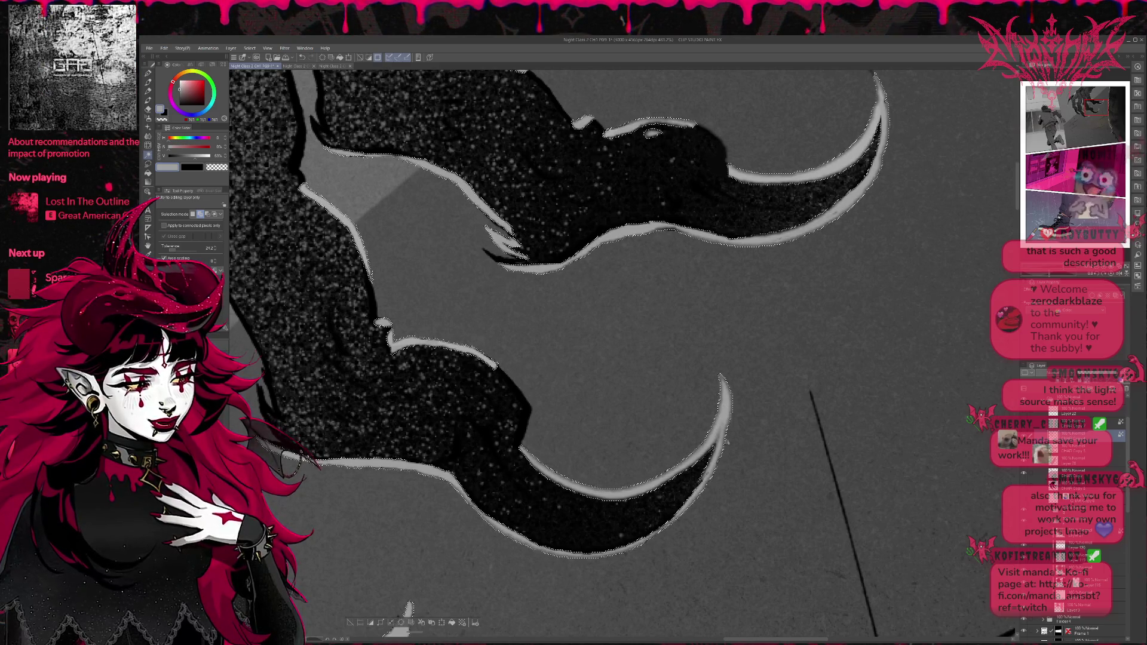
pyautogui.moveTo(647, 446); pyautogui.dragTo(640, 368)
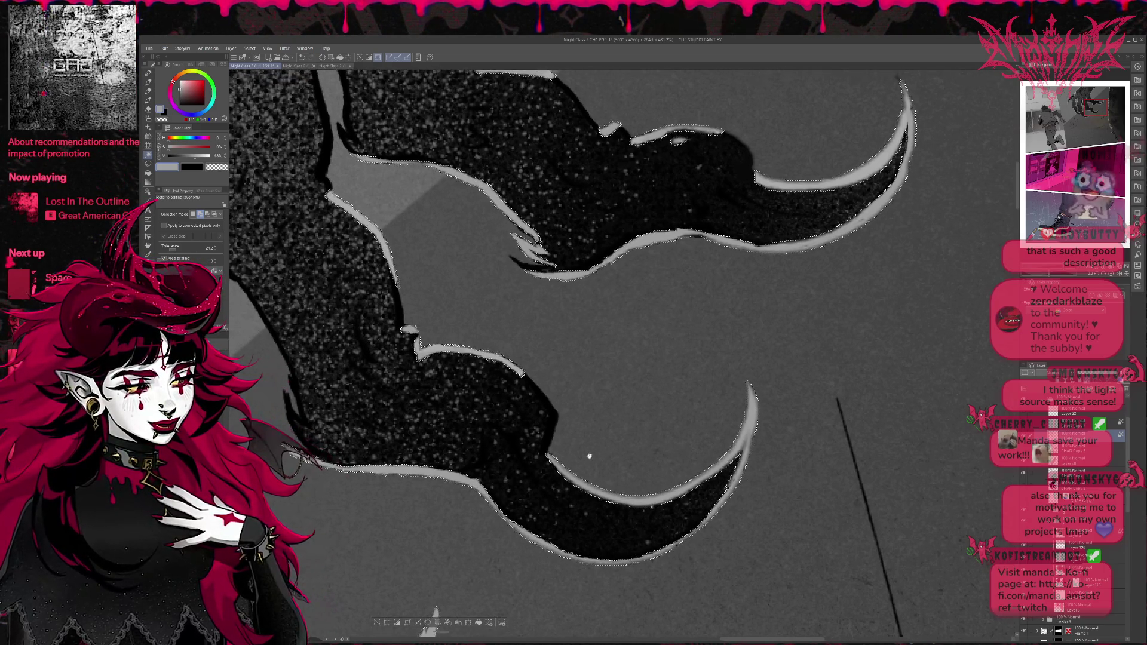
pyautogui.scroll(-3, 639, 367)
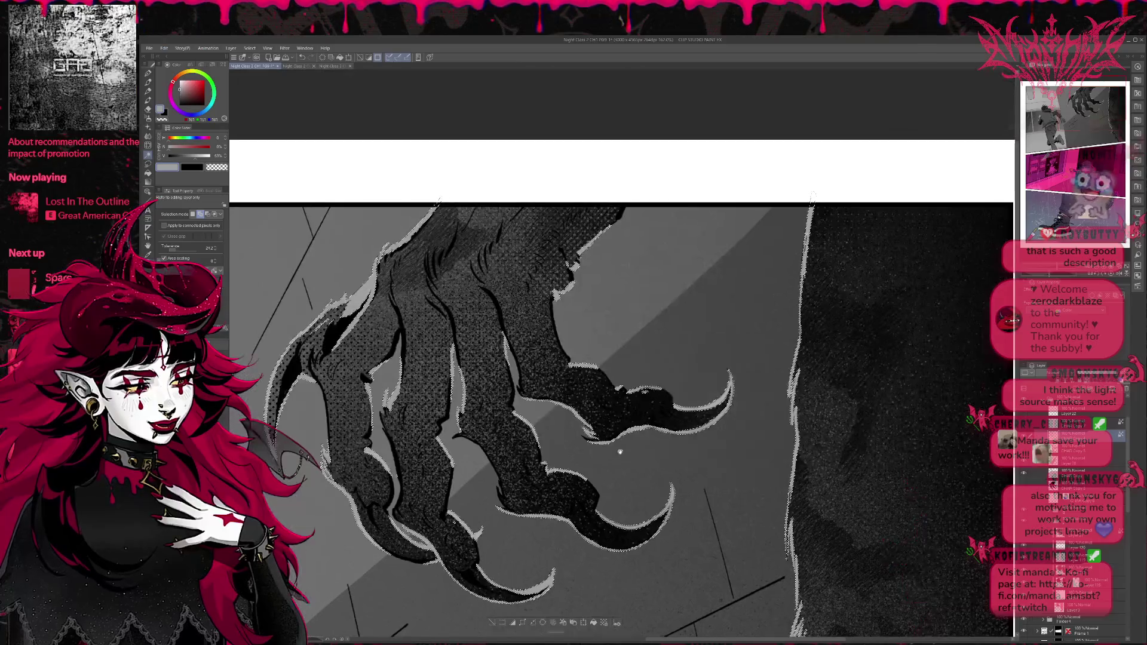
# Step: Zoom out, switch to the pen, deselect the claws, and pick near-black on the colour wheel
pyautogui.scroll(-1, 592, 412)
pyautogui.scroll(-1, 592, 413)
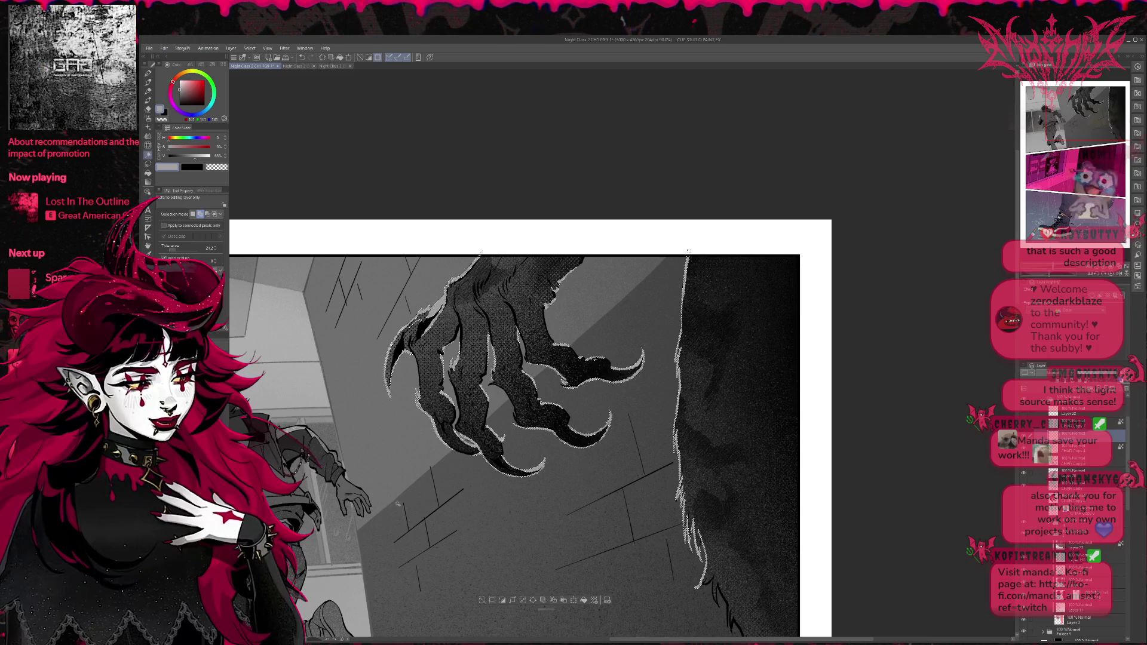
pyautogui.press('p')
pyautogui.press('p')
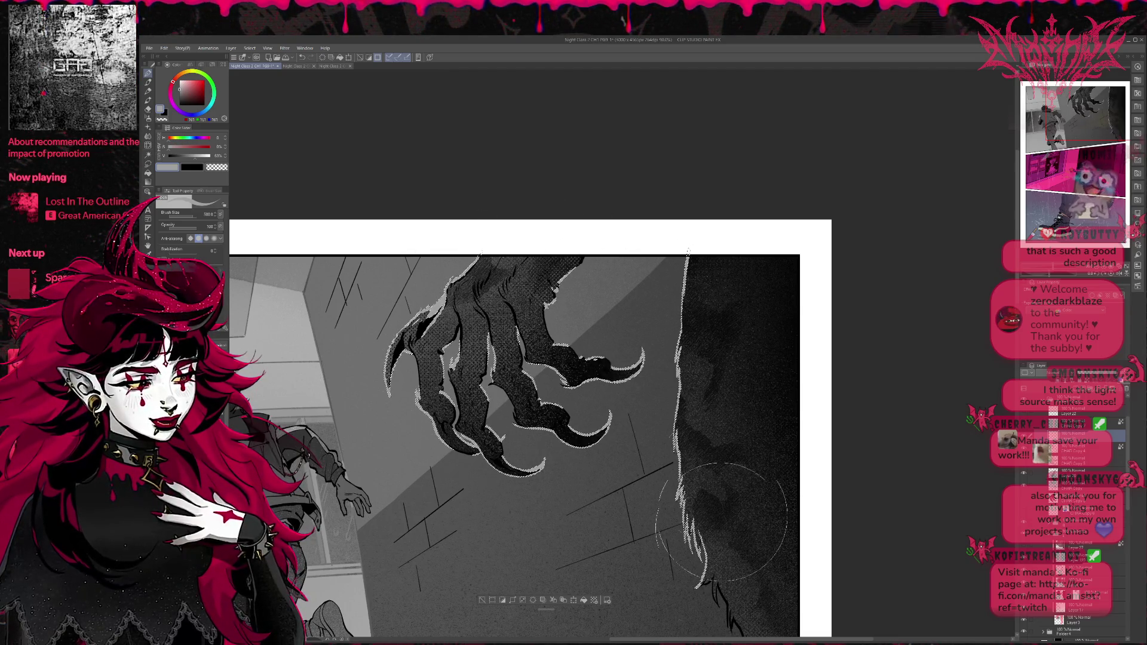
pyautogui.hotkey('ctrl', 'd')
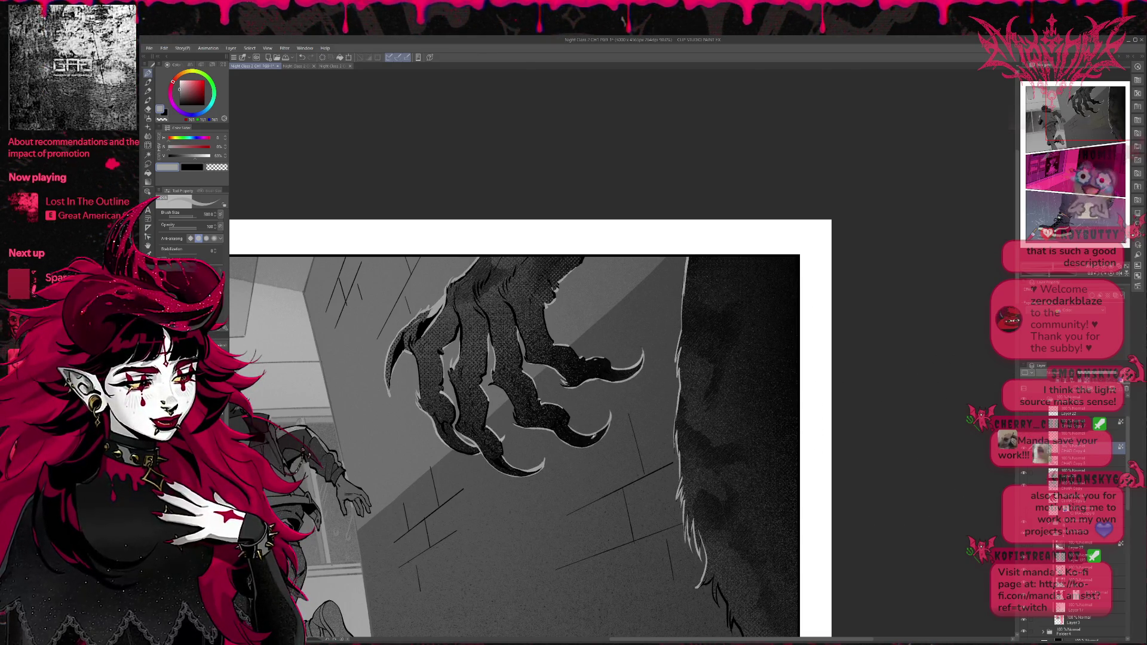
pyautogui.keyDown('alt'); pyautogui.click(581, 442); pyautogui.keyUp('alt')
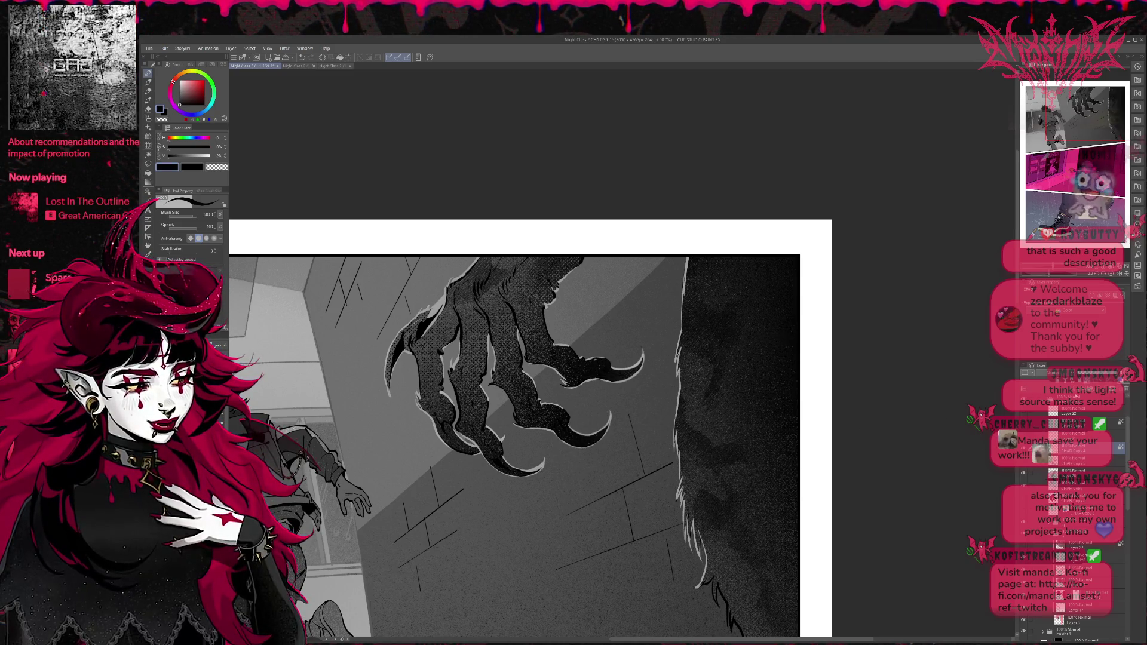
pyautogui.moveTo(679, 461)
pyautogui.mouseDown()
pyautogui.moveTo(525, 466)
pyautogui.moveTo(433, 376)
pyautogui.moveTo(448, 263)
pyautogui.mouseUp()
pyautogui.moveTo(684, 258); pyautogui.dragTo(684, 314)
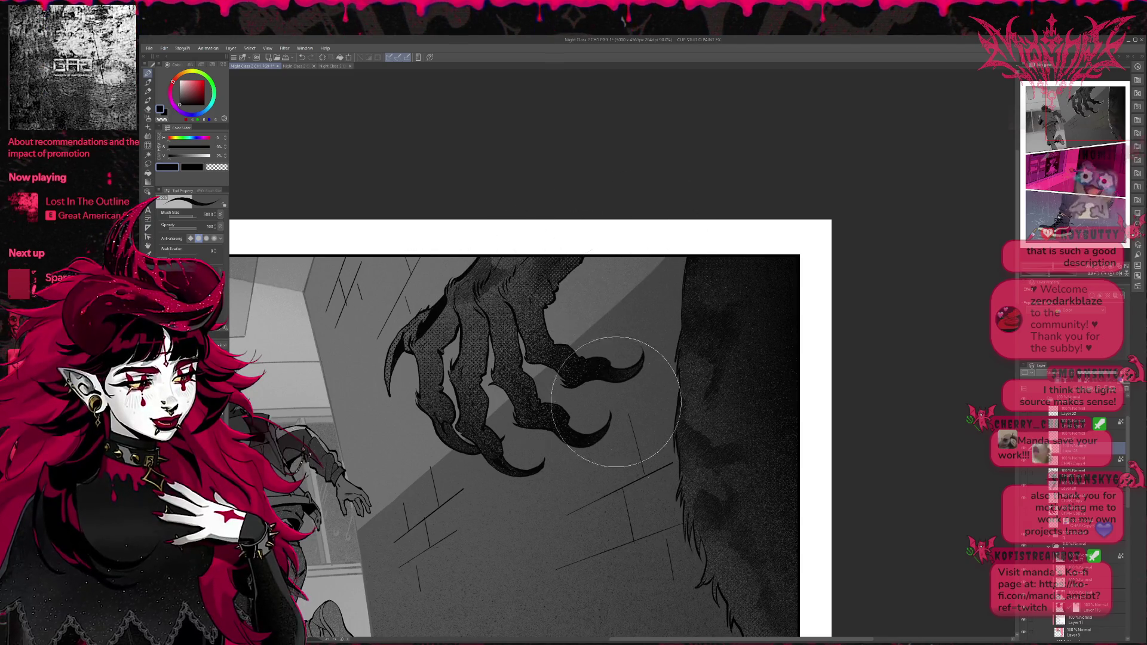
pyautogui.scroll(-2, 615, 401)
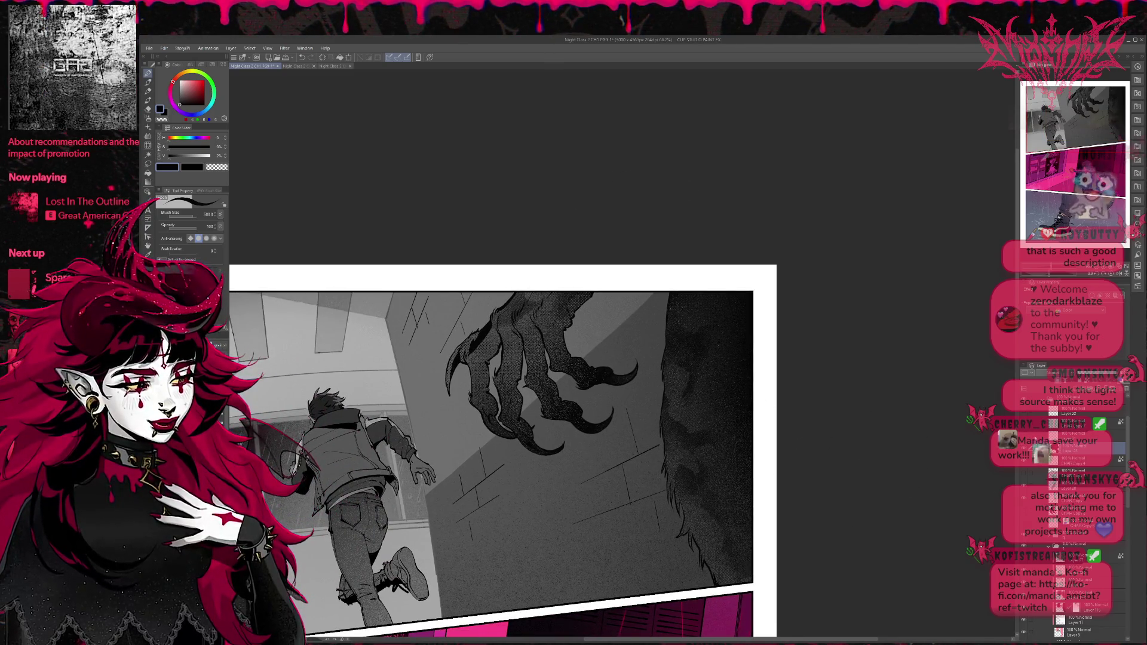
pyautogui.hotkey('ctrl', 'z')
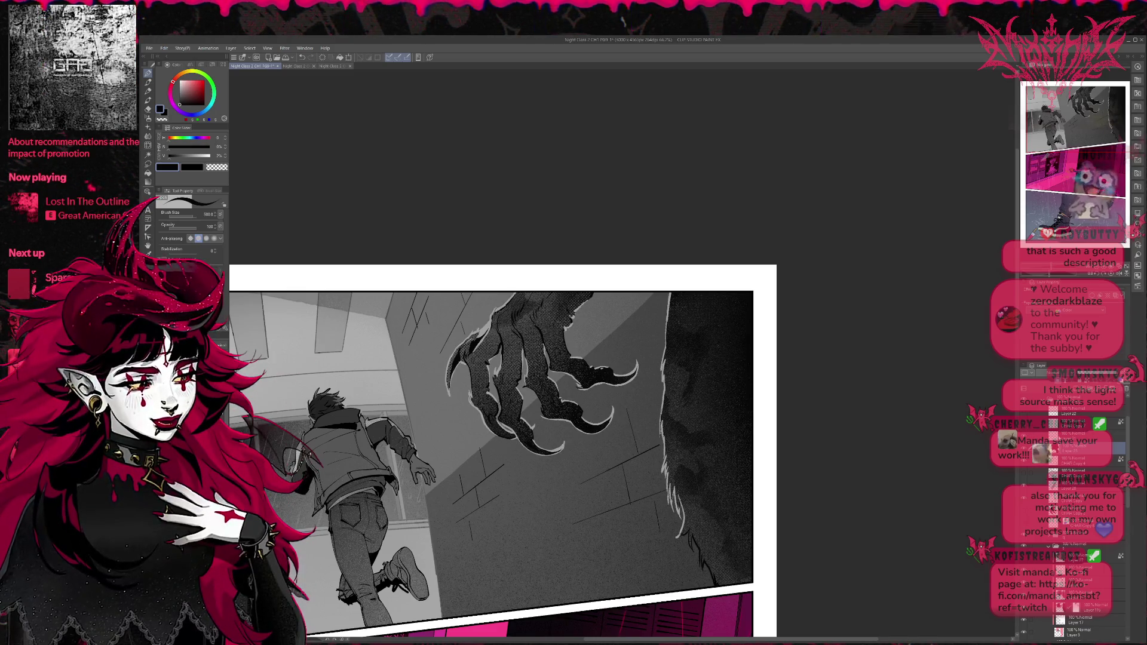
pyautogui.click(1082, 435)
pyautogui.hotkey('ctrl', 'shift', 'n')
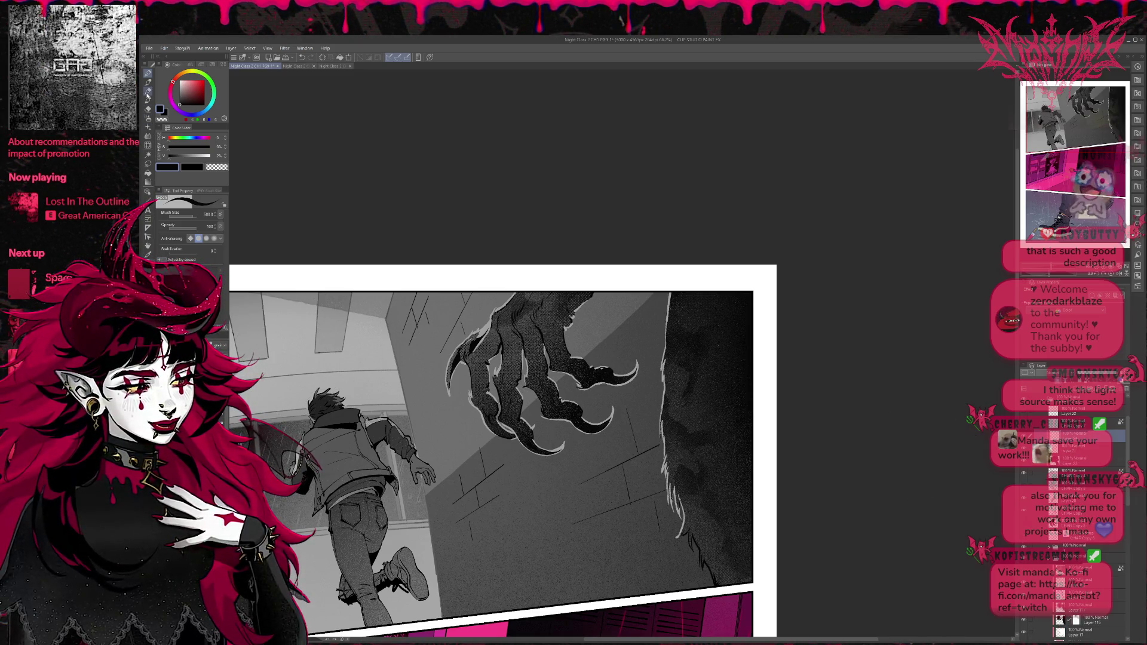
pyautogui.press('e')
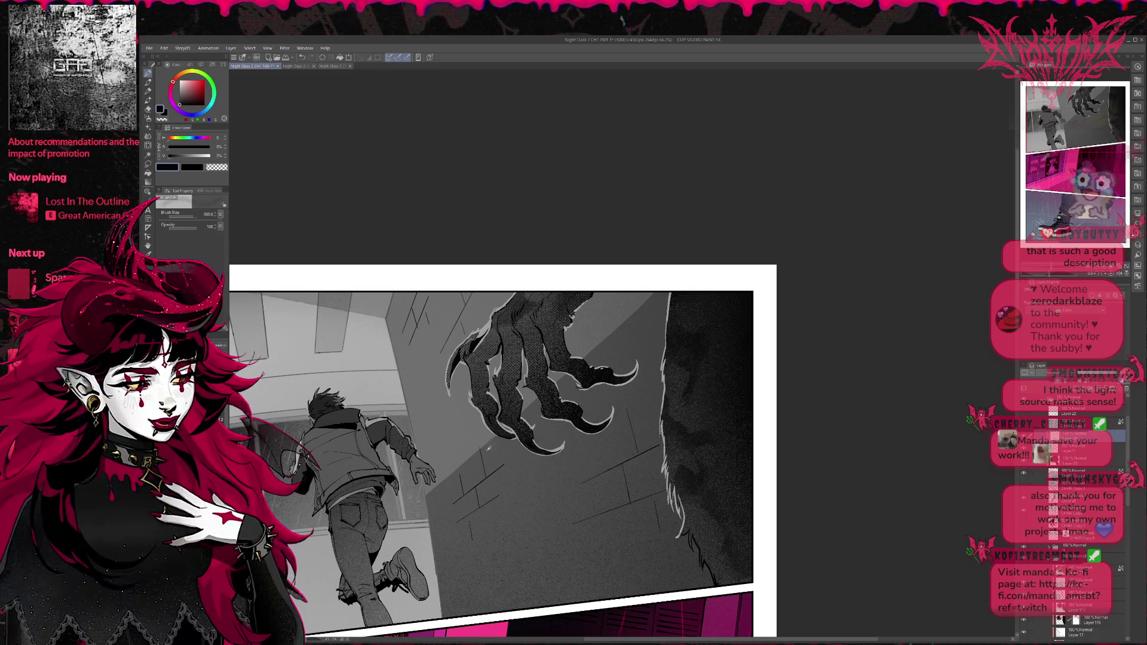
pyautogui.keyDown('alt'); pyautogui.click(462, 432); pyautogui.keyUp('alt')
pyautogui.moveTo(655, 432); pyautogui.dragTo(658, 521)
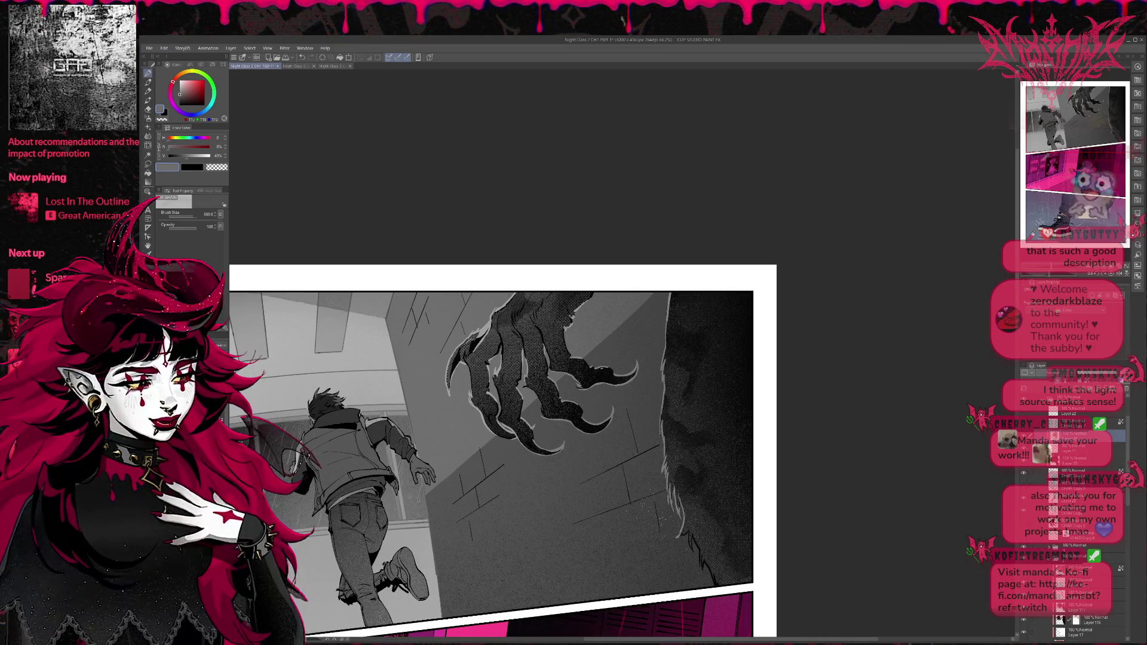
pyautogui.scroll(-2, 658, 502)
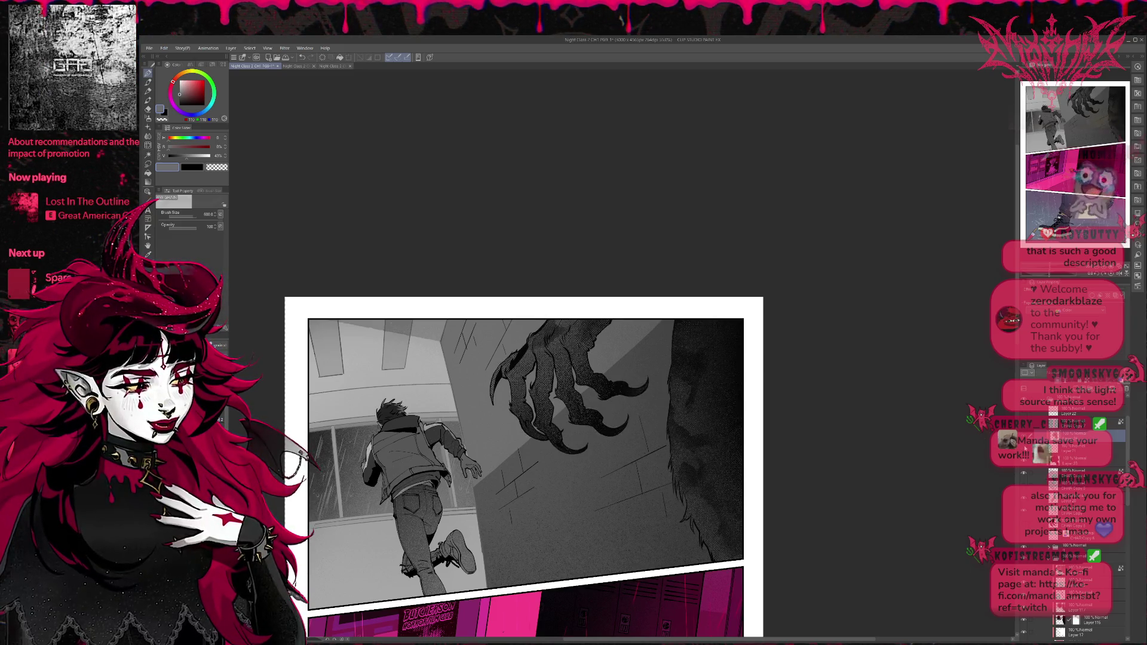
pyautogui.scroll(-1, 873, 478)
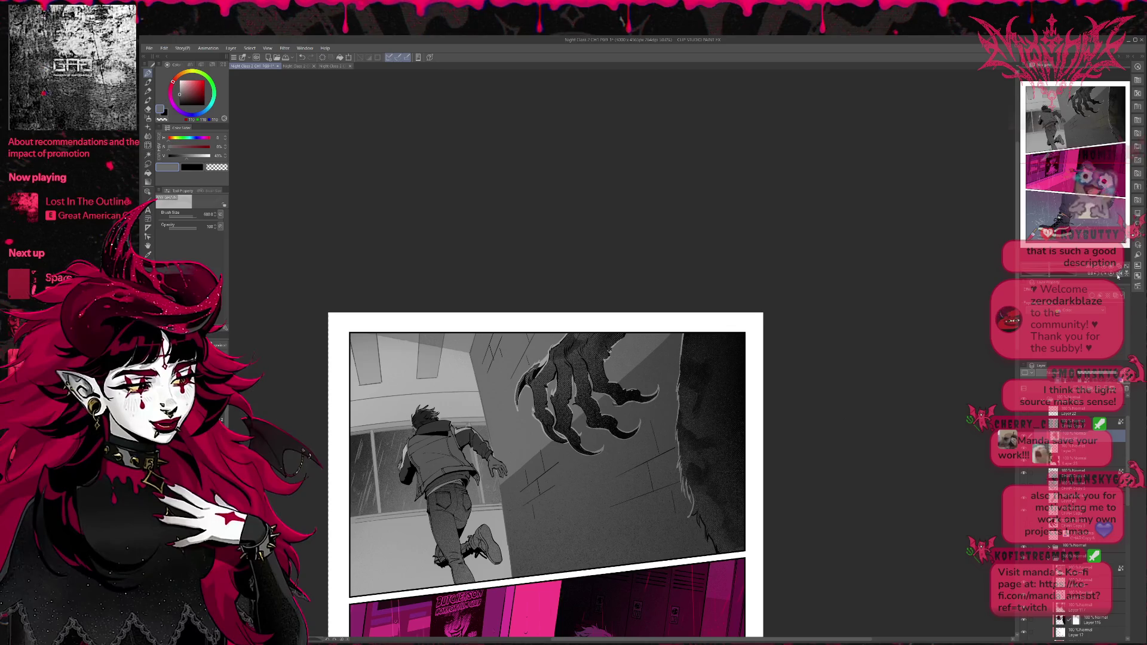
pyautogui.scroll(-1, 763, 397)
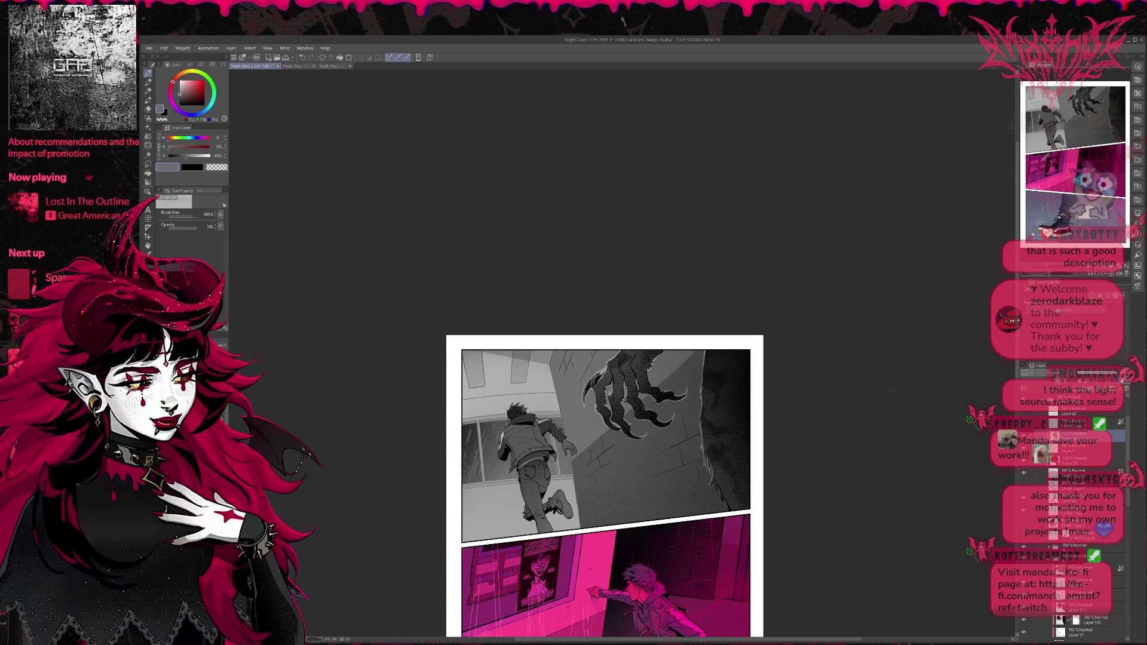
pyautogui.click(1026, 413)
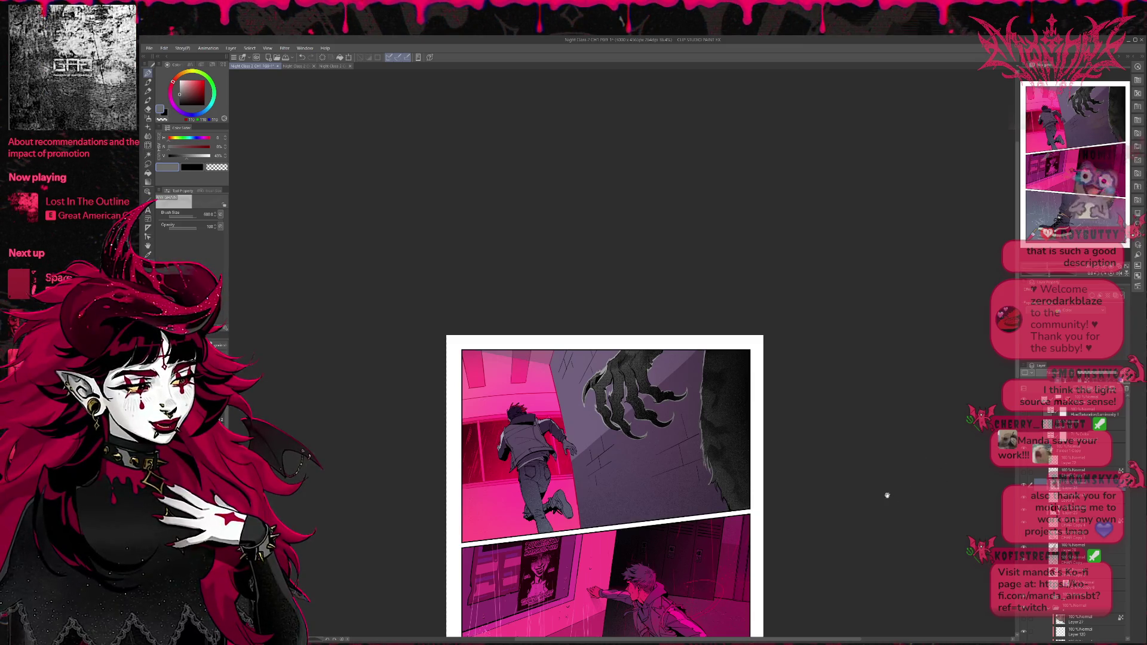
pyautogui.moveTo(857, 491); pyautogui.dragTo(776, 388)
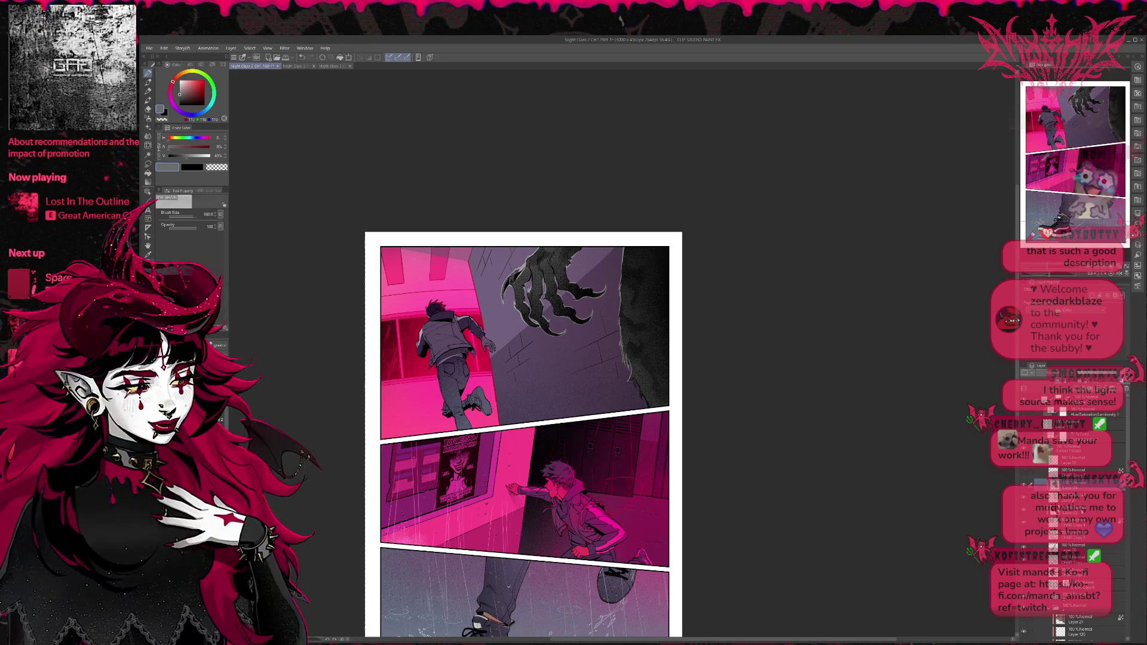
pyautogui.scroll(-1, 1075, 508)
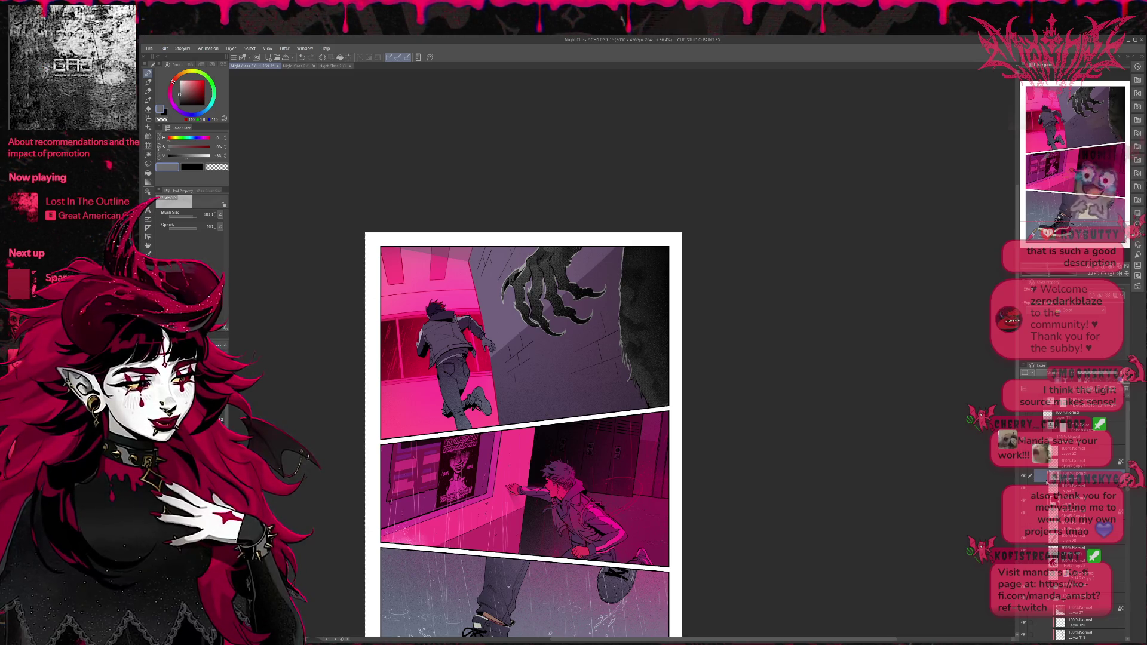
pyautogui.click(1075, 476)
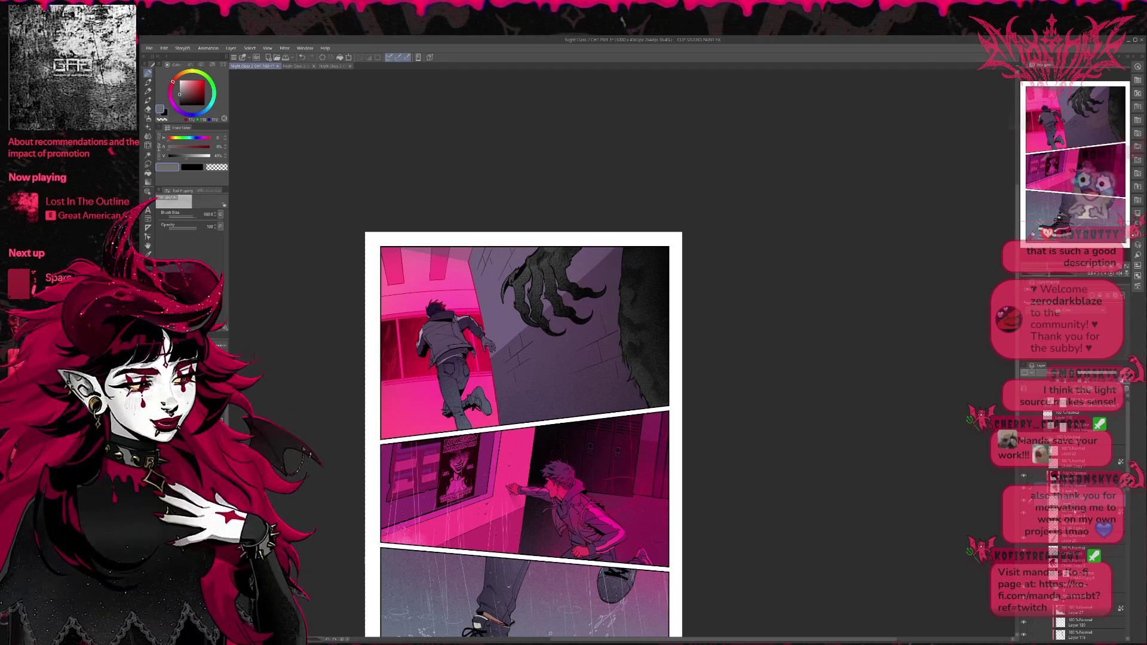
pyautogui.click(1070, 476)
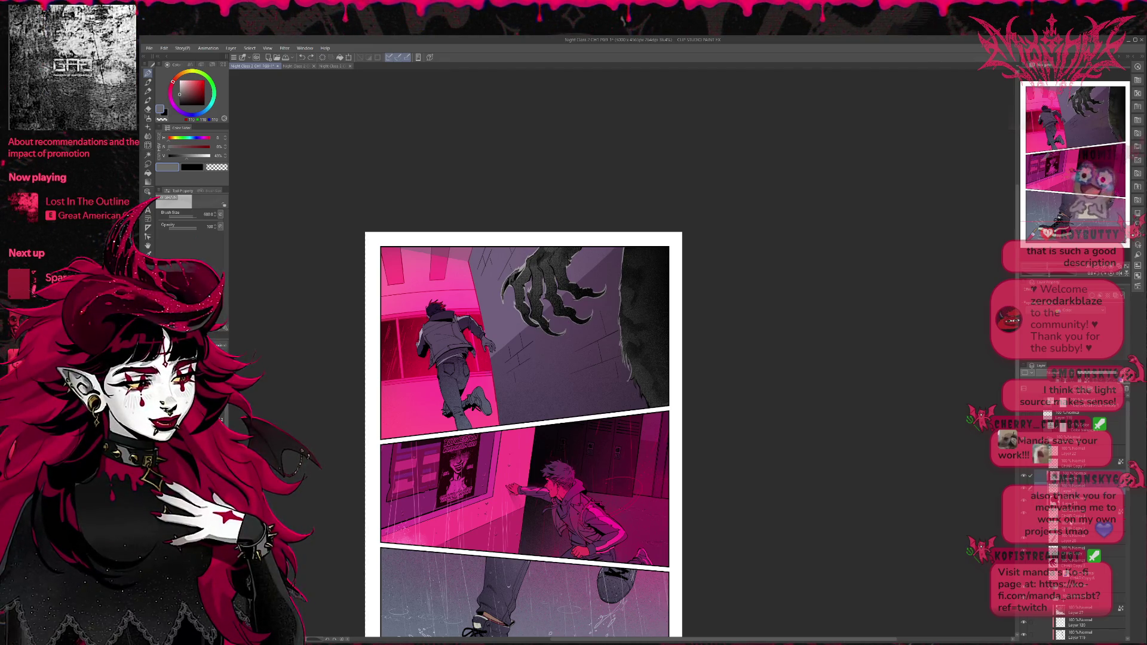
pyautogui.click(1069, 500)
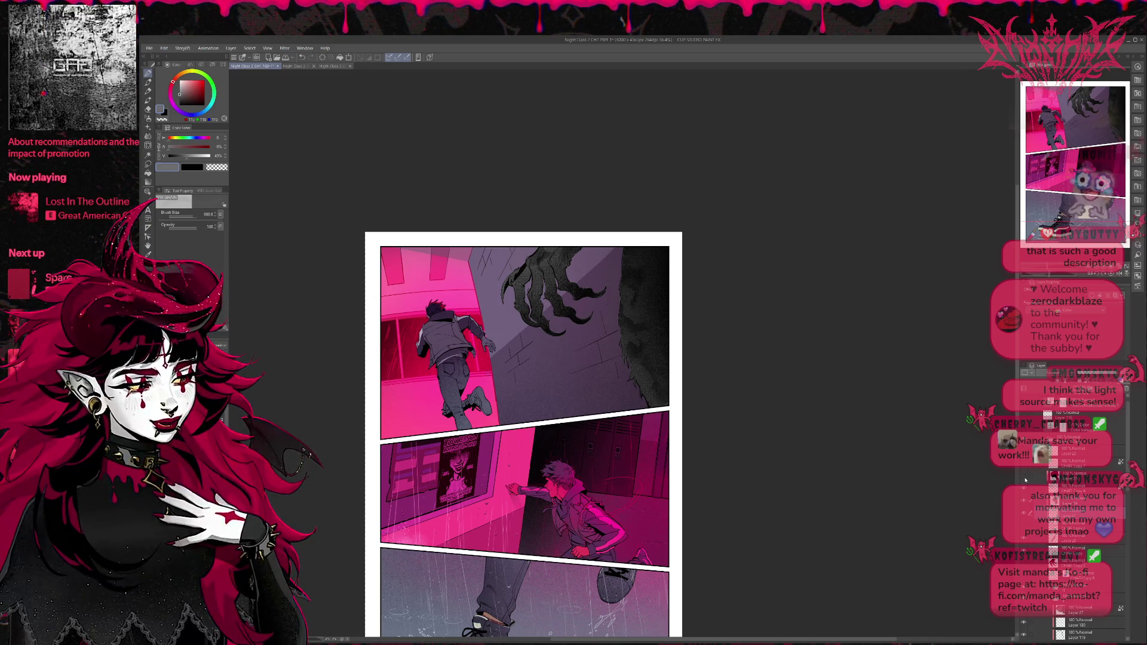
pyautogui.click(1023, 490)
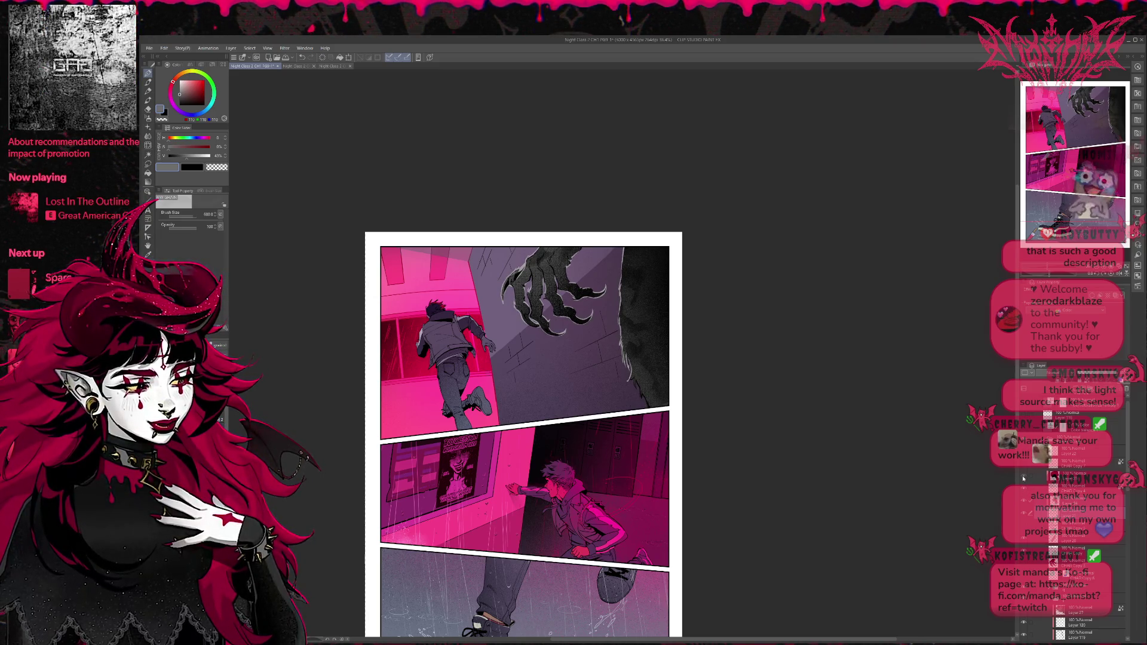
pyautogui.click(1024, 478)
pyautogui.click(1073, 475)
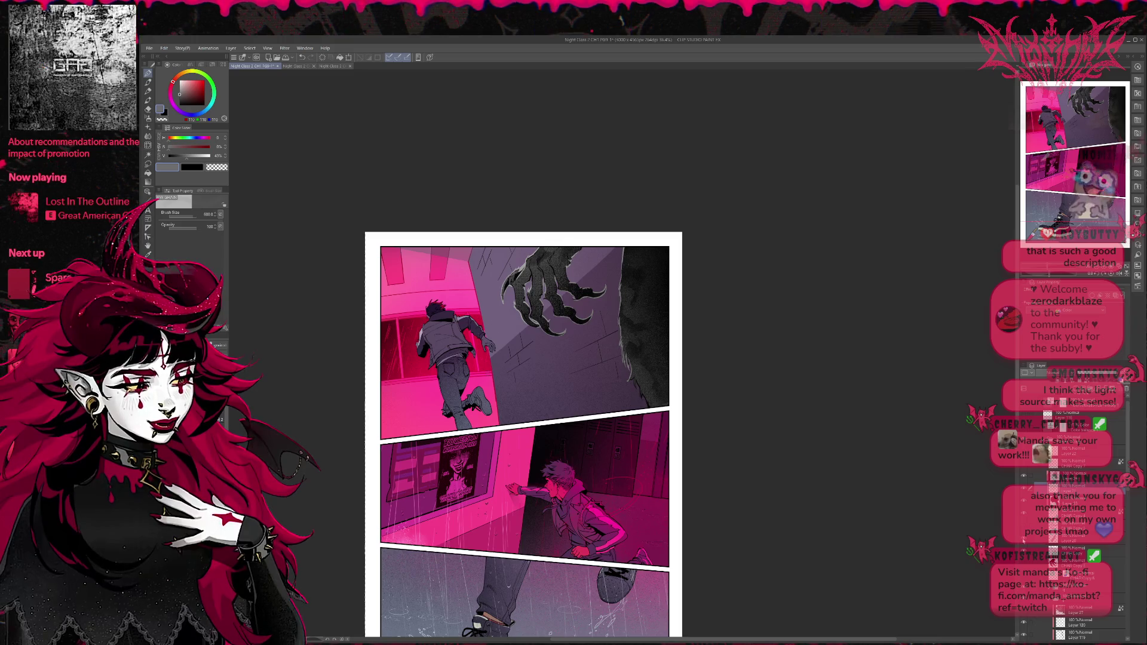
pyautogui.scroll(-2, 1052, 541)
pyautogui.scroll(-2, 1064, 541)
pyautogui.scroll(-2, 1072, 542)
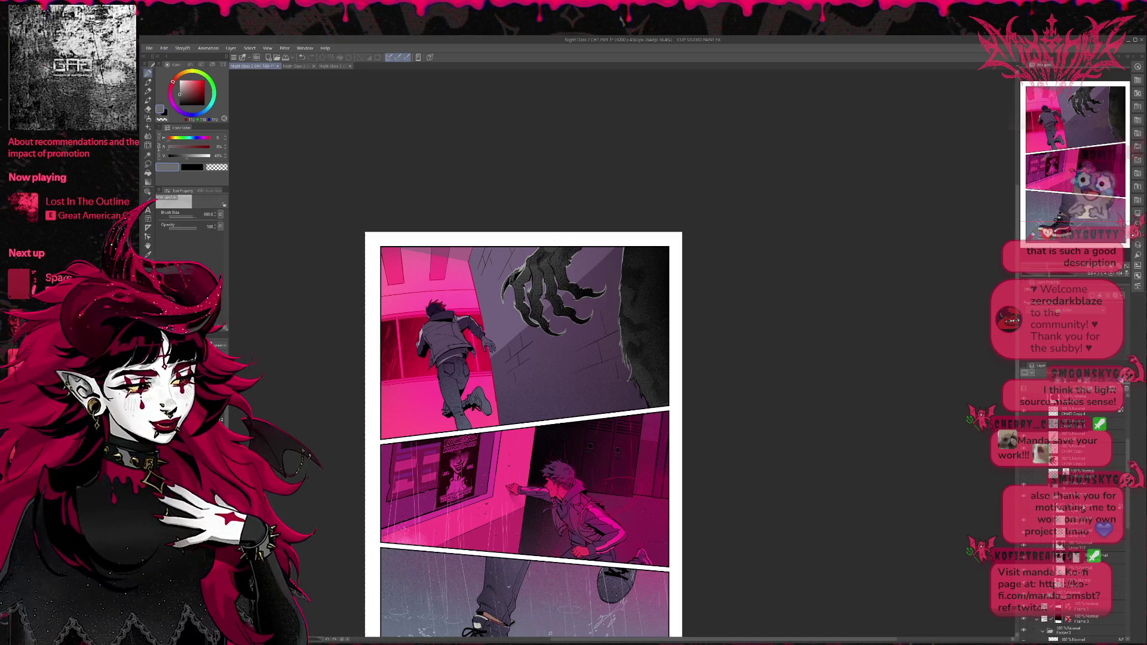
pyautogui.click(1023, 508)
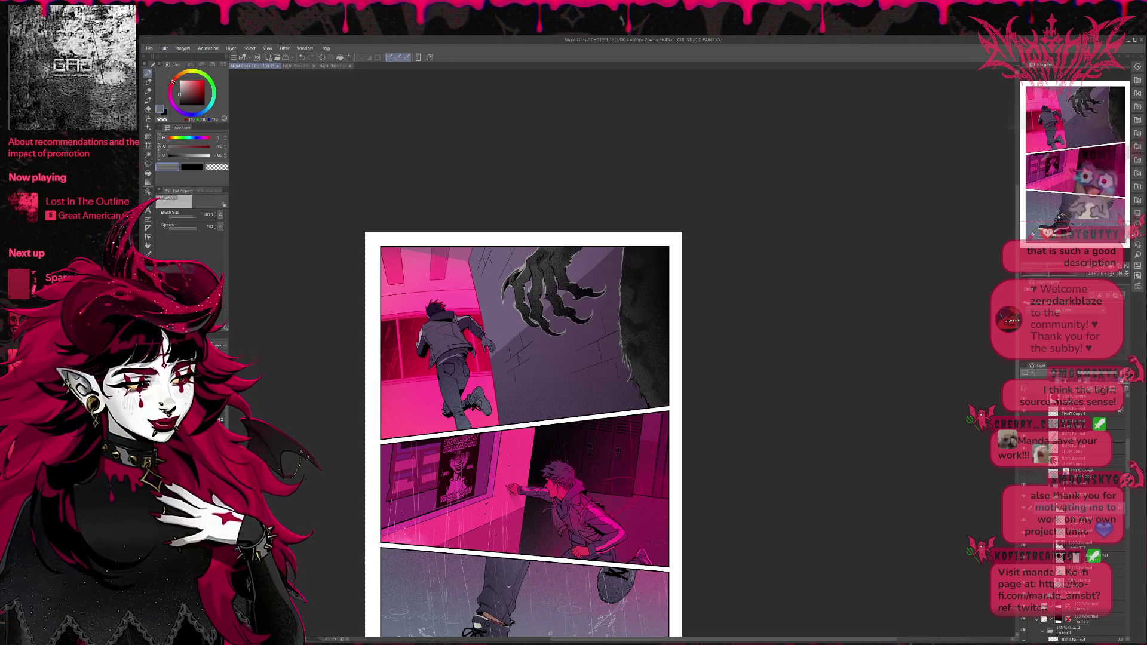
# Step: Toggle the claw colouring layer on and off repeatedly to compare tan against black halftone
pyautogui.click(1024, 508)
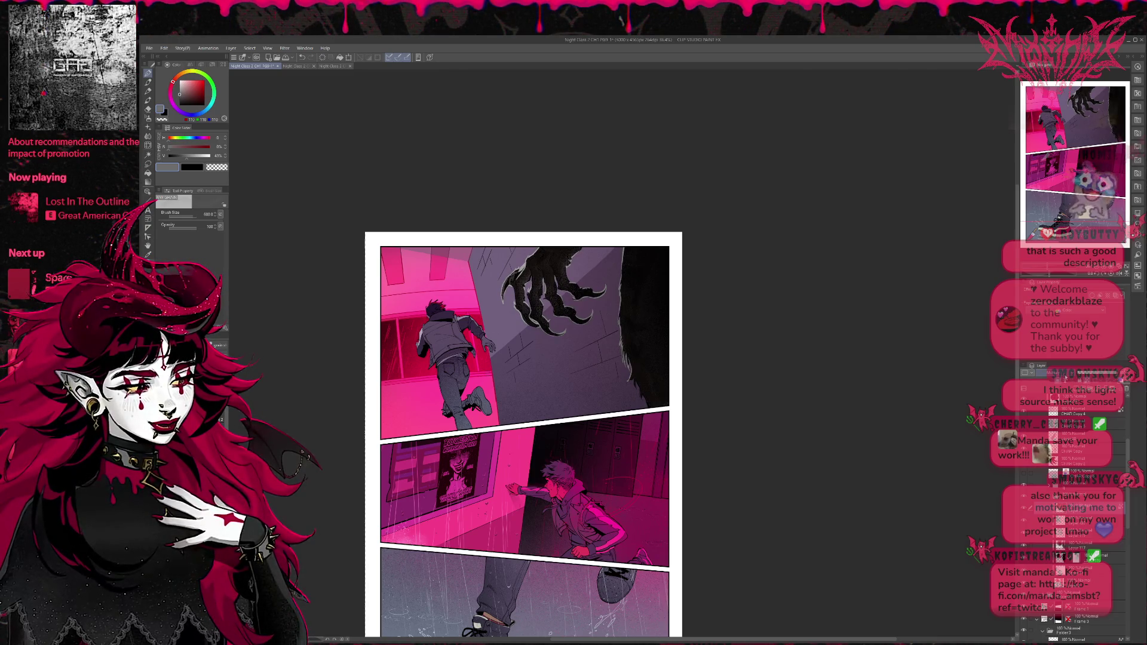
pyautogui.click(1023, 508)
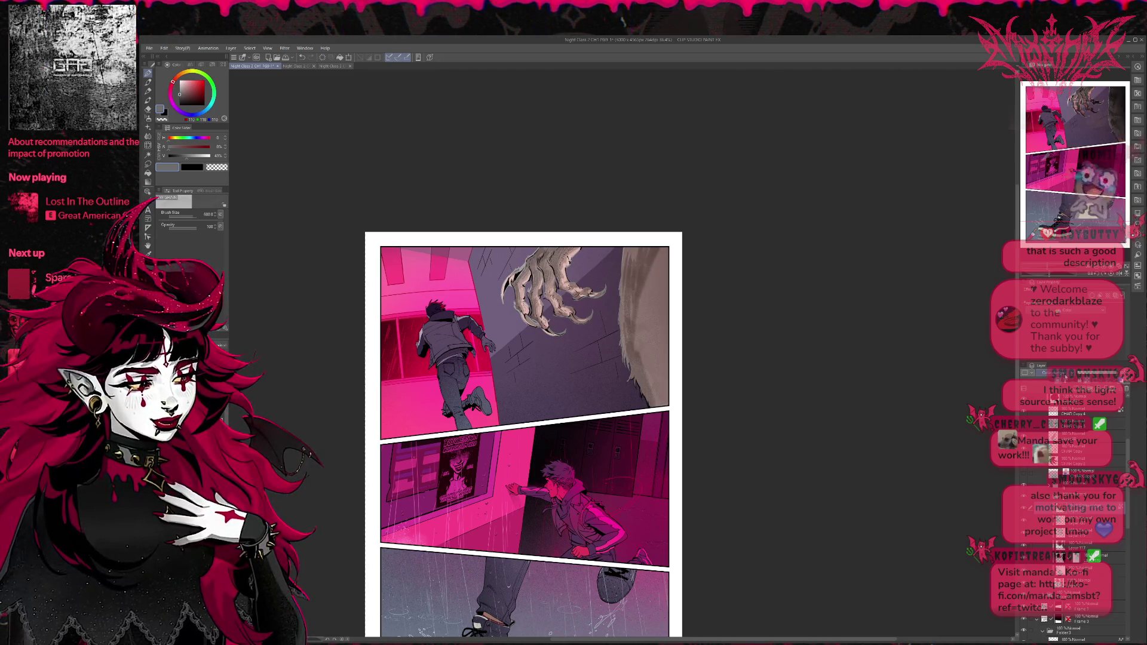
pyautogui.click(1024, 508)
pyautogui.click(1024, 508)
pyautogui.click(1024, 508)
pyautogui.click(1024, 508)
pyautogui.click(1023, 508)
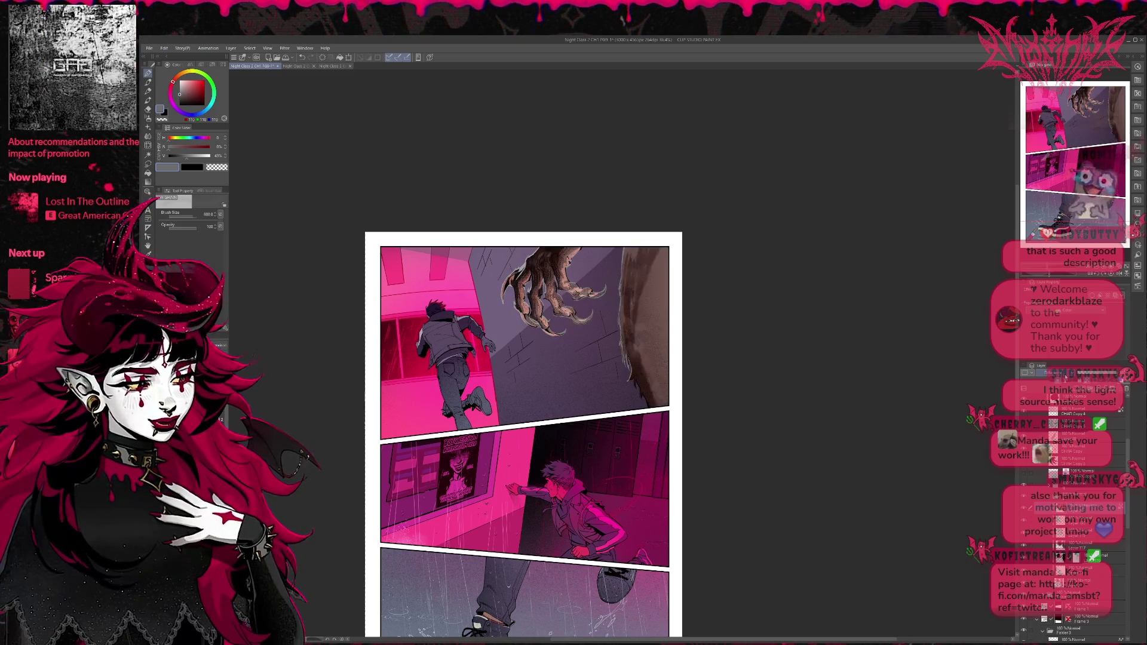
pyautogui.click(1024, 508)
pyautogui.click(1023, 508)
pyautogui.click(1023, 508)
pyautogui.click(1023, 508)
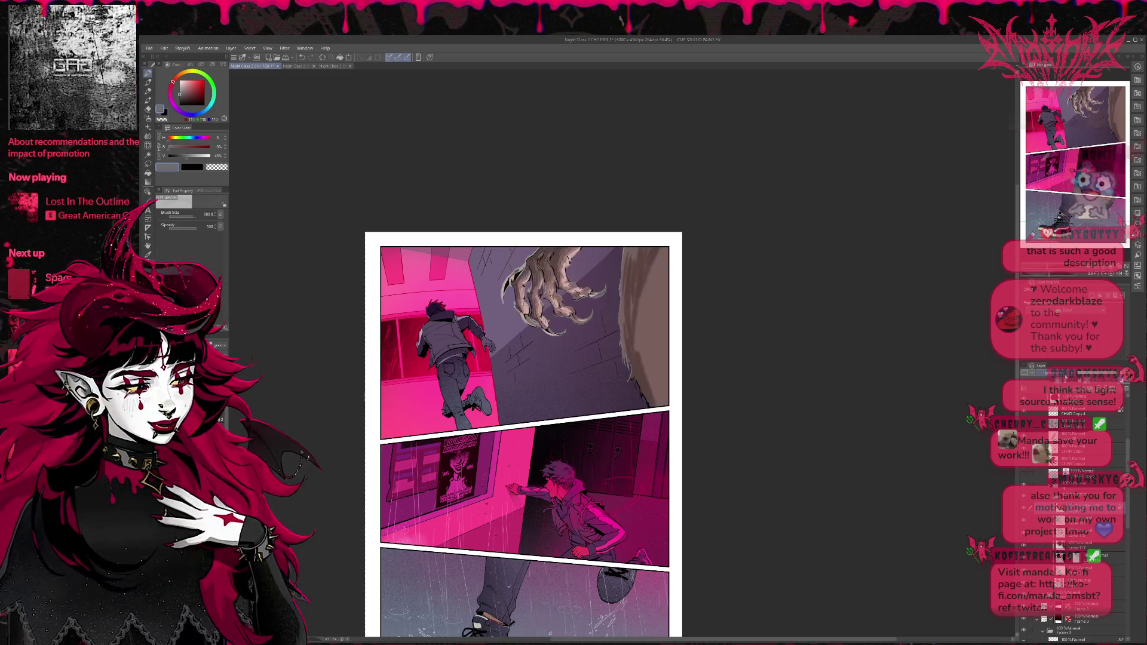
pyautogui.click(1024, 508)
pyautogui.click(1024, 508)
pyautogui.click(1023, 508)
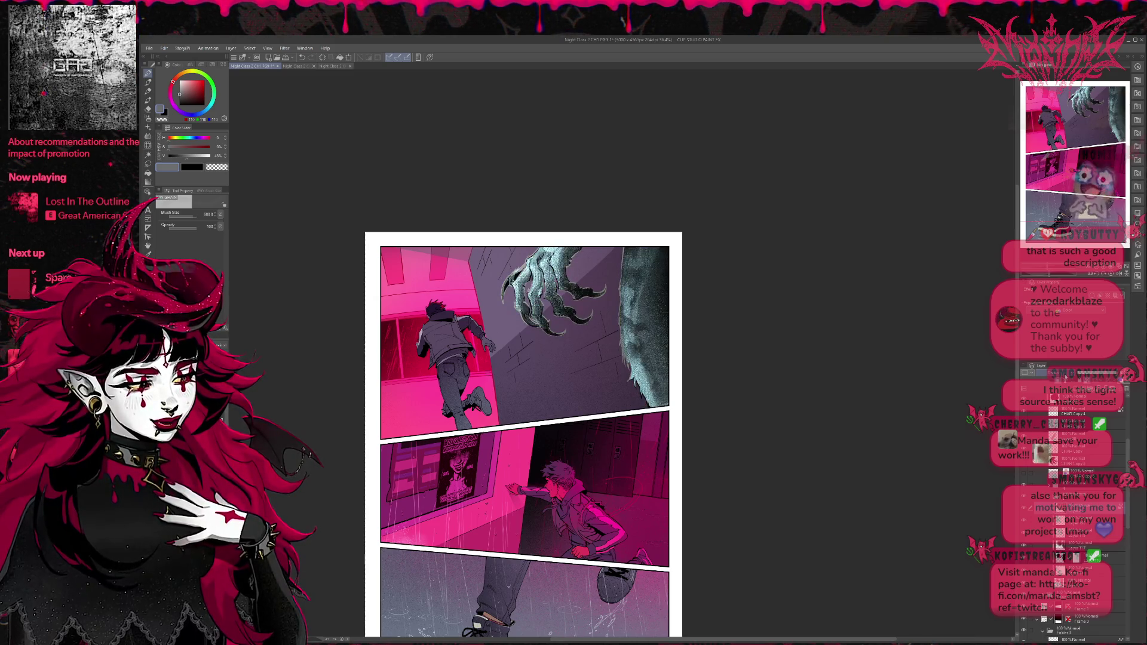
pyautogui.click(1024, 508)
pyautogui.click(1023, 508)
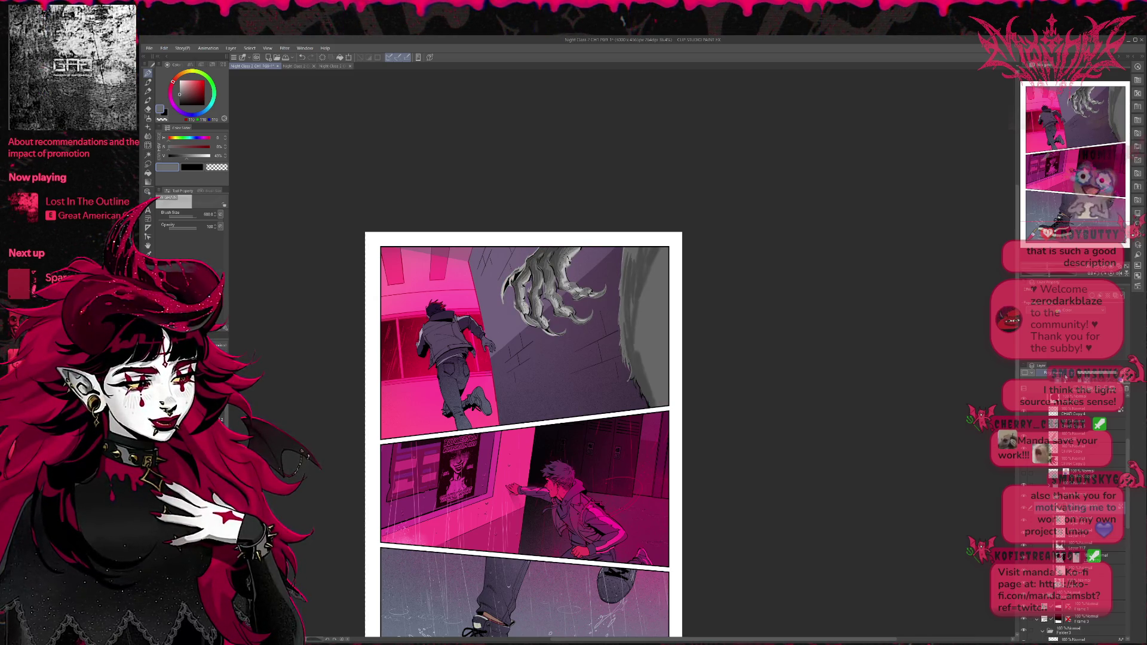
pyautogui.click(1024, 508)
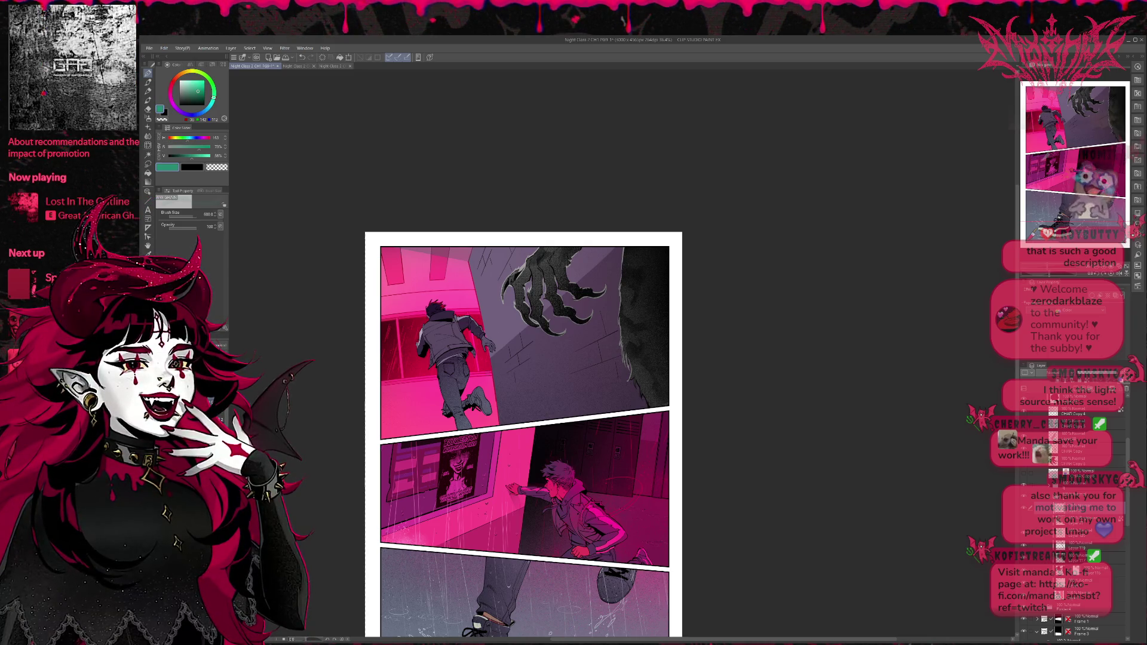
# Step: Paint teal over the claw with the pen at size 1300 and clip it to the layer below
pyautogui.press('p')
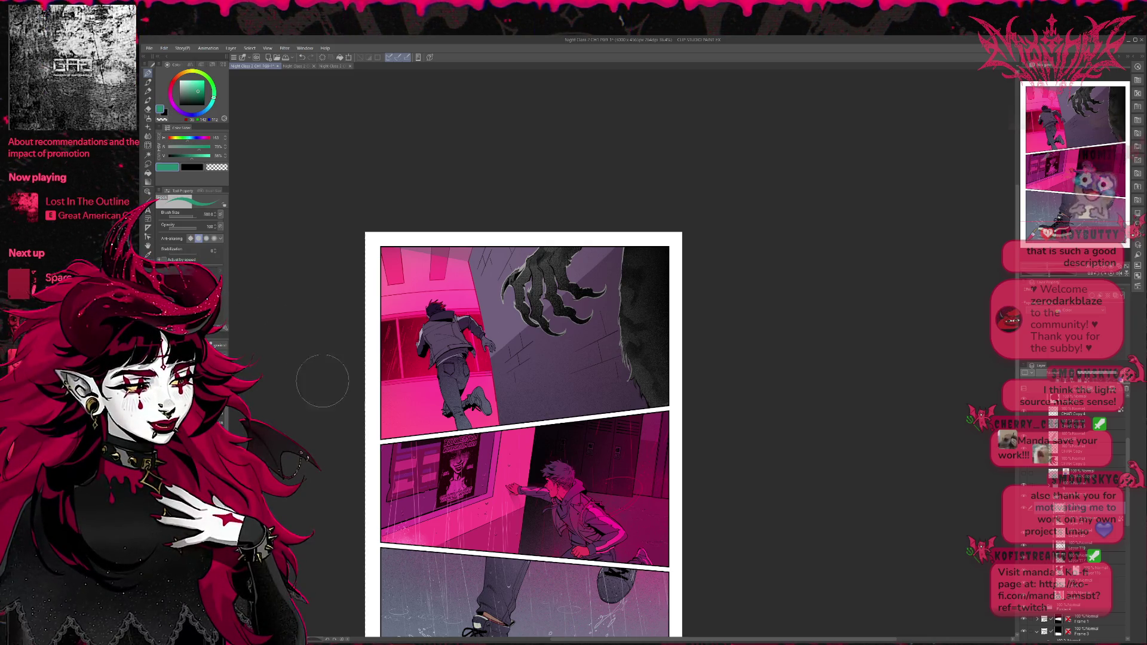
pyautogui.moveTo(645, 335)
pyautogui.mouseDown()
pyautogui.moveTo(602, 248)
pyautogui.moveTo(717, 382)
pyautogui.mouseUp()
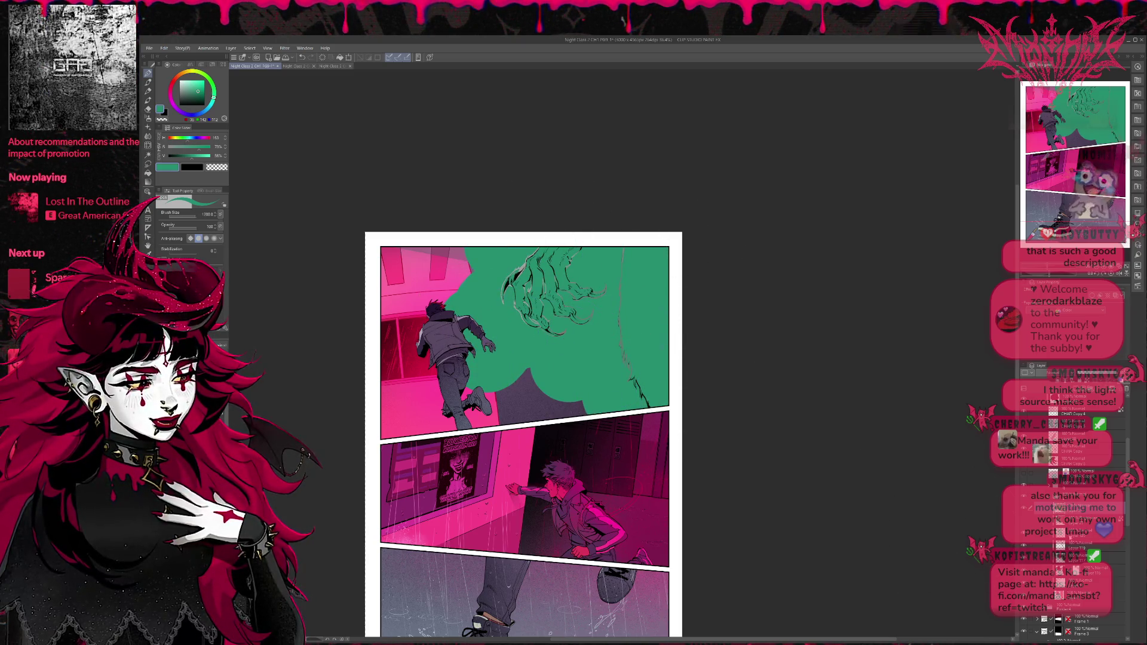
pyautogui.hotkey('ctrl', 'alt', 'g')
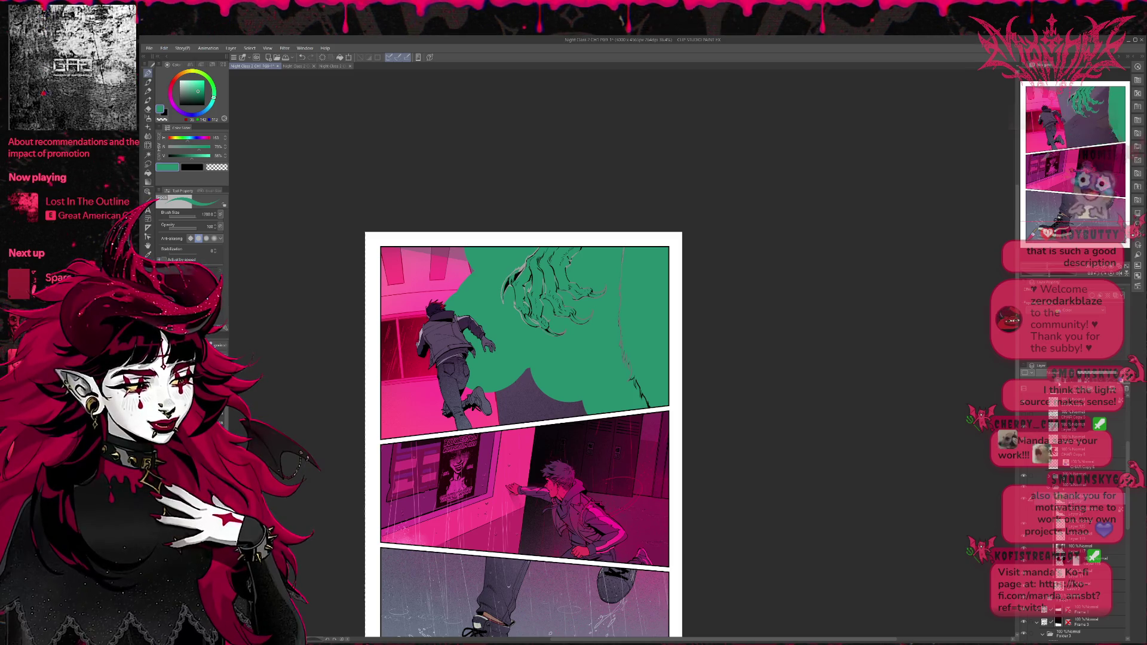
# Step: Cycle the teal layer's blend mode until the claw and fur take a dark green tint
pyautogui.scroll(5, 1069, 508)
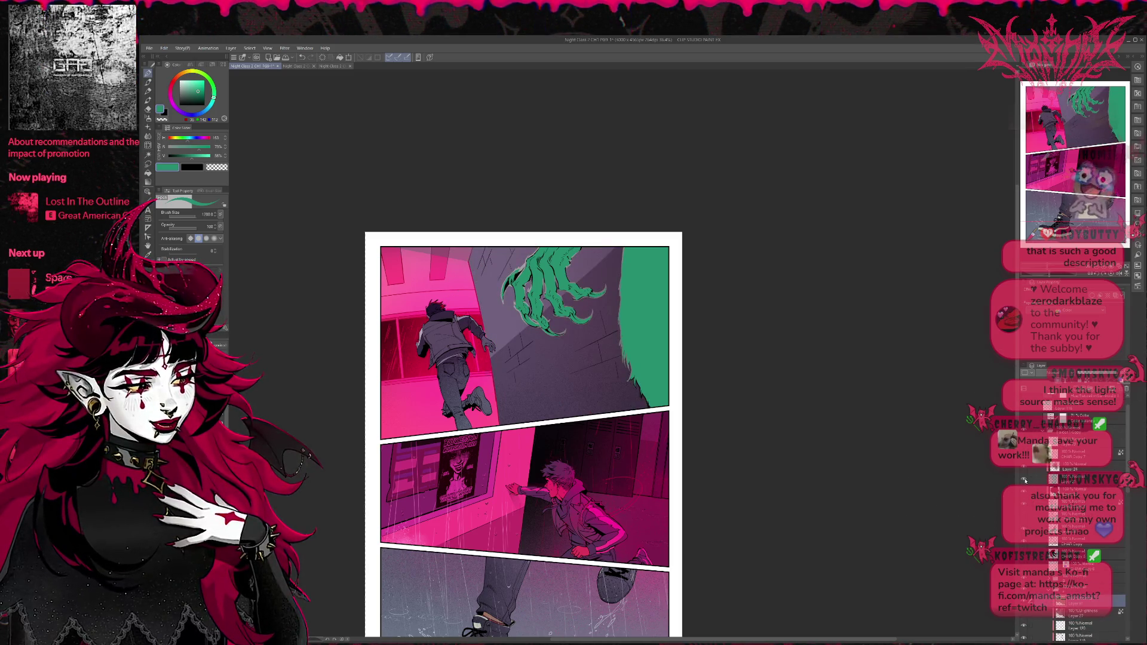
pyautogui.scroll(-5, 1025, 480)
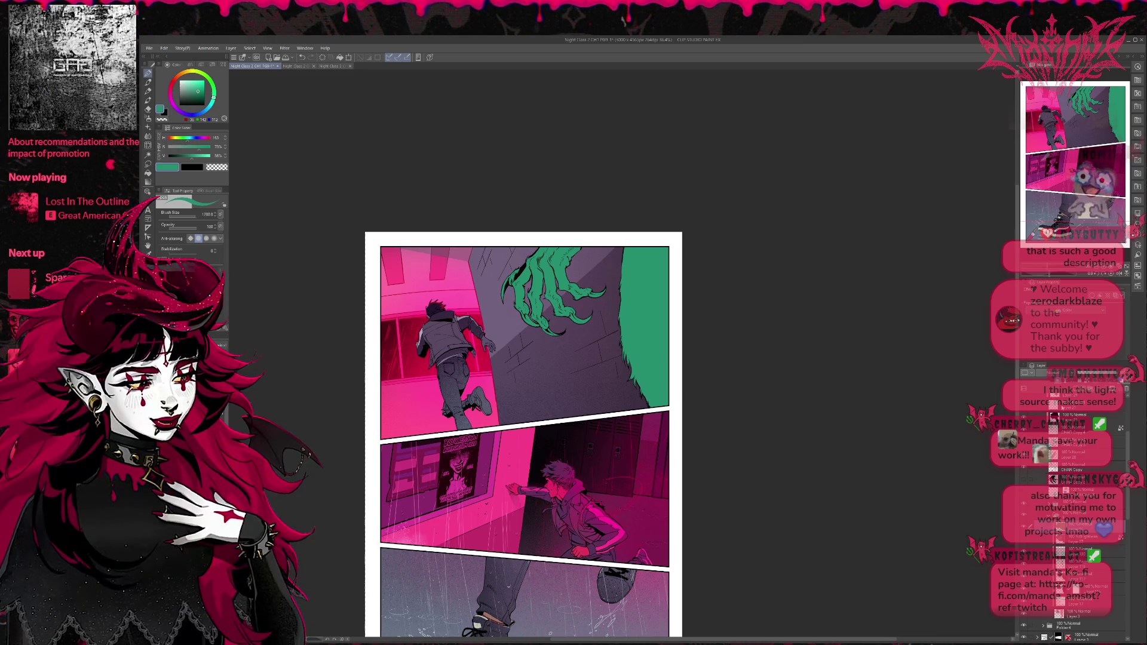
pyautogui.click(1054, 373)
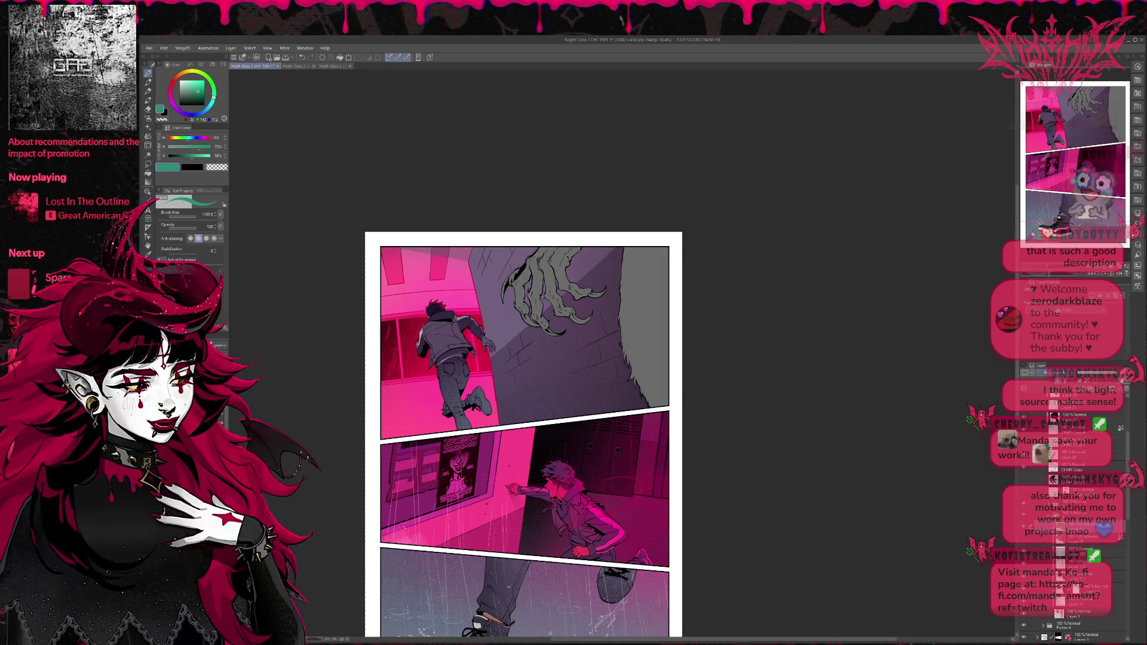
pyautogui.scroll(-1, 1064, 373)
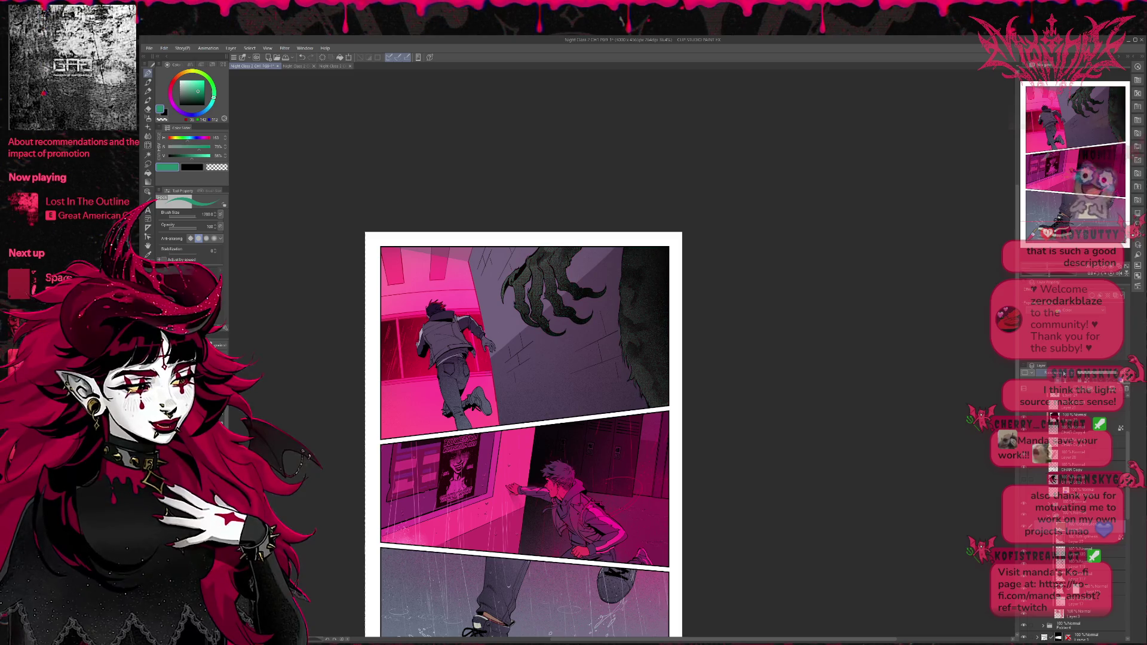
pyautogui.scroll(-1, 1064, 373)
pyautogui.scroll(-1, 1065, 373)
pyautogui.scroll(-1, 1065, 373)
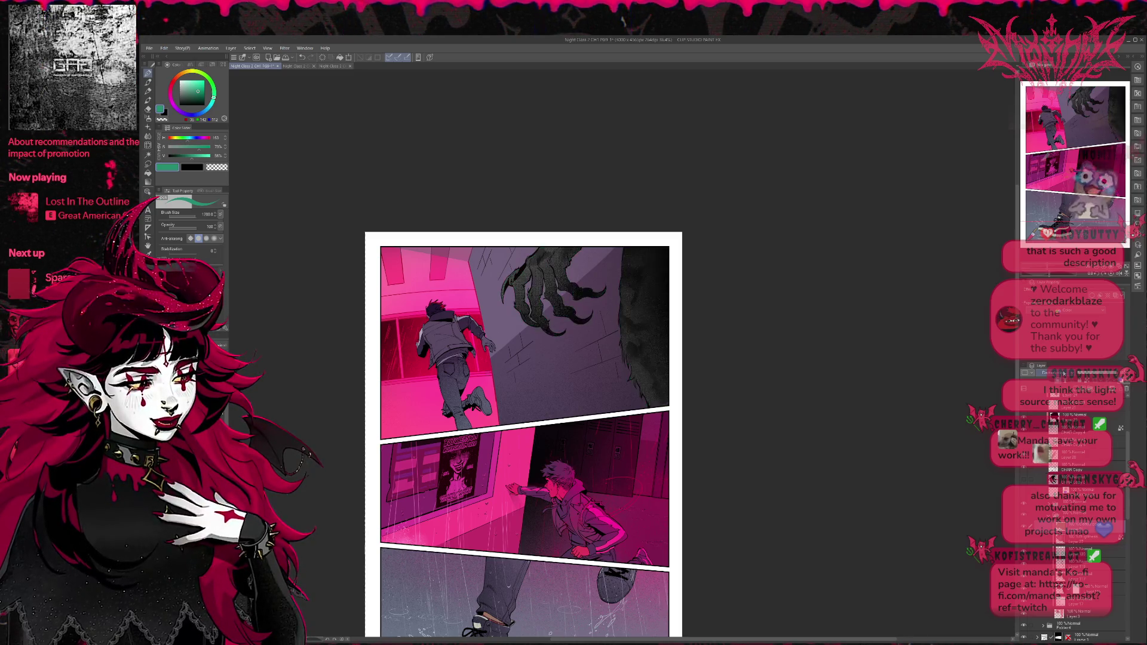
pyautogui.scroll(-1, 1064, 374)
pyautogui.scroll(-1, 1065, 373)
pyautogui.scroll(-2, 1064, 374)
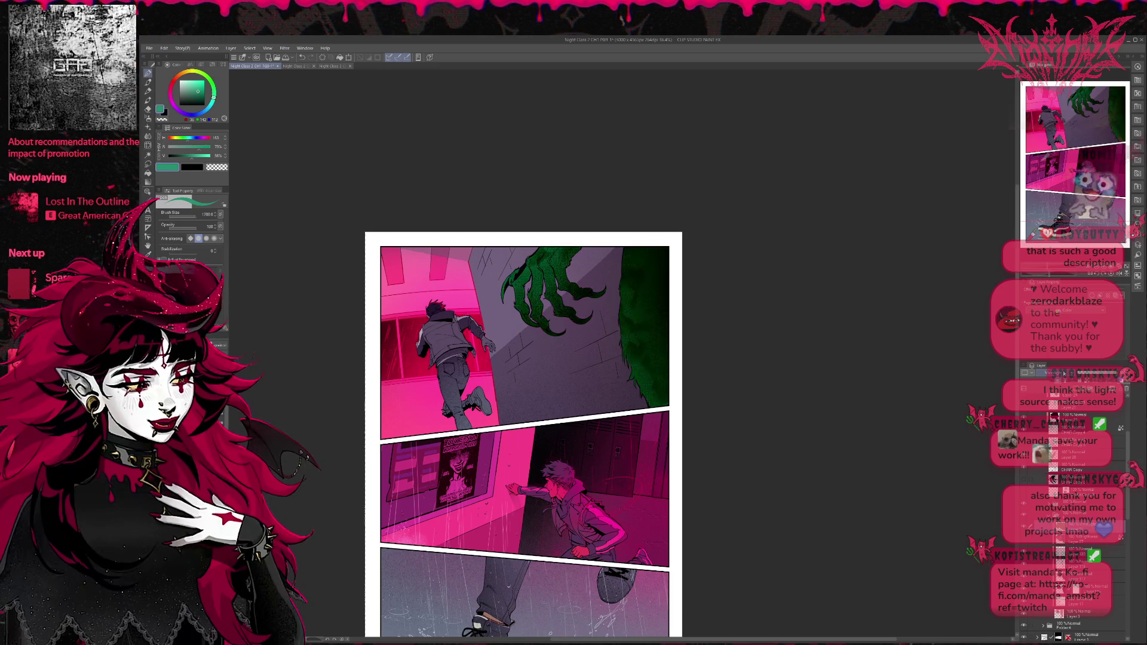
pyautogui.scroll(-1, 1065, 374)
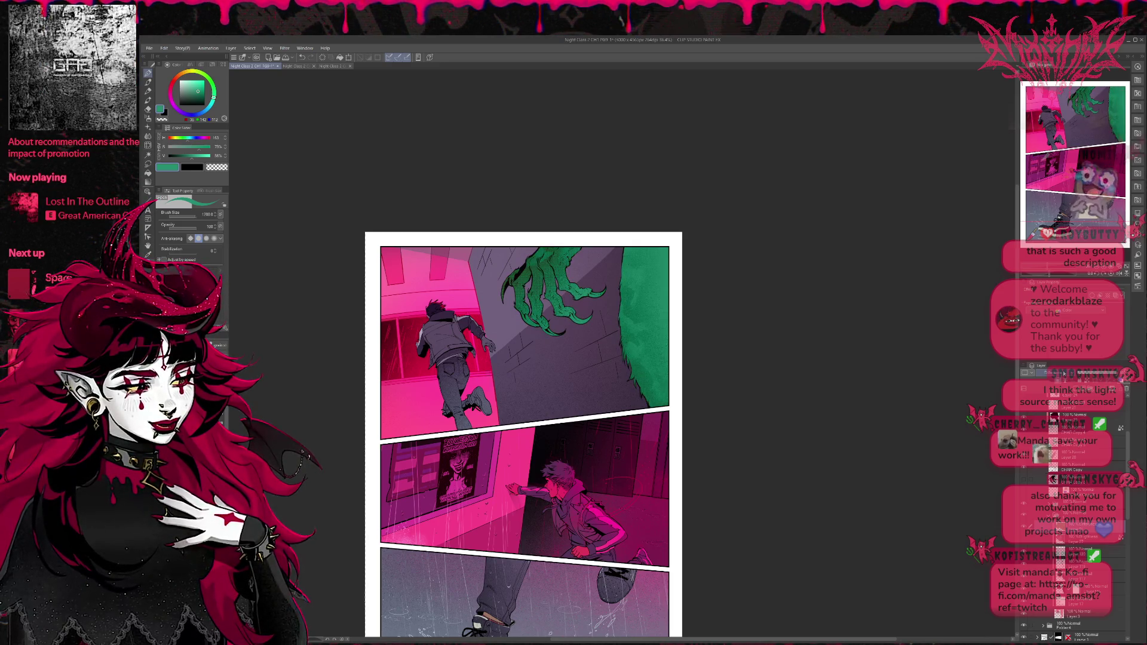
pyautogui.scroll(-1, 1064, 374)
pyautogui.scroll(-1, 1064, 374)
pyautogui.scroll(-1, 1064, 374)
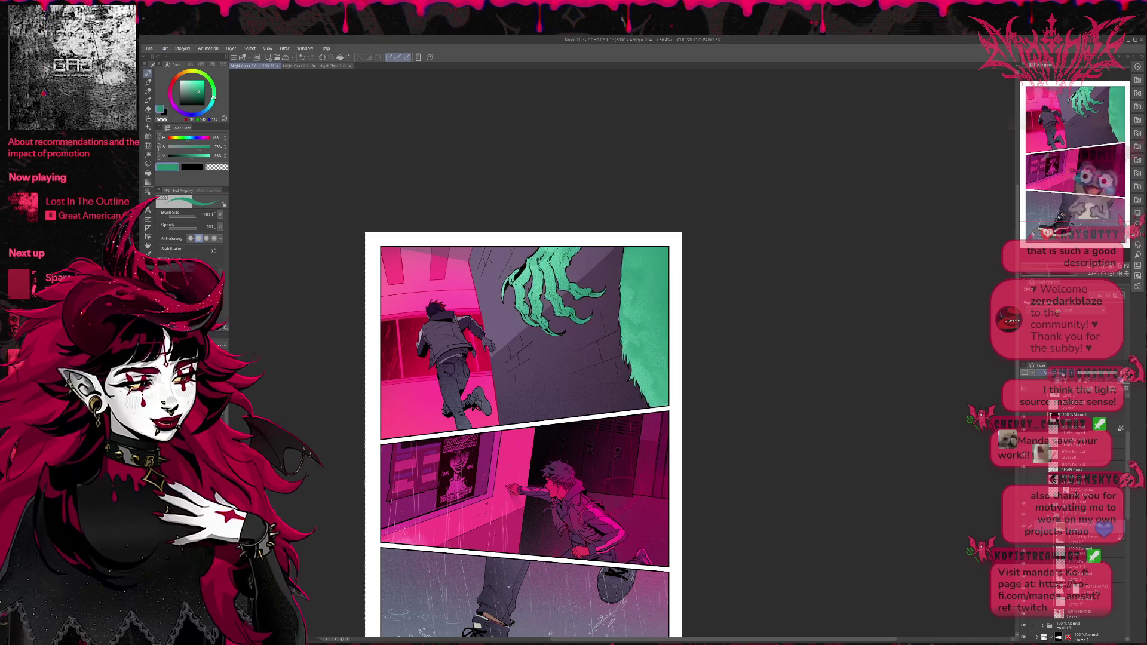
pyautogui.scroll(-1, 1064, 374)
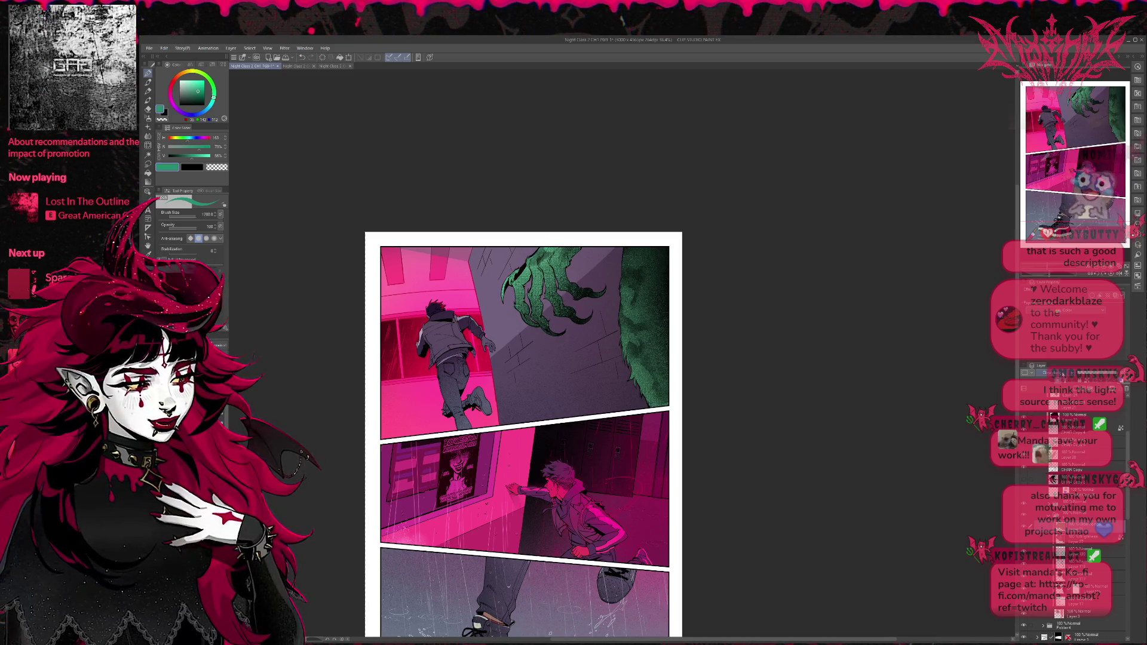
pyautogui.scroll(-1, 1063, 374)
pyautogui.scroll(-1, 1063, 374)
pyautogui.scroll(-1, 1063, 373)
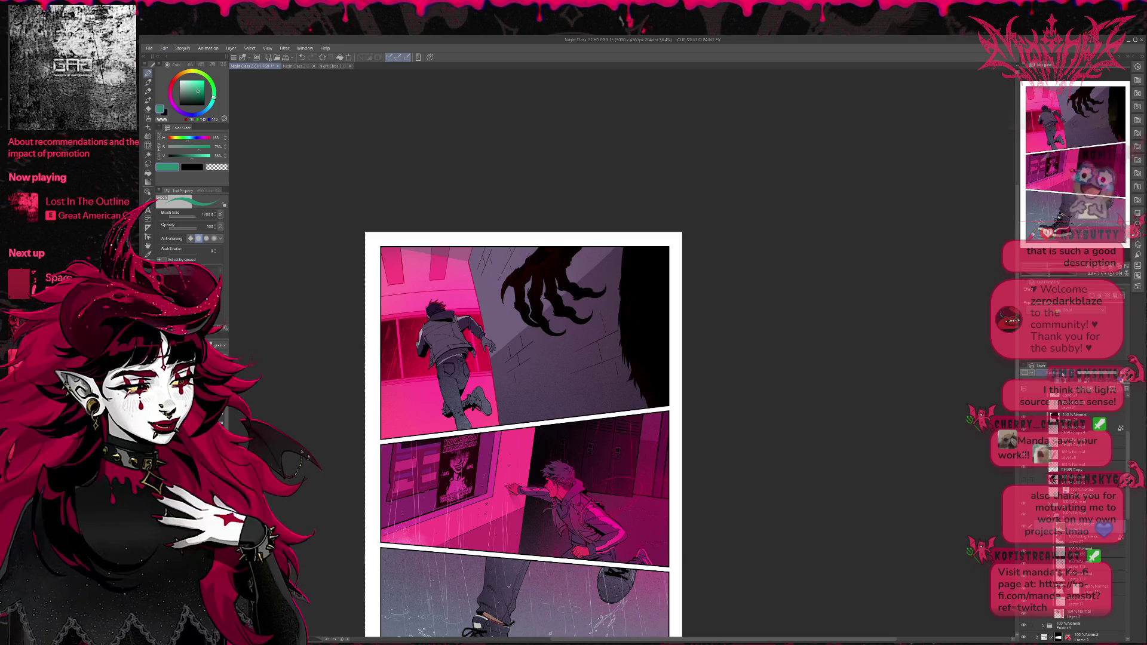
pyautogui.scroll(-1, 1064, 374)
pyautogui.scroll(-1, 1064, 374)
pyautogui.scroll(-1, 1063, 373)
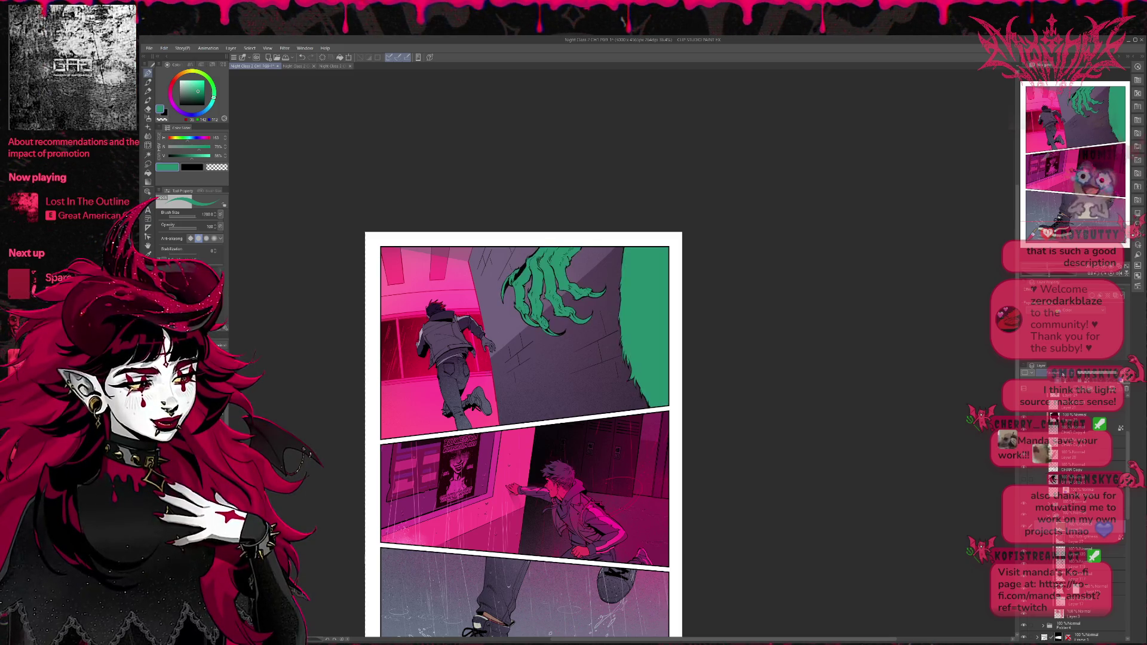
pyautogui.scroll(-1, 1064, 373)
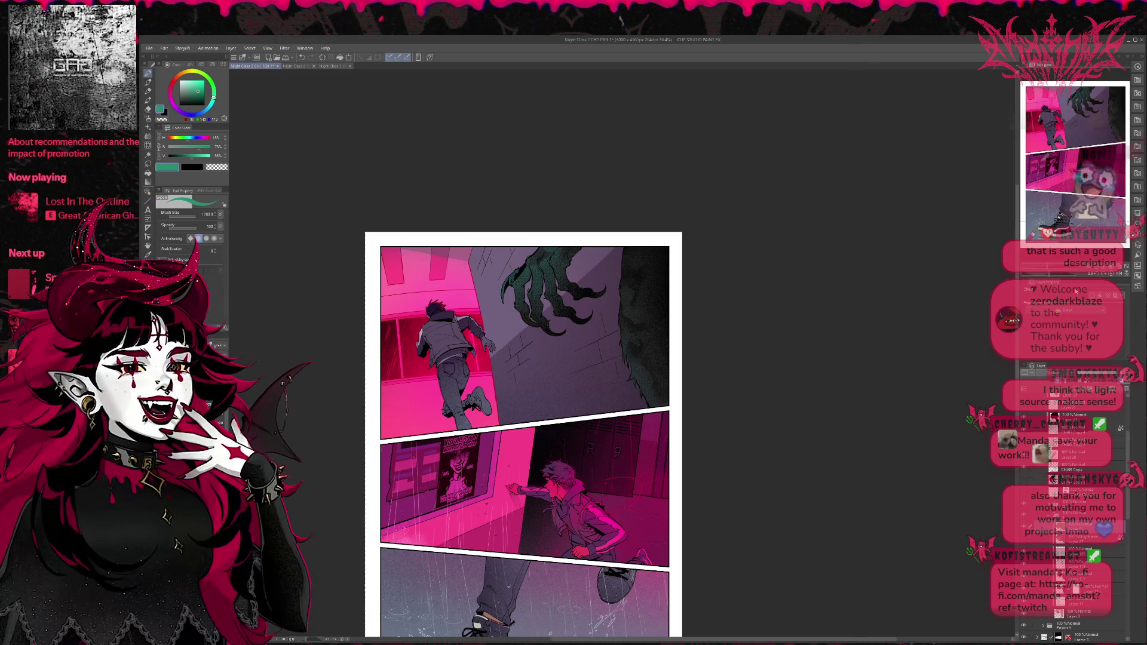
pyautogui.scroll(-1, 794, 378)
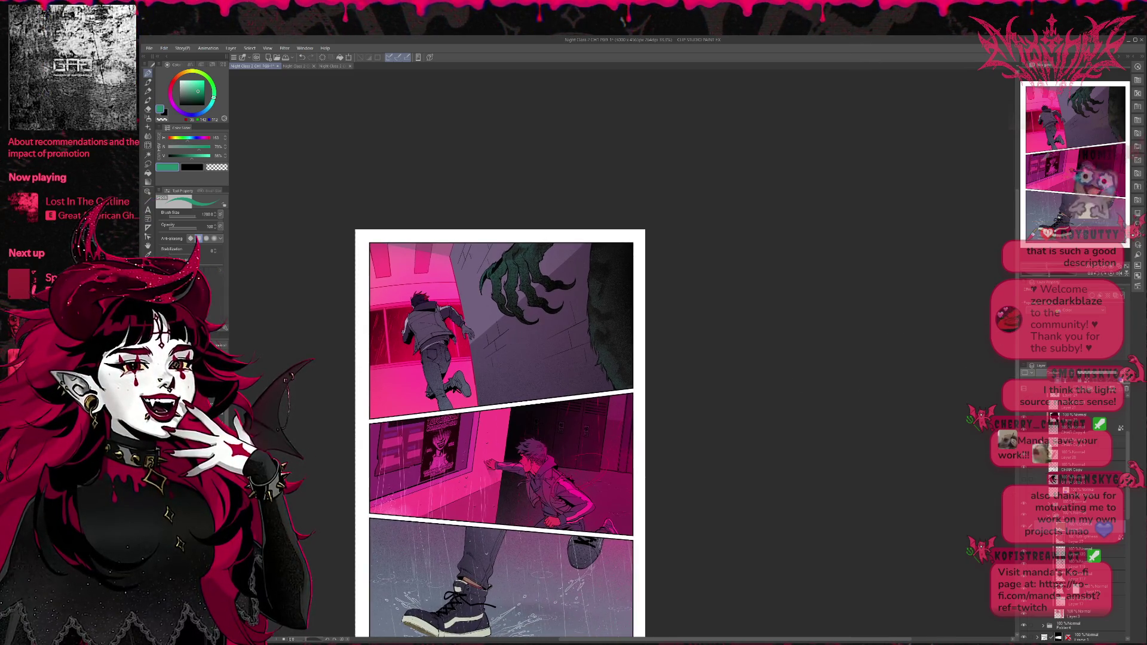
# Step: Select the Darken layer and hide the top panel's colour layer to view it in greyscale
pyautogui.click(1082, 619)
pyautogui.click(1026, 414)
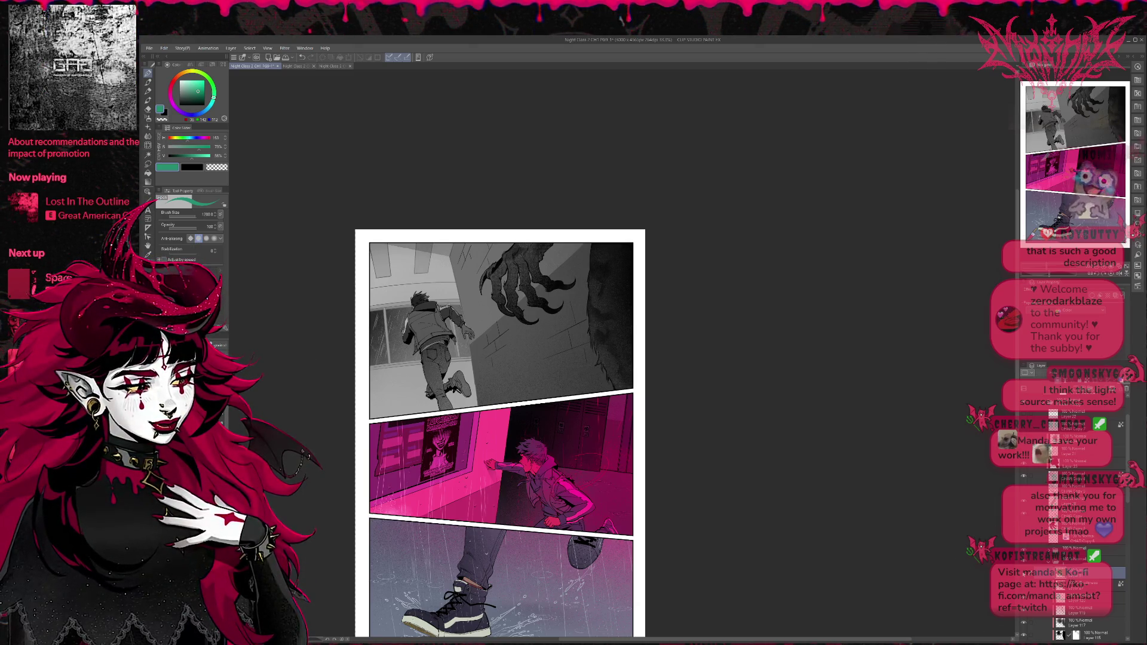
pyautogui.scroll(2, 1076, 508)
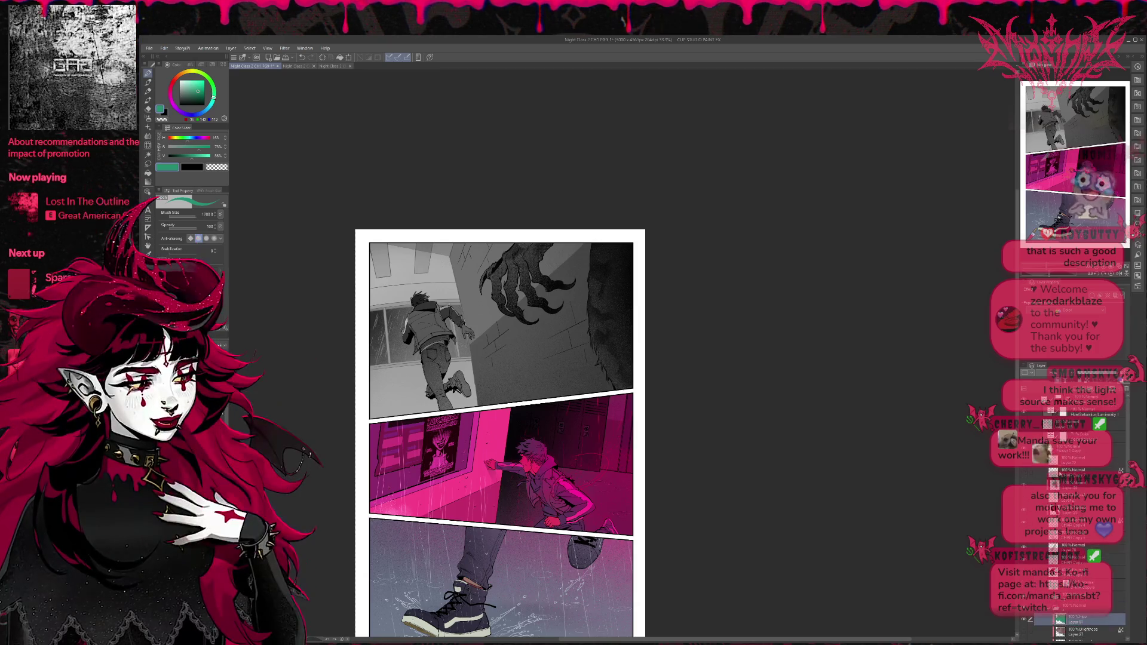
# Step: Toggle the pink colouring and the claw shading layer repeatedly to compare greyscale values
pyautogui.click(1024, 413)
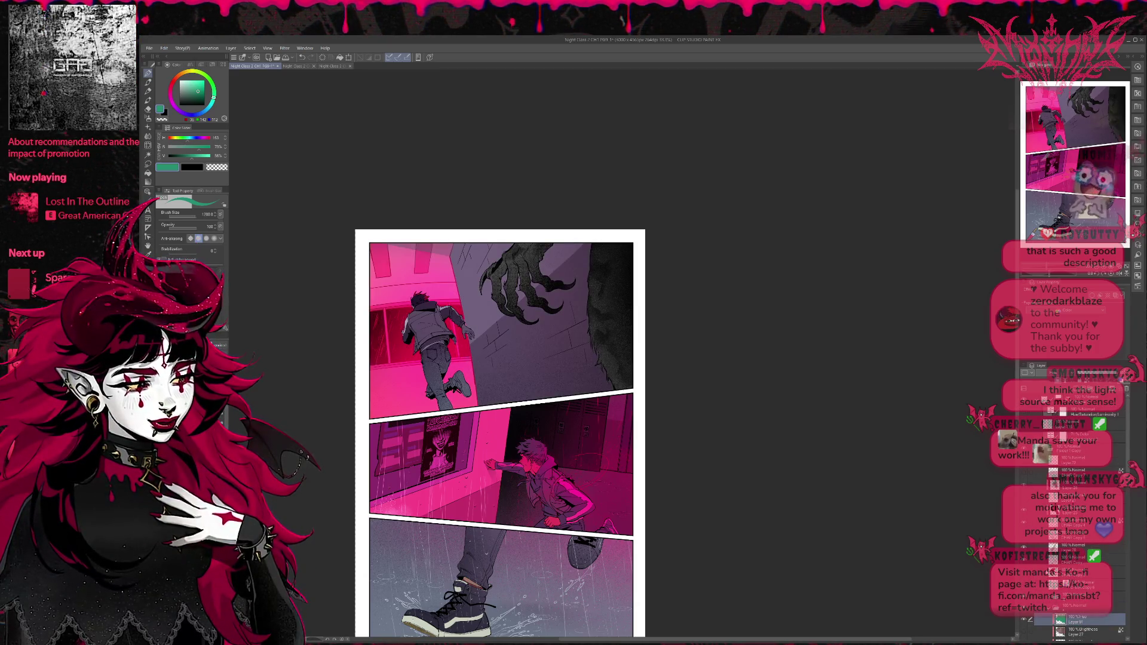
pyautogui.click(1024, 472)
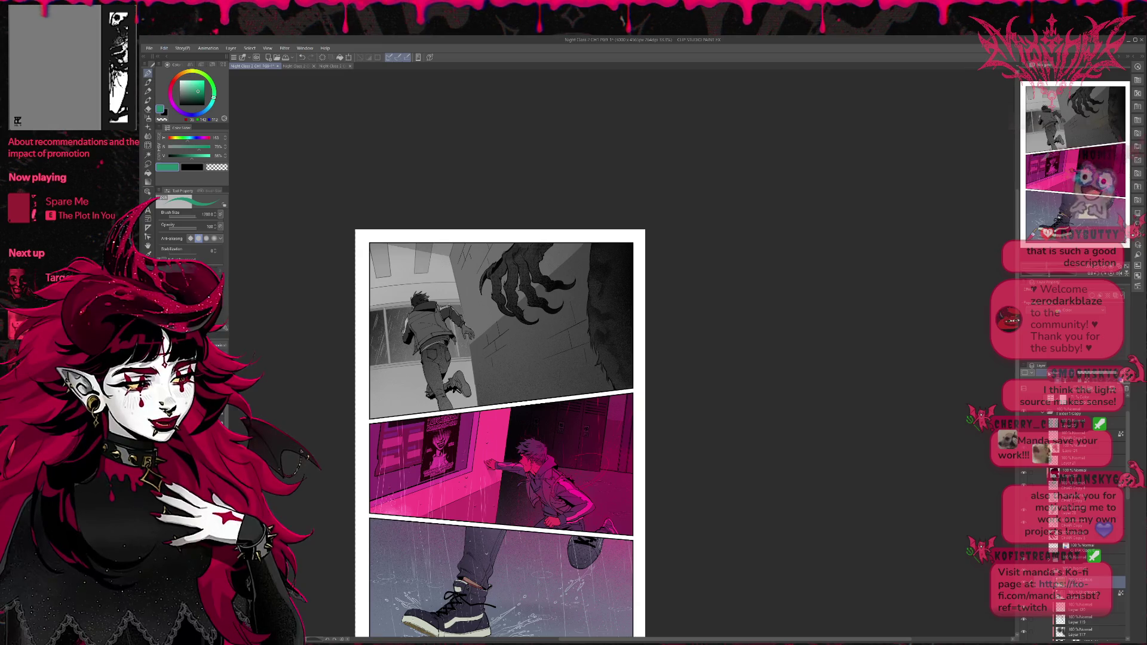
pyautogui.click(1023, 473)
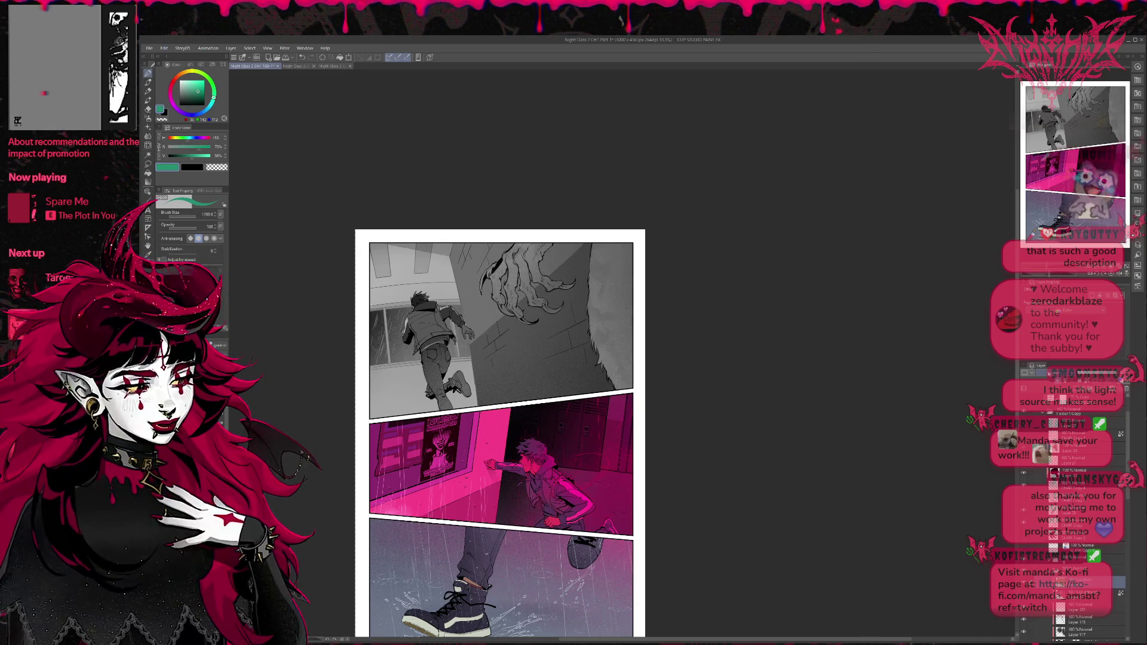
pyautogui.click(1023, 472)
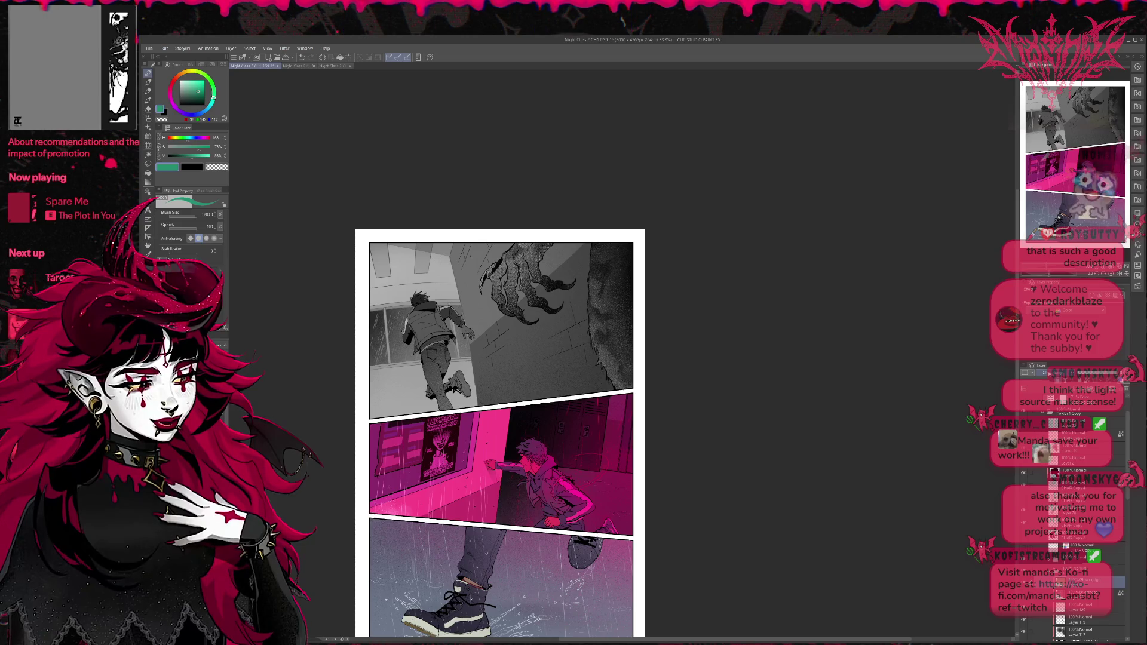
pyautogui.click(1023, 472)
pyautogui.click(1023, 472)
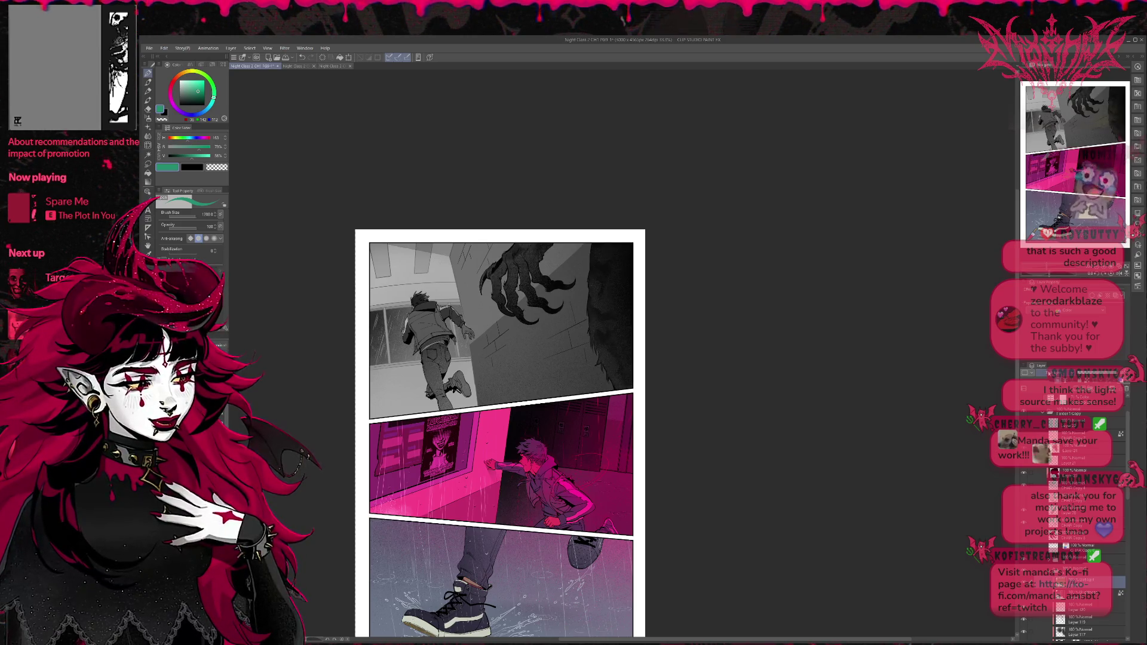
pyautogui.click(1024, 473)
pyautogui.click(1023, 472)
pyautogui.click(1024, 472)
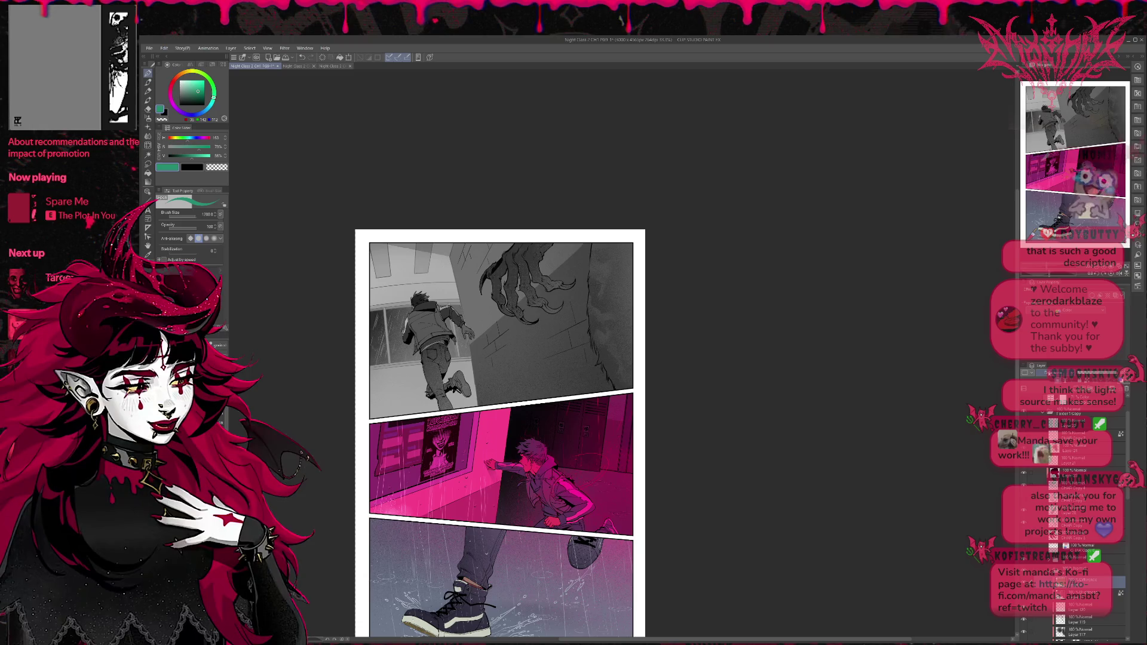
pyautogui.click(1023, 472)
pyautogui.click(1024, 472)
pyautogui.click(1024, 472)
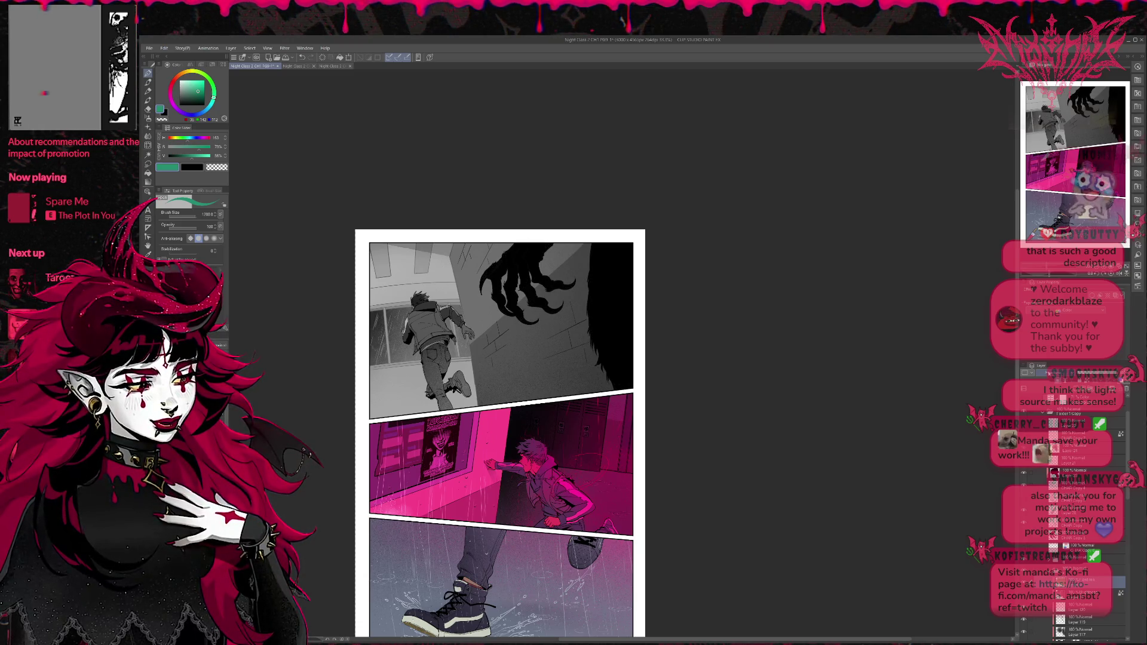
pyautogui.click(1023, 472)
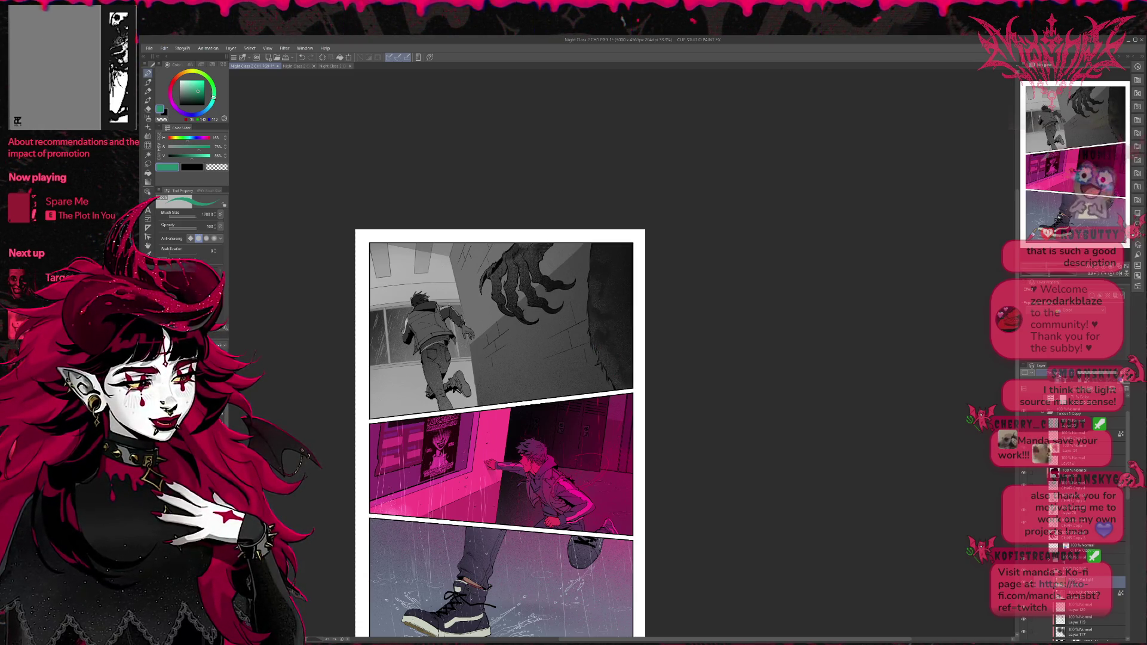
# Step: Compare the claw as a black silhouette versus grey shading, with brief pink-tint previews
pyautogui.scroll(-3, 1031, 417)
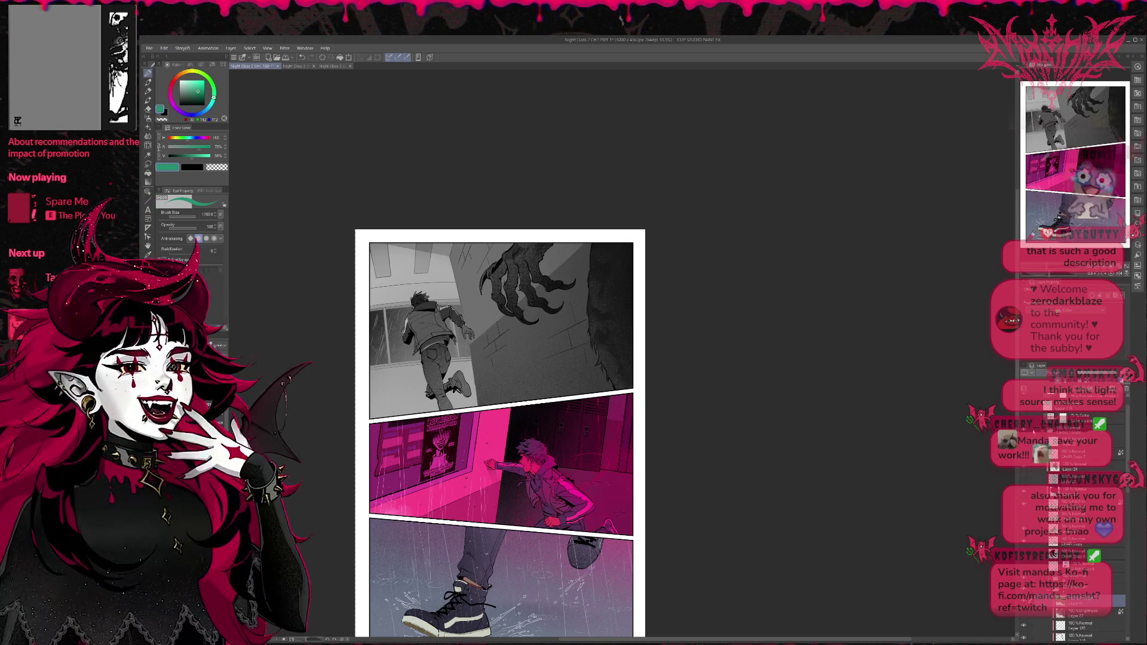
pyautogui.click(1024, 476)
pyautogui.click(1024, 477)
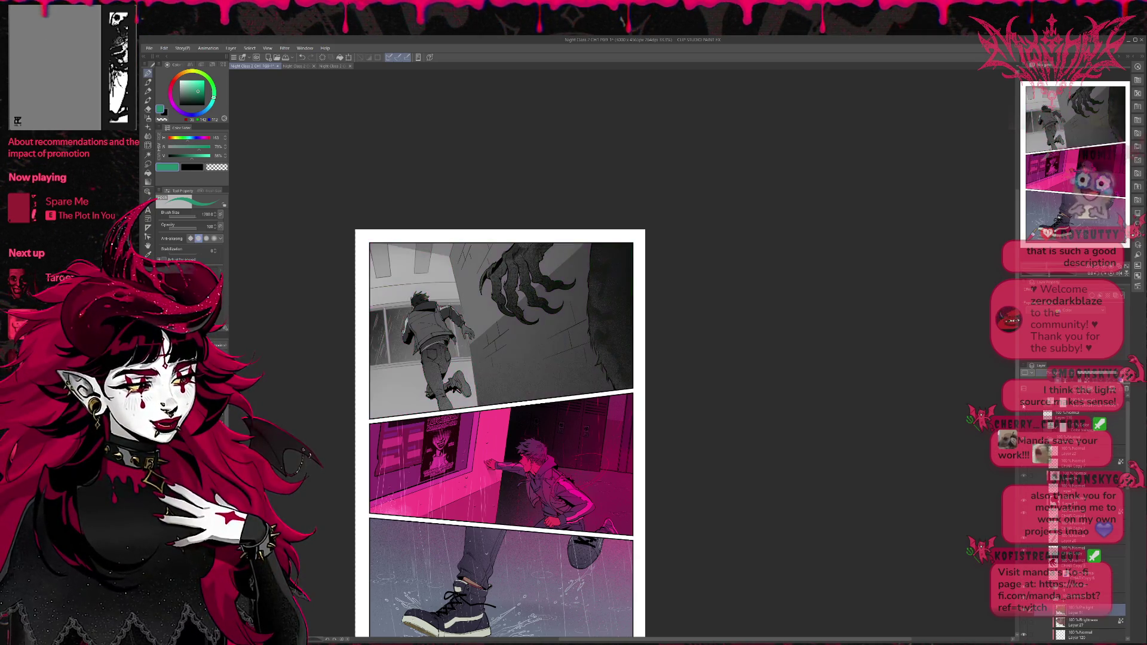
pyautogui.click(1024, 476)
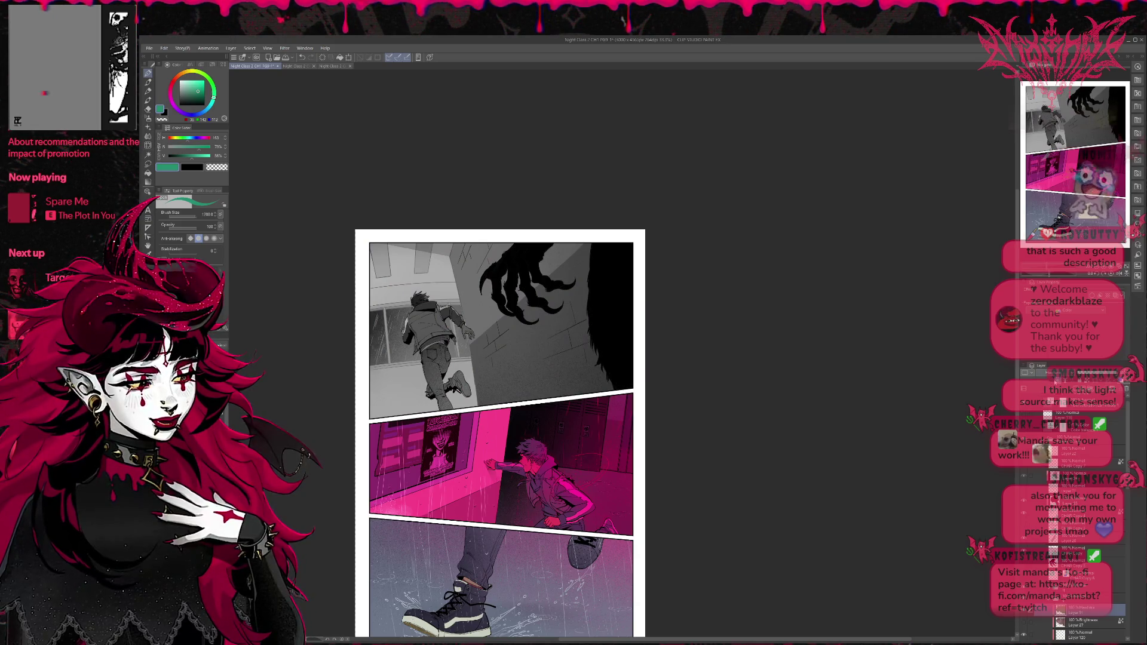
pyautogui.click(1024, 477)
pyautogui.click(1023, 476)
pyautogui.click(1024, 476)
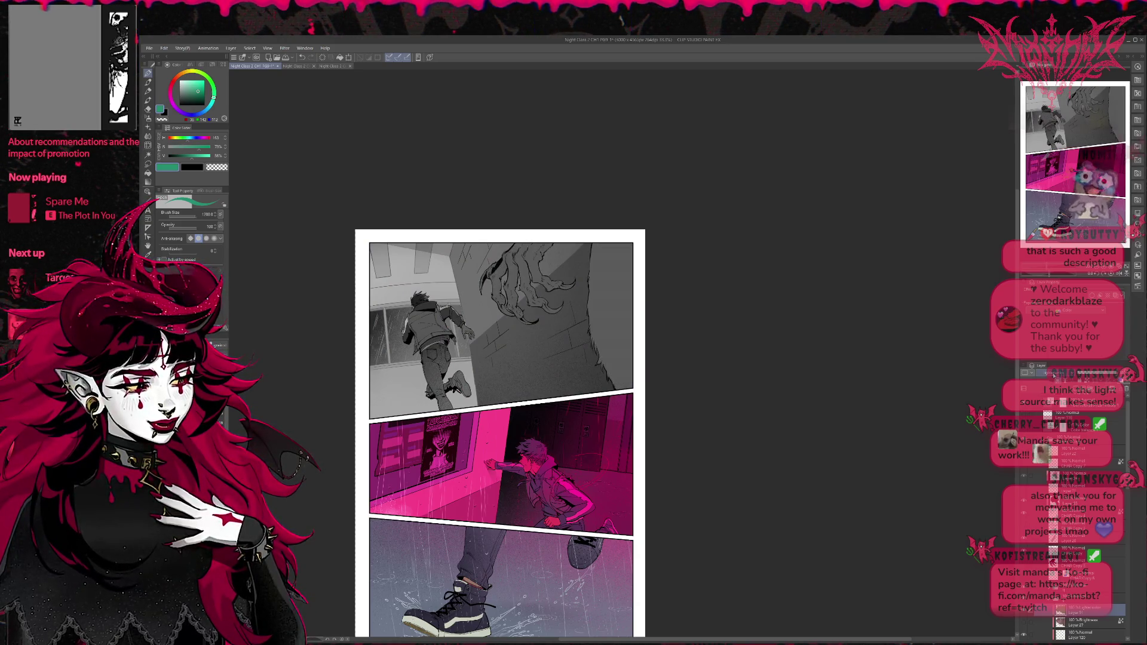
pyautogui.click(1023, 476)
pyautogui.click(1024, 476)
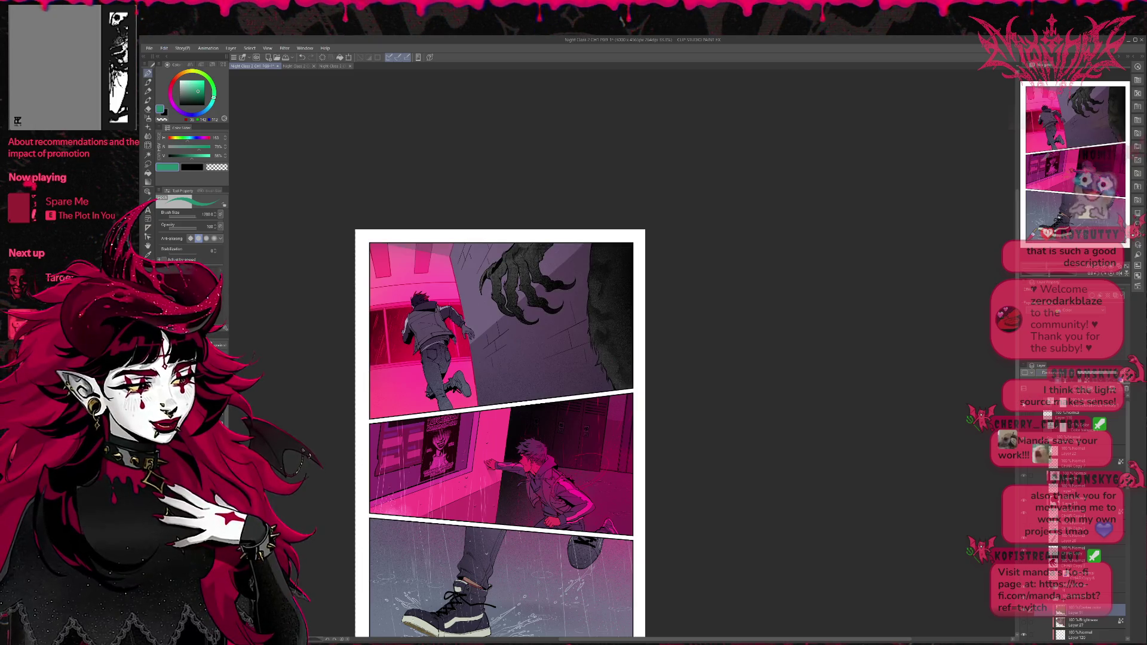
pyautogui.click(1024, 476)
pyautogui.click(1024, 476)
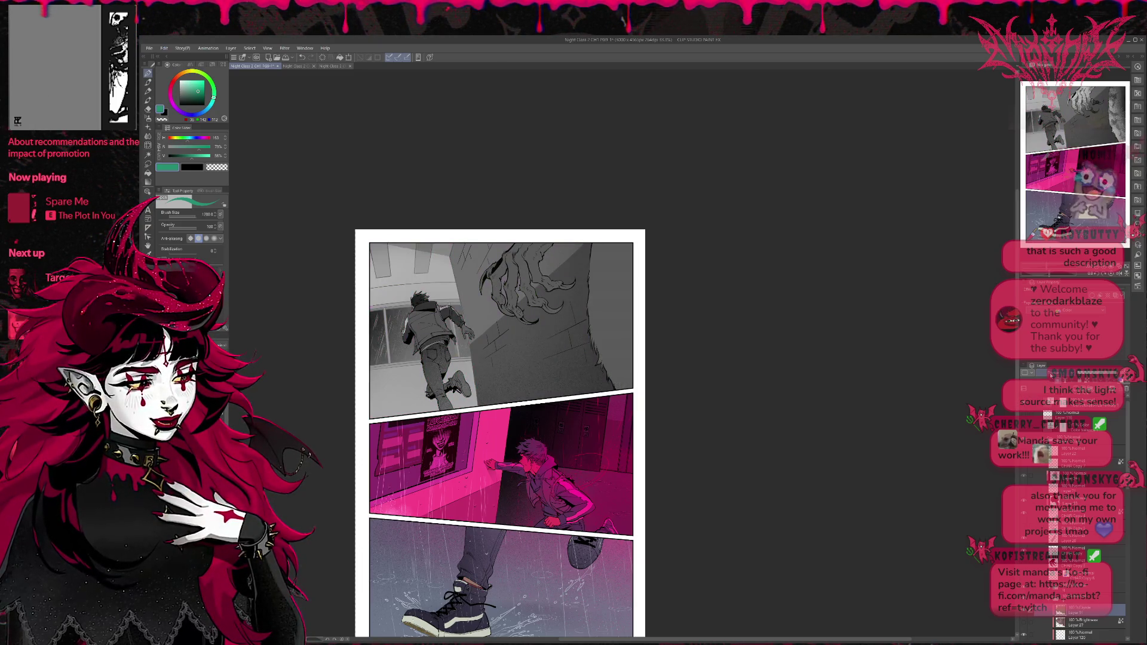
pyautogui.click(1024, 476)
pyautogui.click(1023, 476)
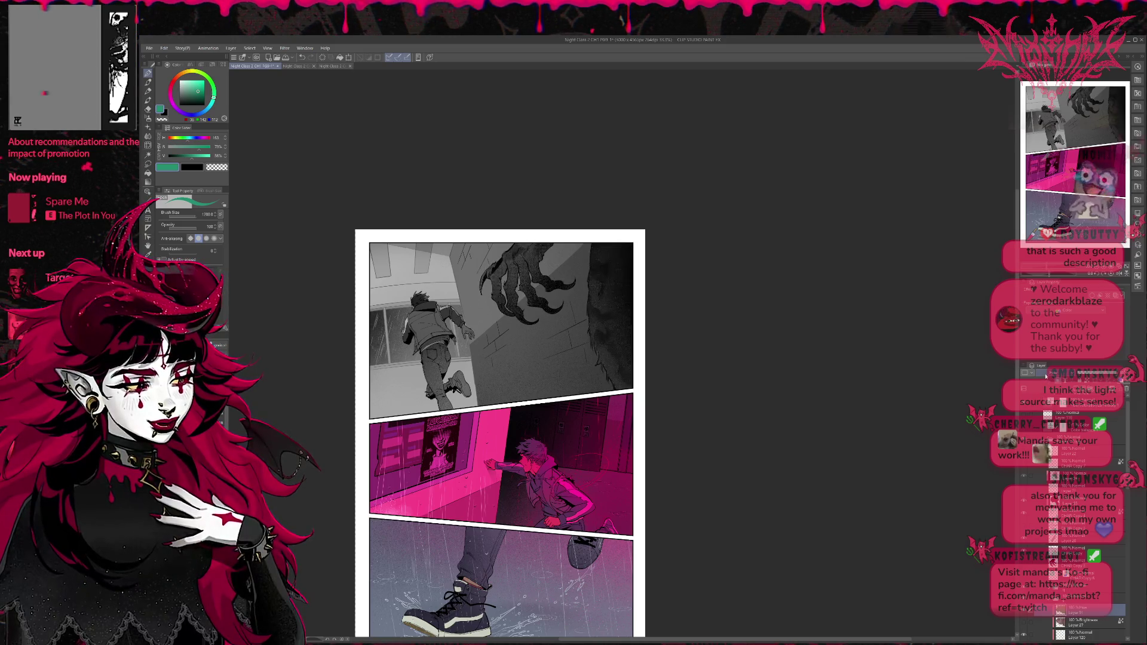
# Step: Flash the colour version of the top panel, then hide the monster's dark shading layer
pyautogui.click(1024, 404)
pyautogui.click(1024, 404)
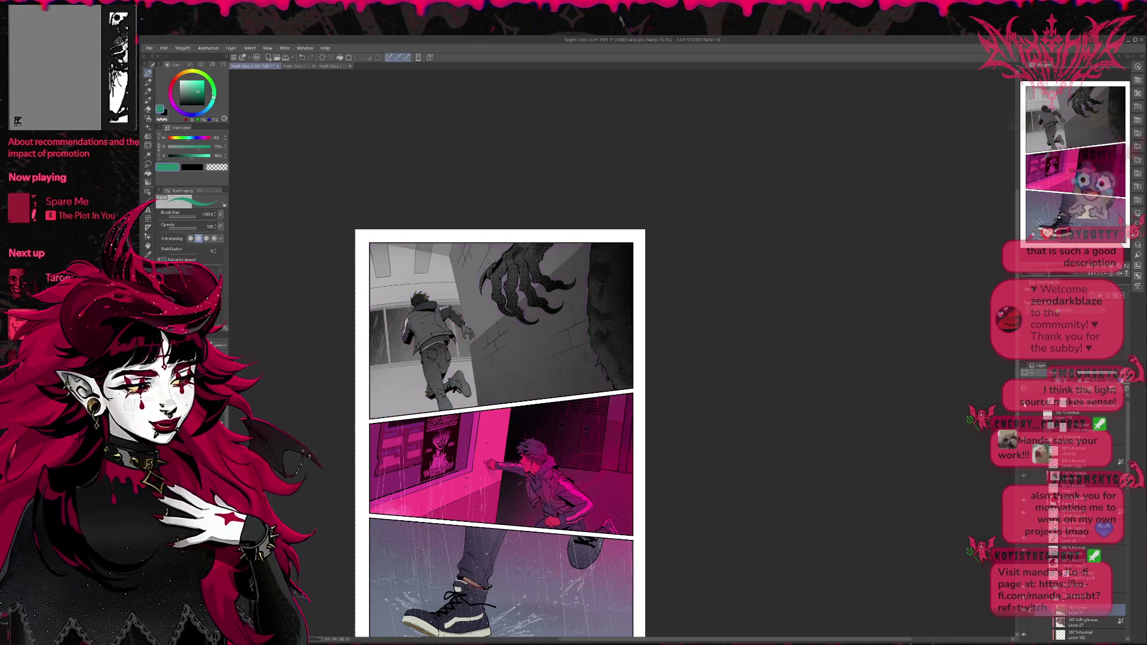
pyautogui.scroll(-1, 1050, 375)
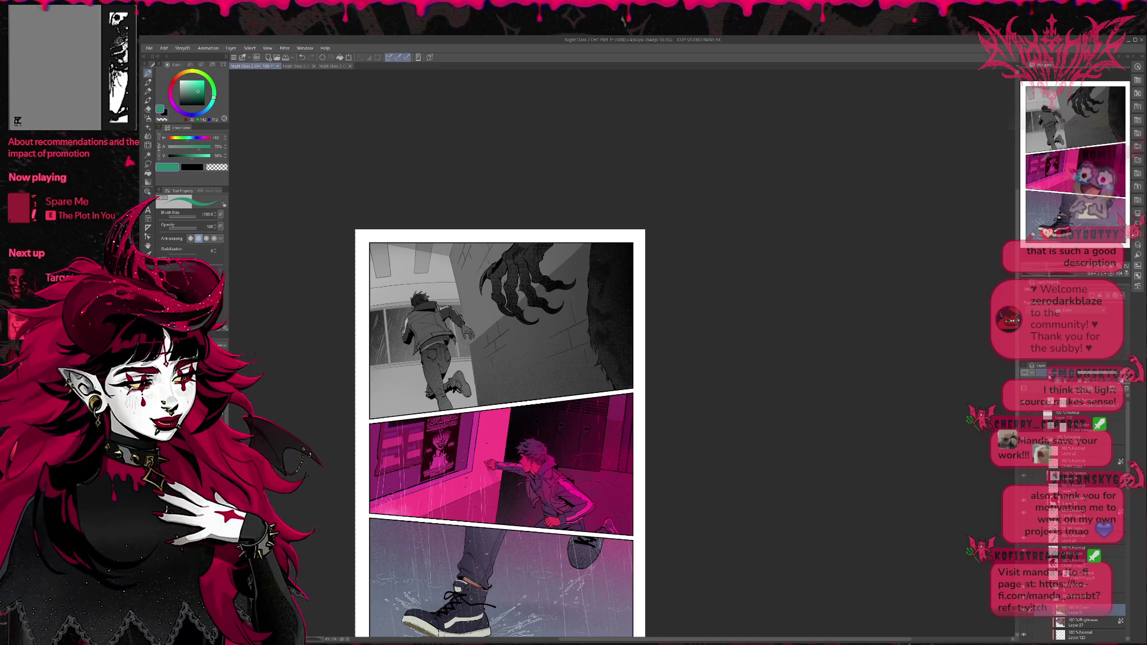
pyautogui.click(1024, 404)
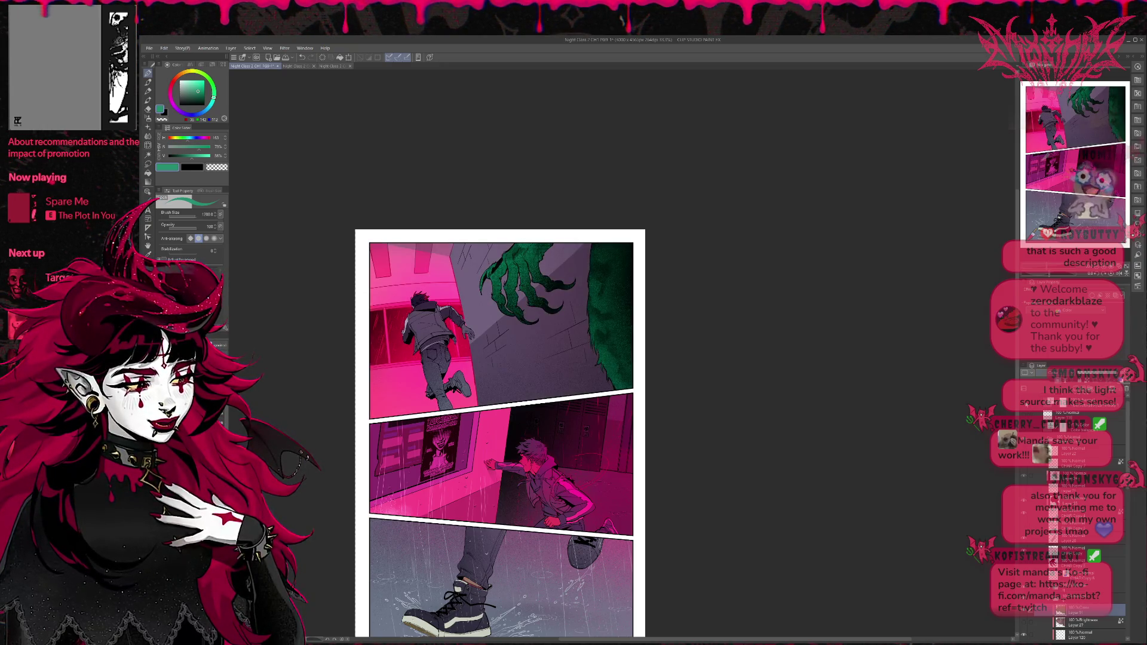
pyautogui.click(1025, 404)
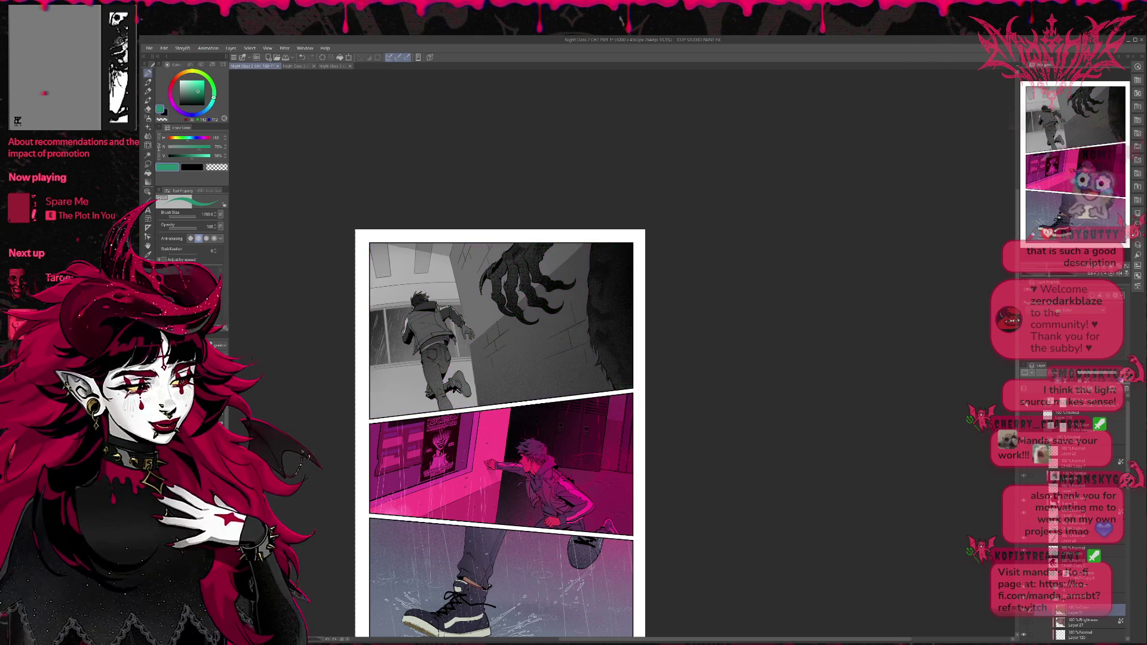
pyautogui.scroll(1, 1036, 419)
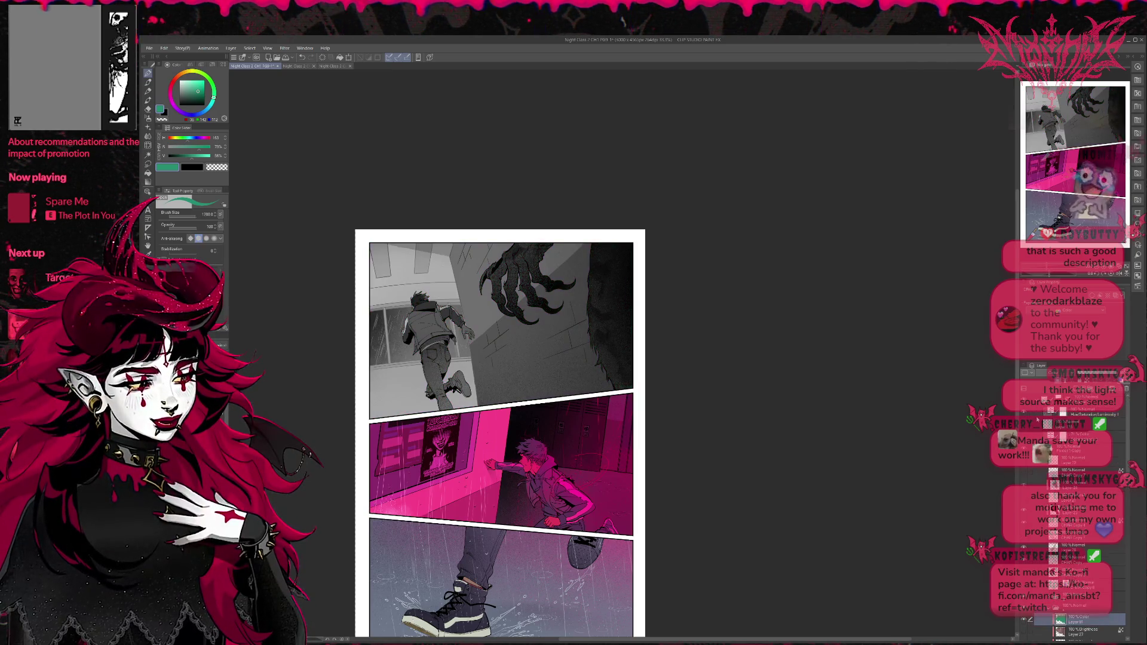
pyautogui.click(1029, 412)
pyautogui.click(1029, 412)
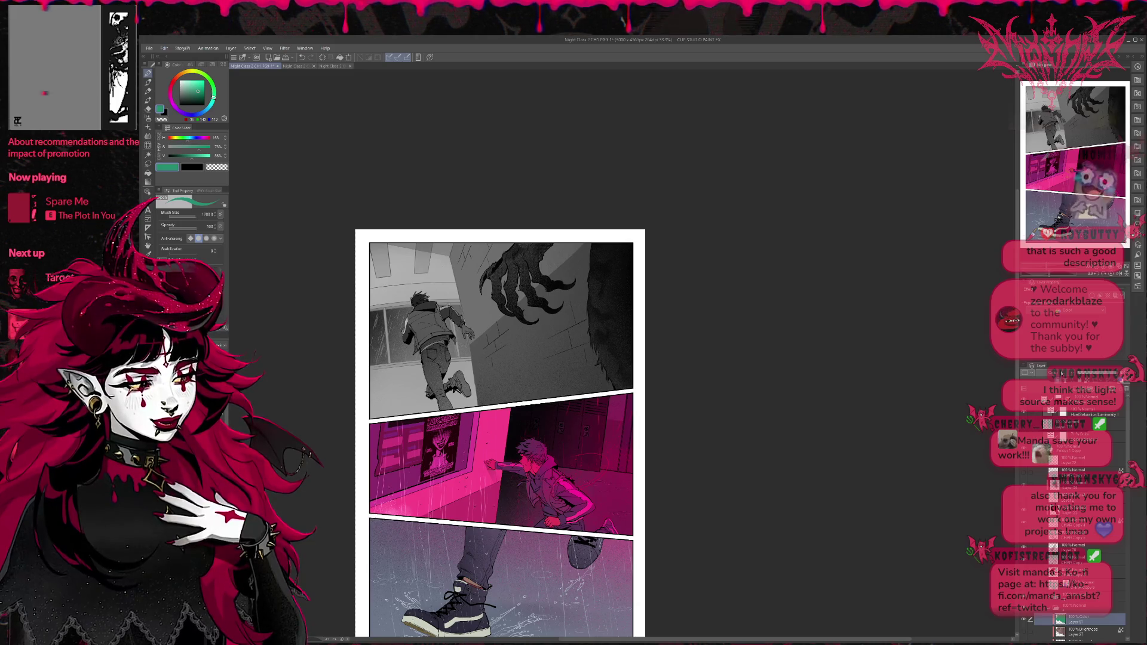
pyautogui.scroll(-2, 1070, 508)
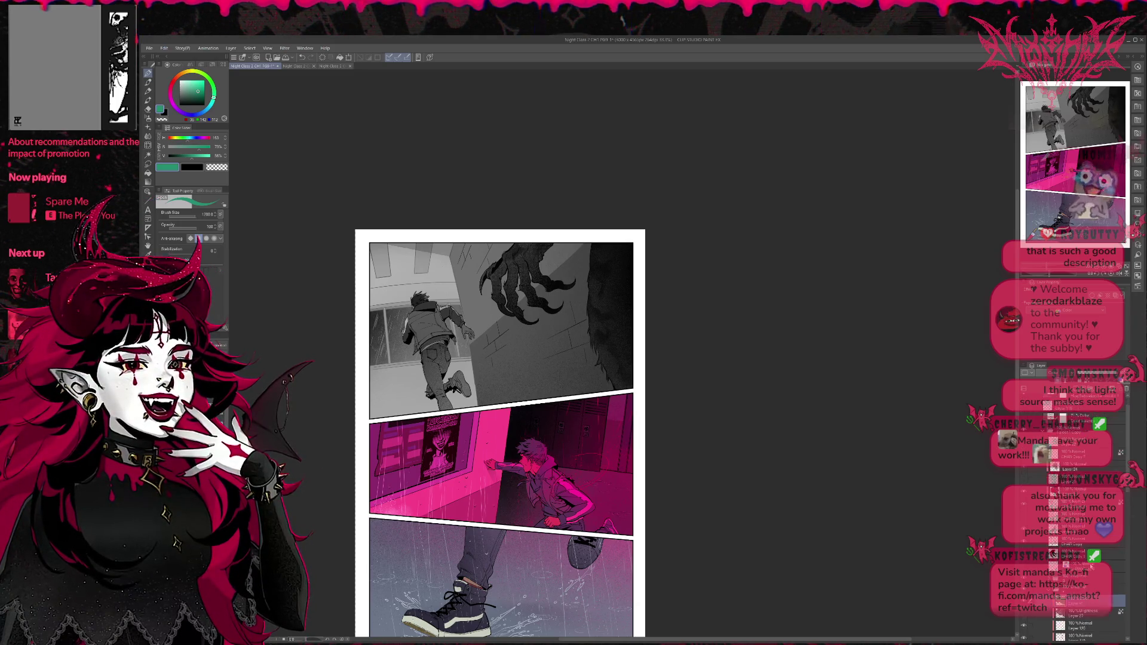
pyautogui.click(1051, 380)
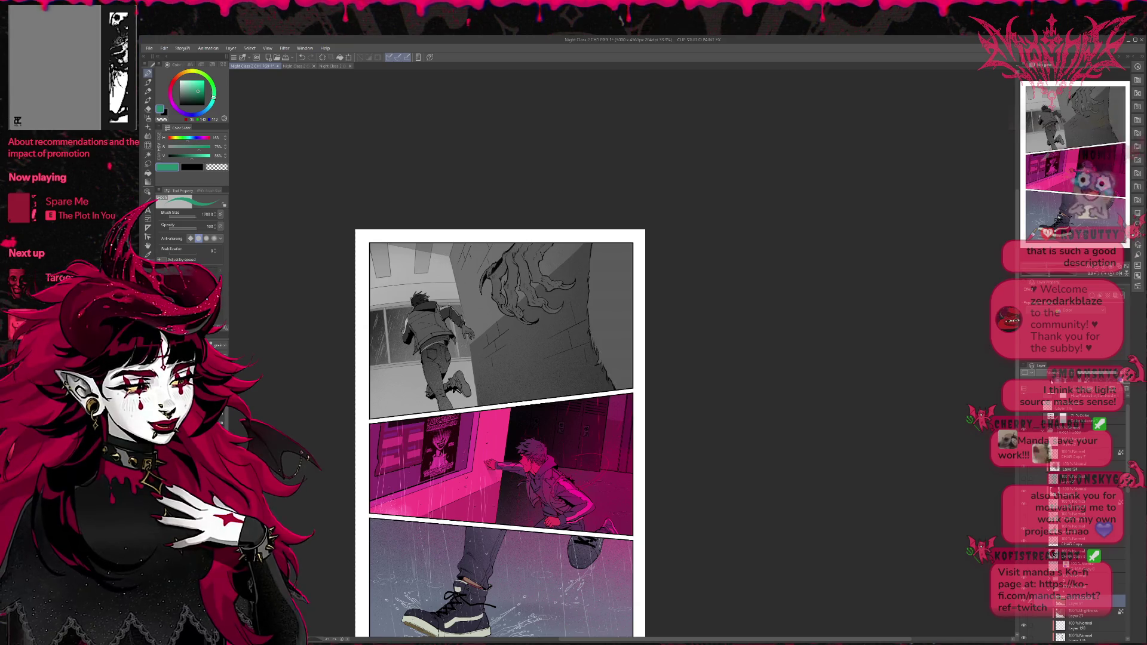
pyautogui.scroll(1, 1073, 508)
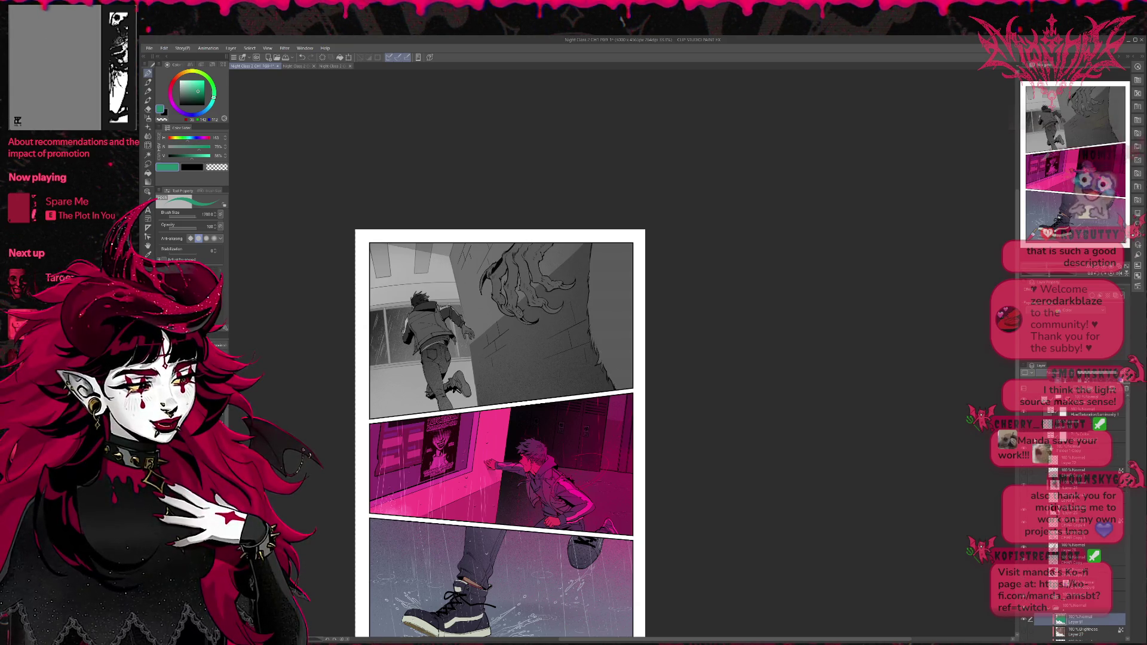
# Step: Restore full colour and scroll Layer 91 through Exclusion, Vivid light and others, leaving a darker non-Normal mode
pyautogui.click(1024, 414)
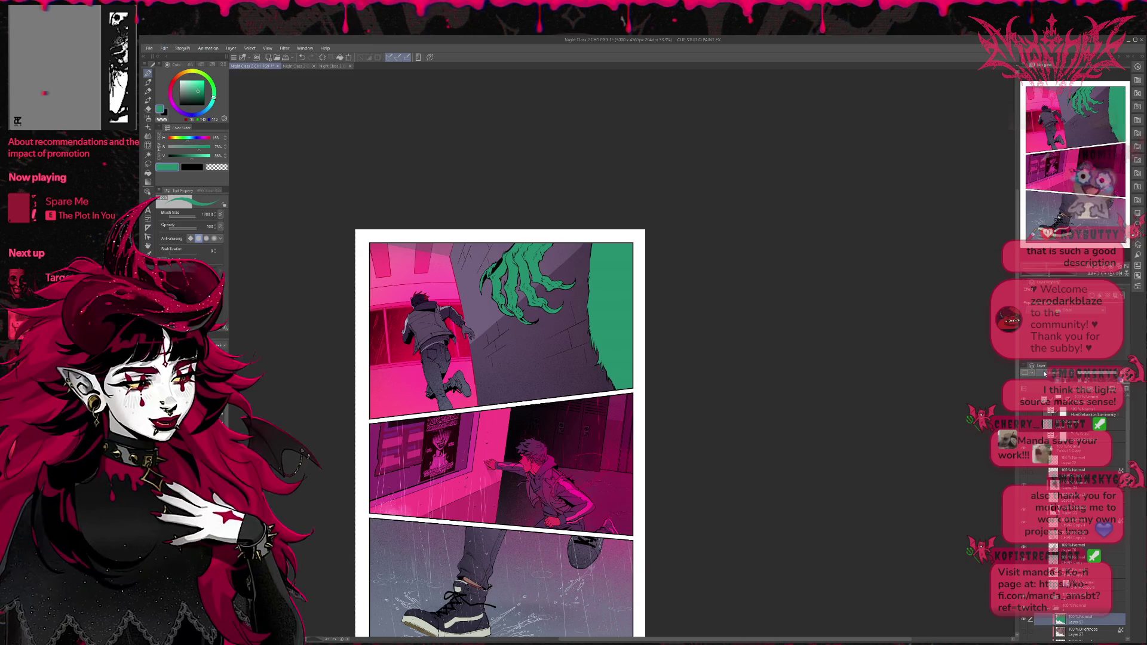
pyautogui.scroll(-20, 1052, 373)
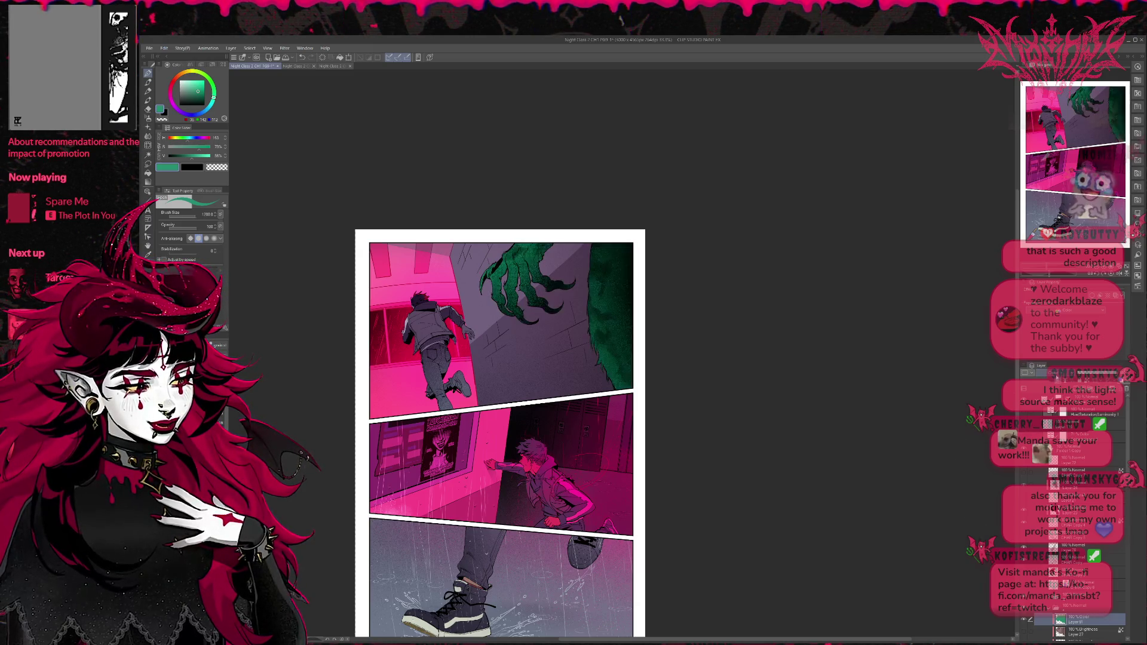
pyautogui.scroll(12, 1052, 373)
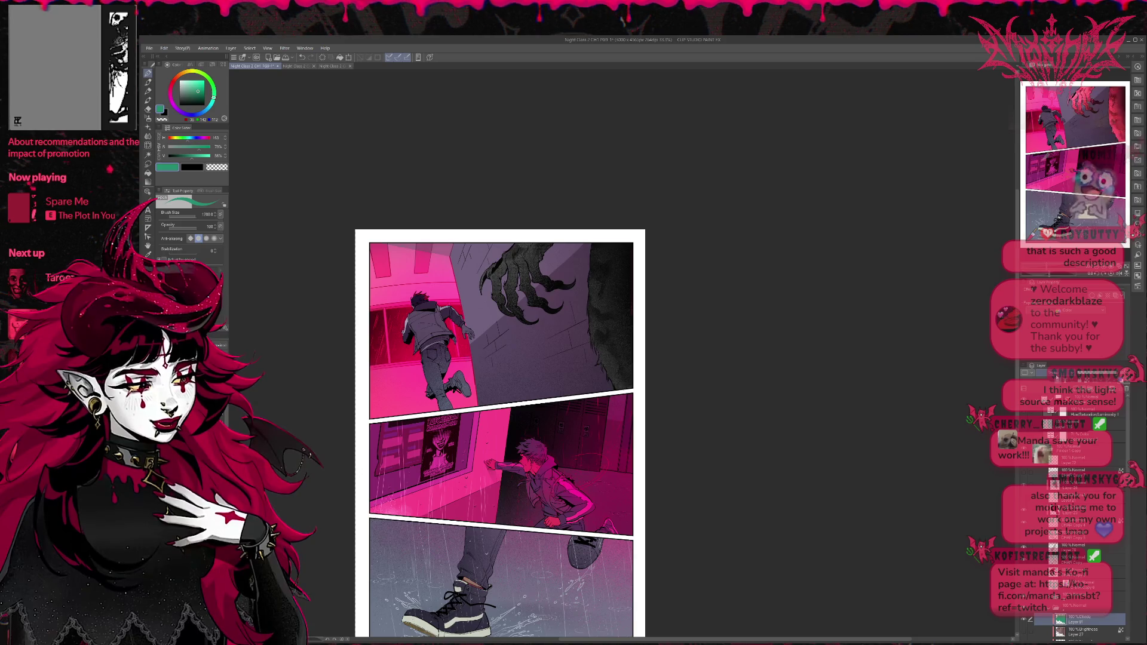
pyautogui.scroll(-9, 1052, 372)
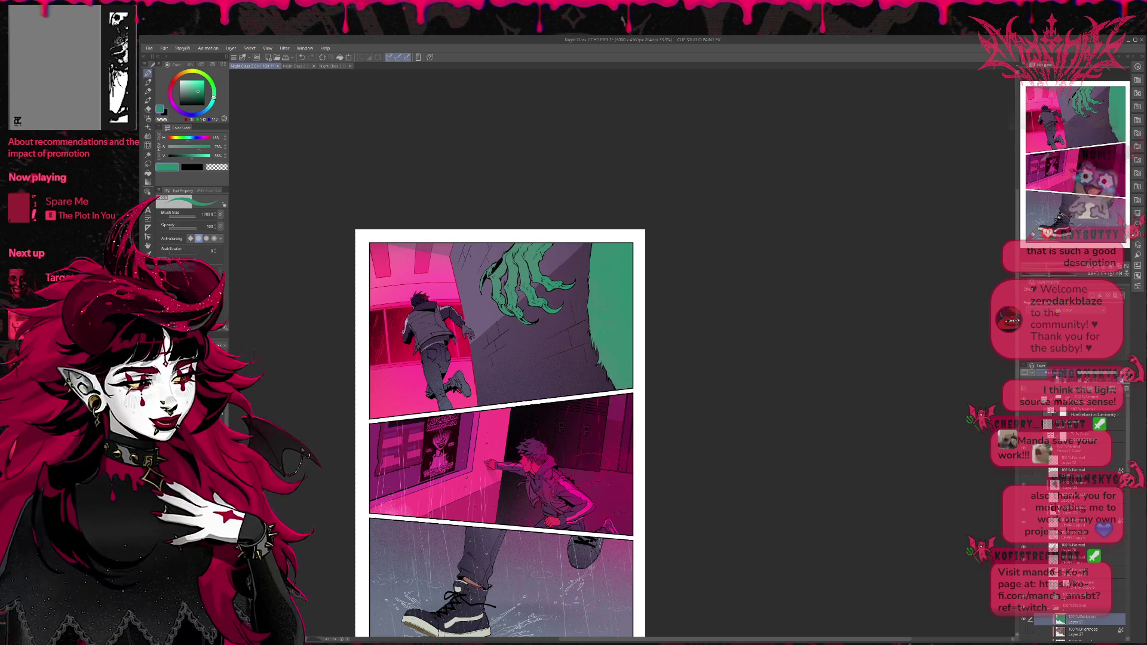
pyautogui.scroll(2, 1052, 373)
pyautogui.scroll(1, 1052, 372)
pyautogui.scroll(2, 1052, 372)
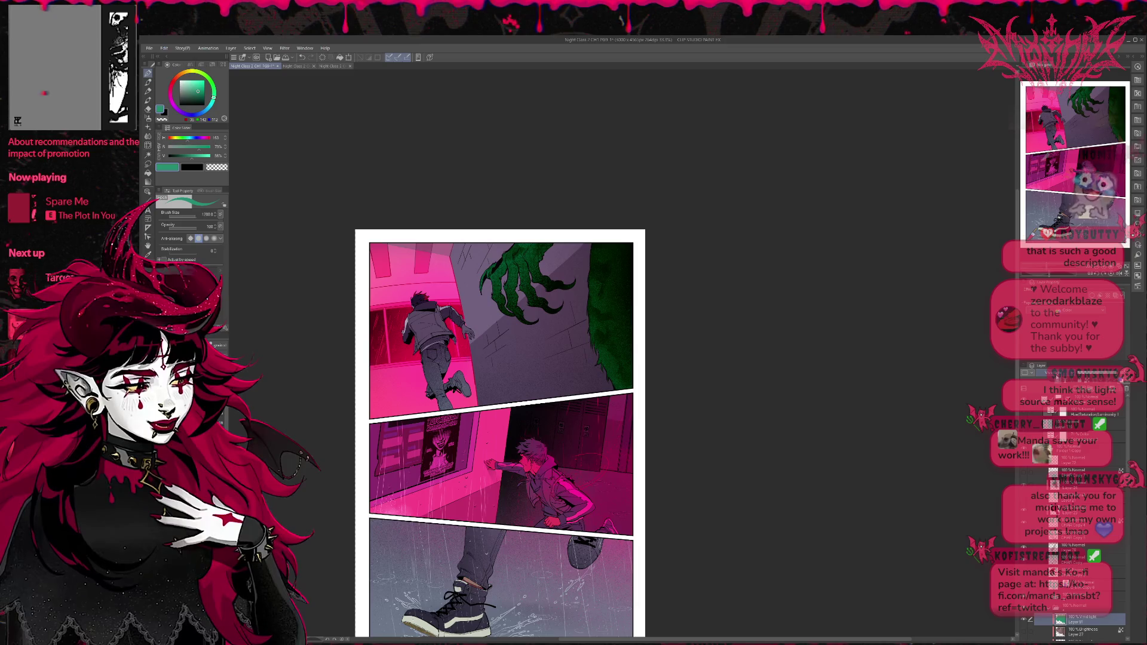
pyautogui.scroll(6, 1052, 373)
pyautogui.scroll(1, 1097, 375)
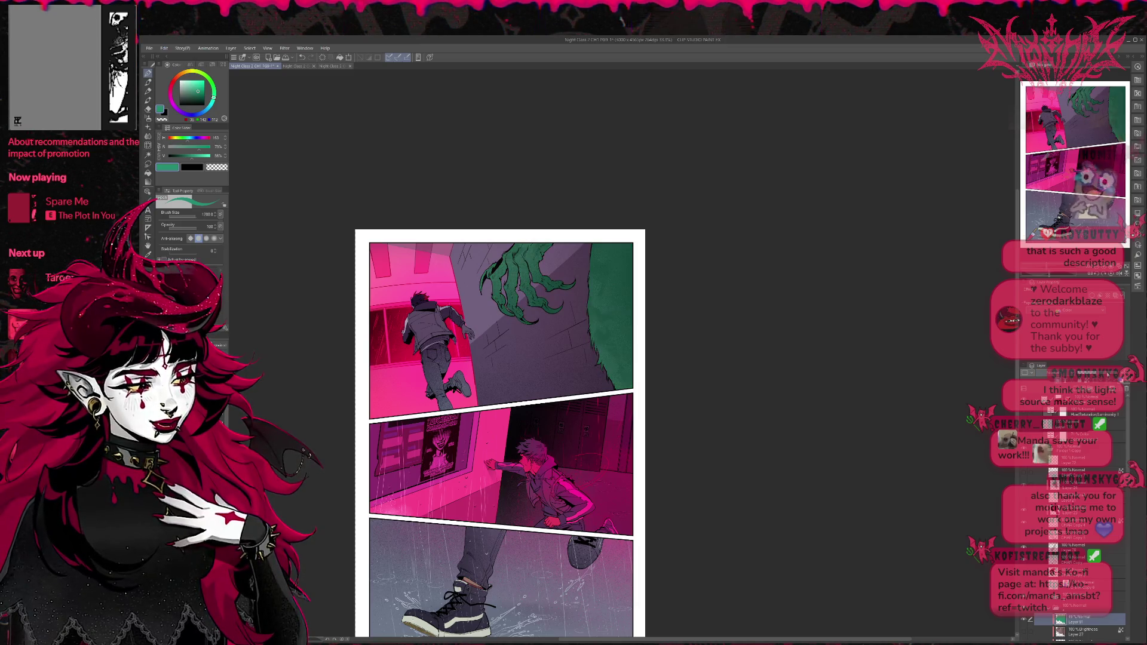
pyautogui.scroll(1, 1097, 375)
pyautogui.scroll(1, 1098, 374)
pyautogui.scroll(1, 1097, 375)
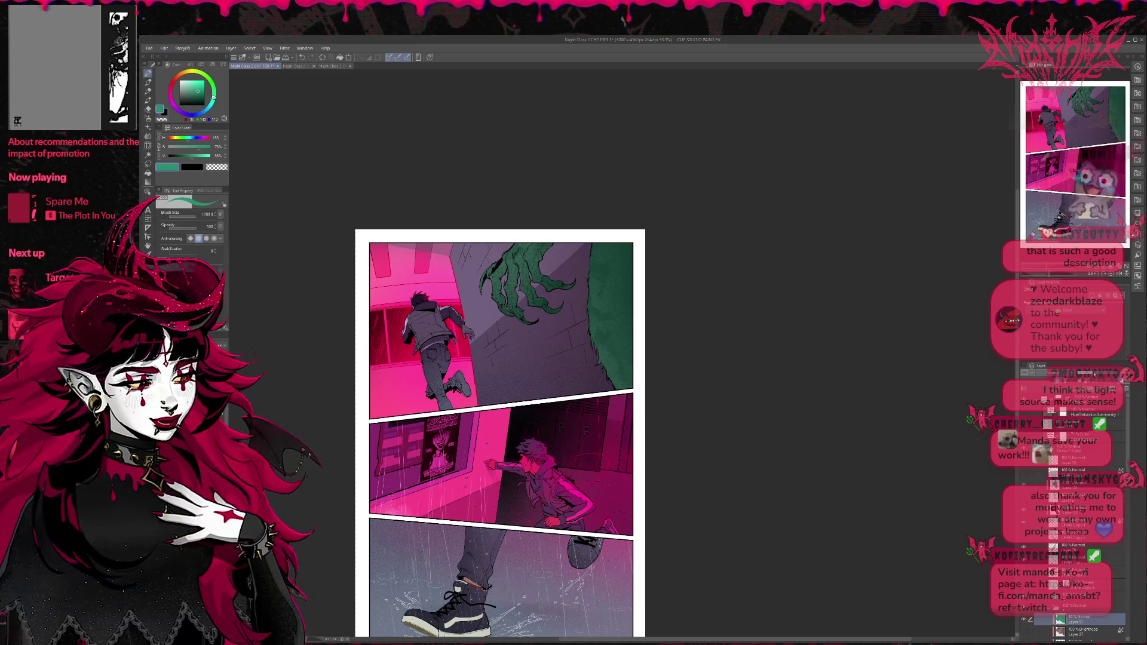
pyautogui.scroll(1, 1096, 374)
pyautogui.scroll(1, 1097, 374)
pyautogui.scroll(1, 1096, 375)
pyautogui.scroll(1, 1097, 374)
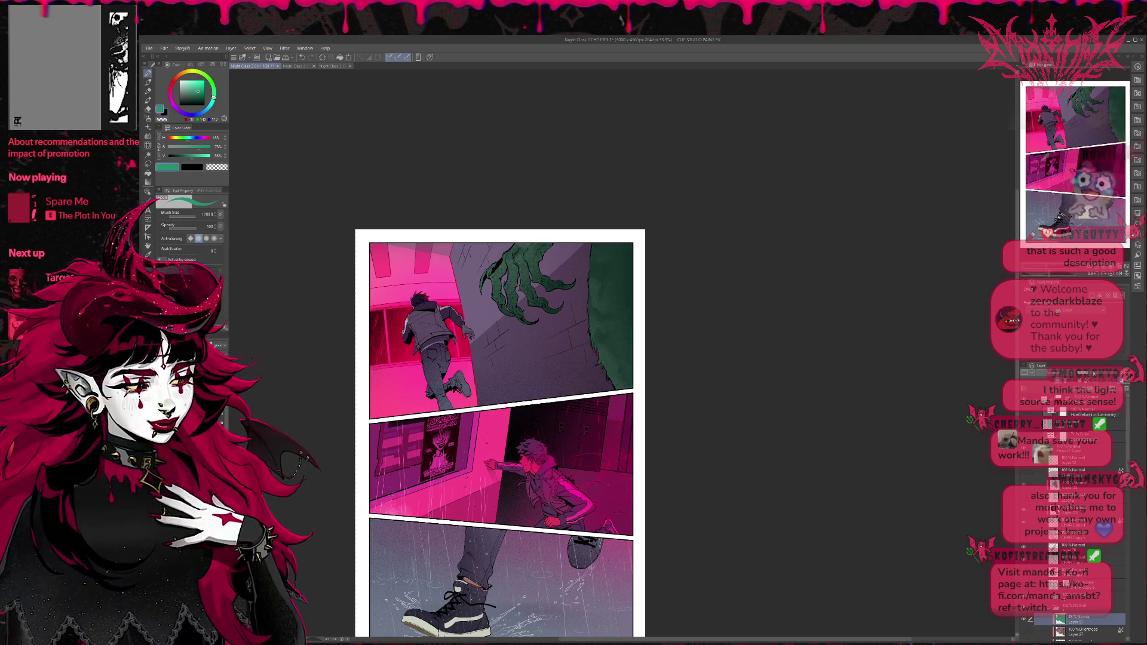
pyautogui.scroll(1, 1097, 375)
pyautogui.scroll(1, 1096, 374)
pyautogui.scroll(1, 1097, 375)
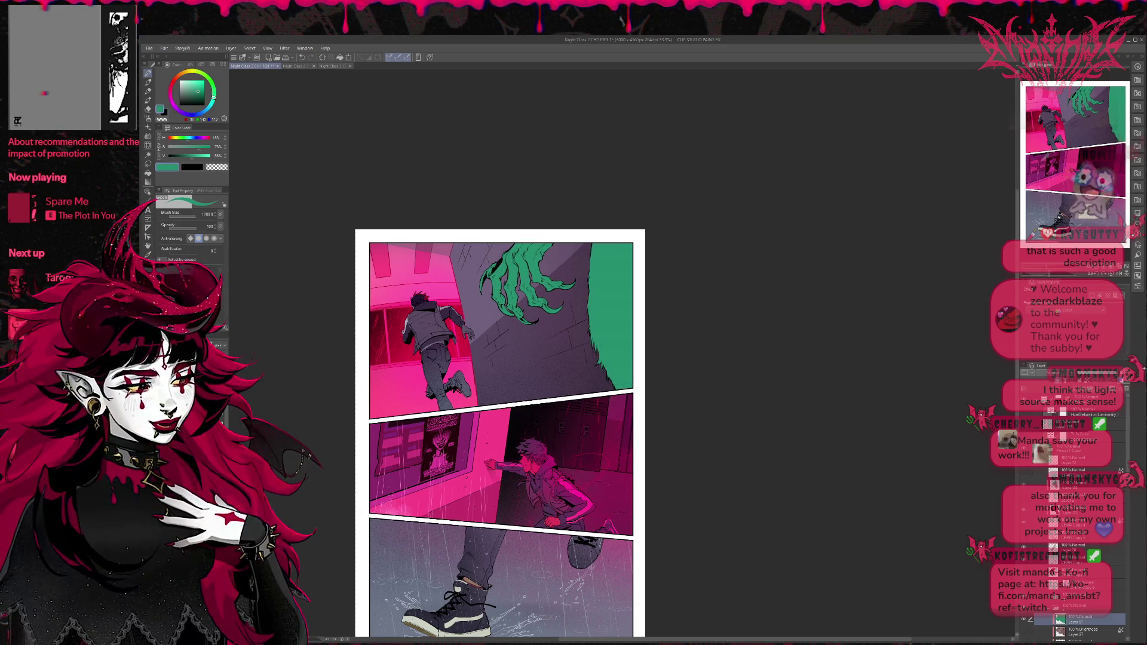
pyautogui.scroll(1, 1096, 375)
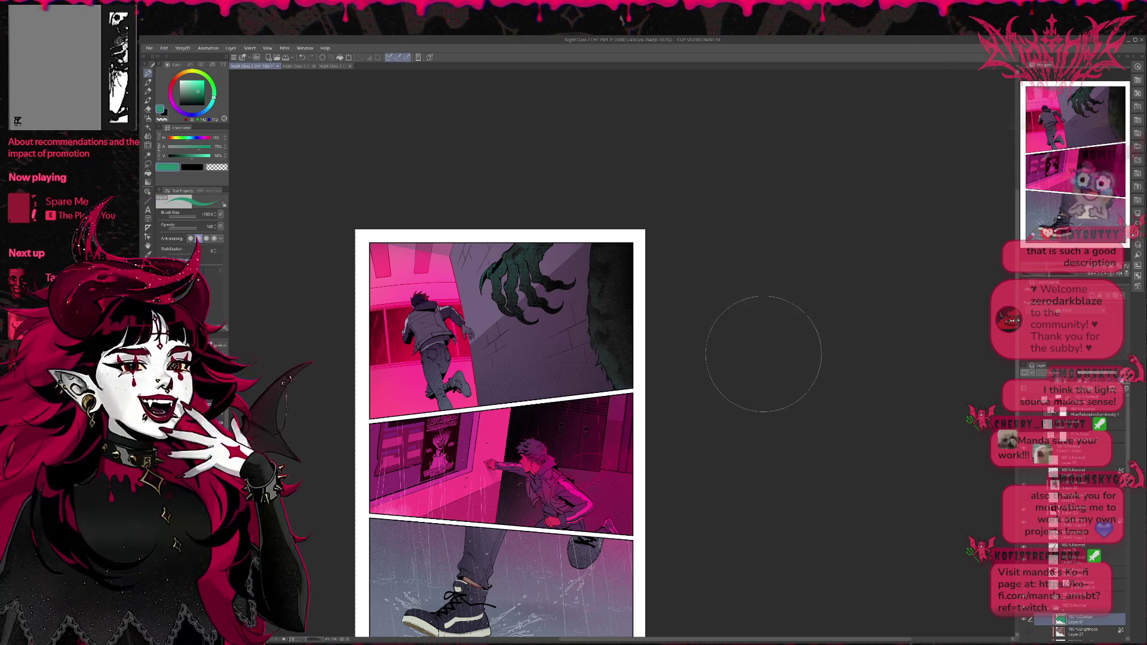
pyautogui.scroll(1, 761, 358)
pyautogui.scroll(1, 753, 383)
# Step: Zoom to the claw, duplicate Layer 91 with Ctrl+C/Ctrl+V, and adjust the copy so the claw reads green
pyautogui.scroll(1, 714, 339)
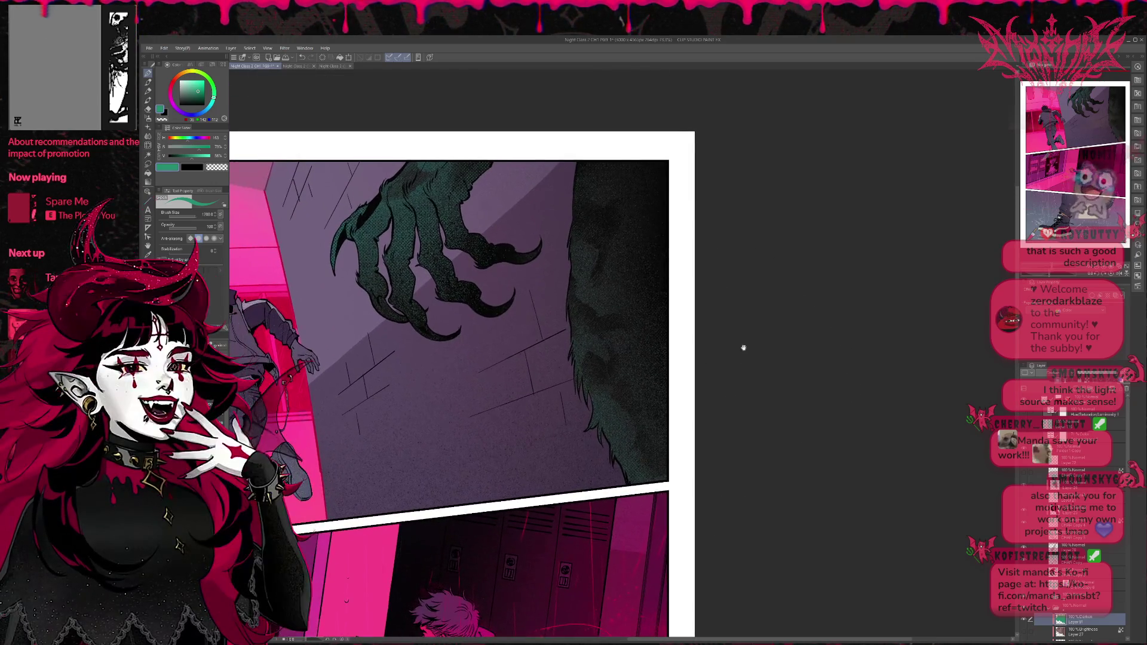
pyautogui.scroll(1, 756, 358)
pyautogui.moveTo(743, 373); pyautogui.dragTo(755, 371)
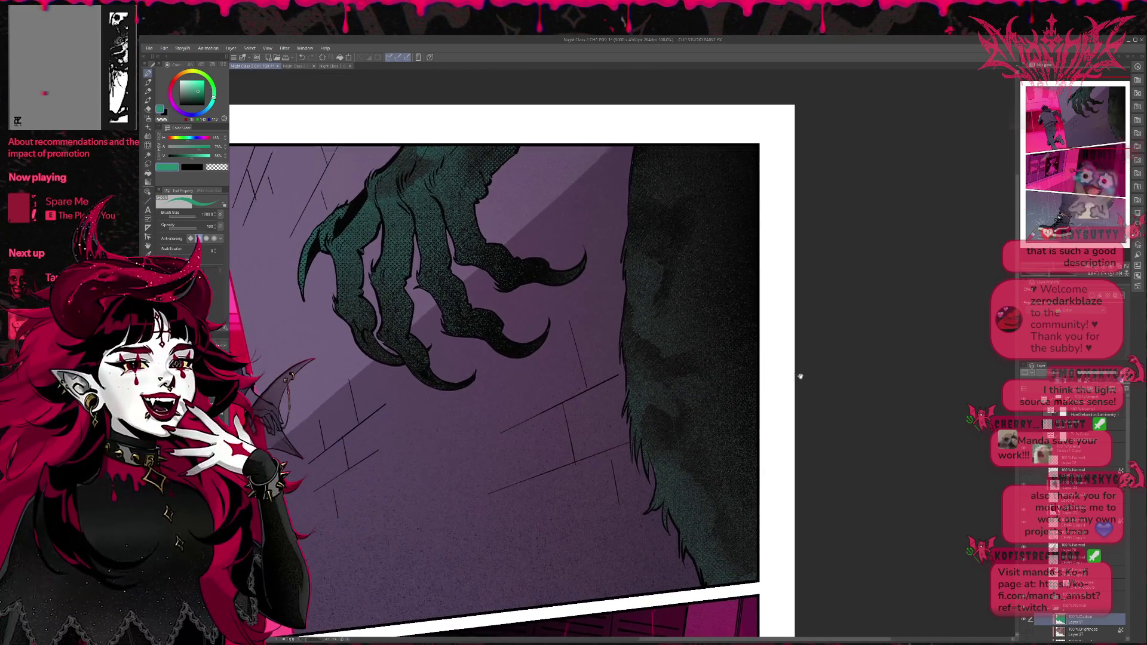
pyautogui.scroll(-1, 755, 370)
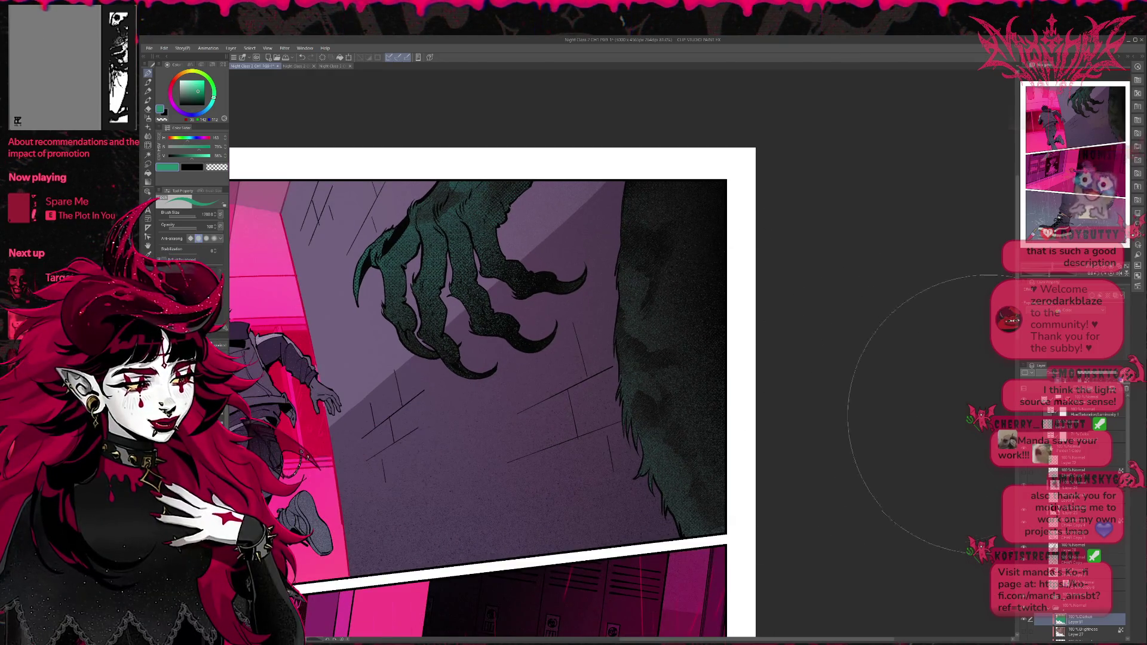
pyautogui.hotkey('ctrl', 'c')
pyautogui.hotkey('ctrl', 'v')
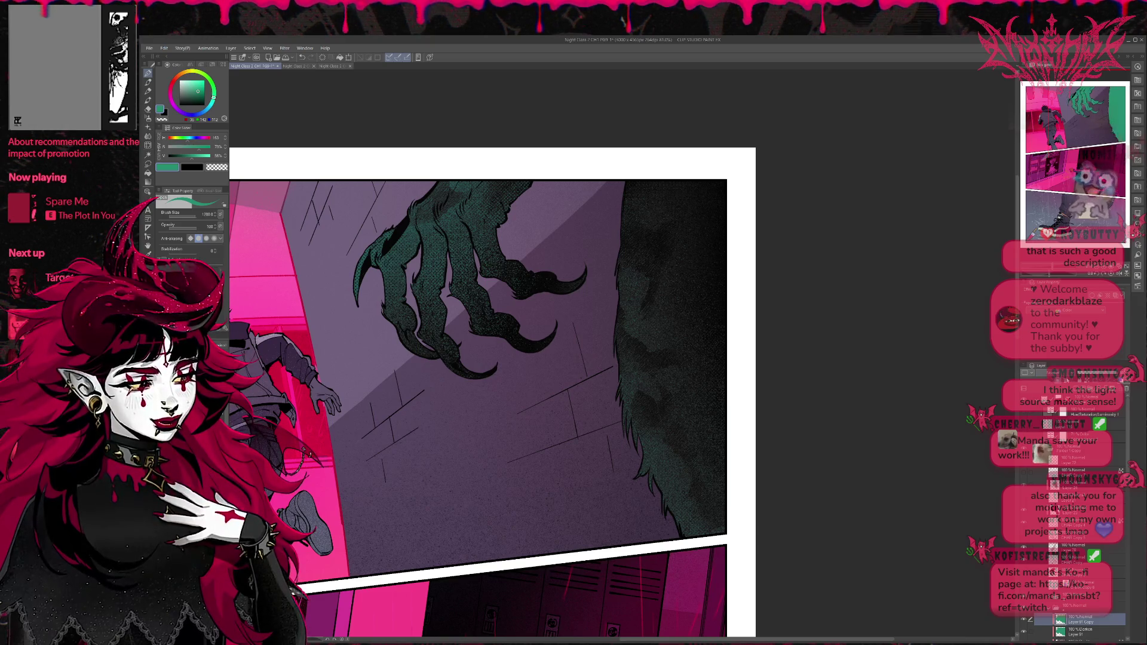
pyautogui.moveTo(1053, 375); pyautogui.dragTo(1085, 378)
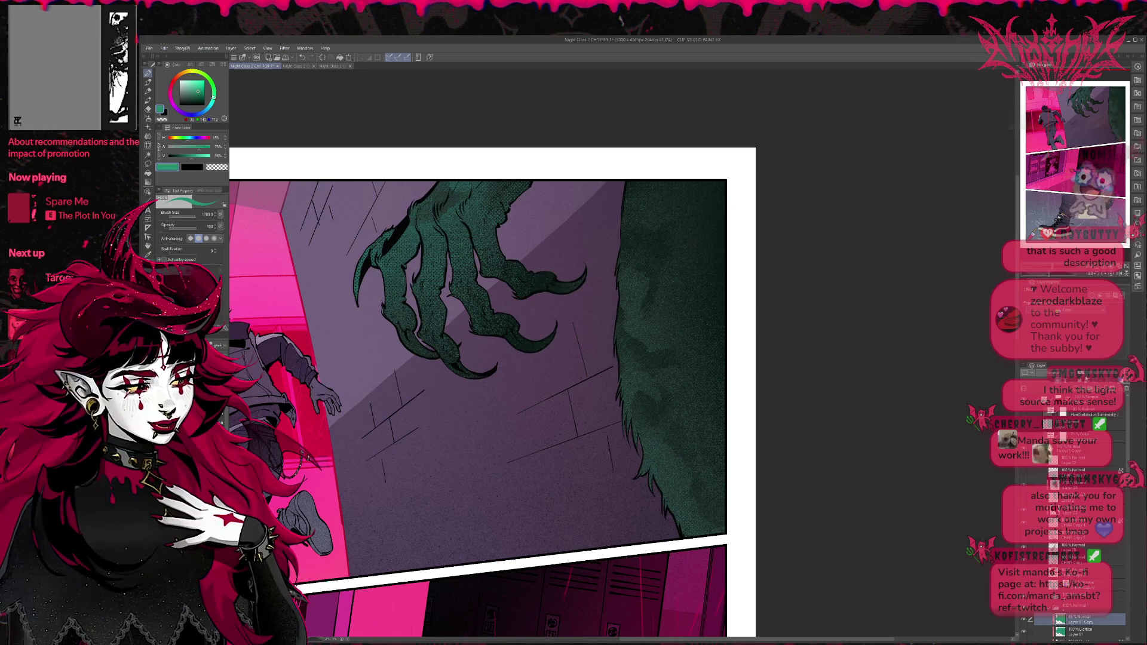
pyautogui.scroll(-2, 871, 448)
pyautogui.scroll(-2, 858, 456)
pyautogui.scroll(-1, 781, 425)
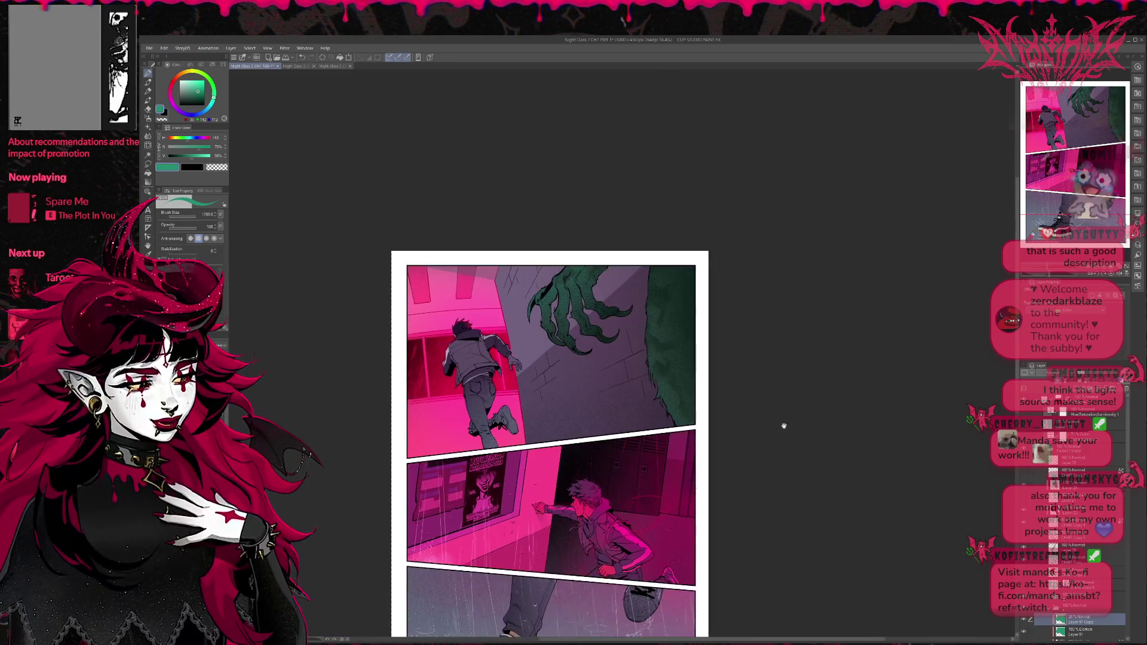
# Step: Flip the canvas horizontally and move the mirrored page up and left
pyautogui.scroll(-1, 860, 319)
pyautogui.press('h')
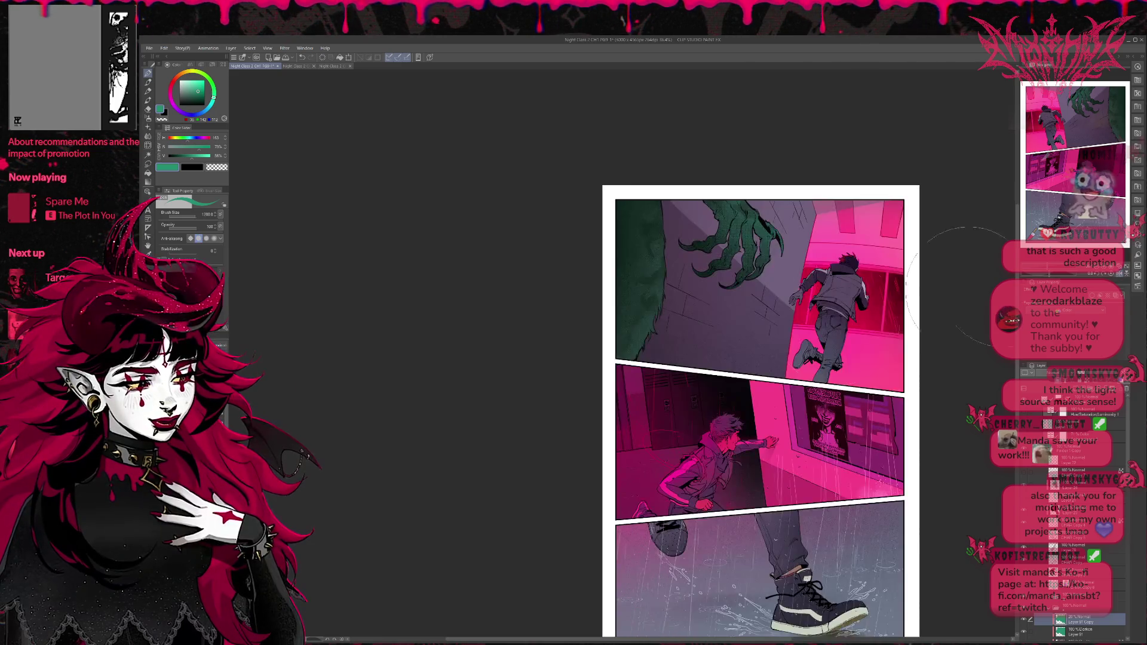
pyautogui.moveTo(860, 320); pyautogui.dragTo(559, 275)
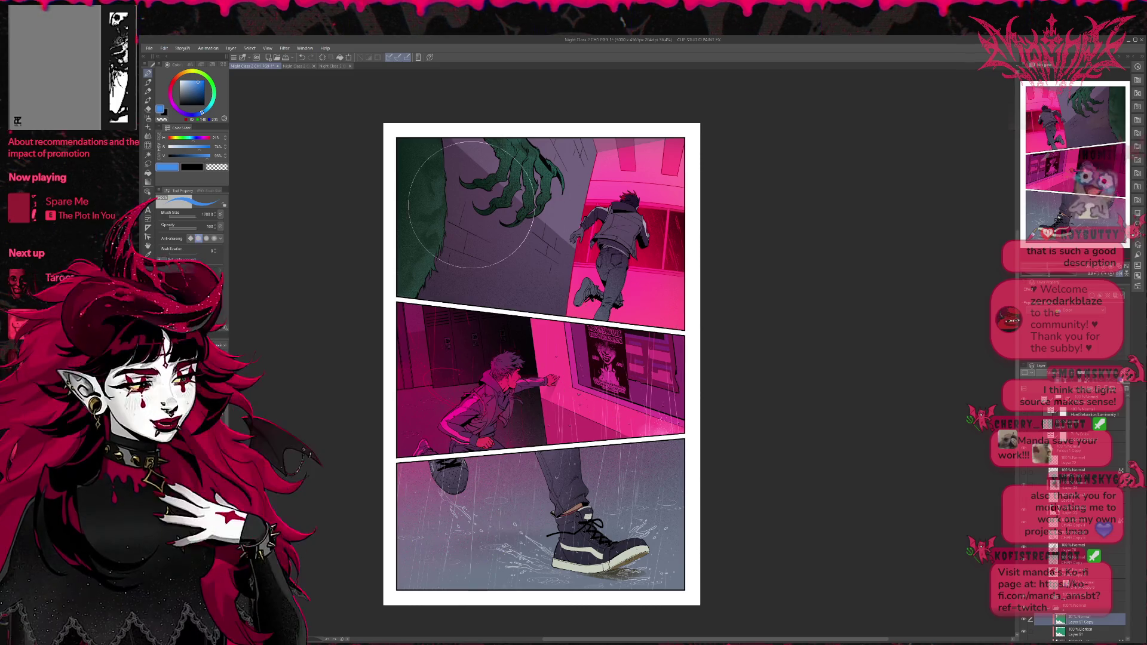
# Step: Airbrush a teal-blue tint over the claw and fur, then lower the layer opacity for darker teal
pyautogui.moveTo(441, 170); pyautogui.dragTo(538, 180)
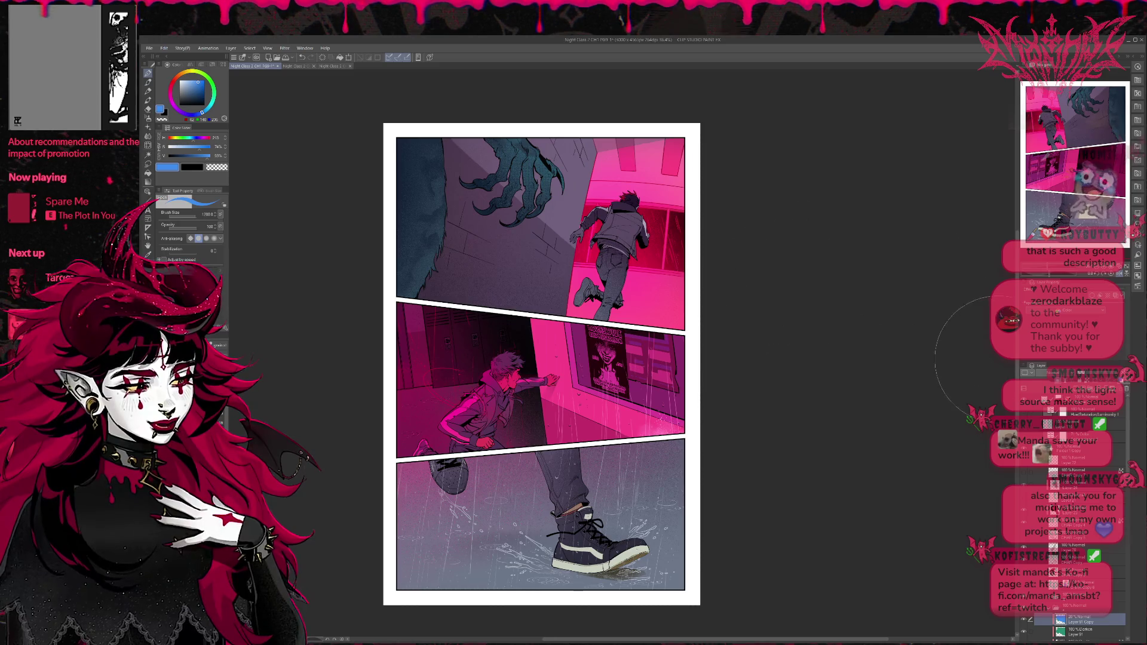
pyautogui.click(1091, 374)
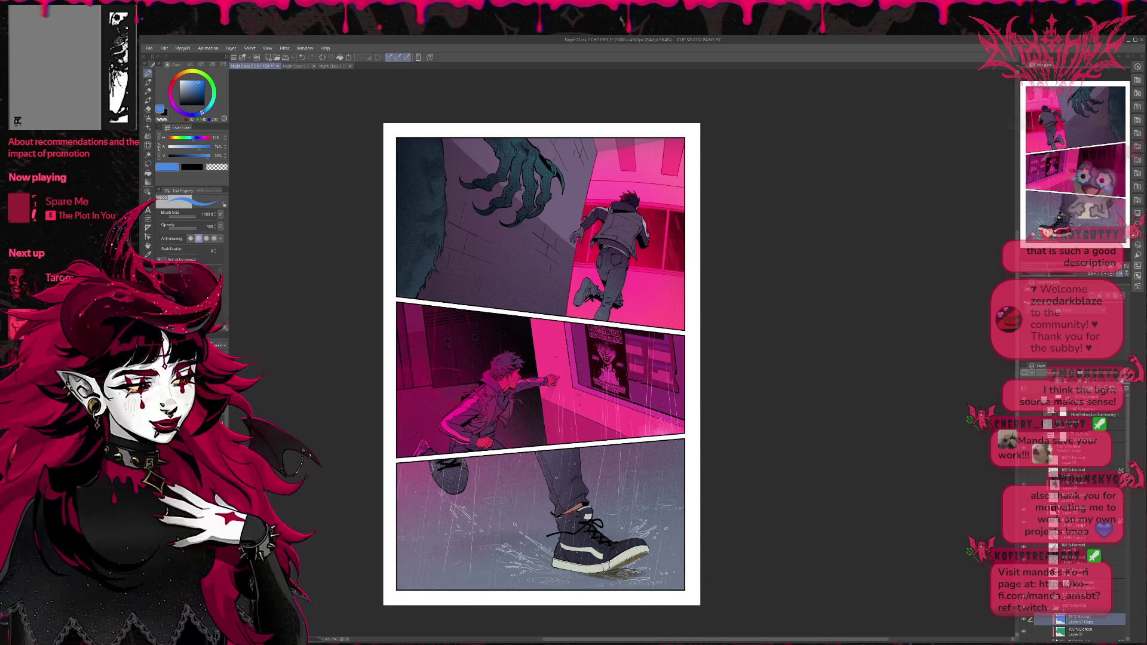
pyautogui.scroll(-1, 1076, 508)
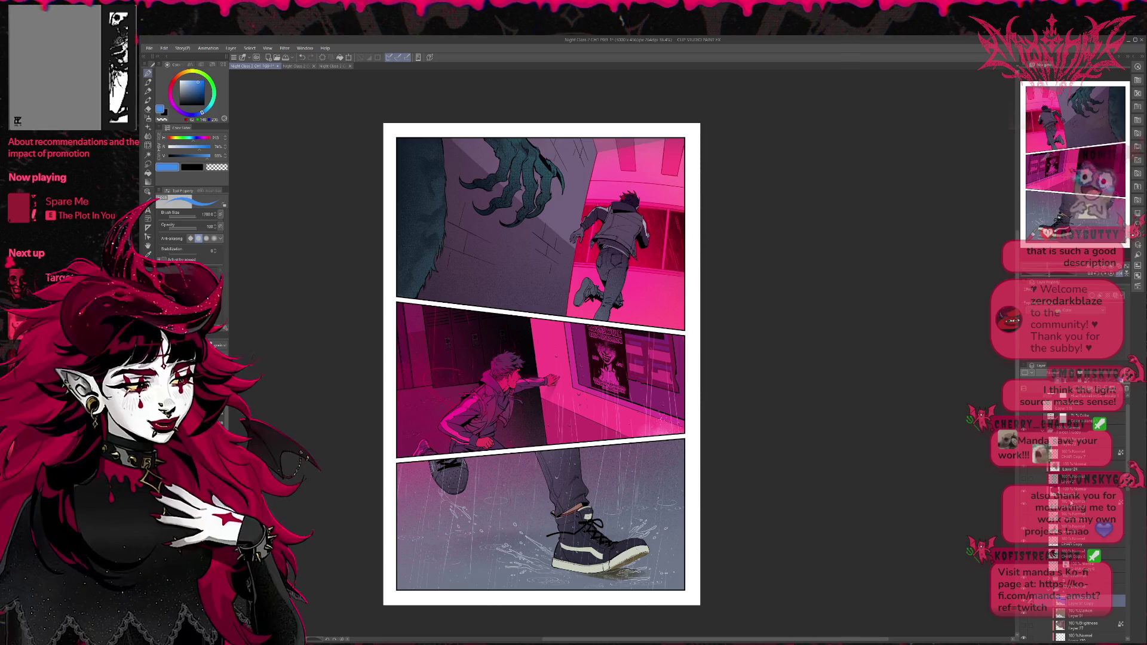
pyautogui.scroll(-1, 1075, 520)
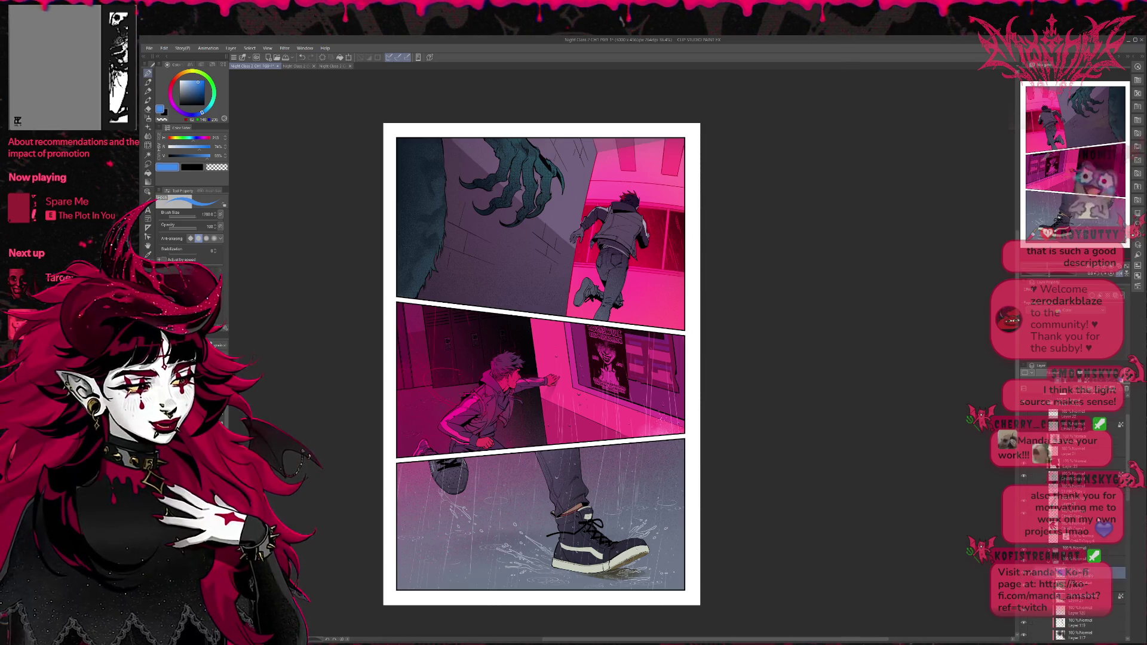
# Step: Select the colour layer in the Layer panel and duplicate it with Ctrl+C/Ctrl+V
pyautogui.scroll(-2, 1076, 520)
pyautogui.scroll(-2, 1076, 520)
pyautogui.click(1076, 589)
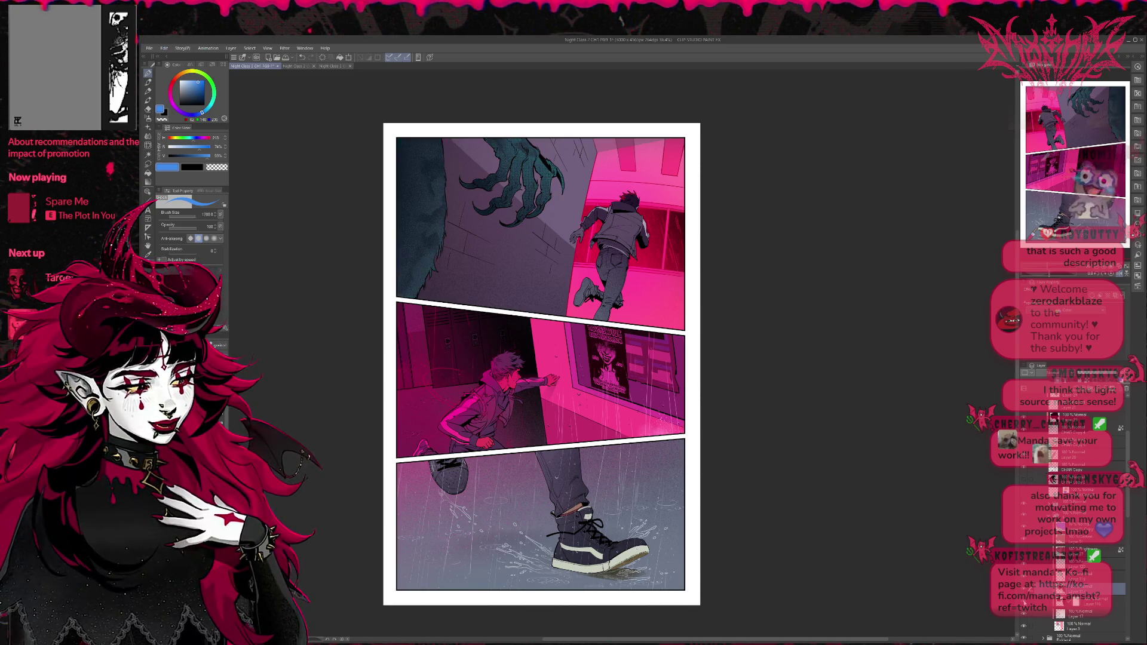
pyautogui.click(1076, 601)
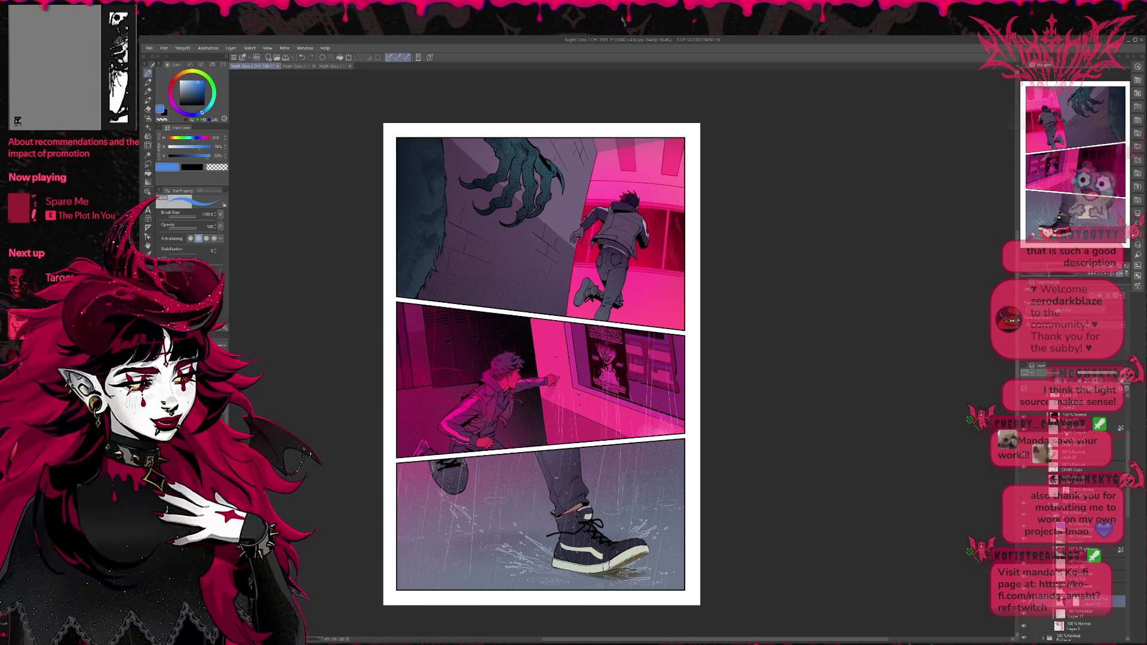
pyautogui.hotkey('ctrl', 'c')
pyautogui.hotkey('ctrl', 'v')
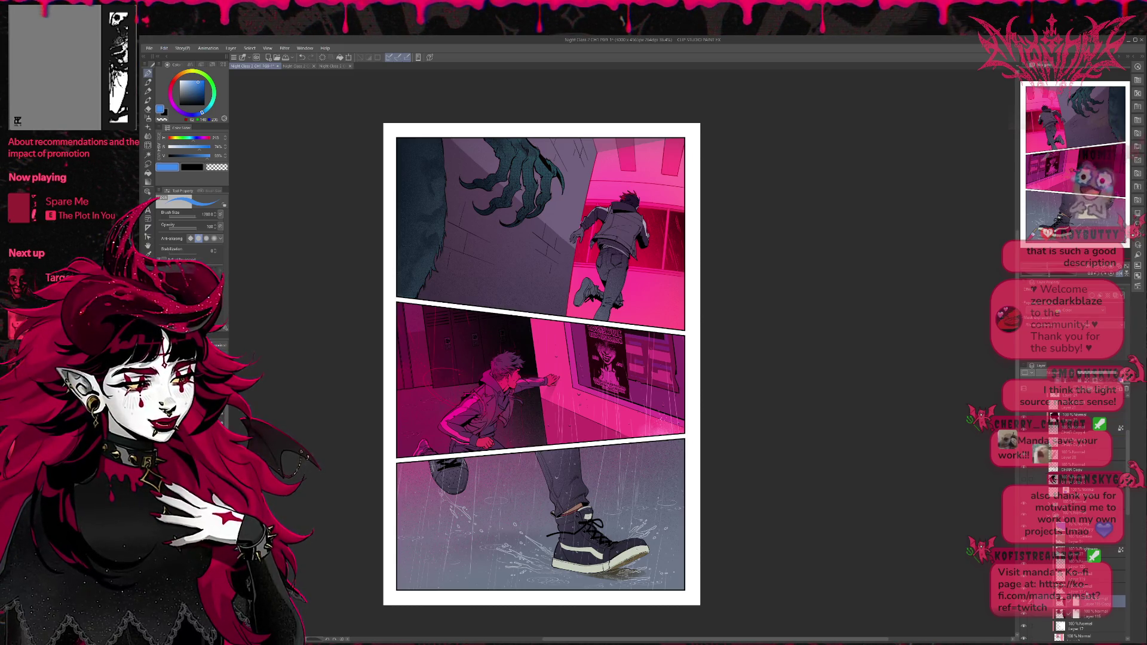
# Step: Cycle the copy's tones from near-black and teal to neutral grey-black, toggling it to compare
pyautogui.hotkey('ctrl', 'z')
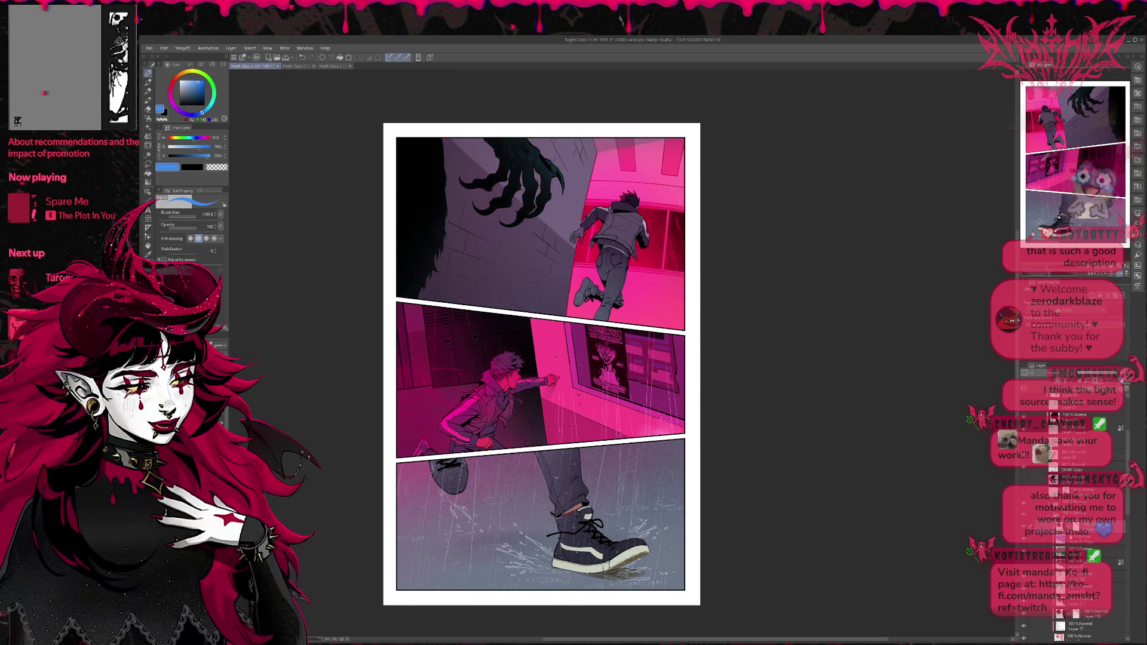
pyautogui.hotkey('ctrl', 'z')
pyautogui.click(1024, 543)
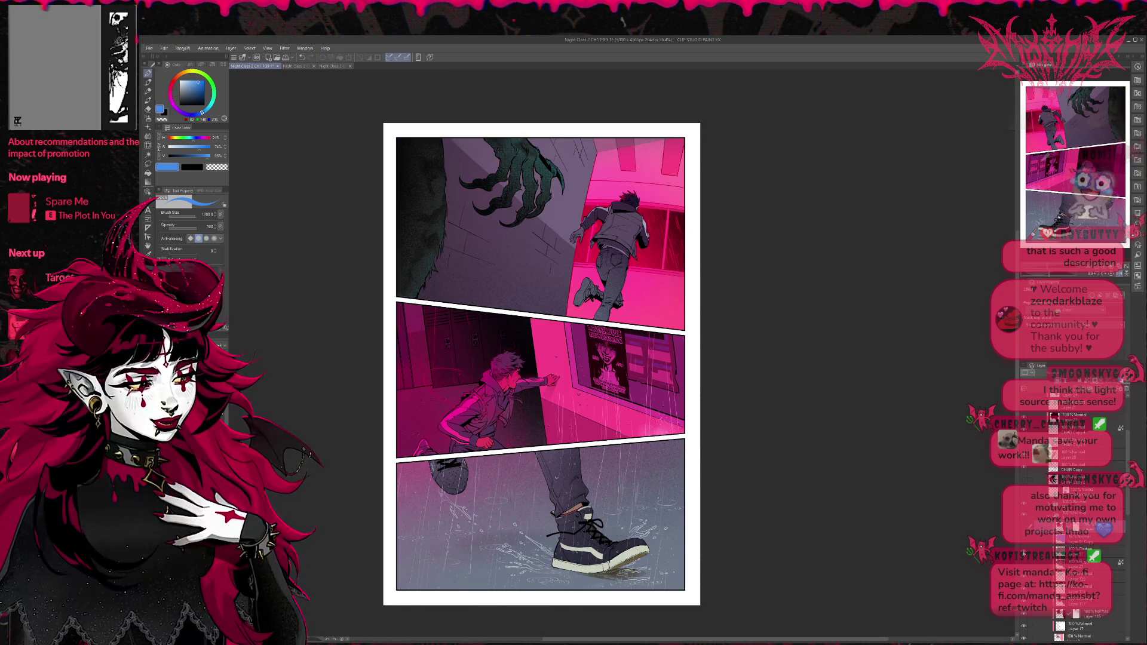
pyautogui.click(1024, 555)
pyautogui.scroll(-2, 1024, 555)
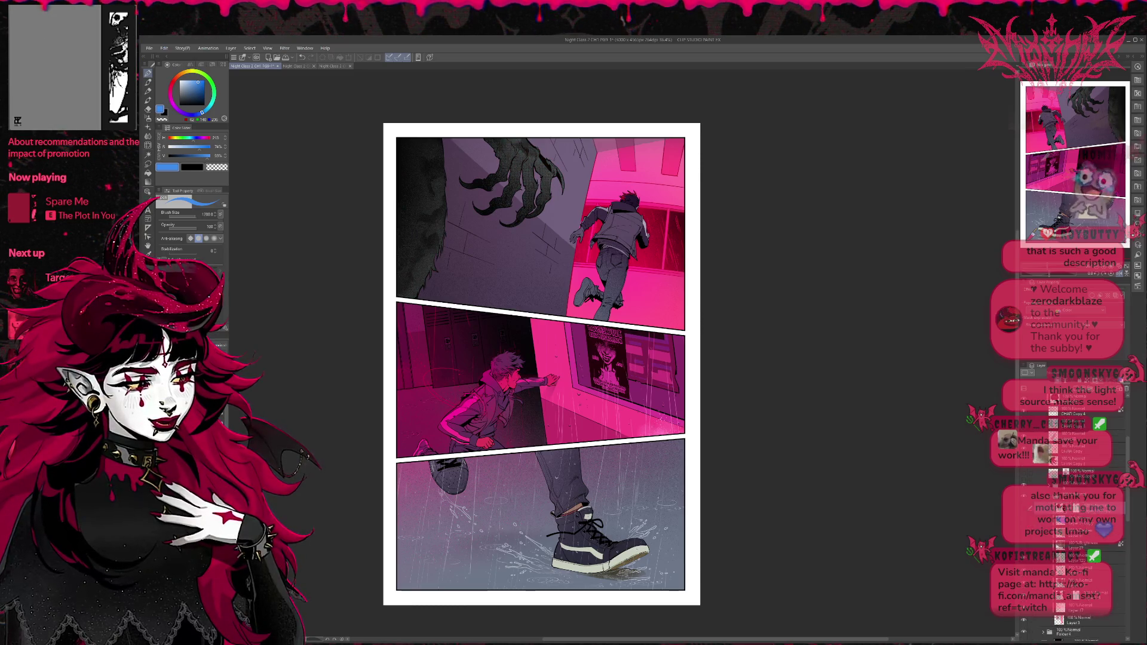
pyautogui.click(1024, 555)
pyautogui.click(1024, 556)
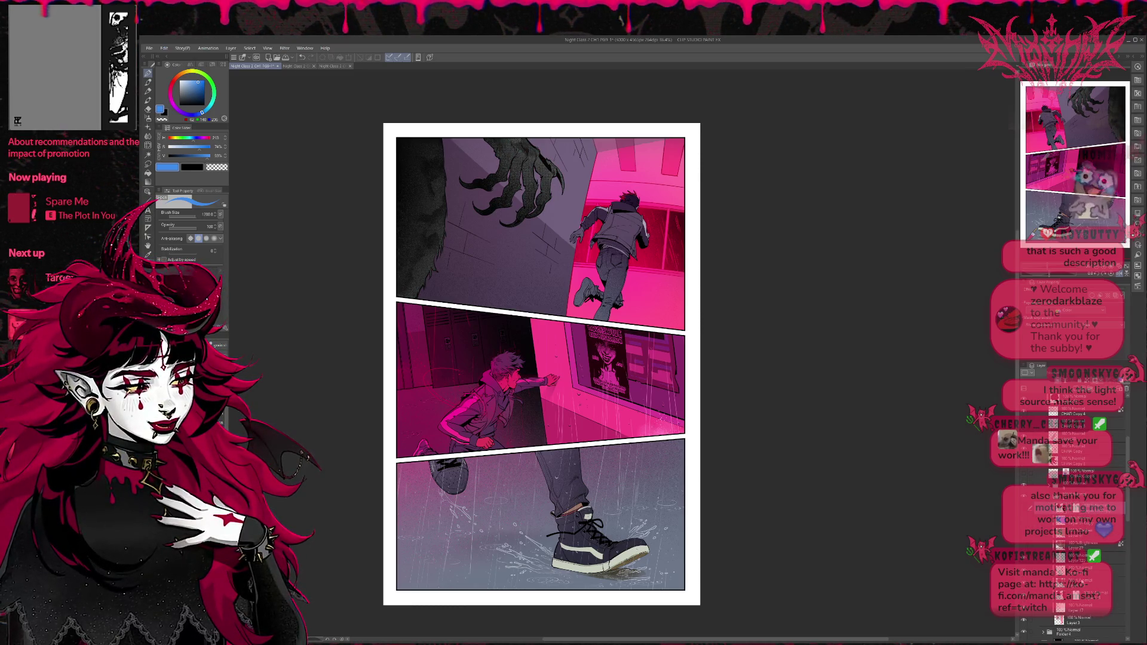
# Step: Click through nearby layers higher and lower in the stack to inspect them
pyautogui.click(1076, 582)
pyautogui.click(1081, 595)
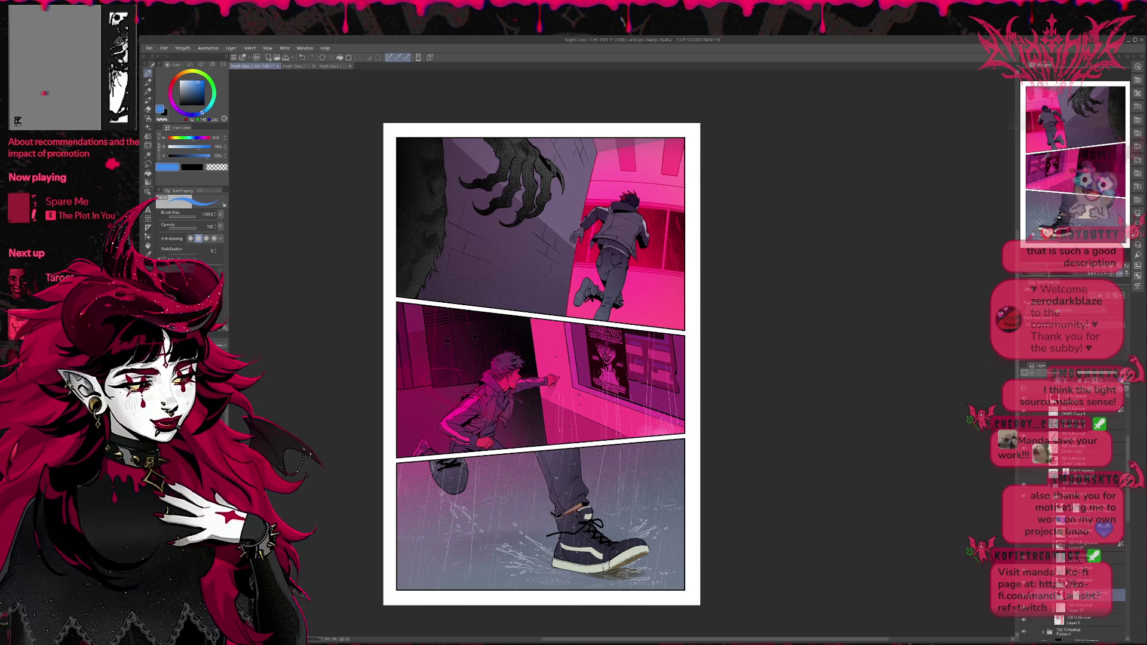
pyautogui.click(1031, 567)
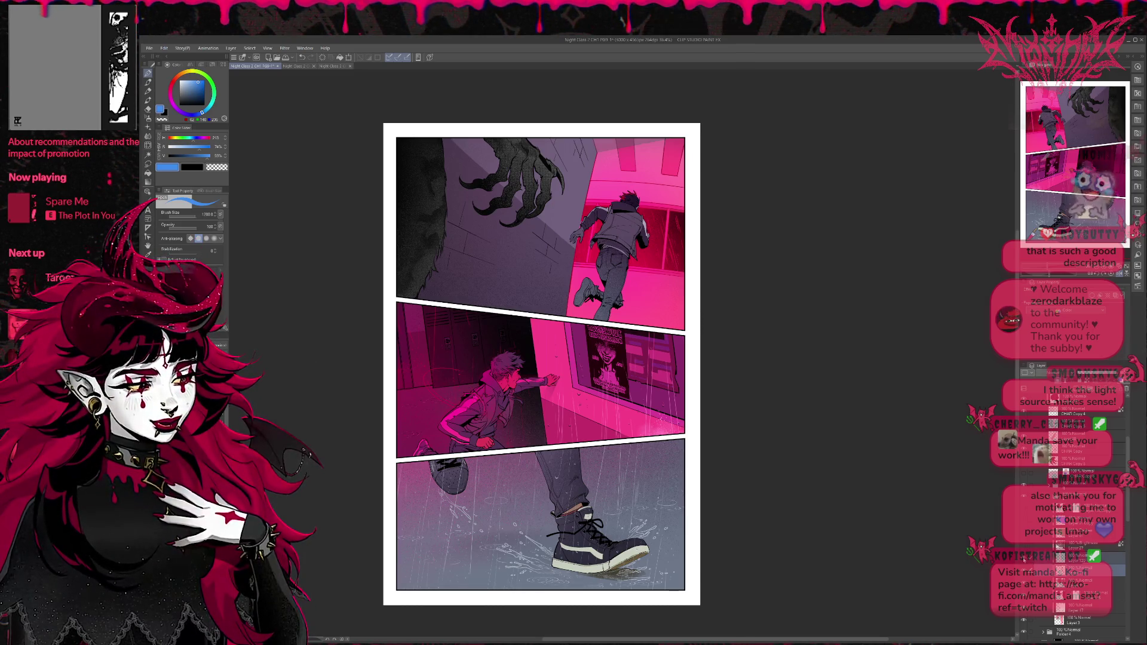
pyautogui.click(1029, 546)
pyautogui.click(1088, 558)
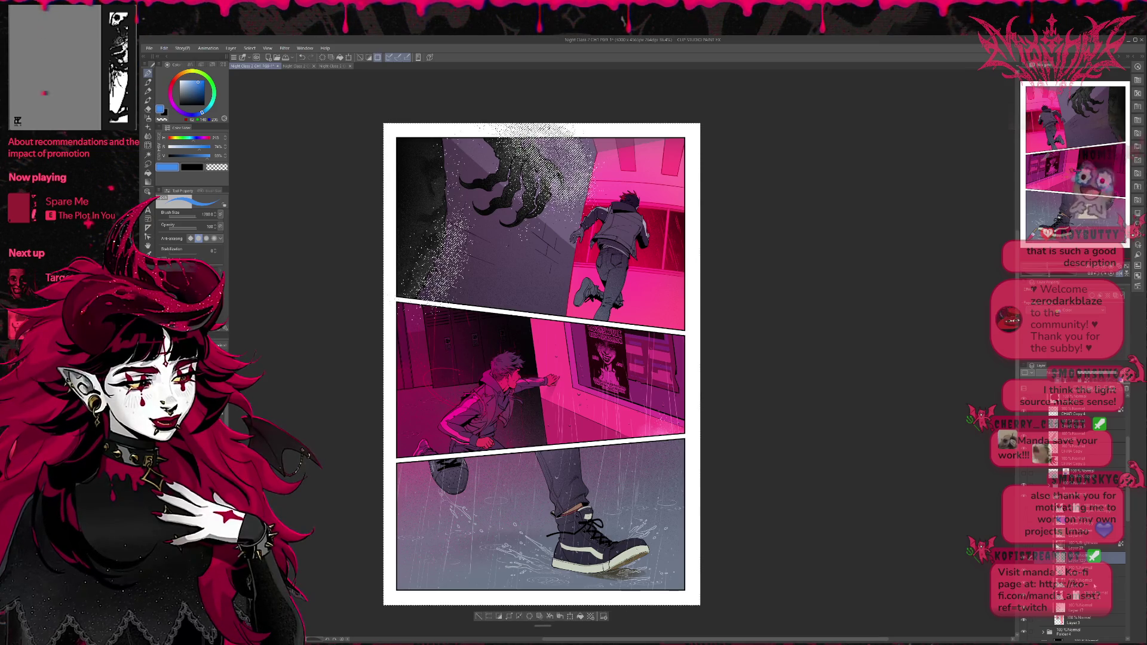
pyautogui.click(1088, 595)
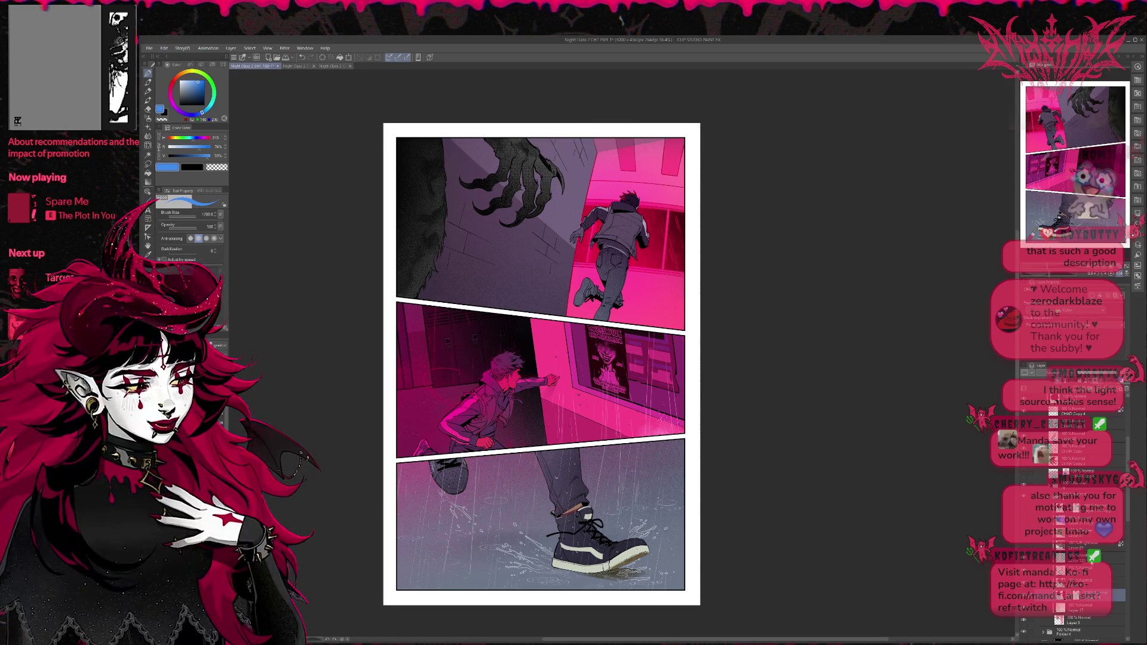
pyautogui.click(1097, 559)
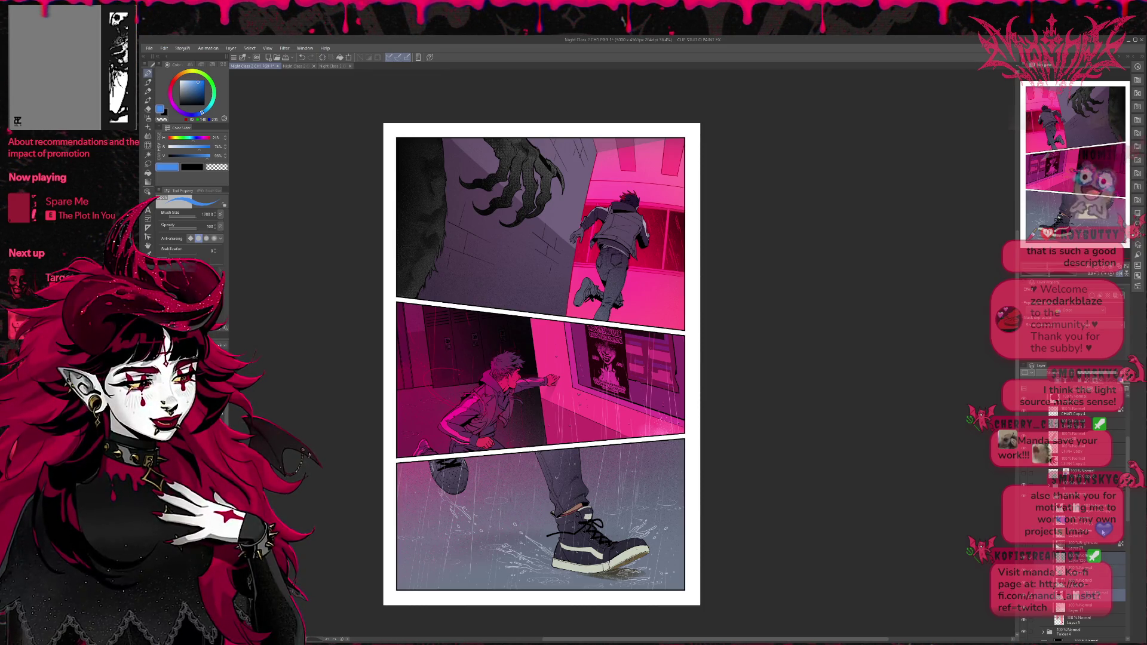
# Step: Select a lower layer and pick a teal colour for the monster
pyautogui.click(1097, 558)
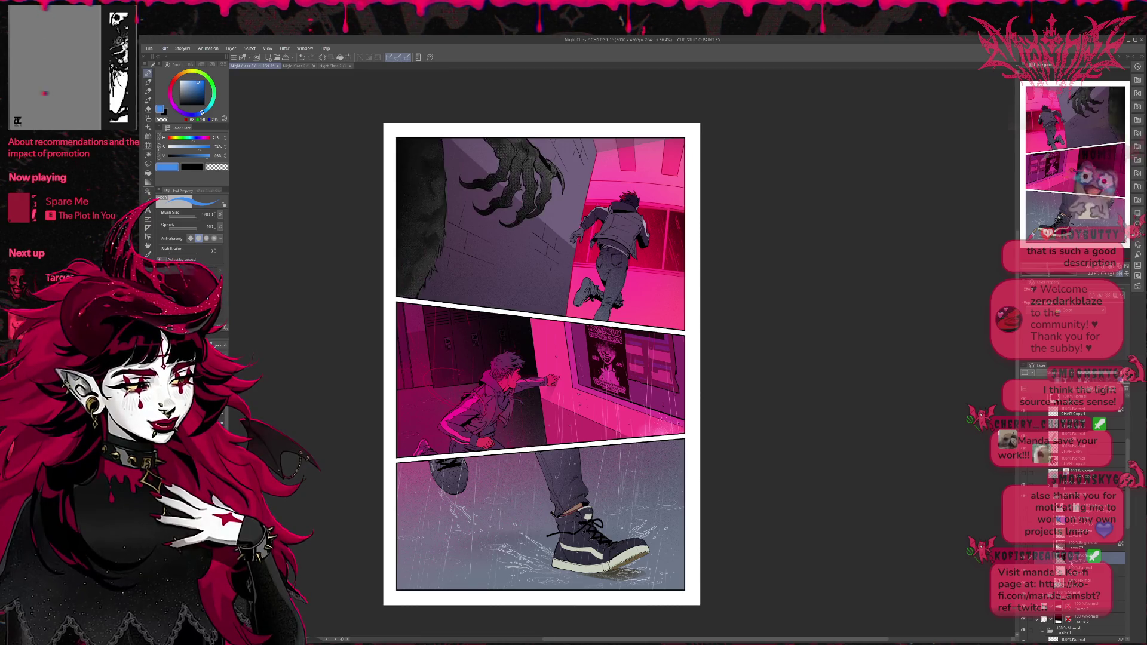
pyautogui.click(1076, 570)
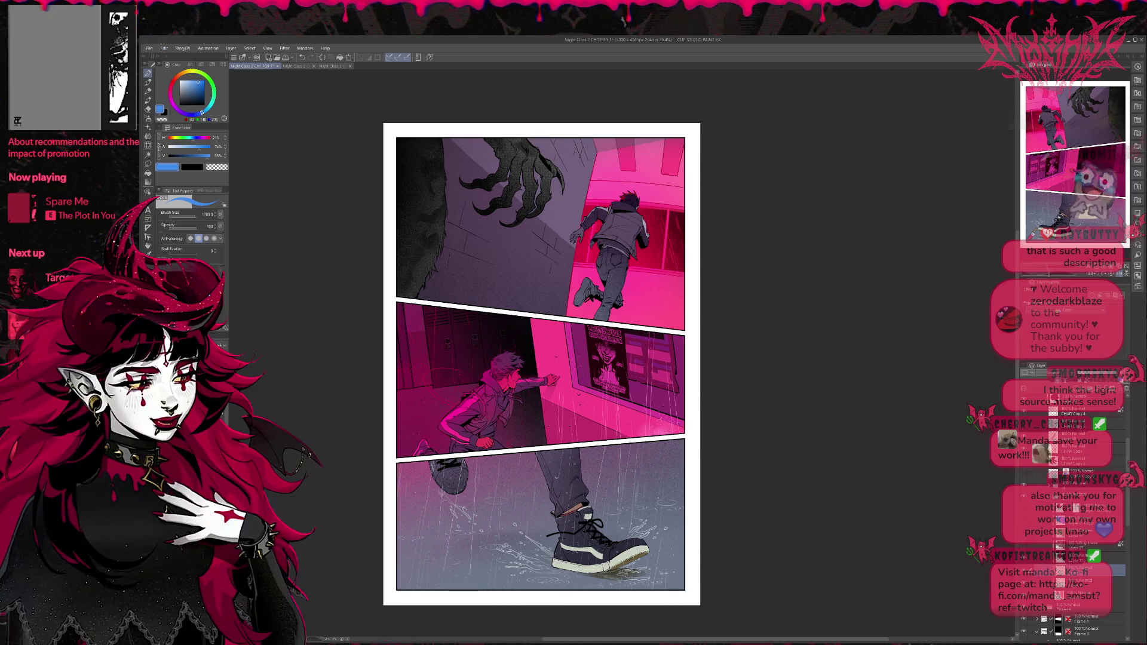
pyautogui.click(198, 91)
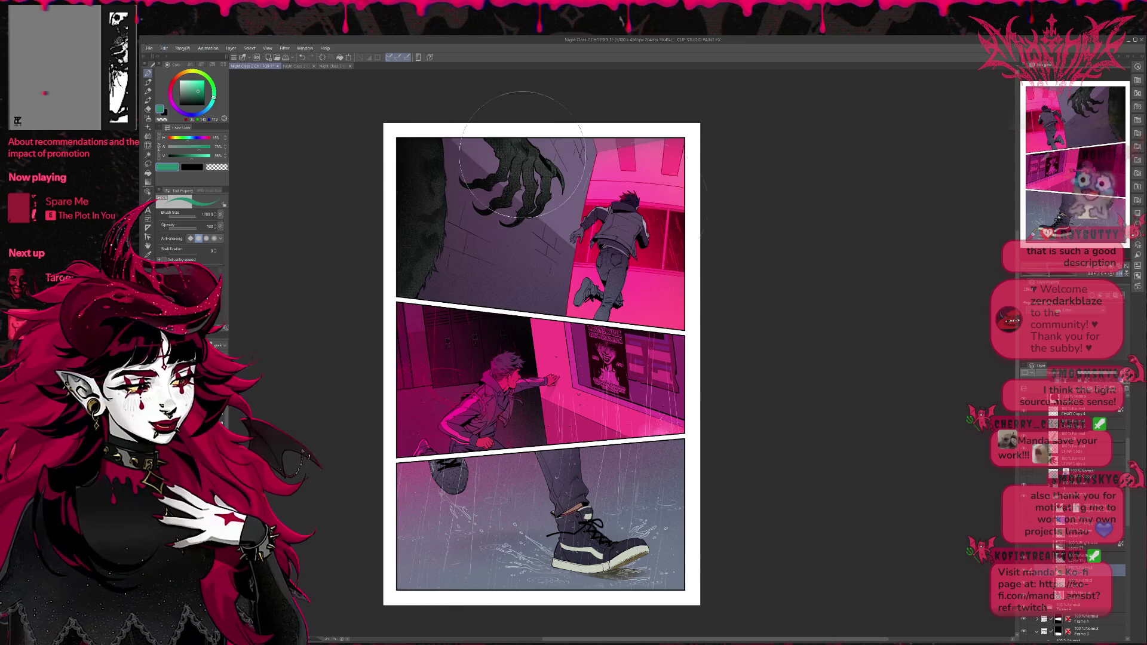
# Step: On the layer above, cycle blend modes until the claw and fur look dark grainy teal green
pyautogui.click(1088, 558)
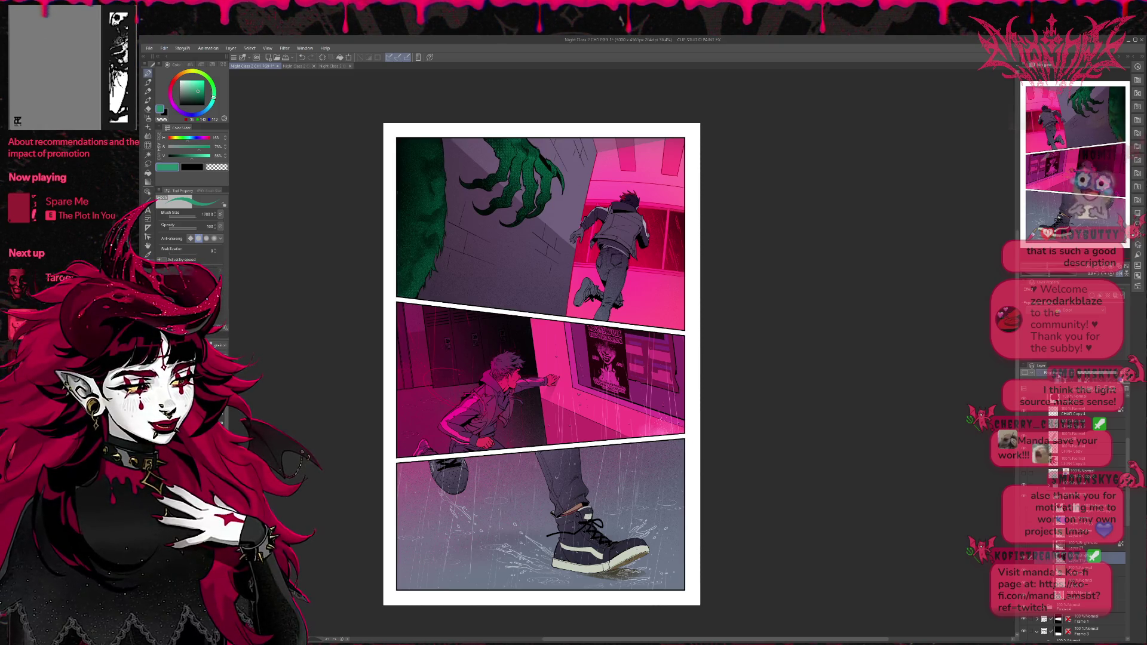
pyautogui.hotkey('ctrl', 'z')
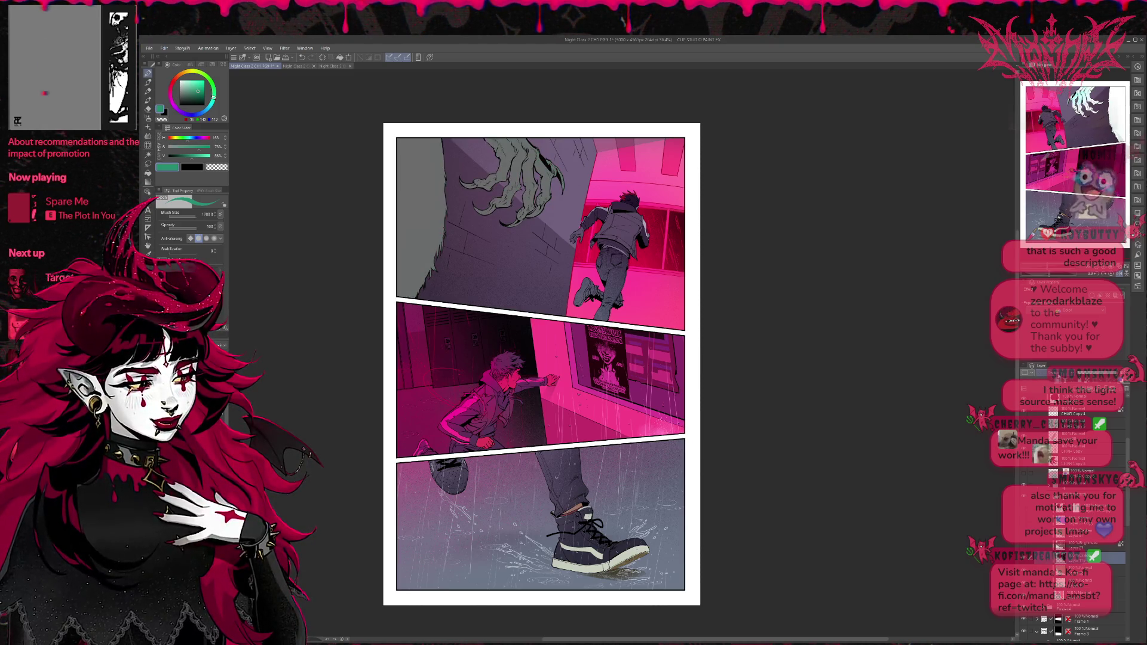
pyautogui.scroll(-2, 1052, 372)
pyautogui.scroll(1, 1052, 372)
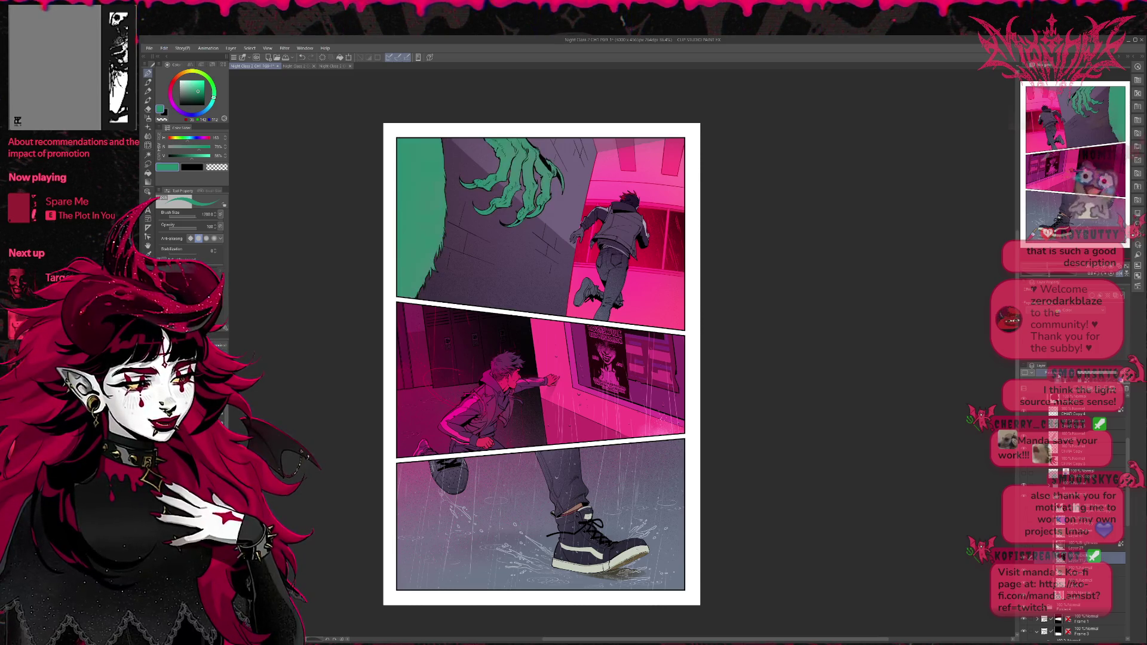
pyautogui.scroll(-1, 1052, 372)
pyautogui.scroll(1, 1052, 373)
pyautogui.scroll(-2, 1051, 373)
pyautogui.scroll(1, 1052, 373)
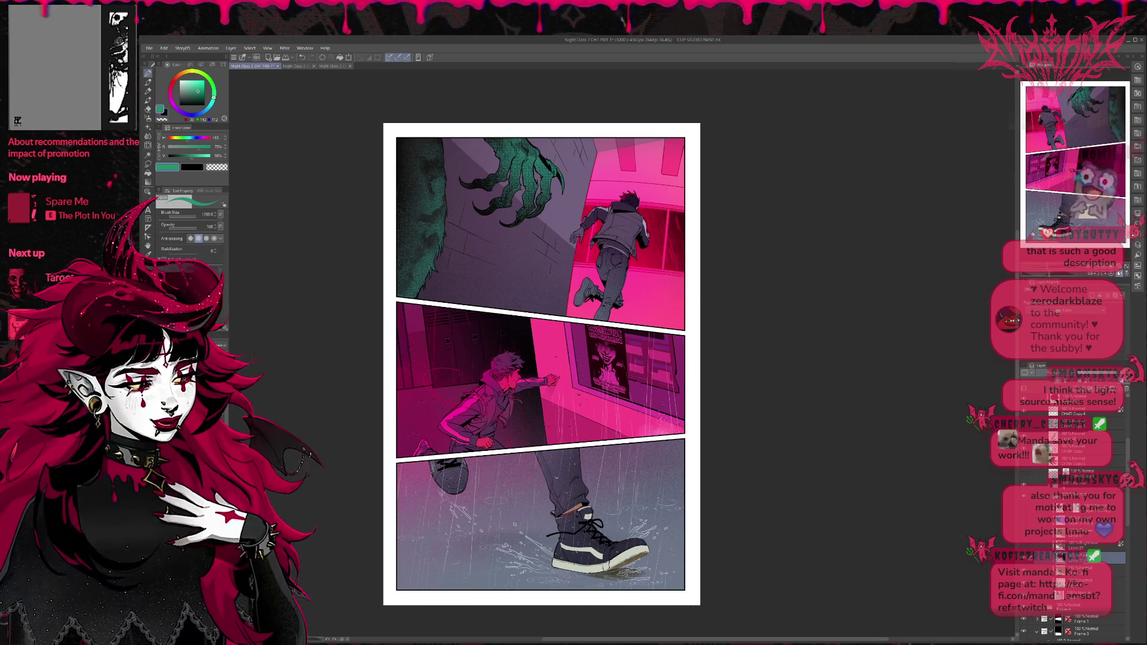
# Step: Mirror the page horizontally, recentre it, and toggle the monster fur layer to compare
pyautogui.press('h')
pyautogui.moveTo(880, 387); pyautogui.dragTo(718, 403)
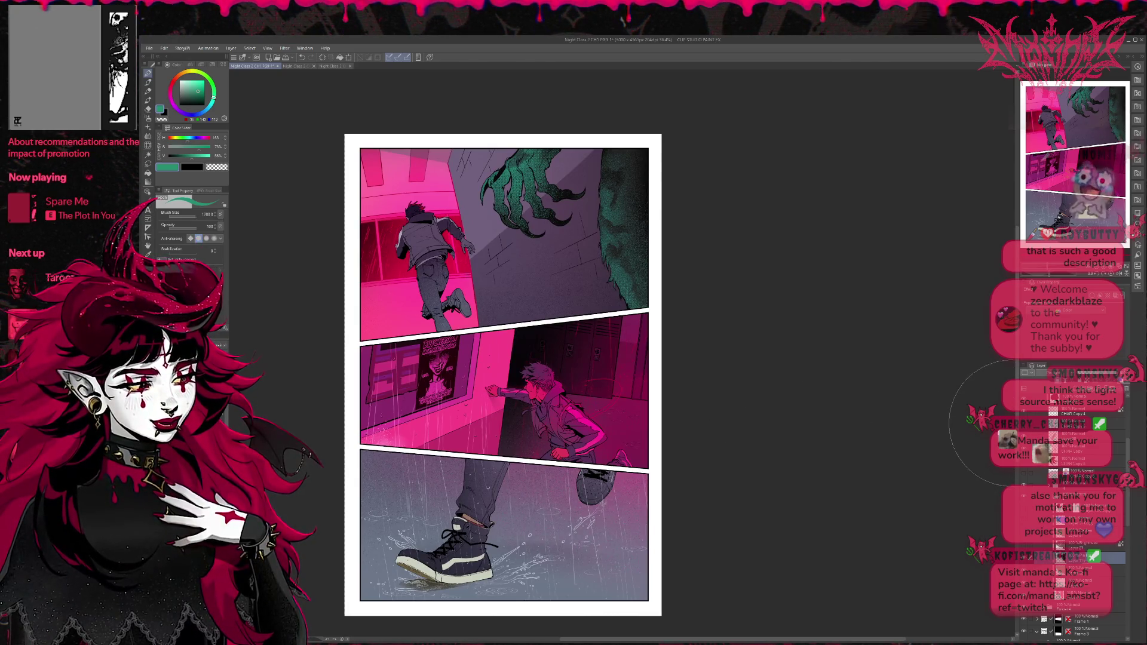
pyautogui.click(1025, 521)
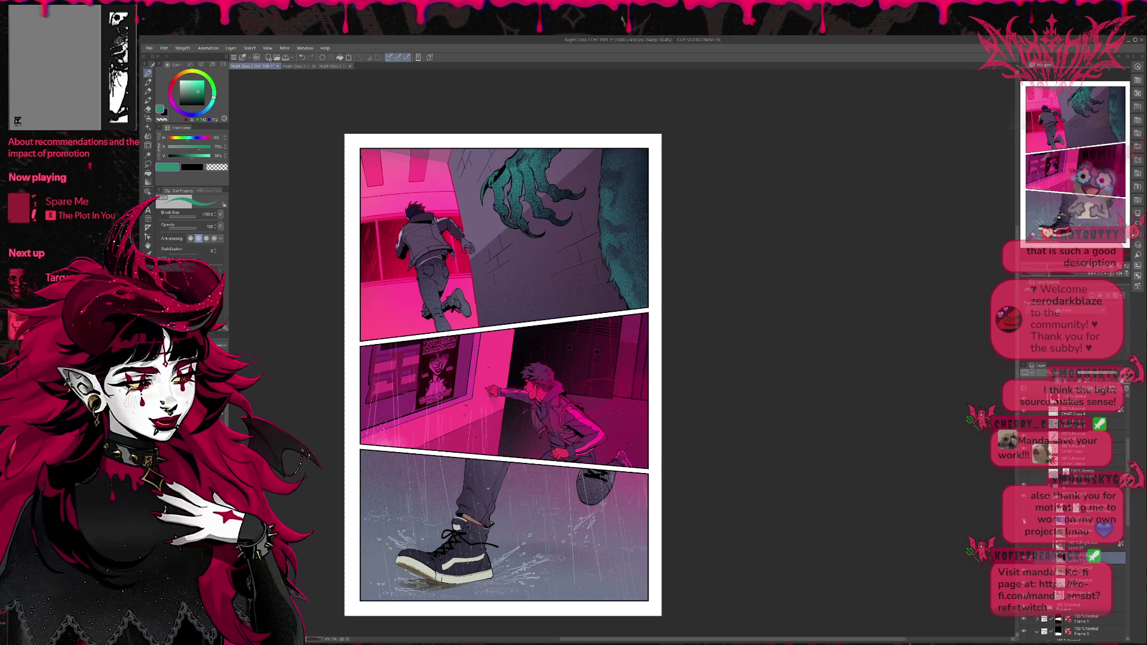
pyautogui.click(1025, 521)
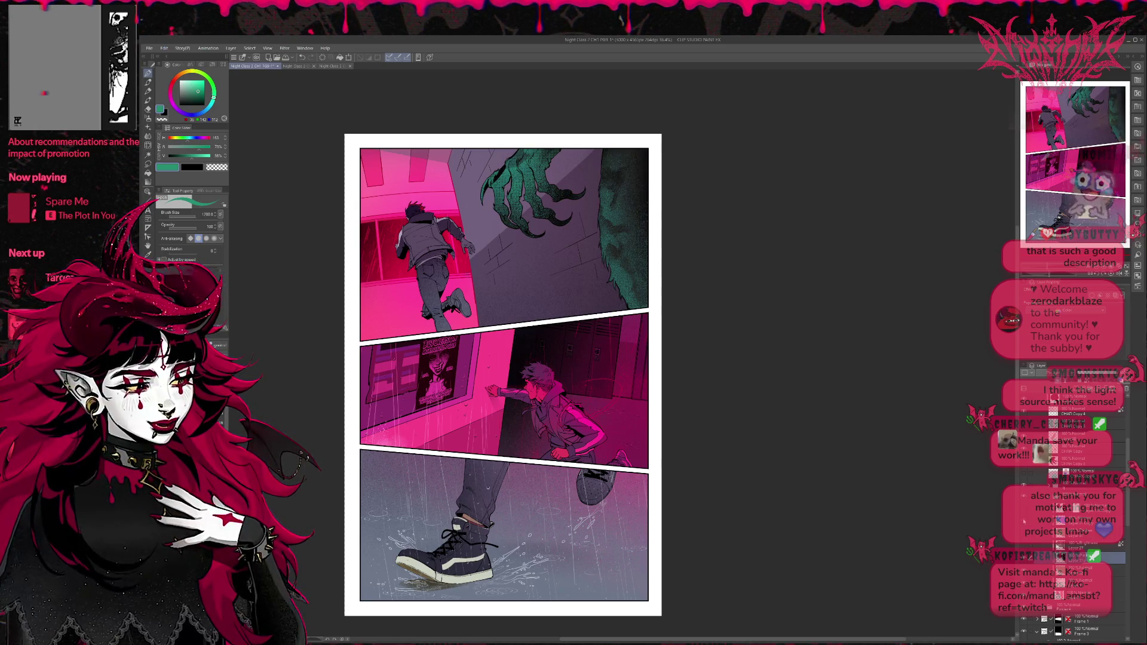
pyautogui.click(1024, 522)
# Step: Switch between fur layers, toggling visibility to compare brighter and duller teal fur
pyautogui.click(1043, 521)
pyautogui.click(1024, 522)
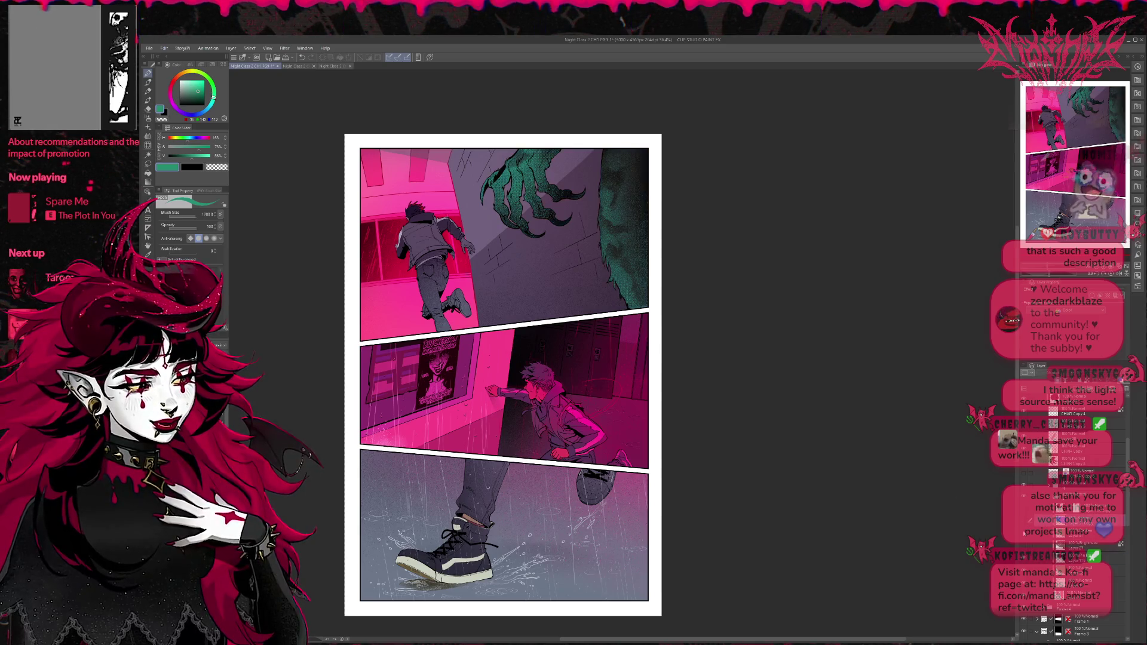
pyautogui.click(1026, 532)
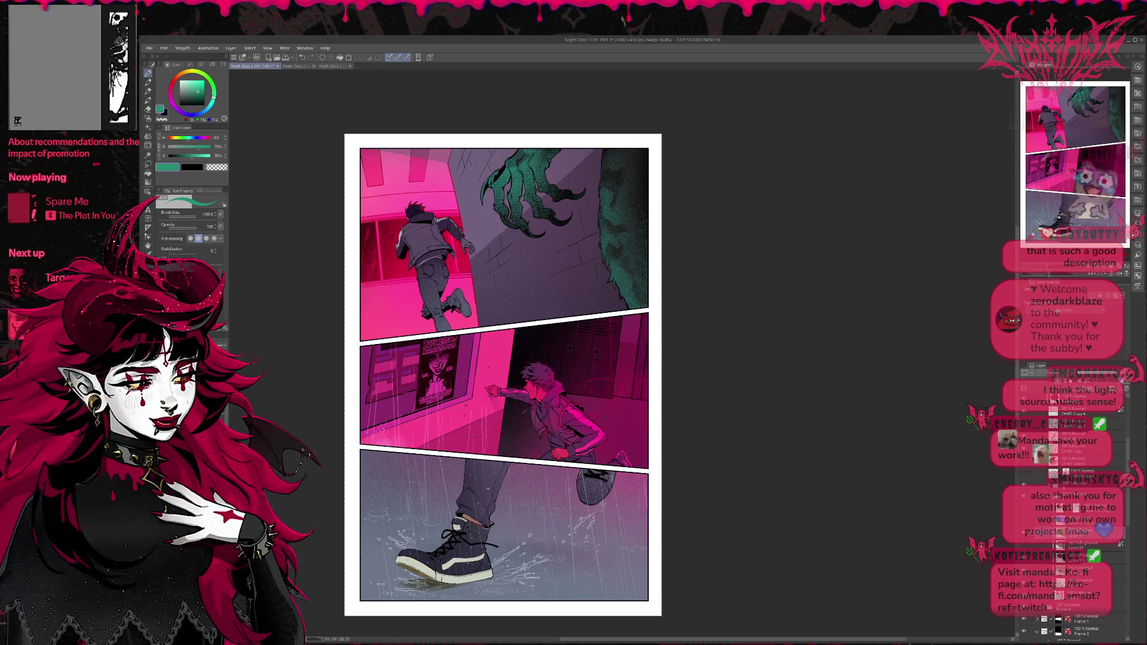
pyautogui.click(1024, 522)
pyautogui.click(1024, 522)
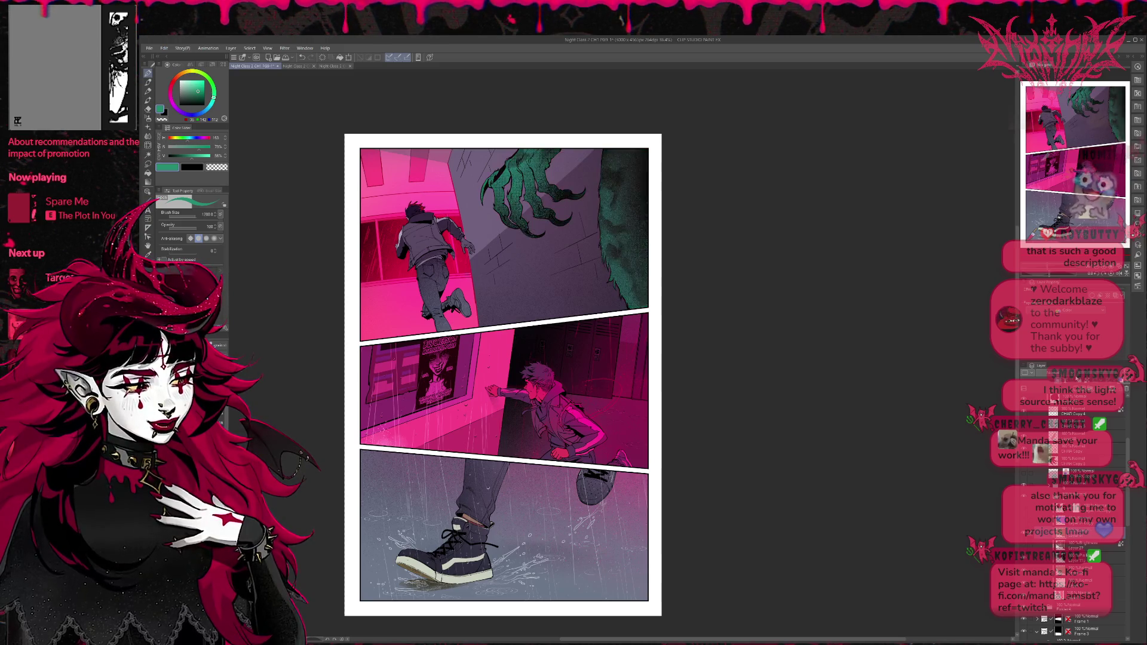
pyautogui.click(1024, 522)
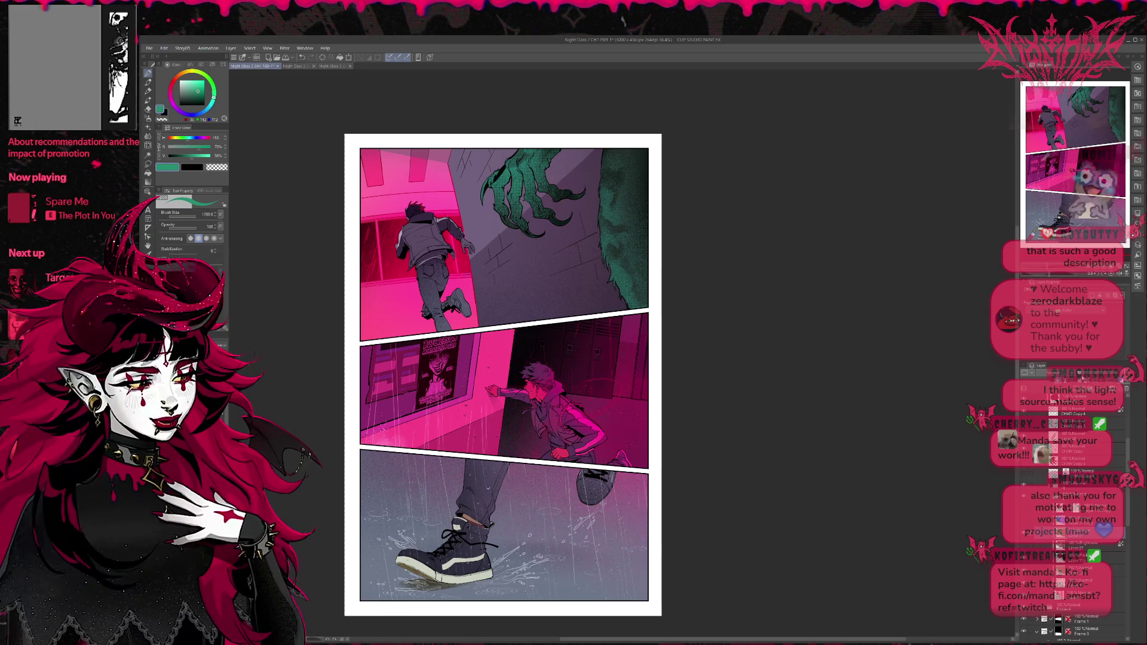
pyautogui.click(1024, 509)
pyautogui.click(1023, 509)
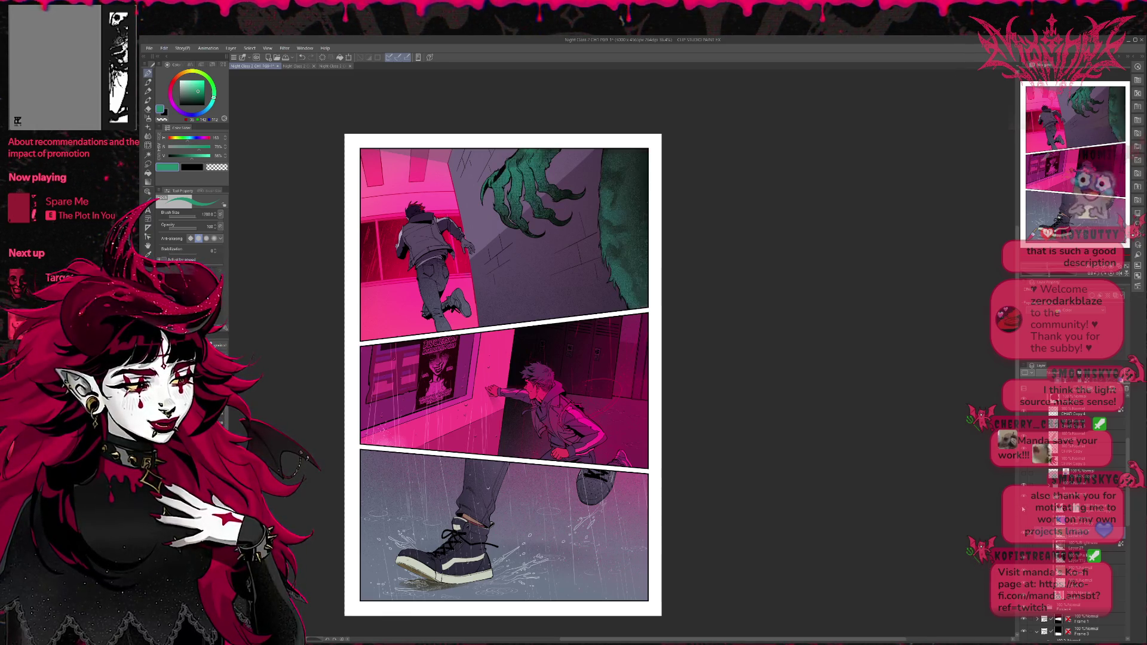
# Step: Brush darker green shading down the right edge of the monster's fur
pyautogui.click(1025, 523)
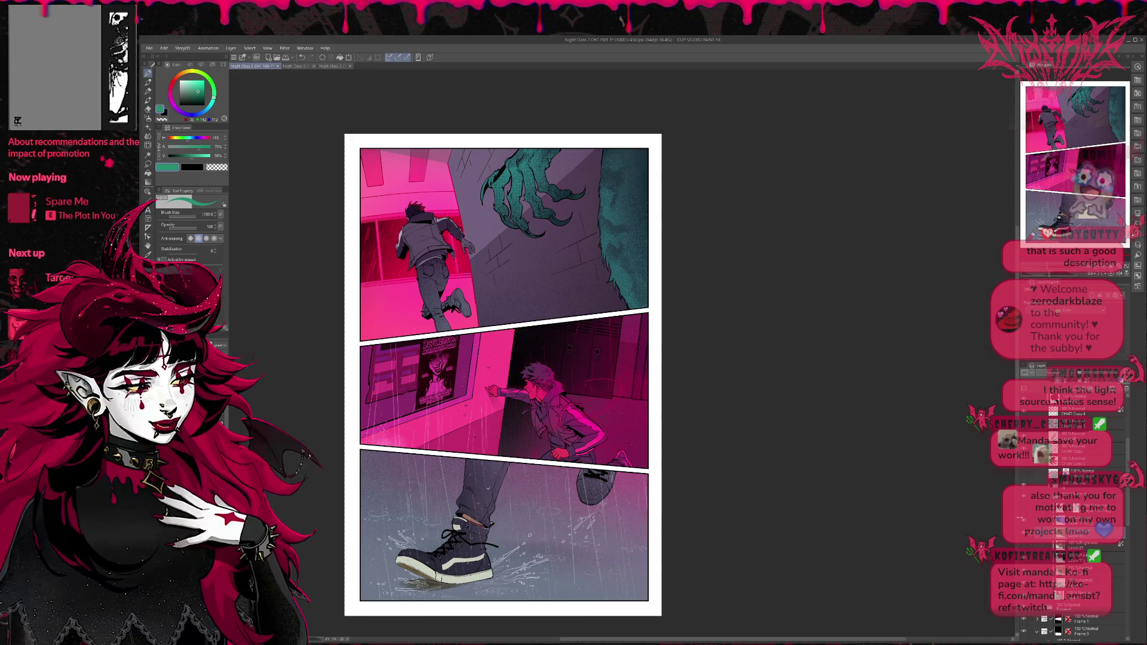
pyautogui.click(1023, 521)
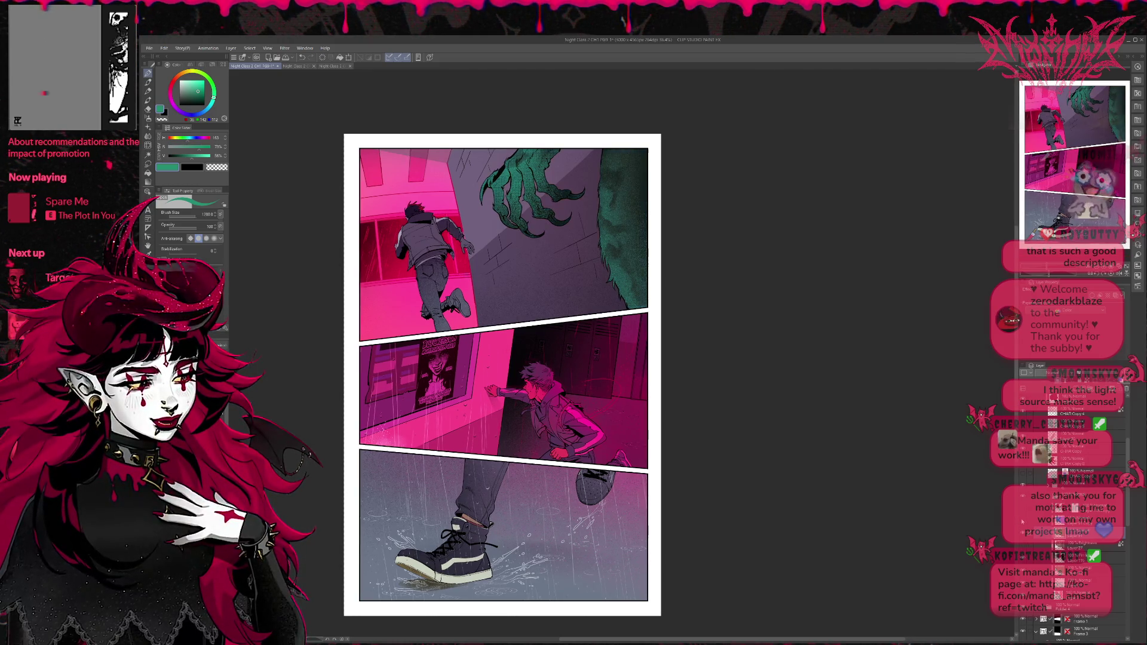
pyautogui.moveTo(638, 153); pyautogui.dragTo(639, 233)
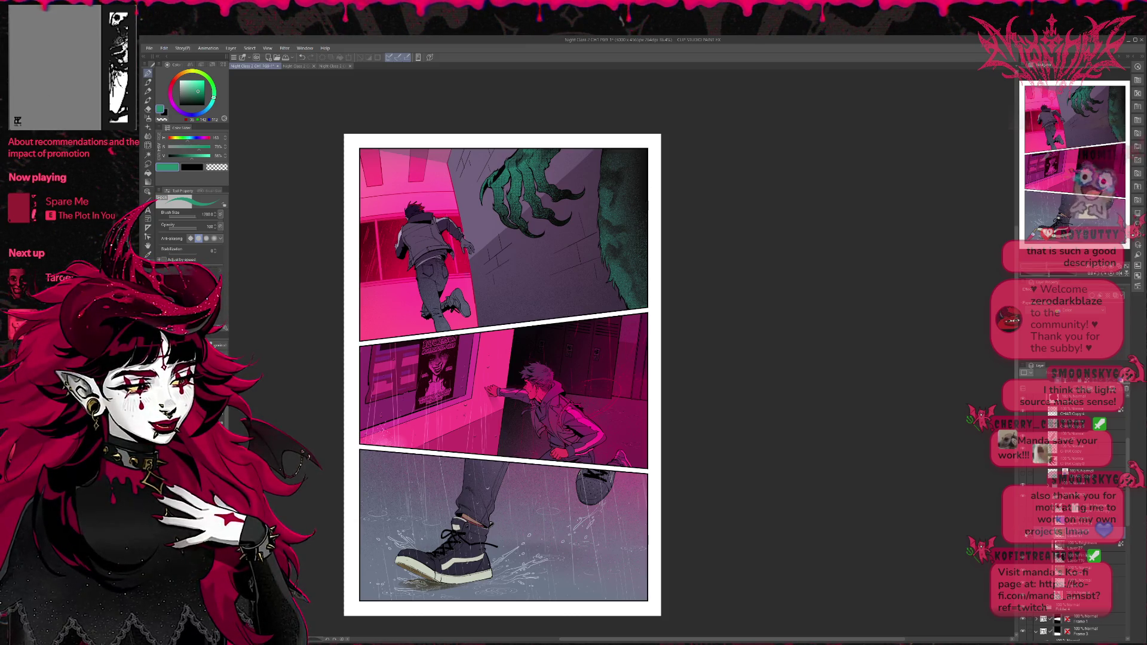
# Step: Compare the textured dark green hand and fur against the lighter teal version
pyautogui.click(1023, 520)
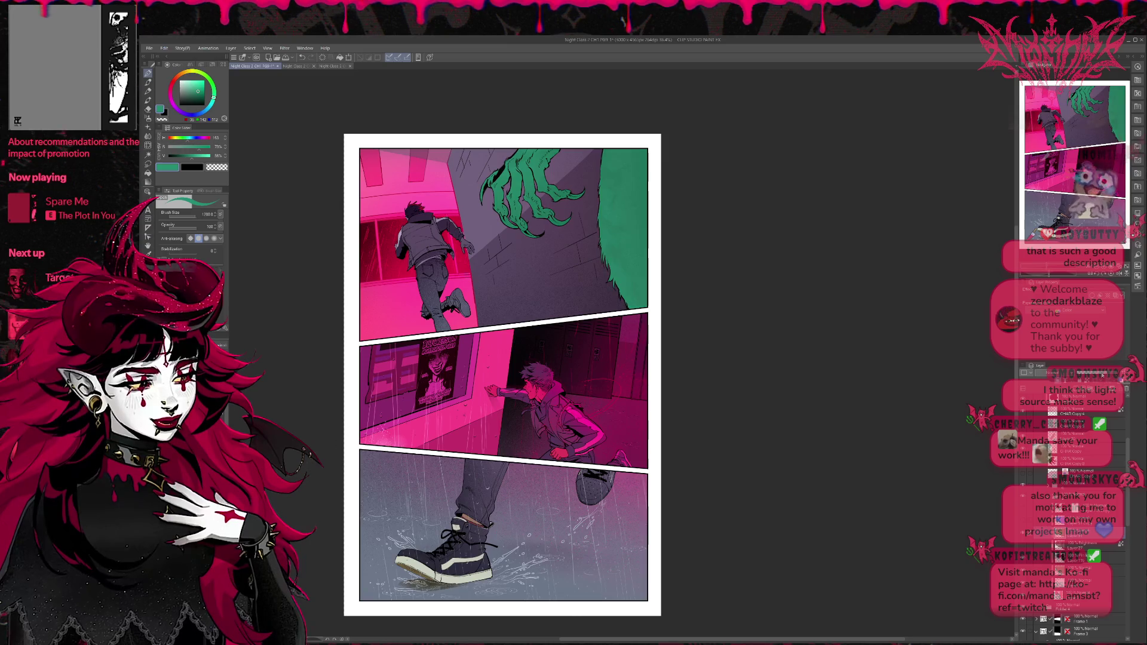
pyautogui.hotkey('ctrl', 'z')
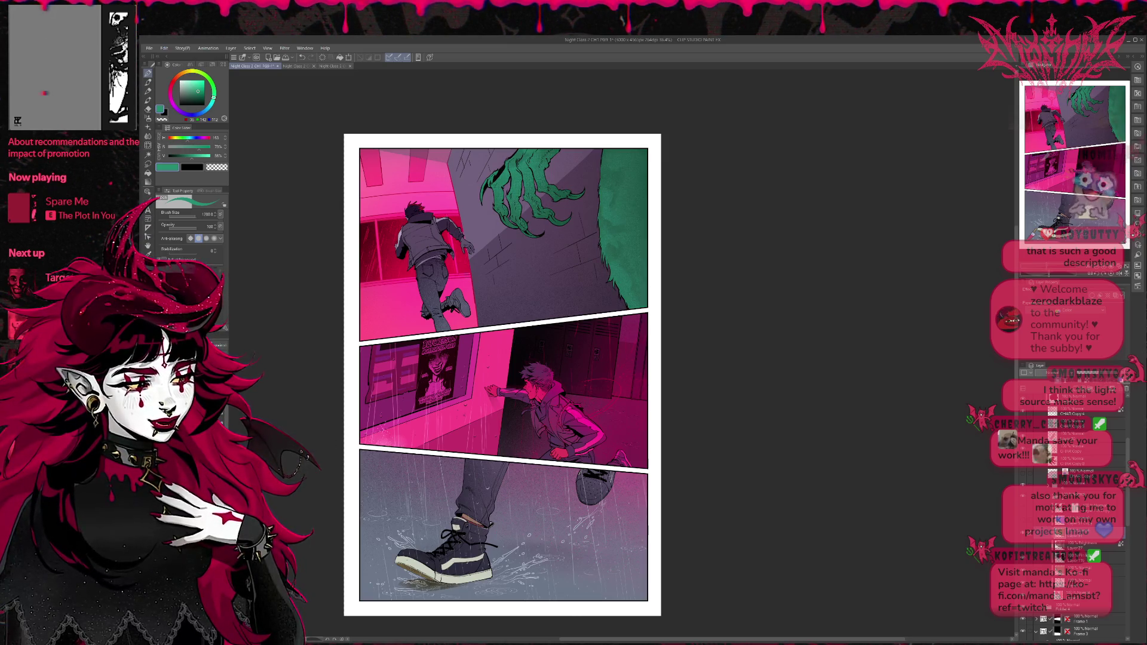
pyautogui.hotkey('ctrl', 'z')
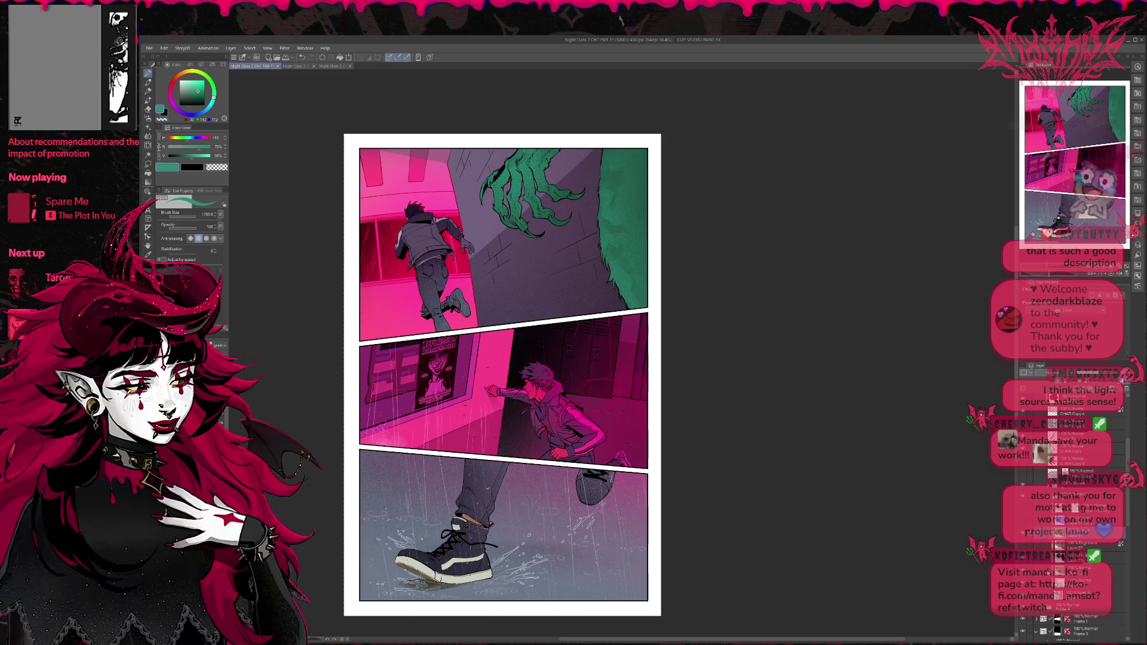
pyautogui.hotkey('ctrl', 'z')
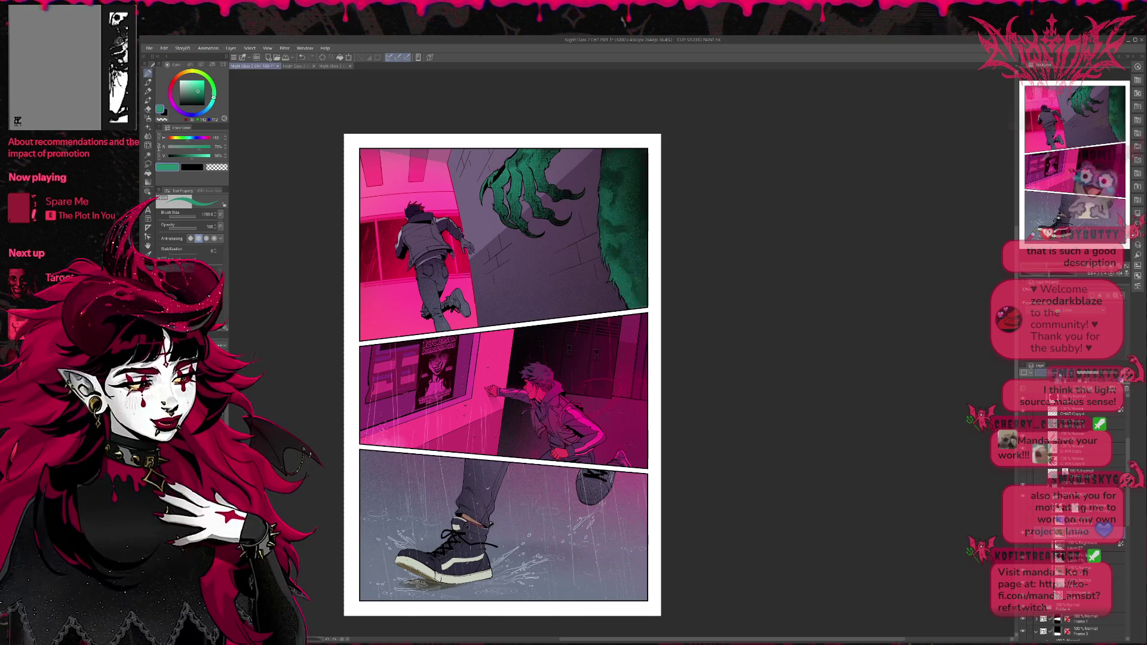
pyautogui.hotkey('ctrl', 'y')
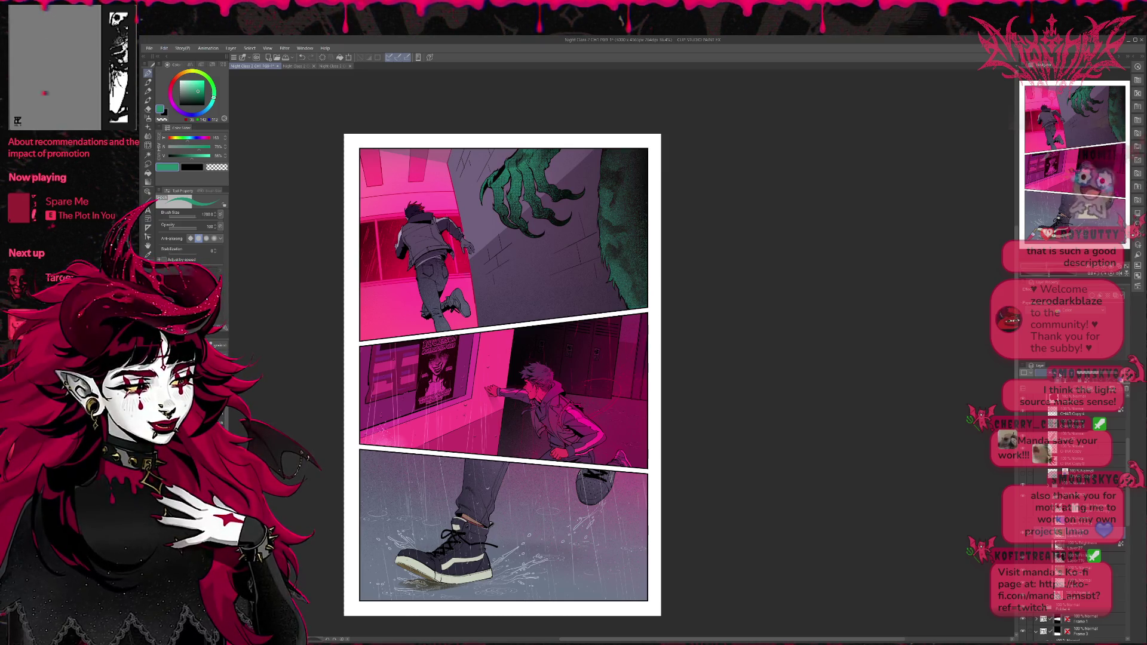
pyautogui.hotkey('ctrl', 'z')
pyautogui.hotkey('ctrl', 'y')
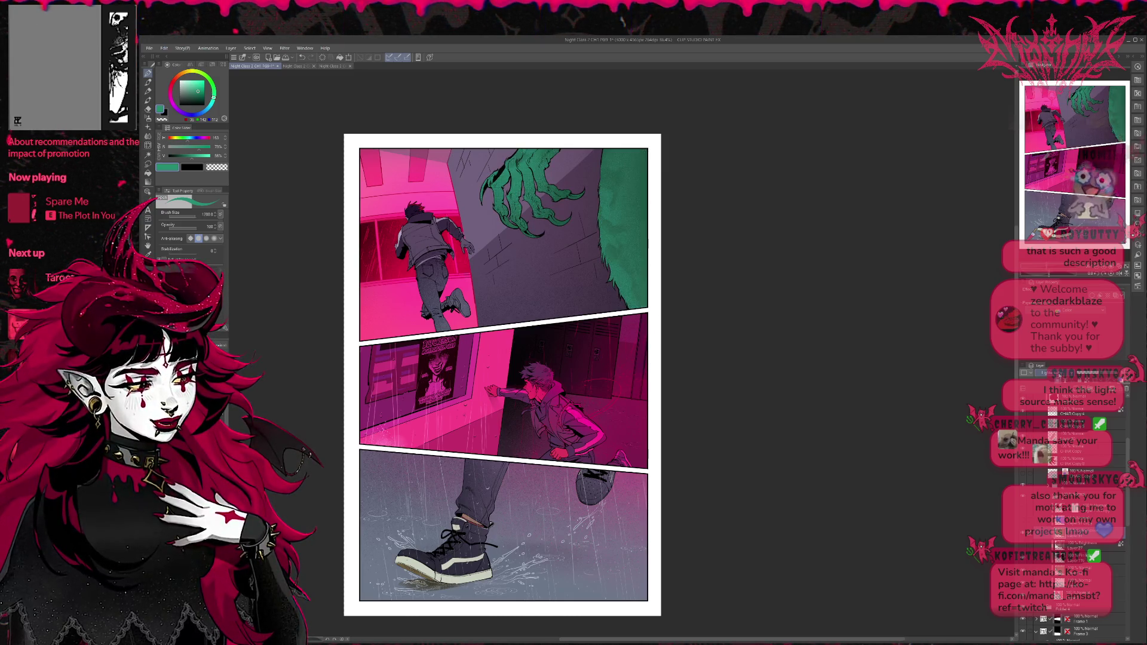
pyautogui.hotkey('ctrl', 'y')
pyautogui.hotkey('ctrl', 'y')
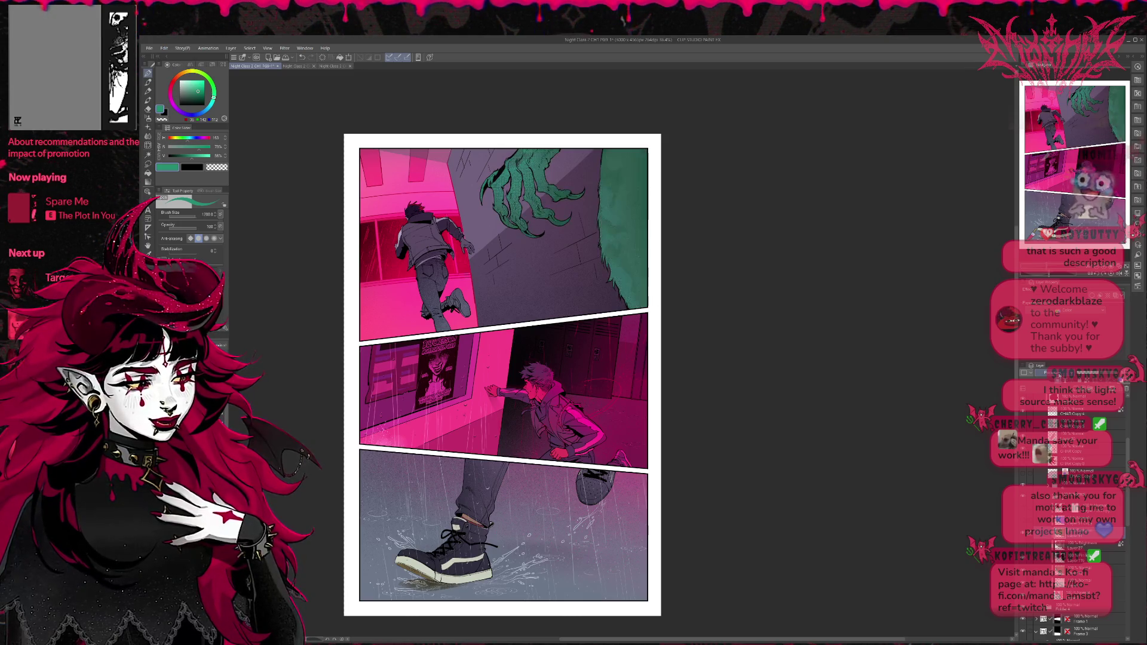
pyautogui.hotkey('ctrl', 'z')
pyautogui.hotkey('ctrl', 'y')
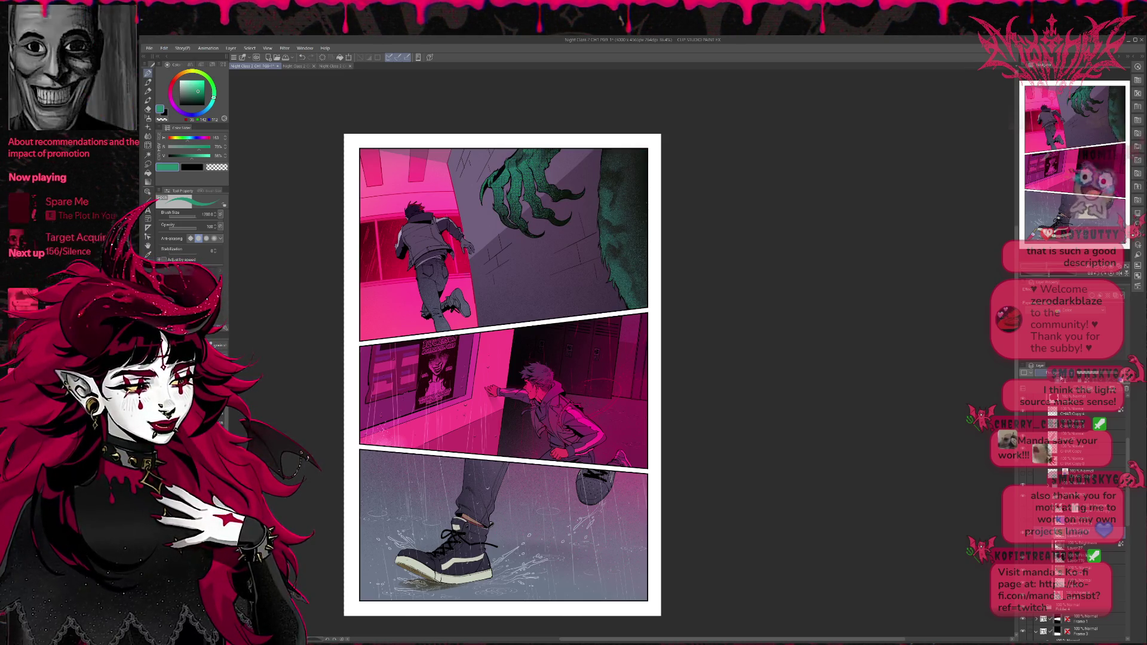
# Step: Settle the monster's hand and fur on the darker, textured green
pyautogui.hotkey('ctrl', 'z')
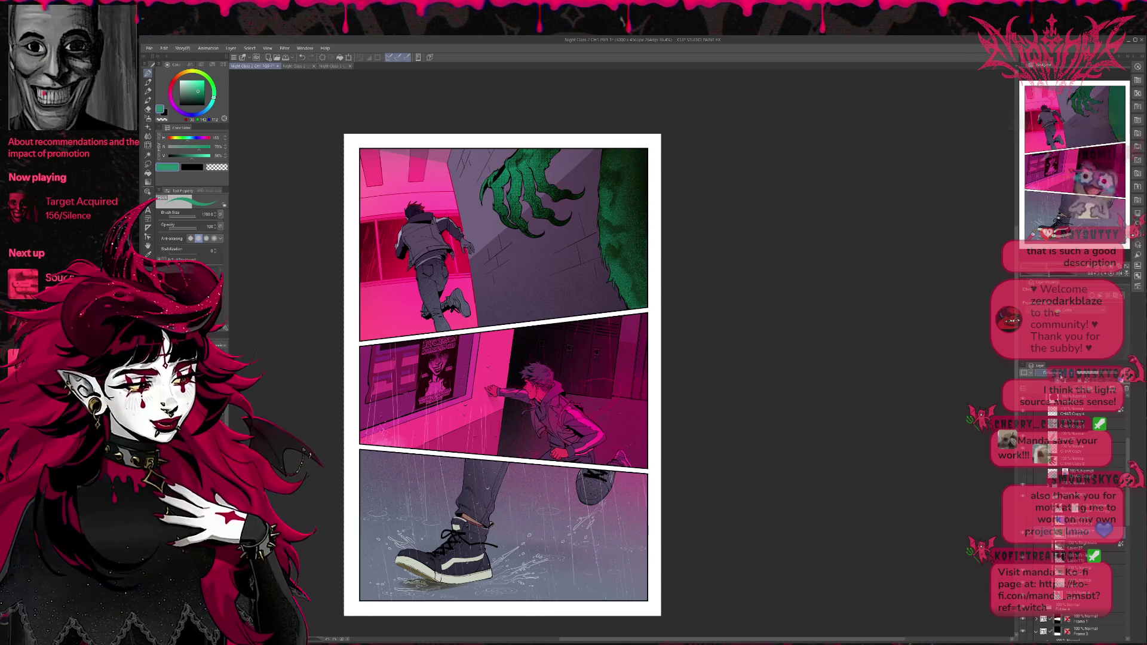
pyautogui.hotkey('ctrl', 'y')
pyautogui.hotkey('ctrl', 'z')
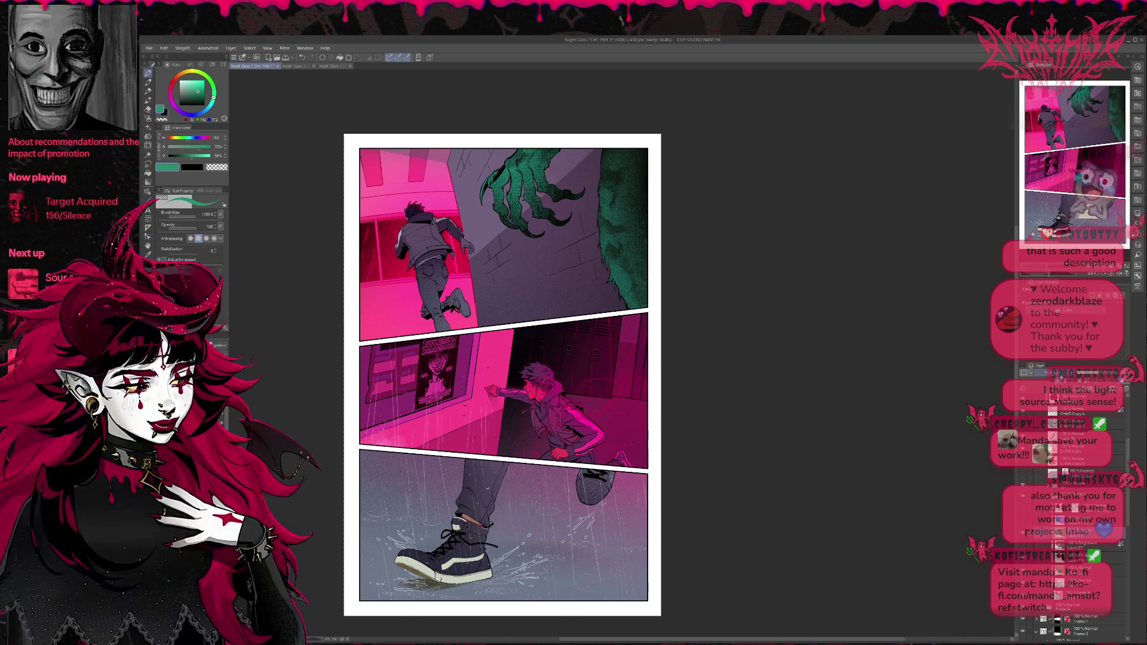
pyautogui.hotkey('ctrl', 'y')
pyautogui.hotkey('ctrl', 'z')
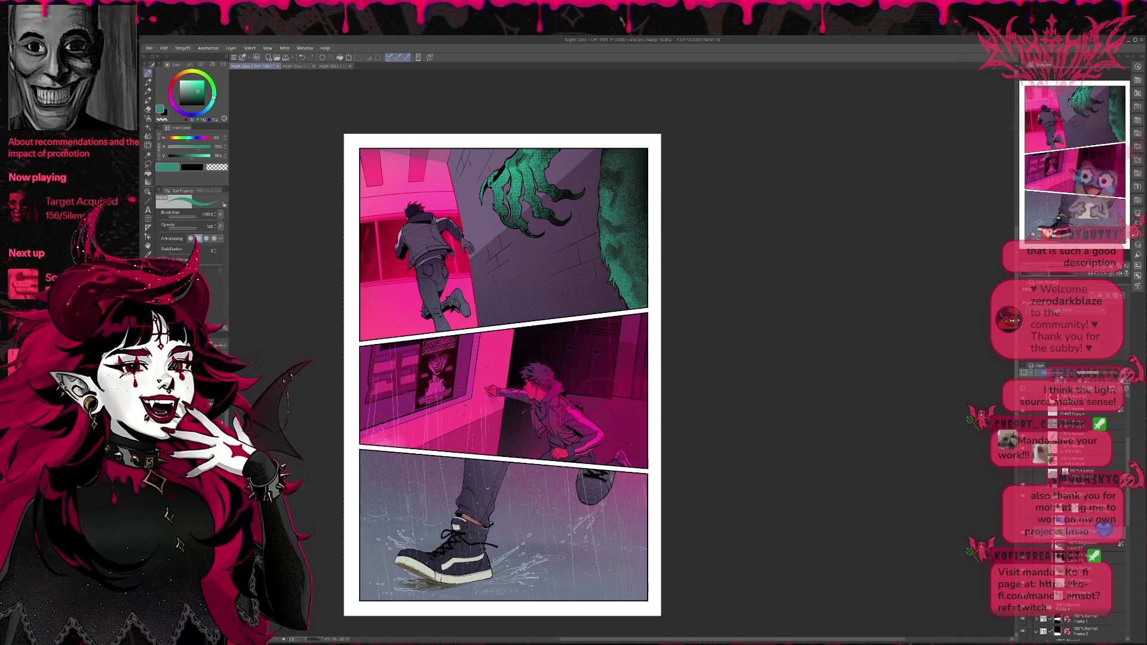
pyautogui.hotkey('ctrl', 'y')
pyautogui.hotkey('ctrl', 'z')
pyautogui.hotkey('ctrl', 'z')
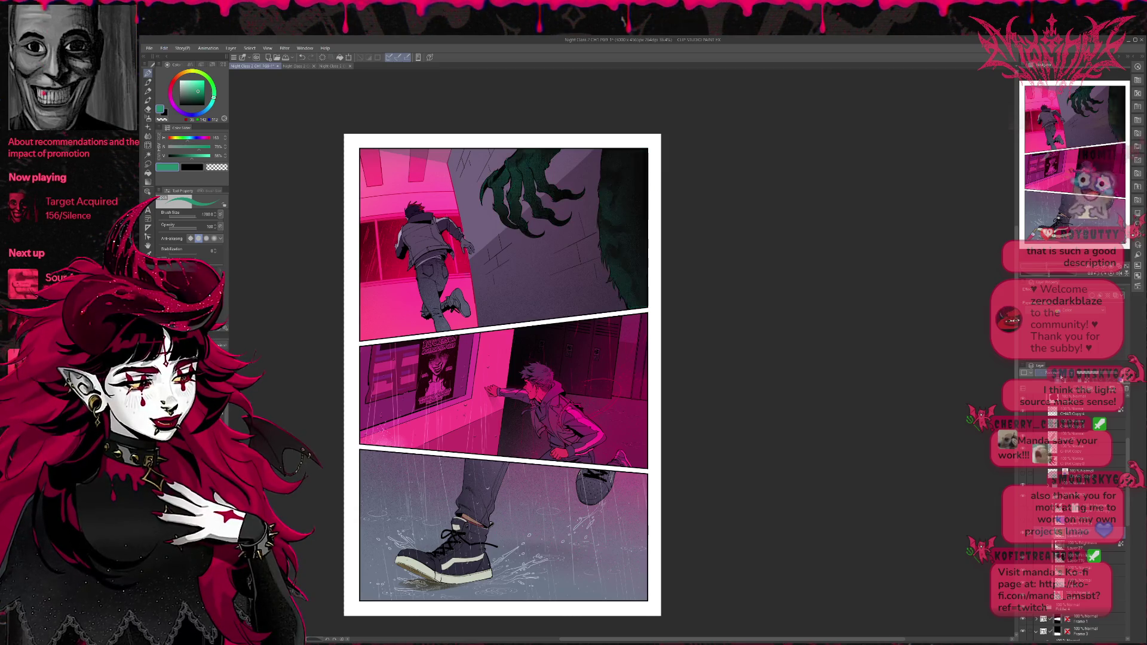
pyautogui.hotkey('ctrl', 'y')
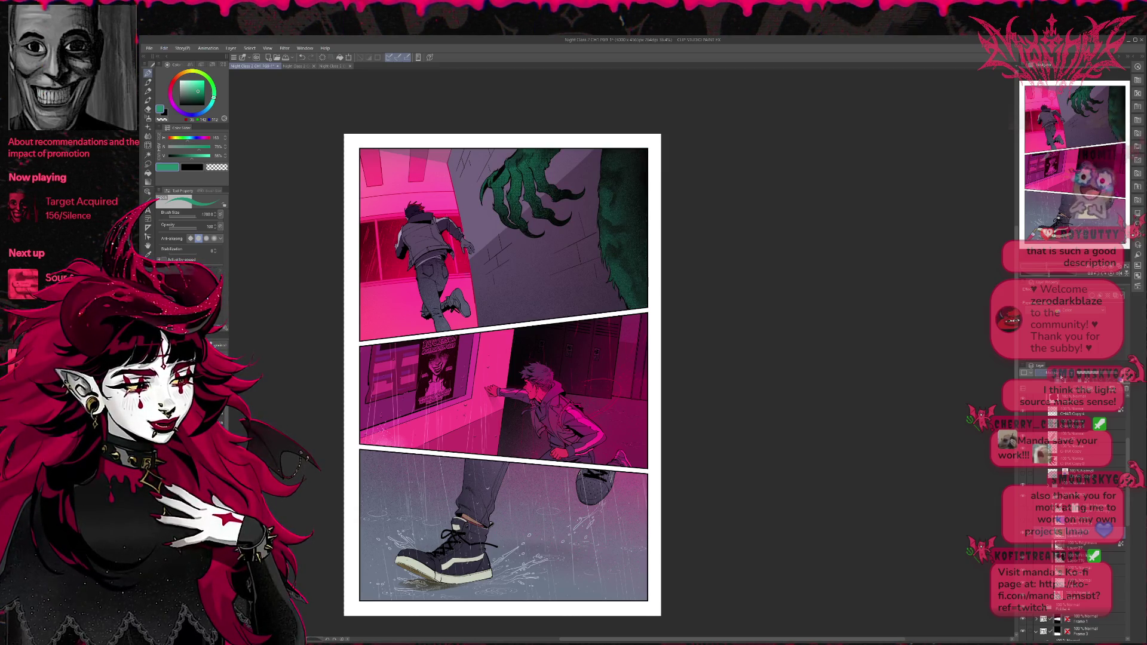
pyautogui.hotkey('ctrl', 'z')
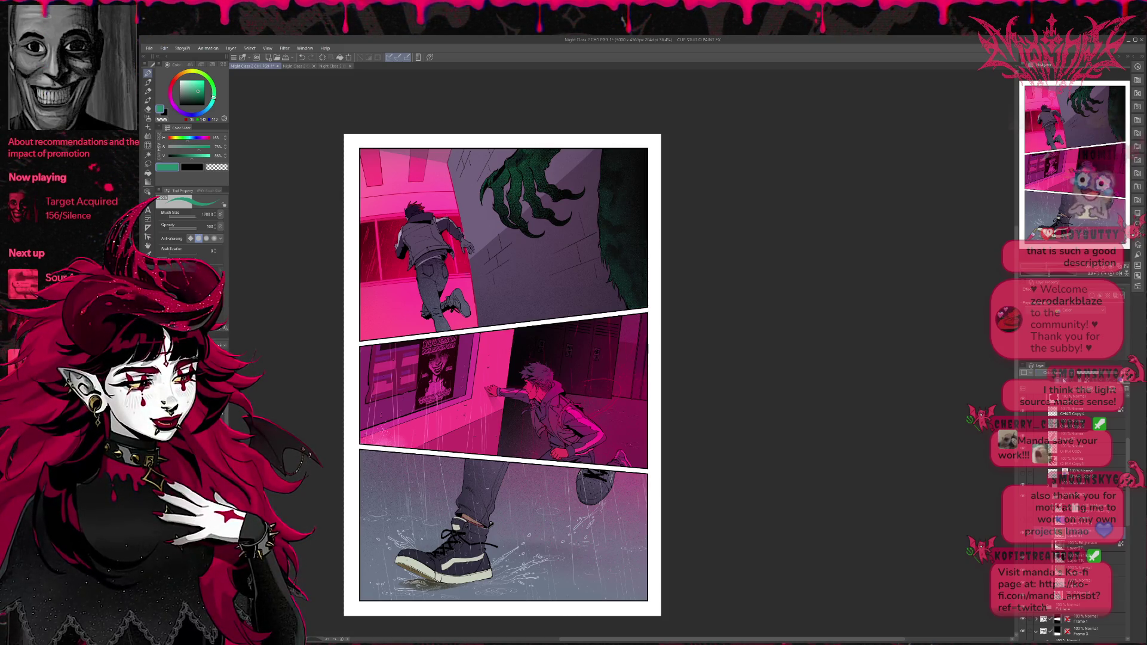
pyautogui.hotkey('ctrl', 'y')
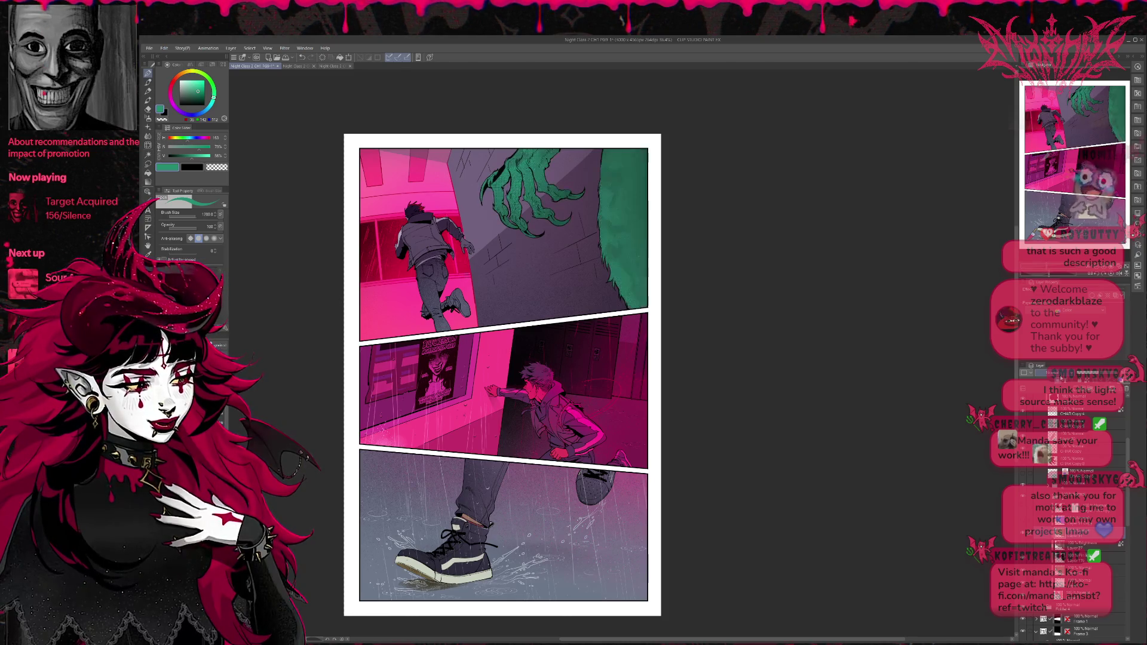
pyautogui.hotkey('ctrl', 'z')
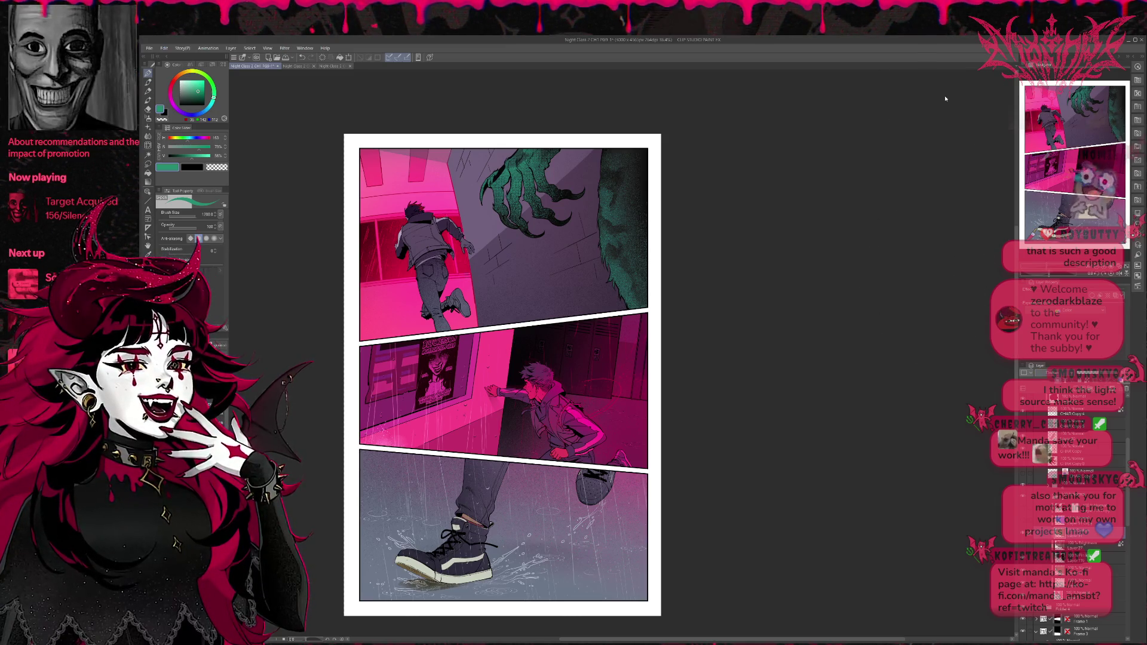
pyautogui.click(1121, 274)
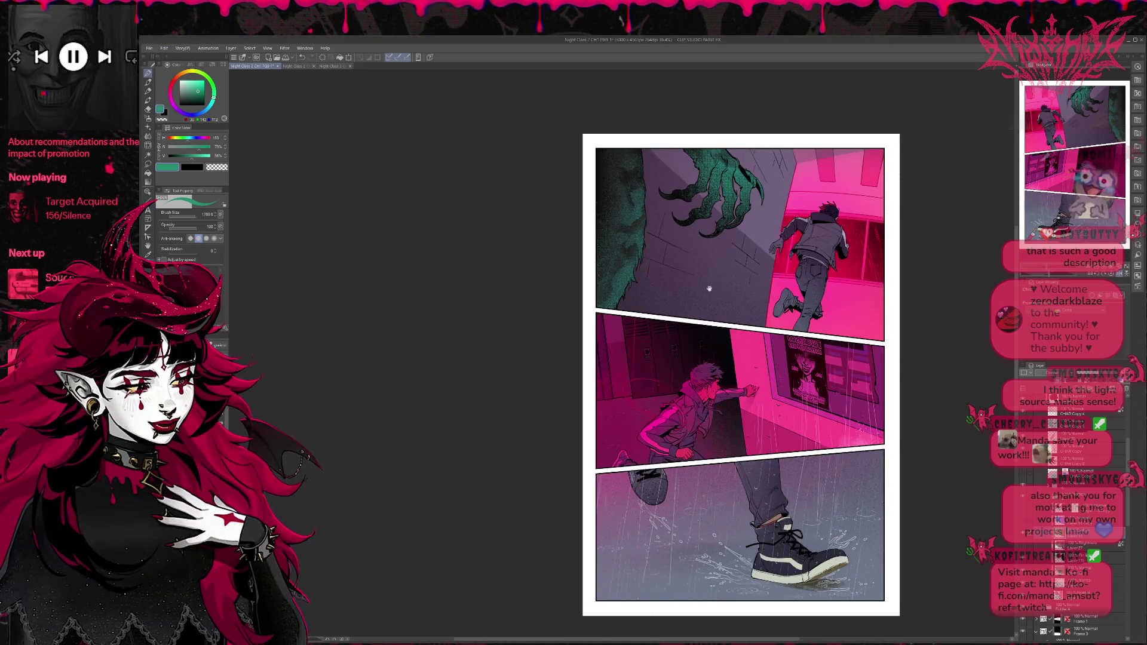
pyautogui.moveTo(670, 279); pyautogui.dragTo(546, 279)
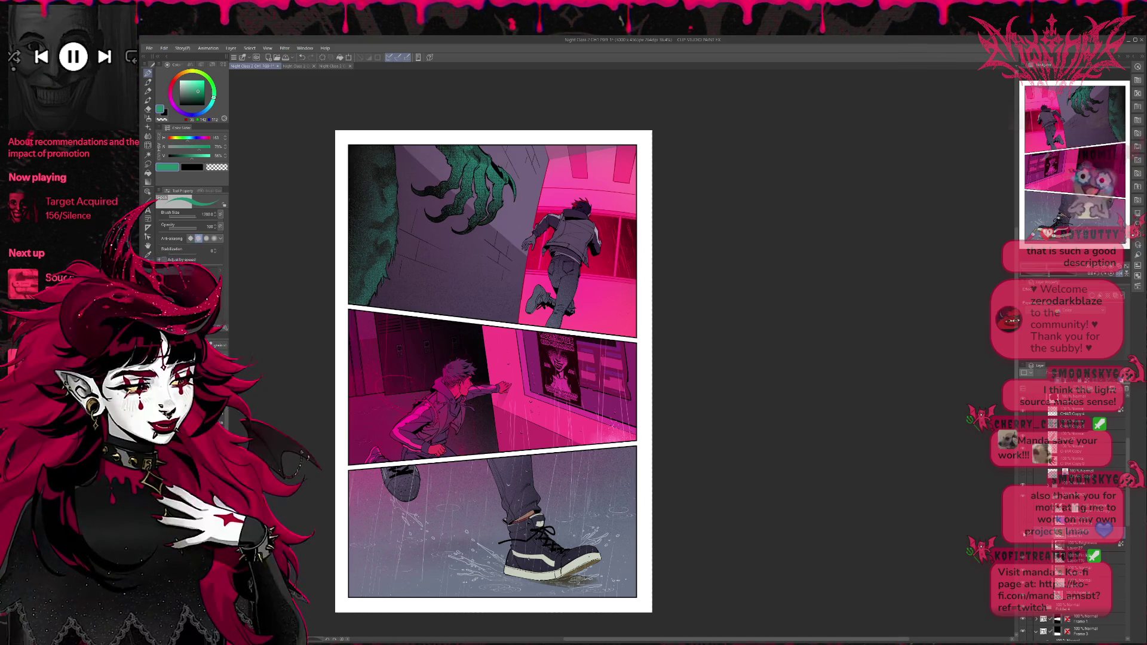
pyautogui.click(1070, 570)
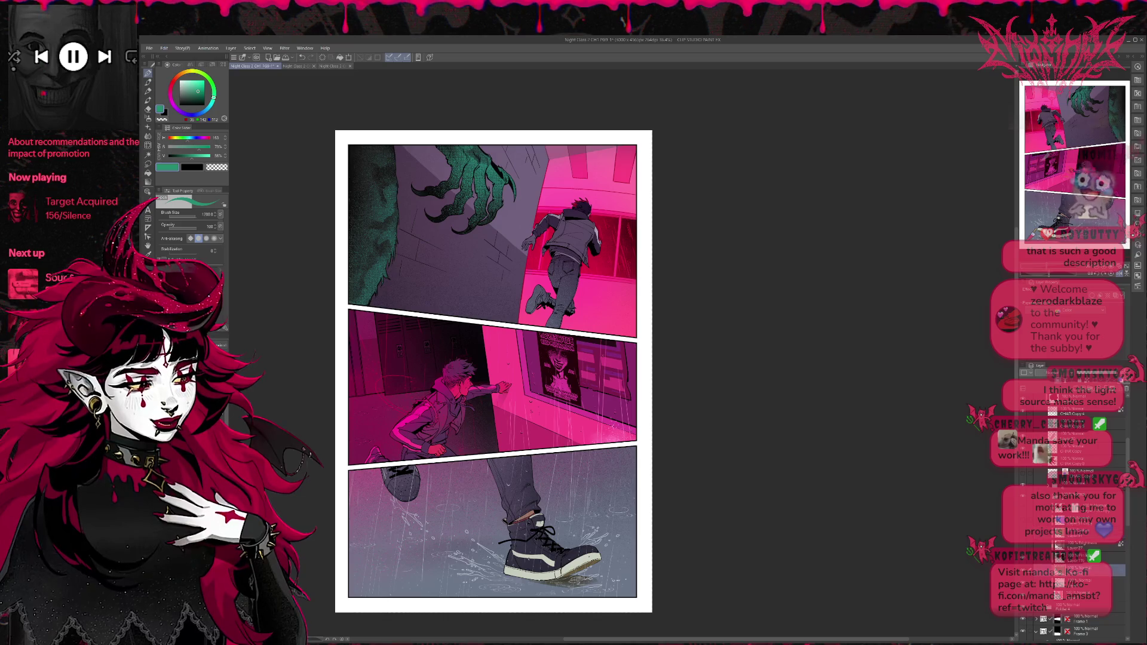
pyautogui.click(1024, 562)
pyautogui.click(1024, 561)
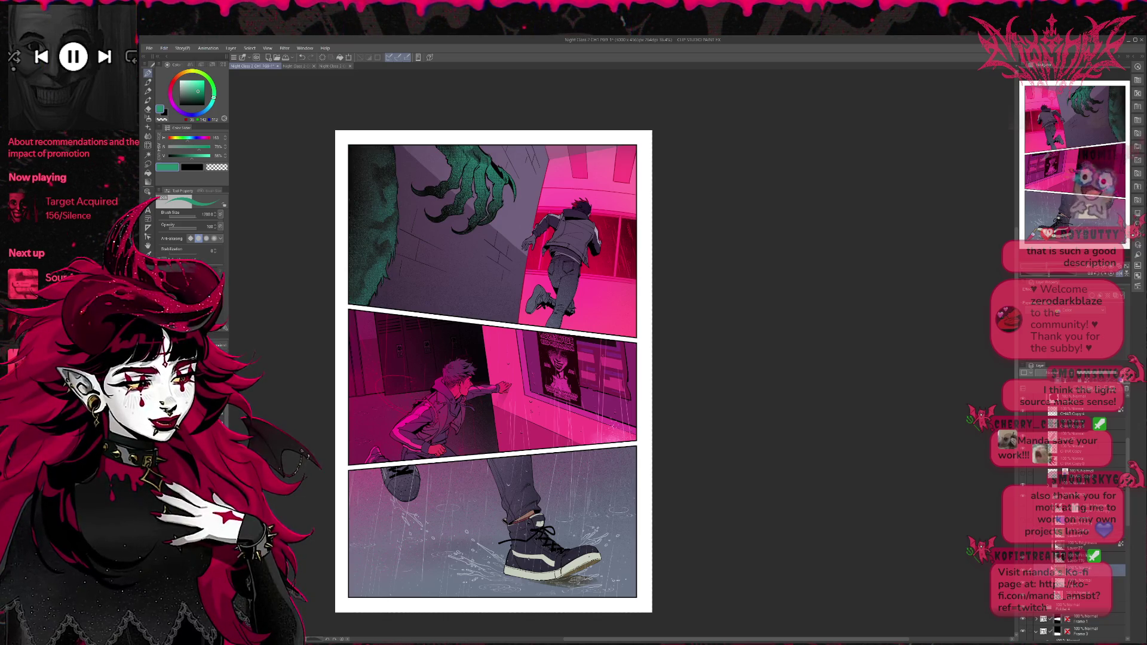
pyautogui.click(1024, 562)
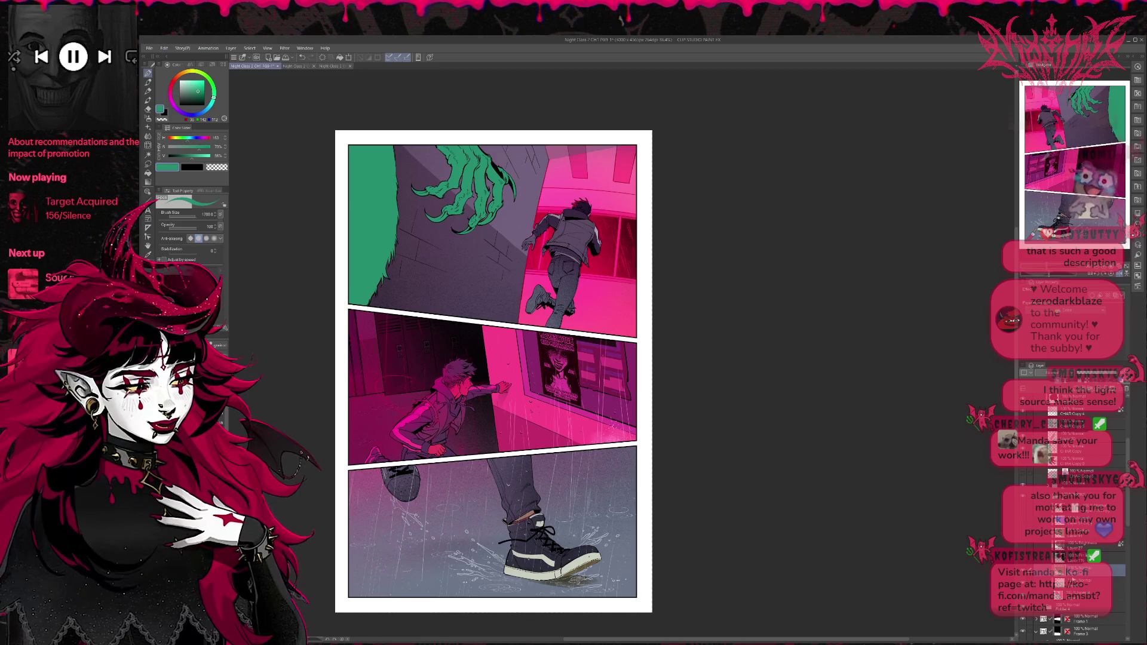
pyautogui.click(1070, 582)
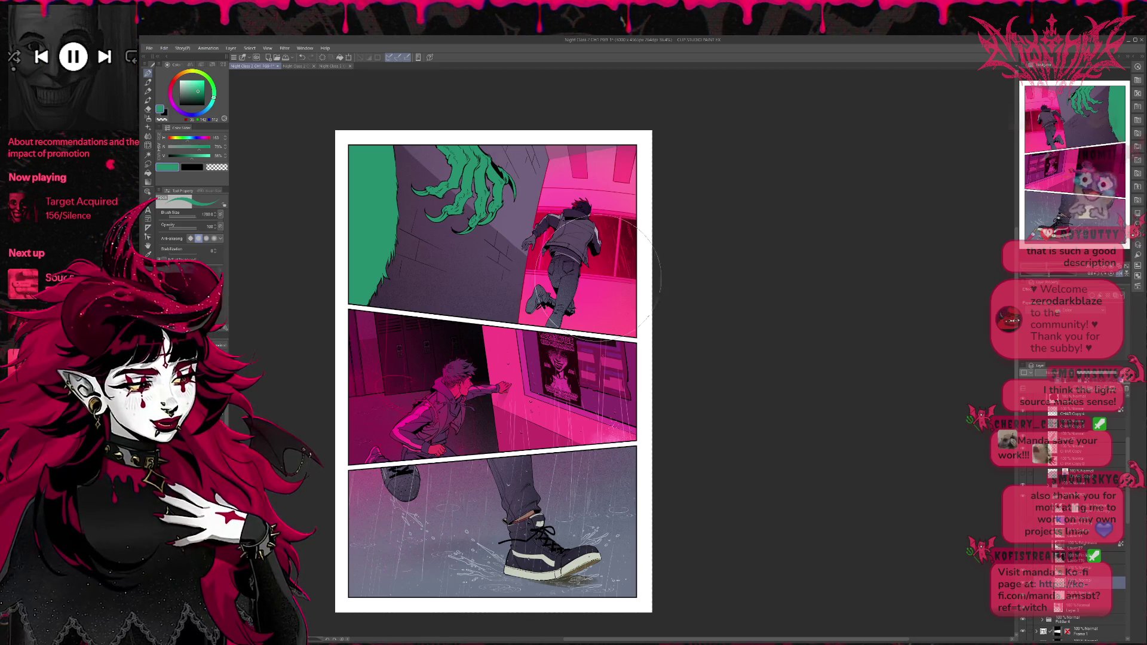
pyautogui.click(185, 100)
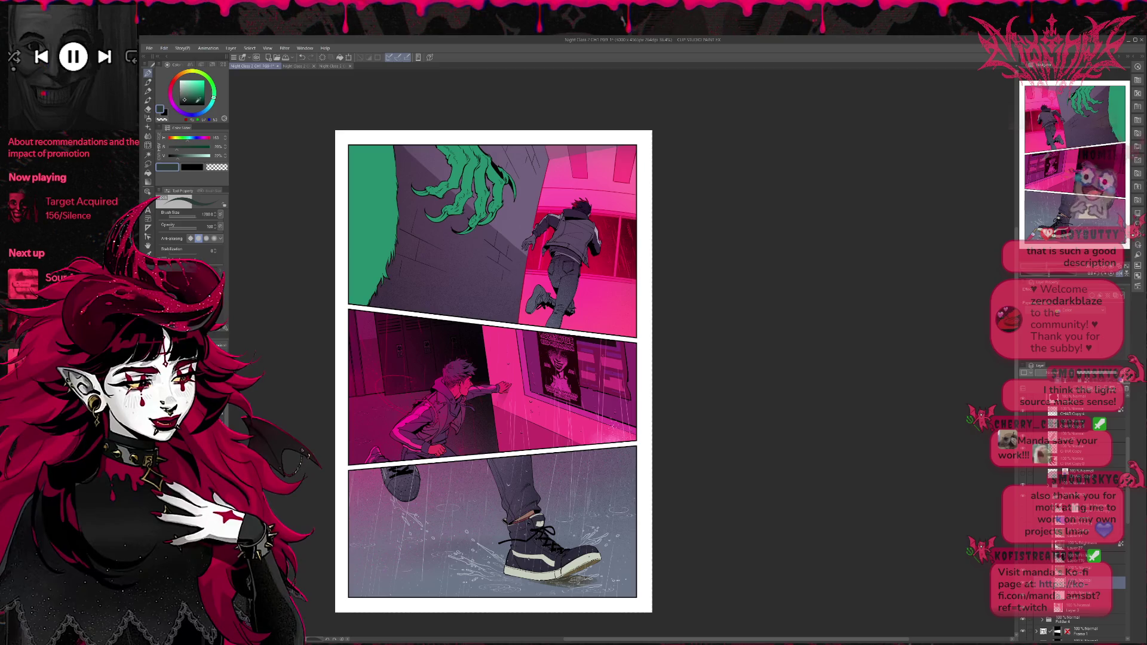
pyautogui.hotkey('ctrl', 's')
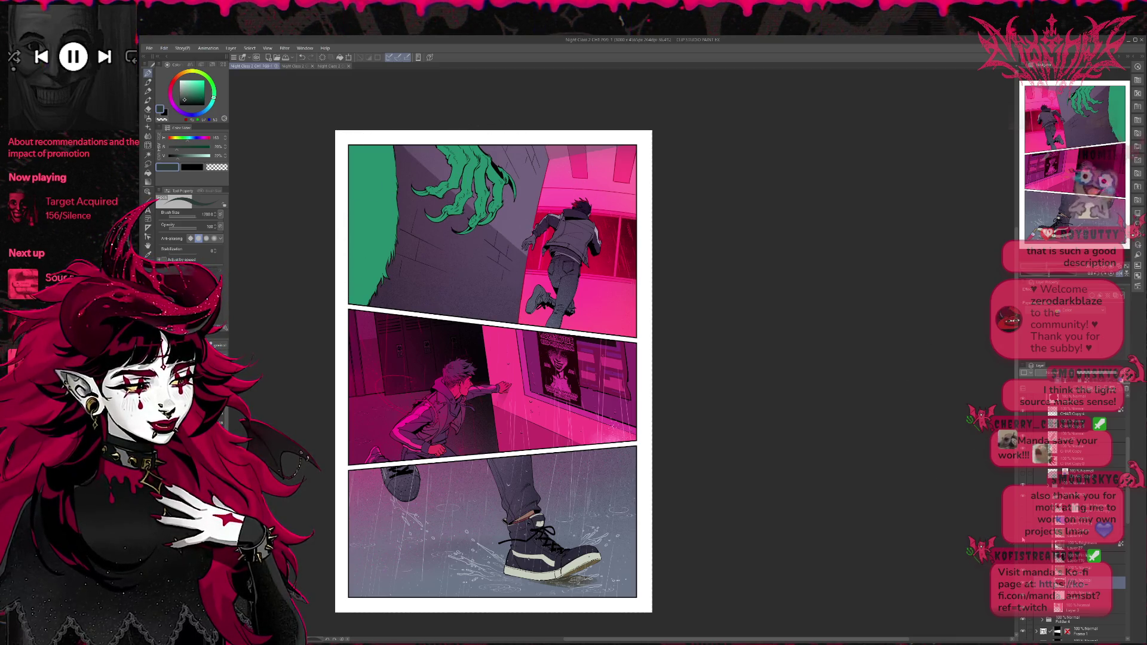
pyautogui.hotkey('alt', 'Delete')
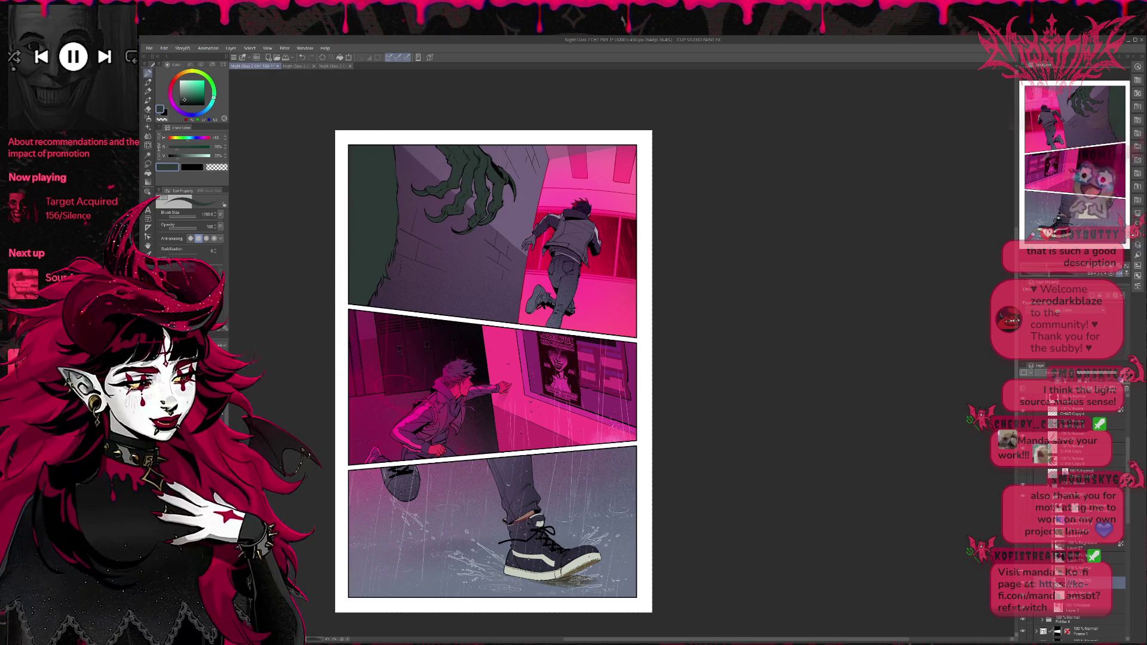
pyautogui.hotkey('ctrl', 'z')
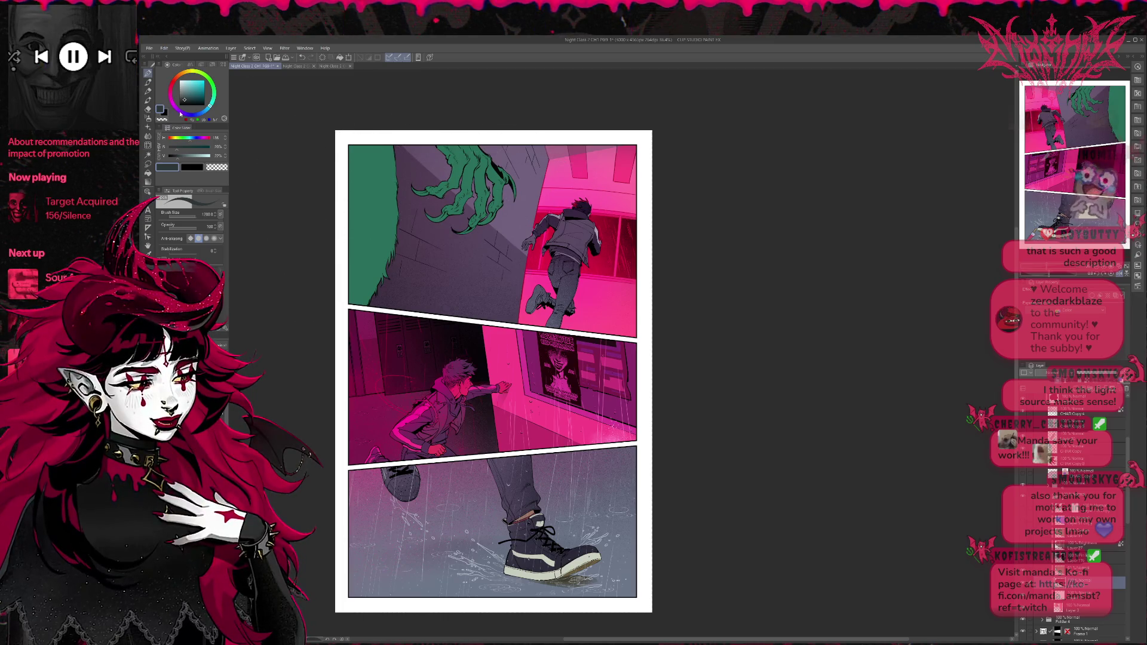
pyautogui.click(204, 112)
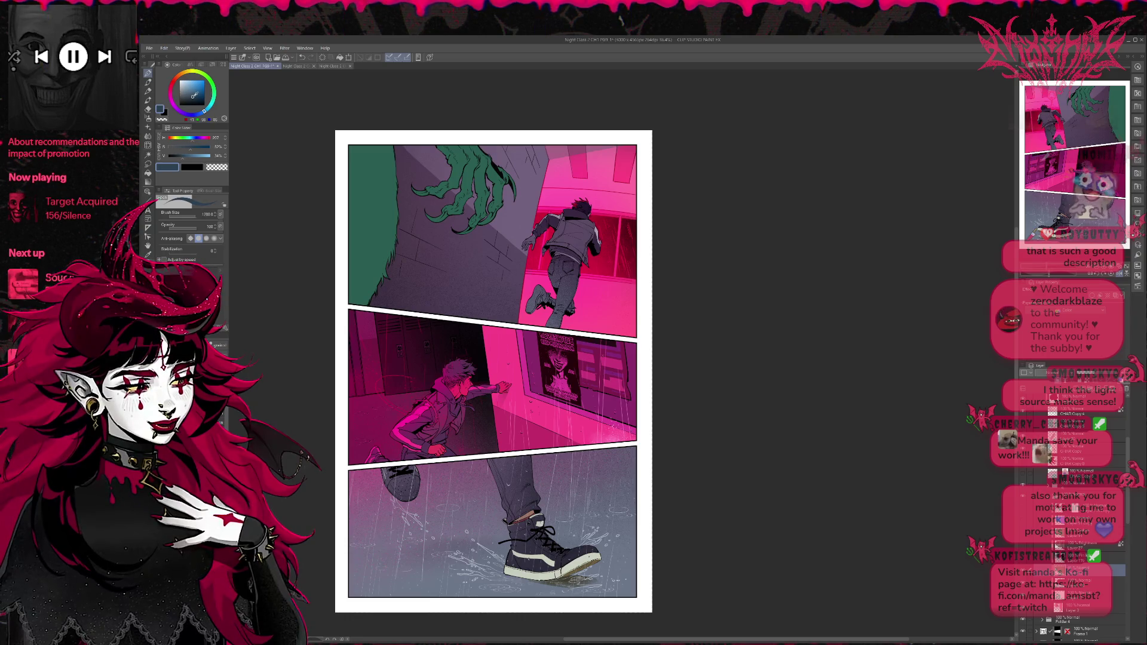
pyautogui.hotkey('alt', '[')
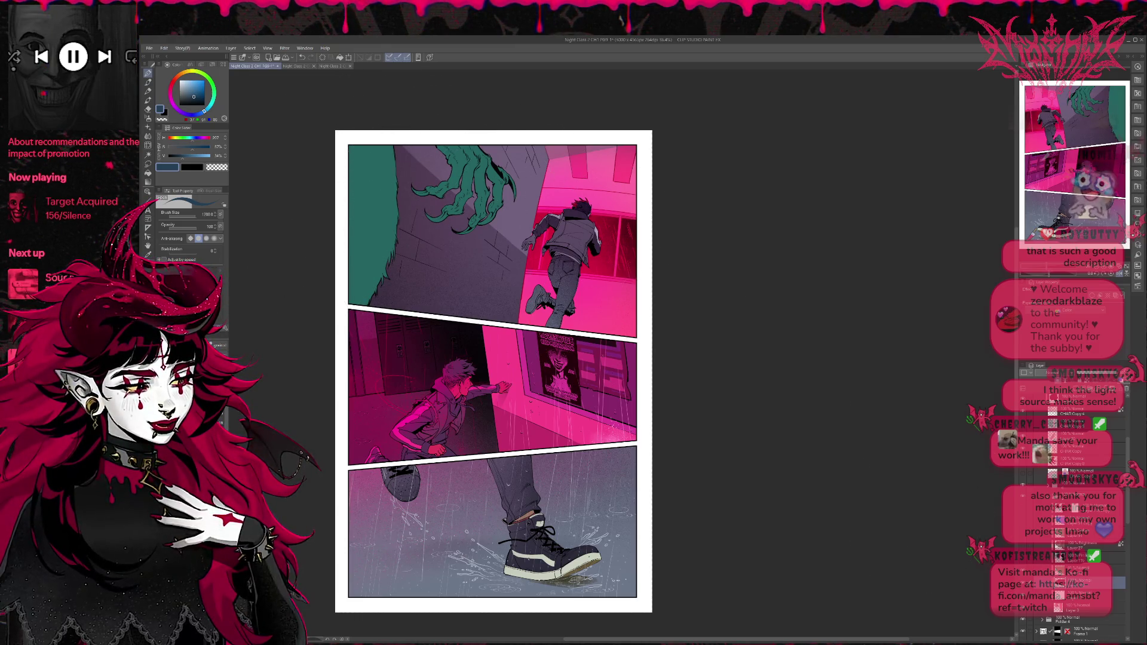
pyautogui.click(1026, 560)
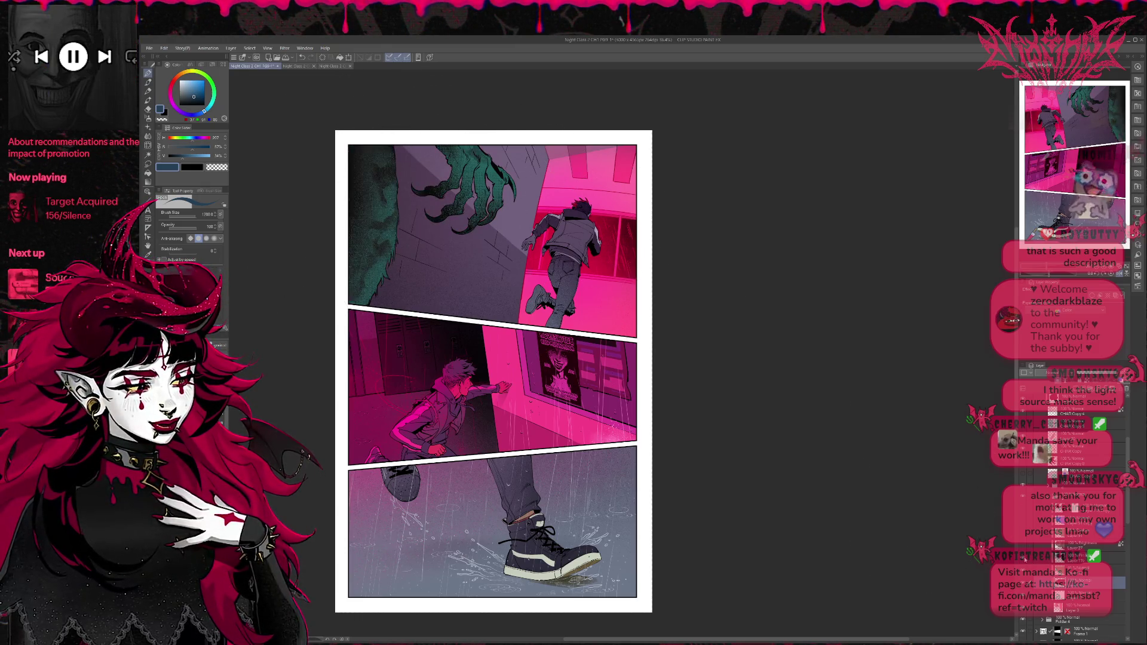
pyautogui.click(1025, 560)
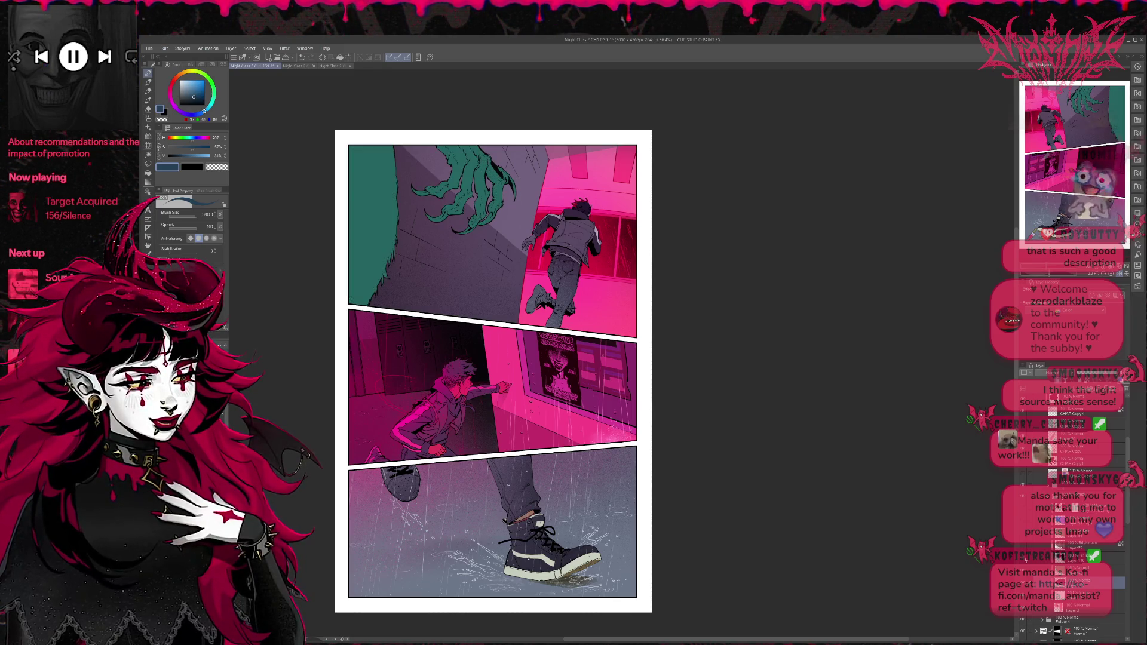
pyautogui.click(1025, 560)
pyautogui.click(1087, 559)
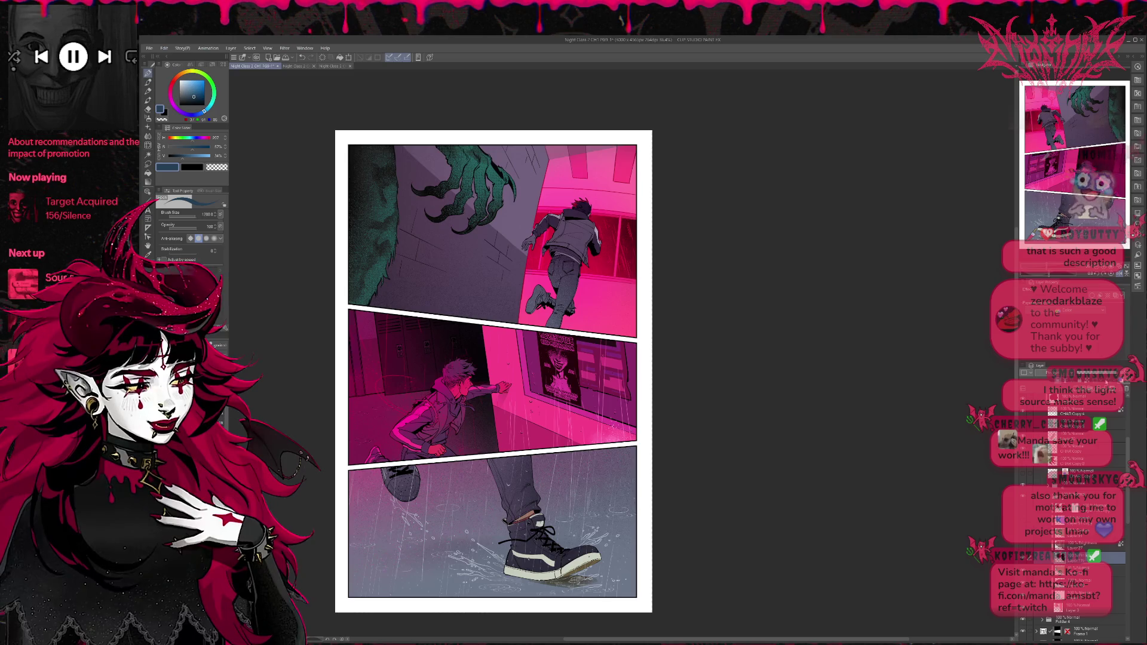
pyautogui.click(1026, 559)
pyautogui.click(1025, 570)
pyautogui.click(1025, 560)
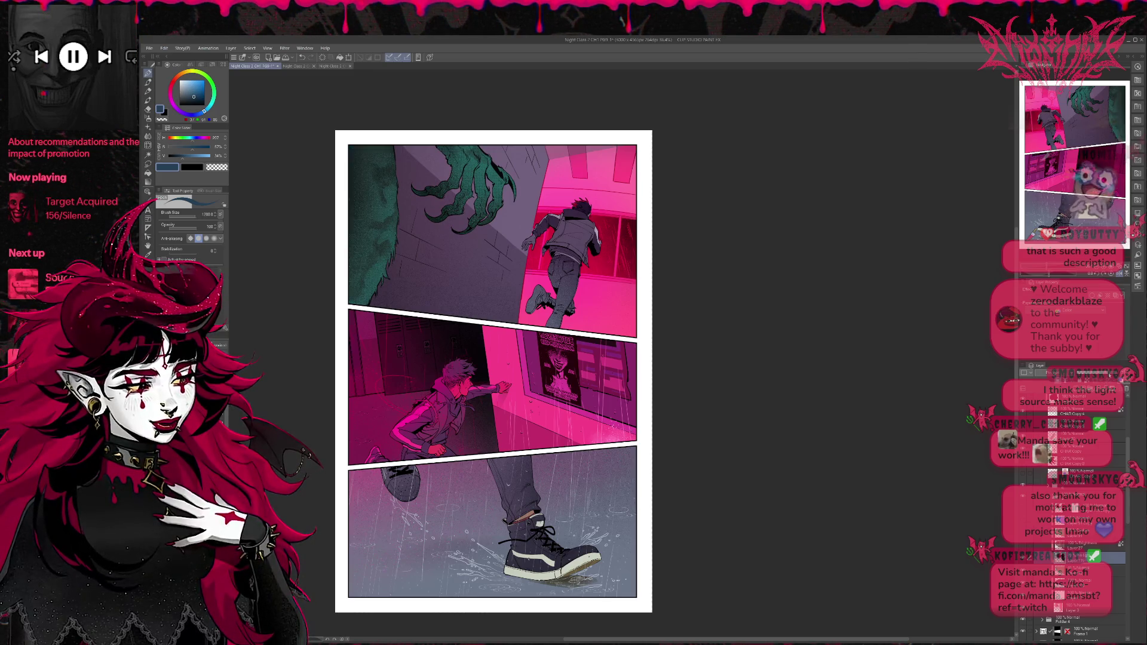
pyautogui.click(1025, 560)
pyautogui.click(1026, 560)
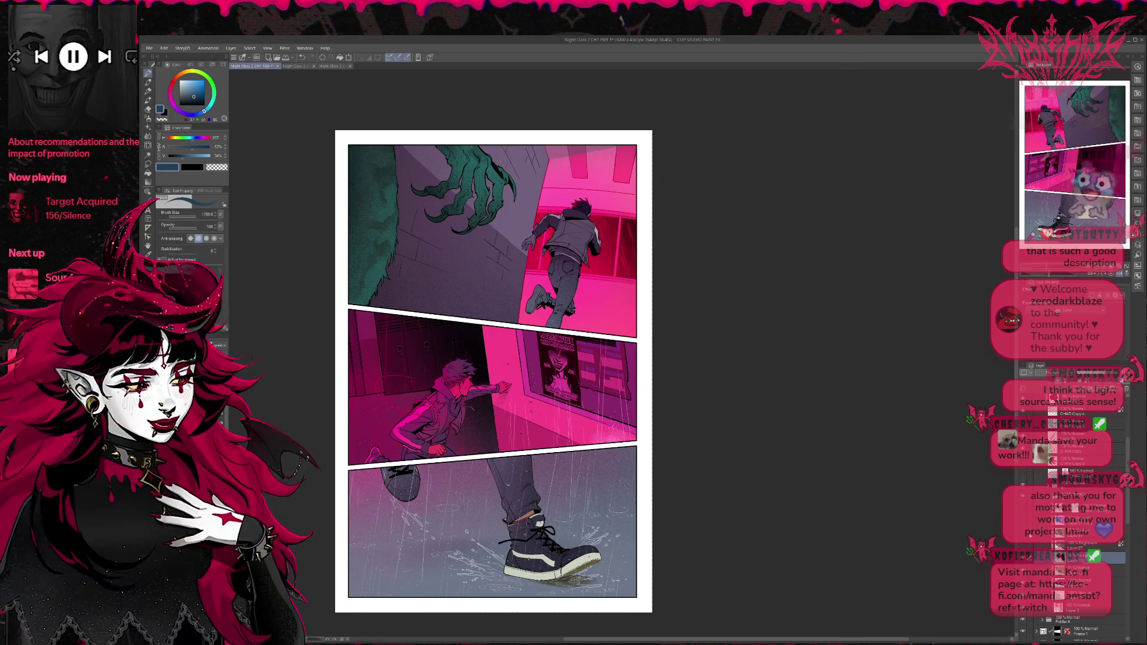
pyautogui.click(1025, 507)
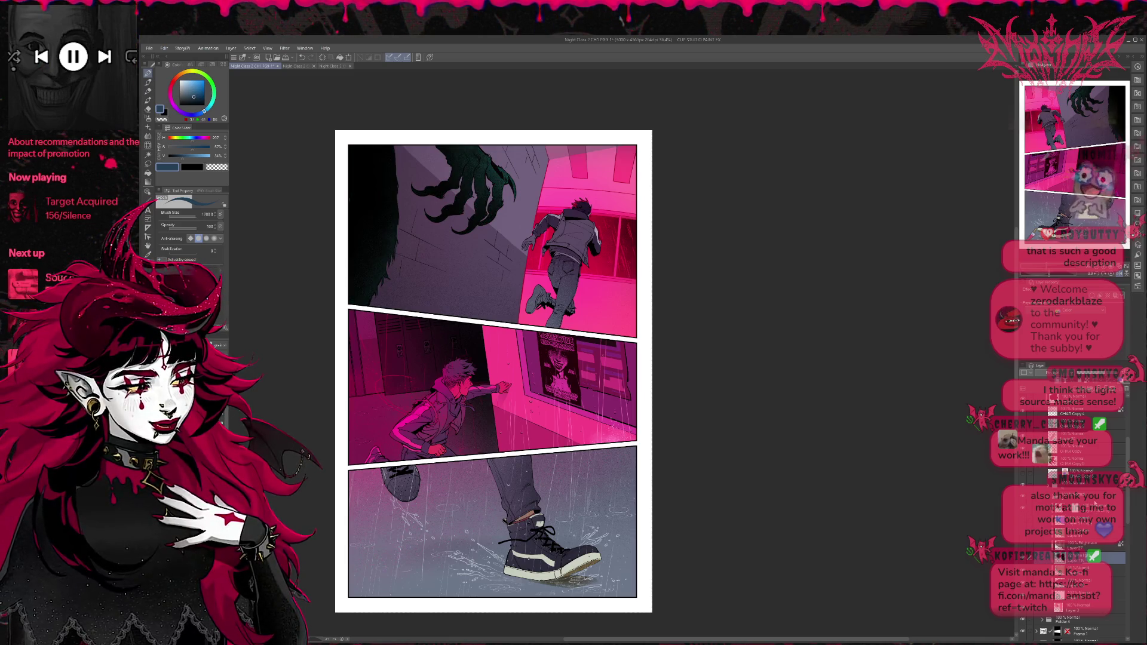
pyautogui.click(1024, 506)
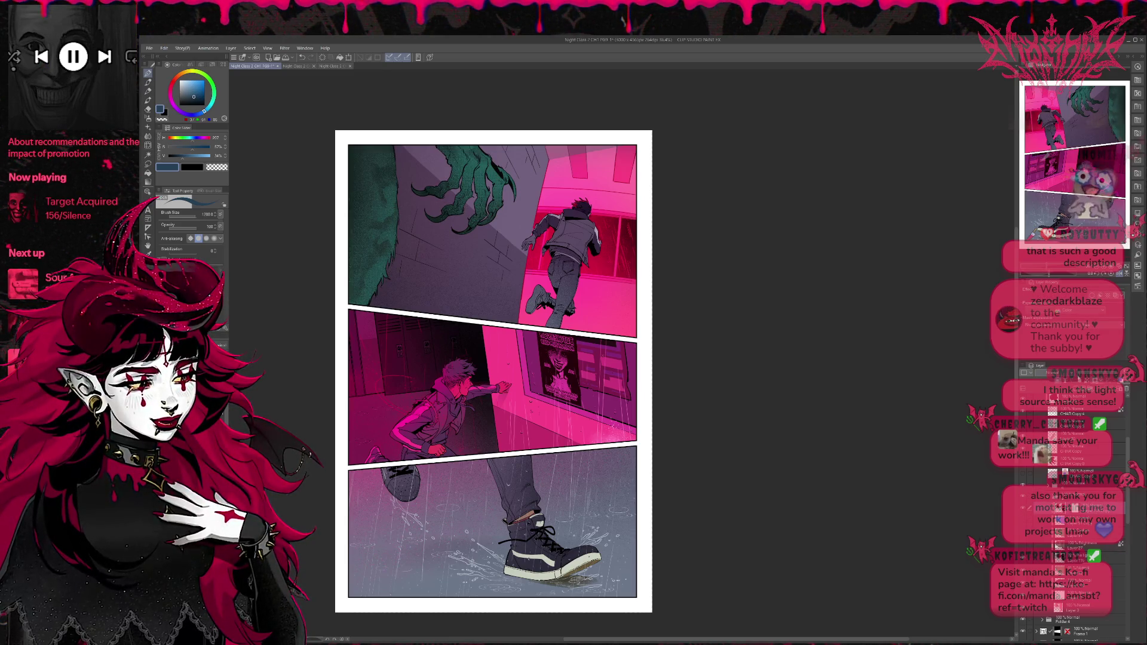
pyautogui.click(1024, 507)
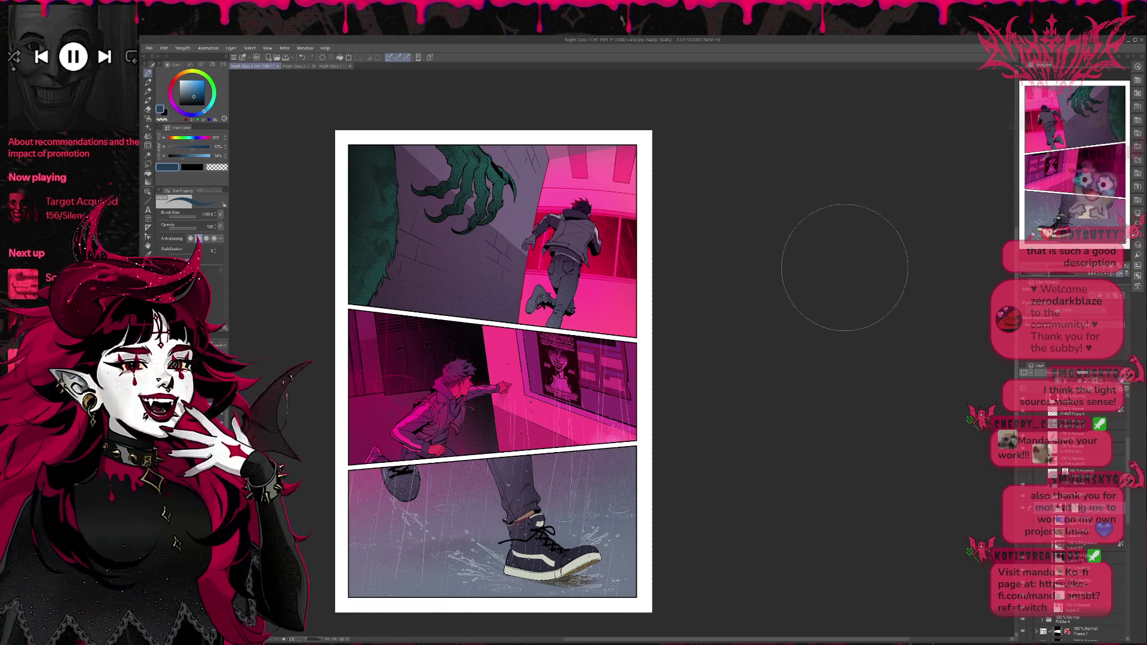
pyautogui.click(1120, 274)
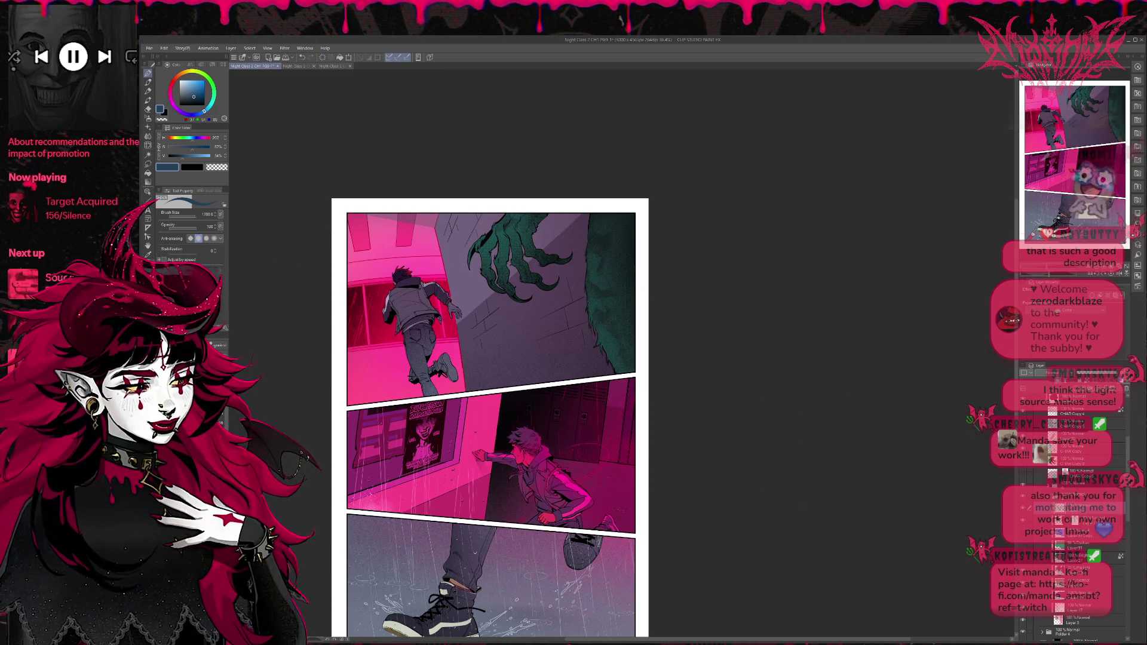
pyautogui.press('e')
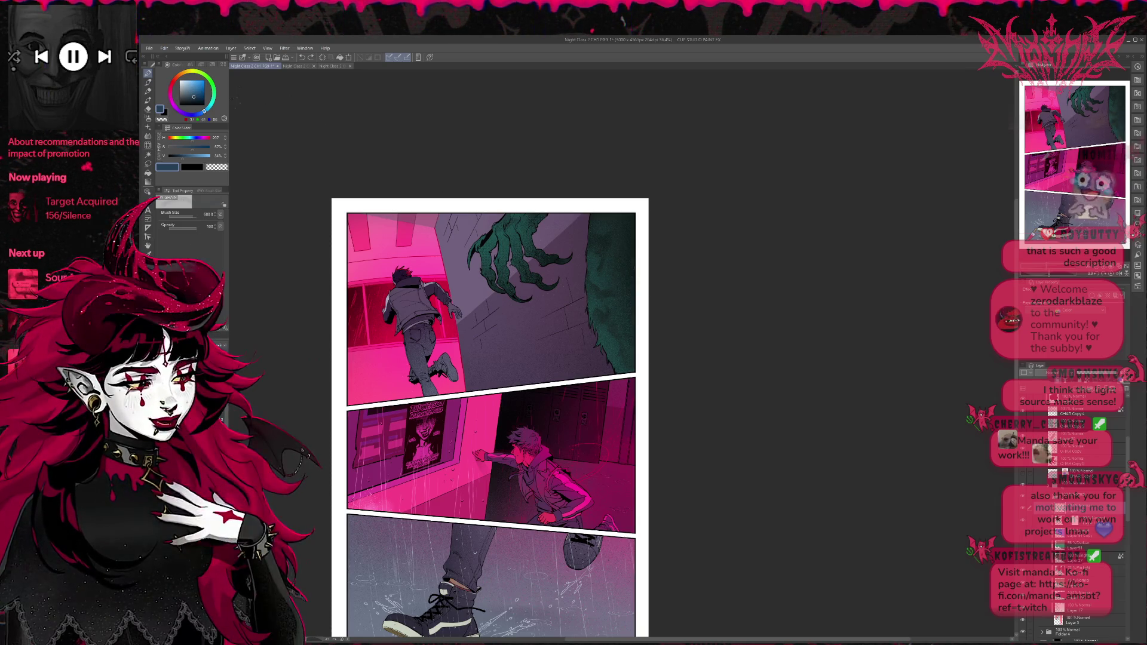
# Step: Spatter black speckles along the top panel's right edge, then zoom out
pyautogui.press('x')
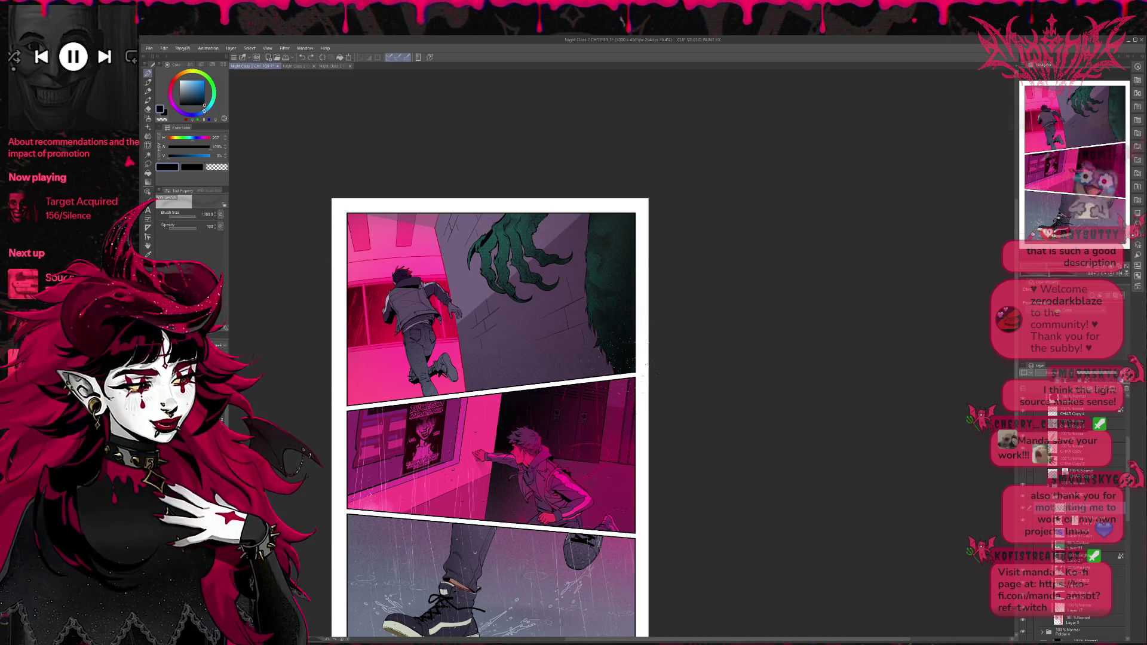
pyautogui.moveTo(634, 298); pyautogui.dragTo(639, 257)
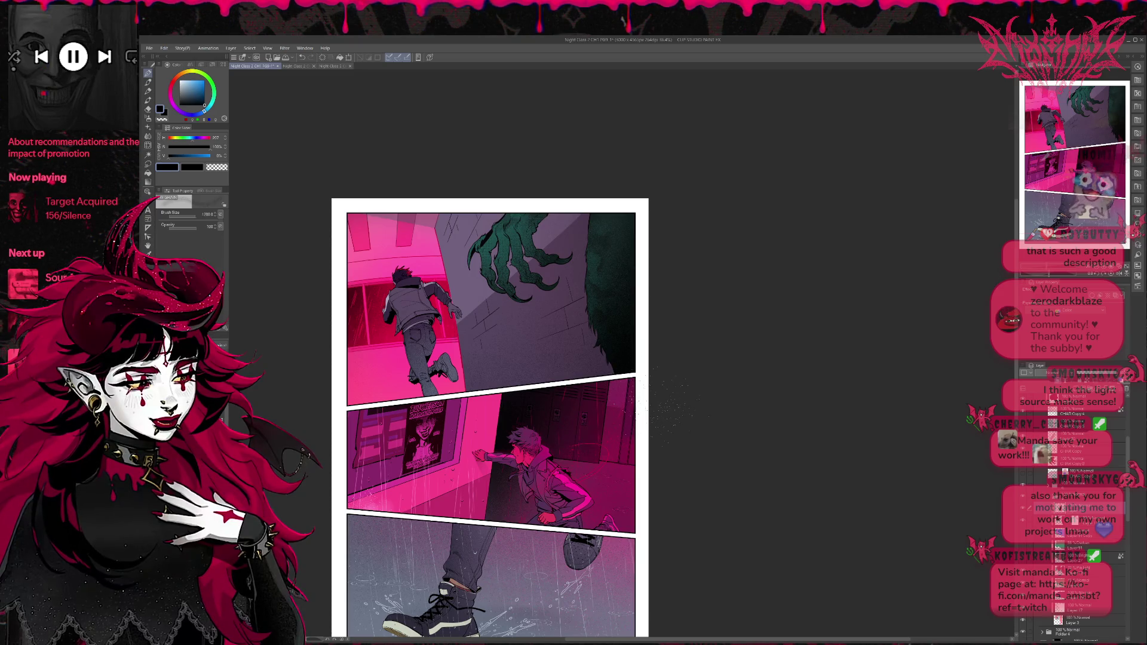
pyautogui.moveTo(667, 143)
pyautogui.mouseDown()
pyautogui.moveTo(667, 280)
pyautogui.moveTo(643, 193)
pyautogui.mouseUp()
pyautogui.scroll(-1, 668, 280)
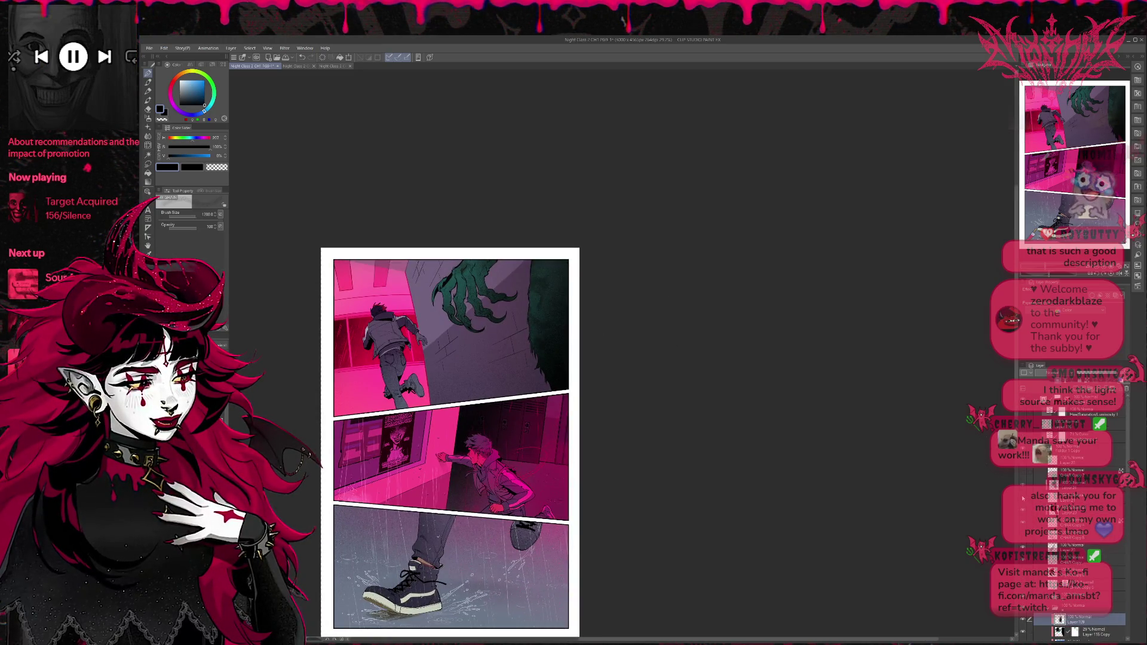
# Step: Show the wall-brightening layer, add a folder above Layer 109, and spray sampled pink near the claw
pyautogui.click(1023, 498)
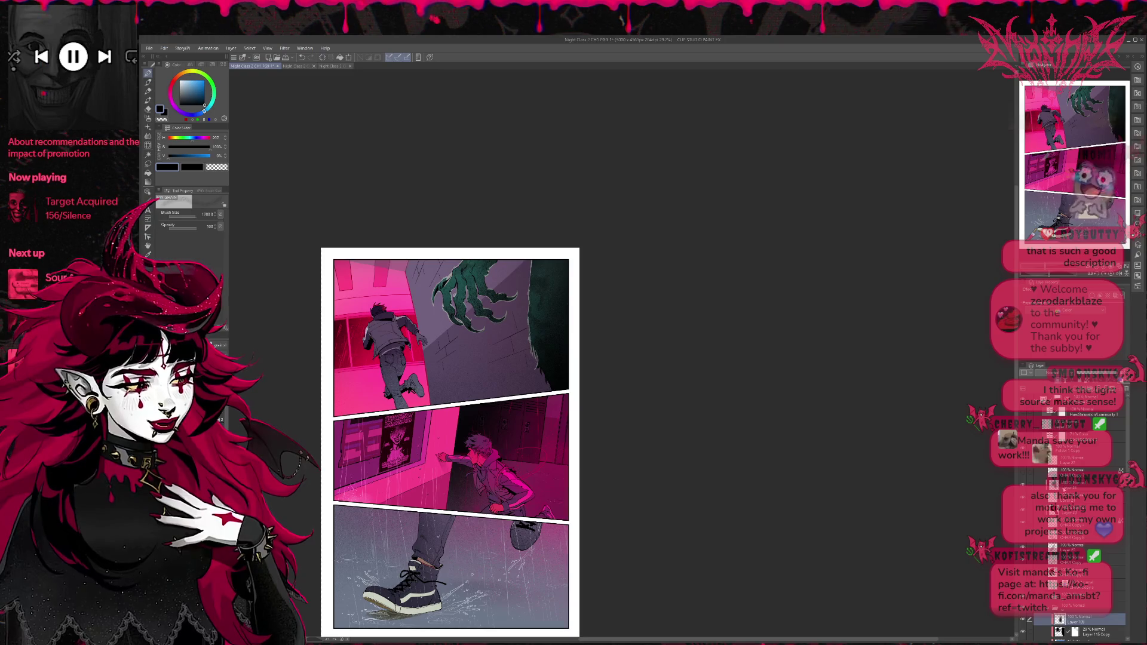
pyautogui.click(1061, 380)
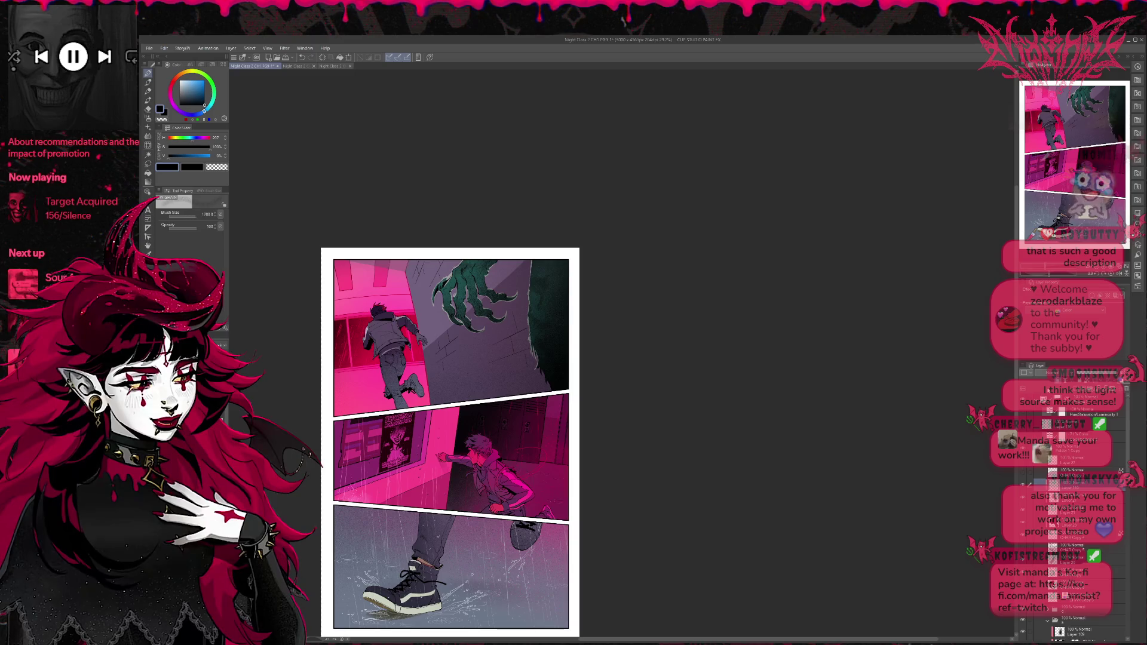
pyautogui.keyDown('alt'); pyautogui.click(450, 280); pyautogui.keyUp('alt')
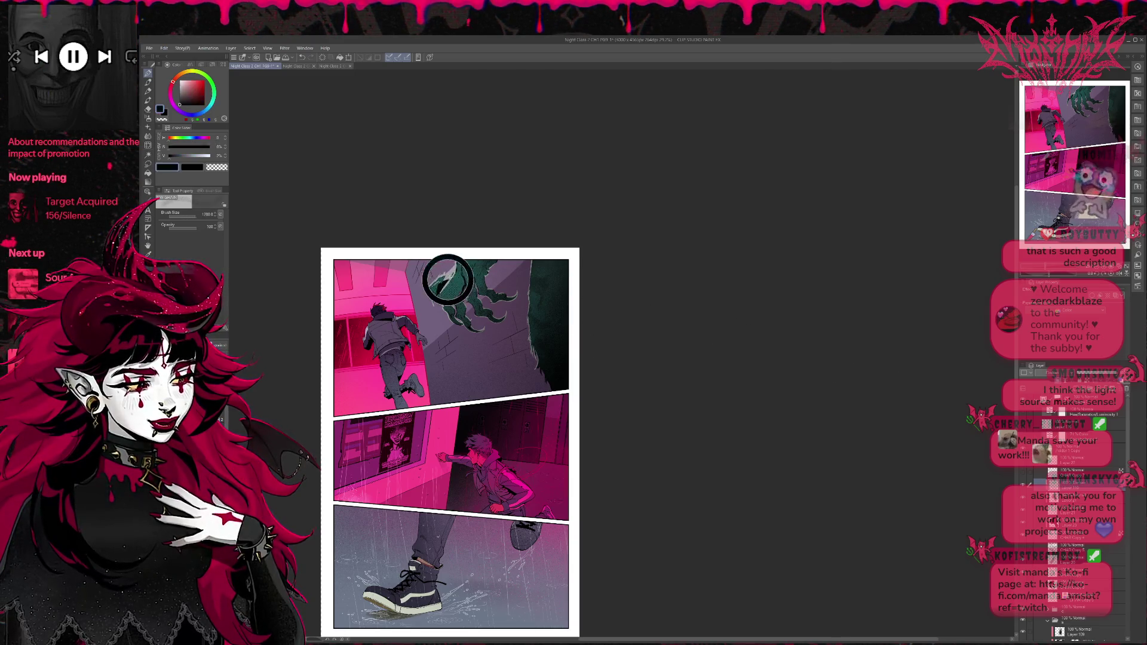
pyautogui.moveTo(448, 272); pyautogui.dragTo(394, 291)
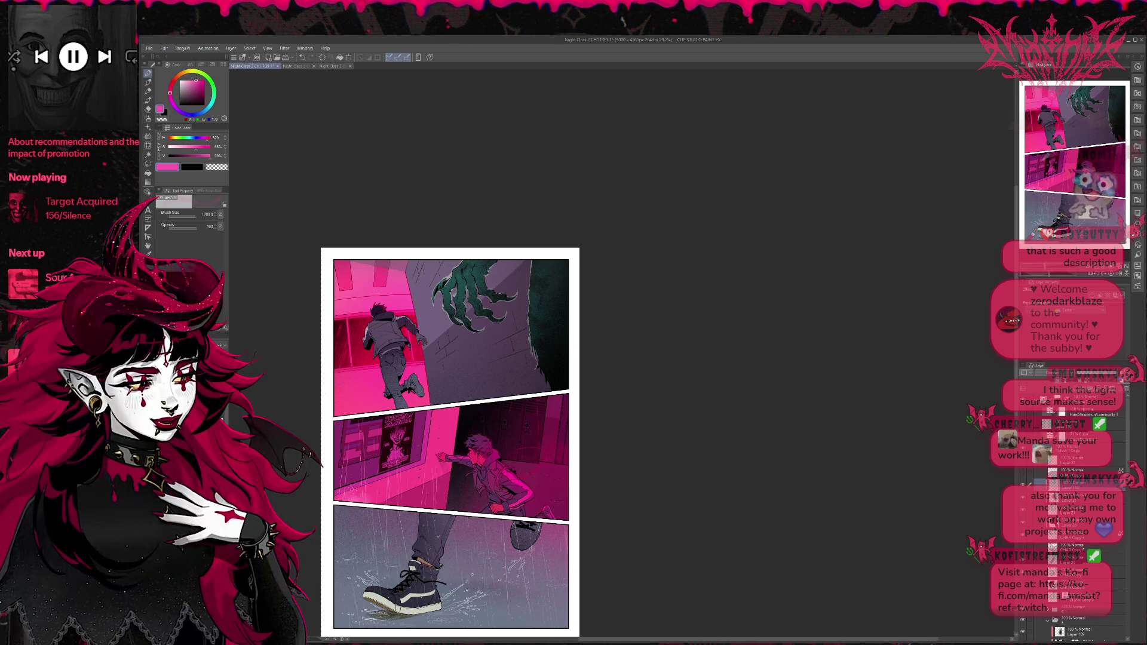
# Step: Airbrush a lighter purple wash over the wall and claw, eyedropping pink and lavender tones
pyautogui.click(179, 269)
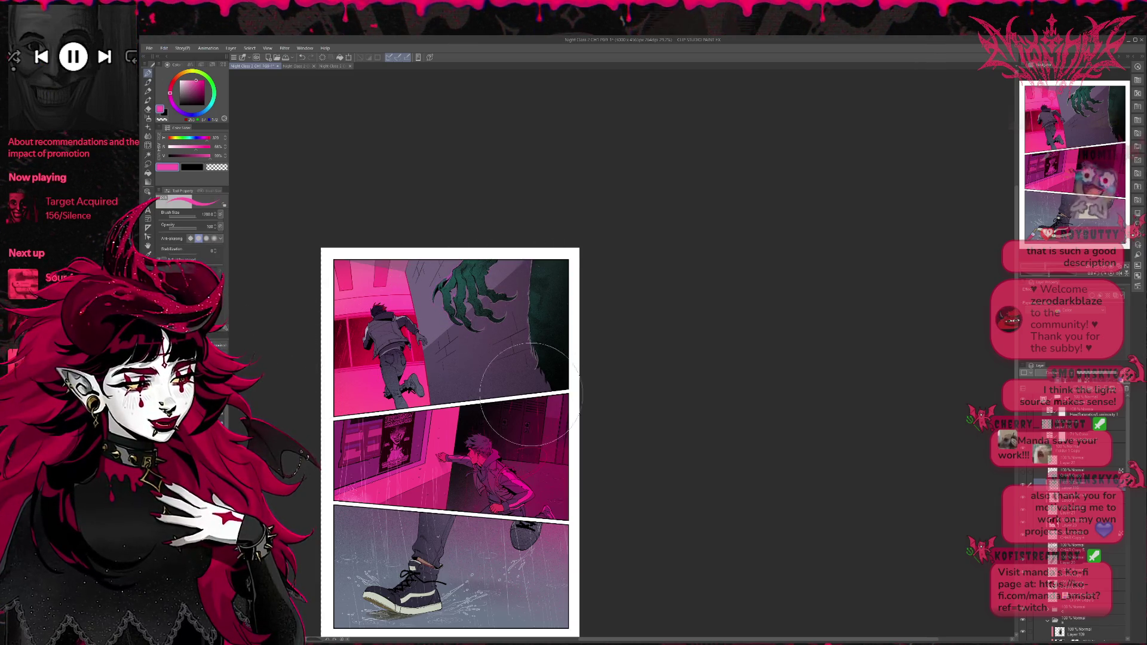
pyautogui.moveTo(530, 395); pyautogui.dragTo(380, 386)
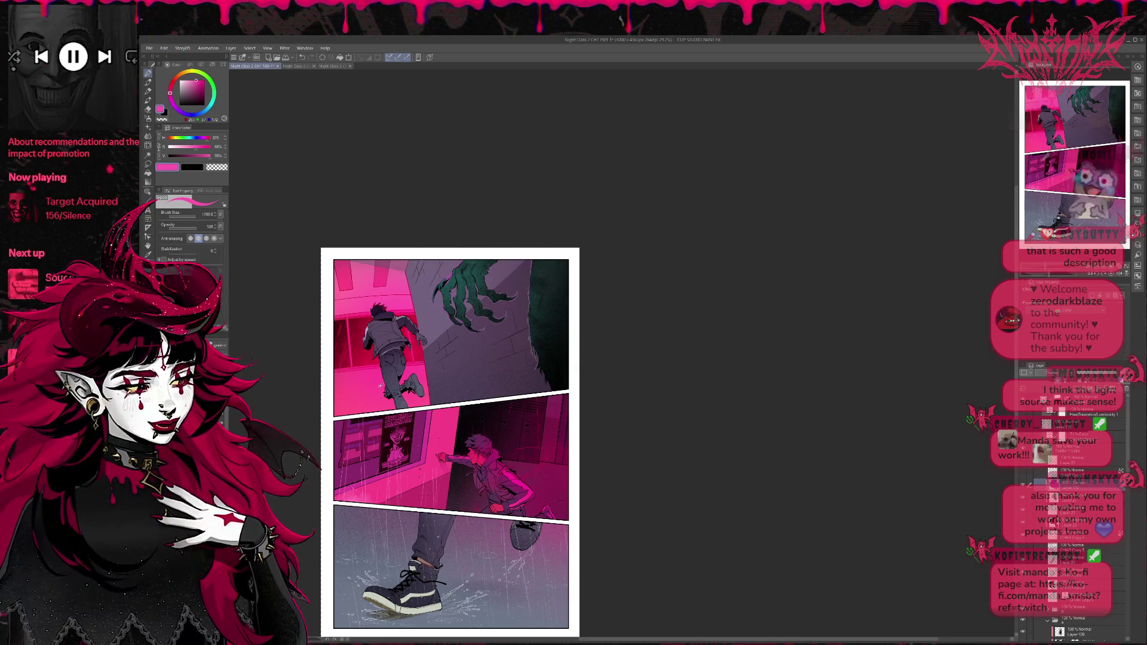
pyautogui.keyDown('alt'); pyautogui.click(381, 385); pyautogui.keyUp('alt')
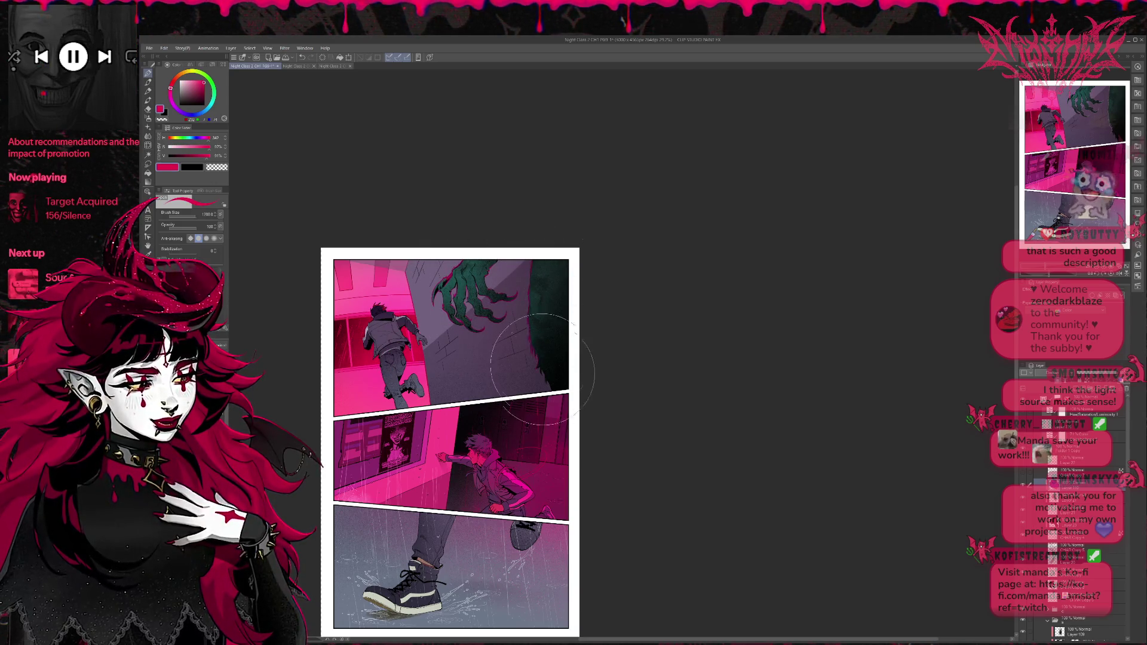
pyautogui.moveTo(542, 369); pyautogui.dragTo(526, 353)
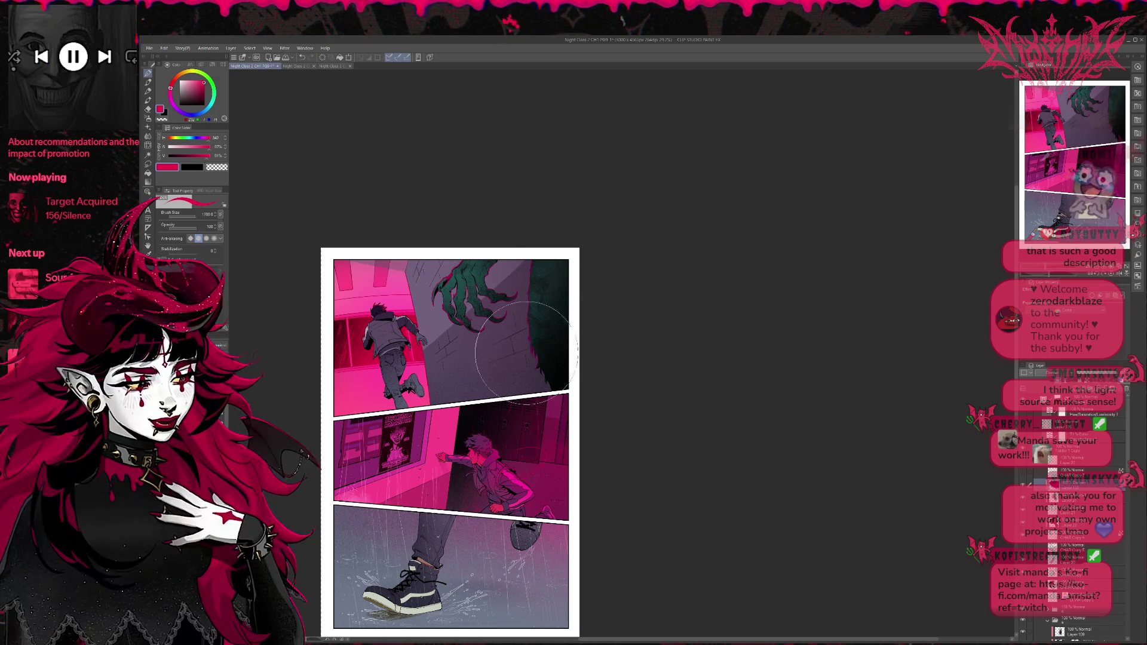
pyautogui.keyDown('alt'); pyautogui.click(388, 320); pyautogui.keyUp('alt')
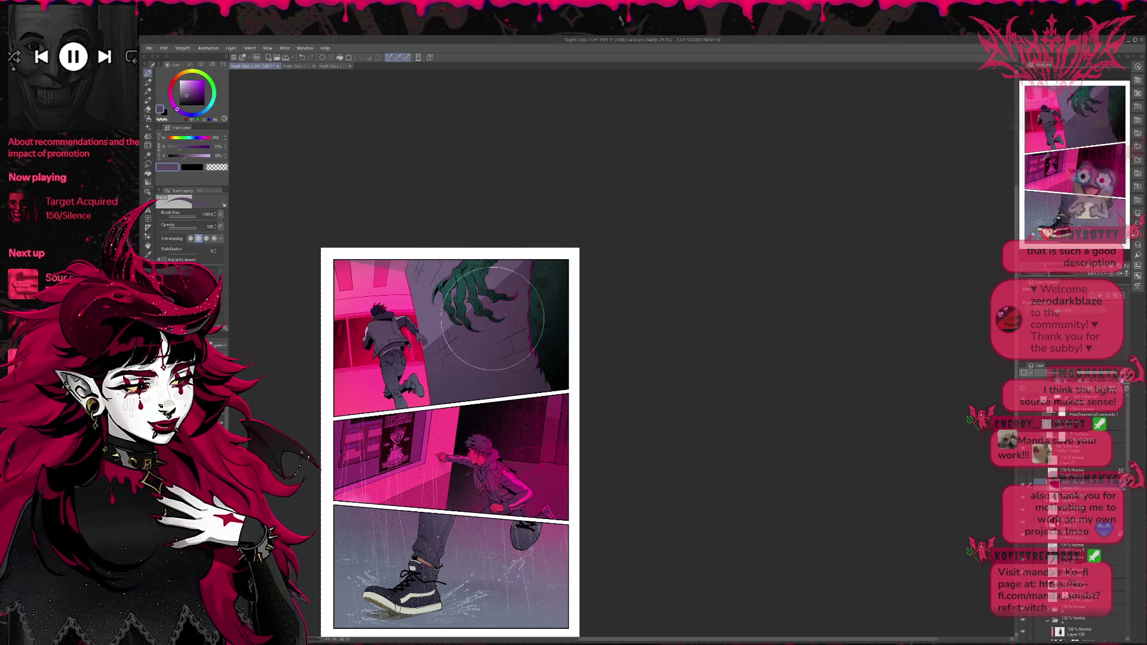
pyautogui.keyDown('alt'); pyautogui.click(383, 307); pyautogui.keyUp('alt')
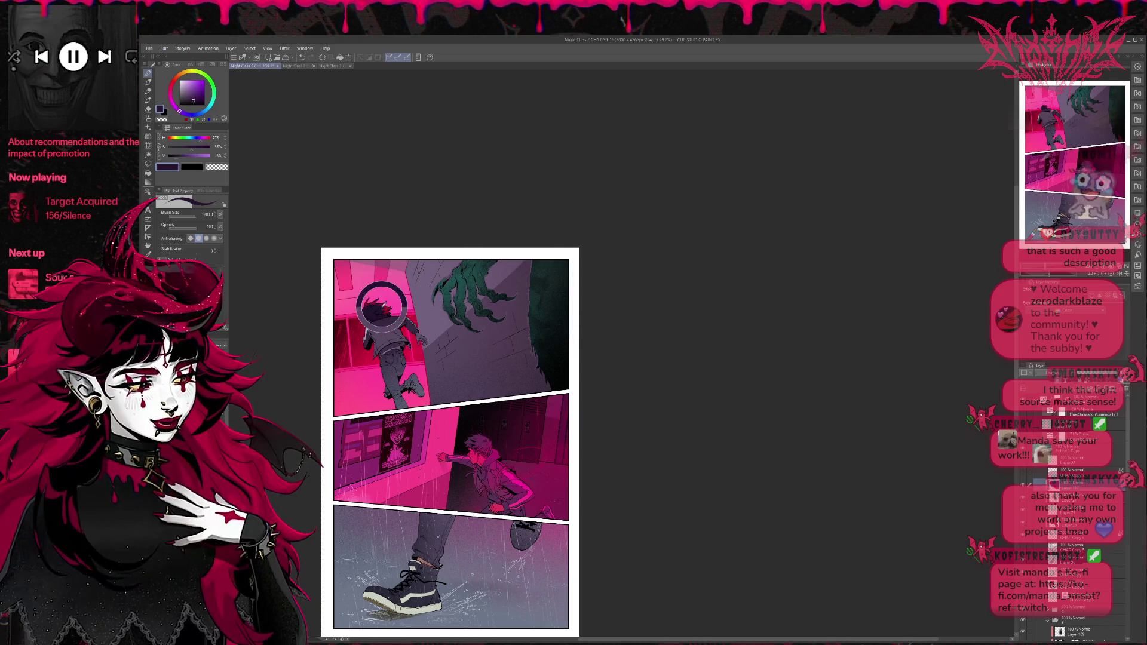
pyautogui.keyDown('alt'); pyautogui.click(382, 307); pyautogui.keyUp('alt')
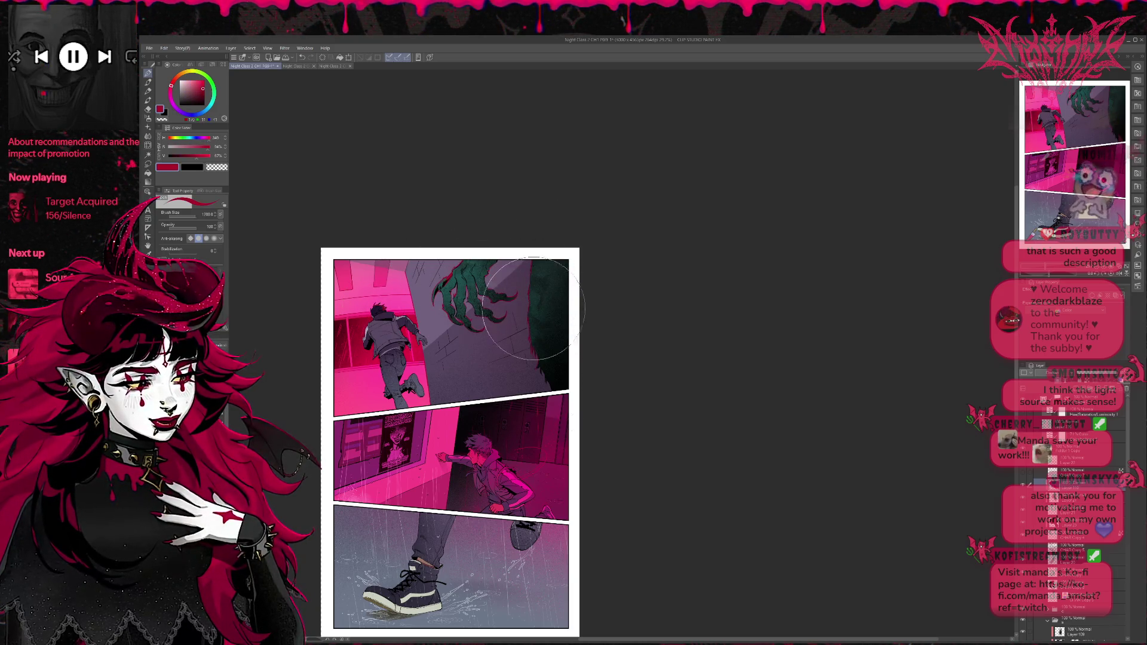
pyautogui.scroll(1, 534, 309)
pyautogui.scroll(1, 490, 335)
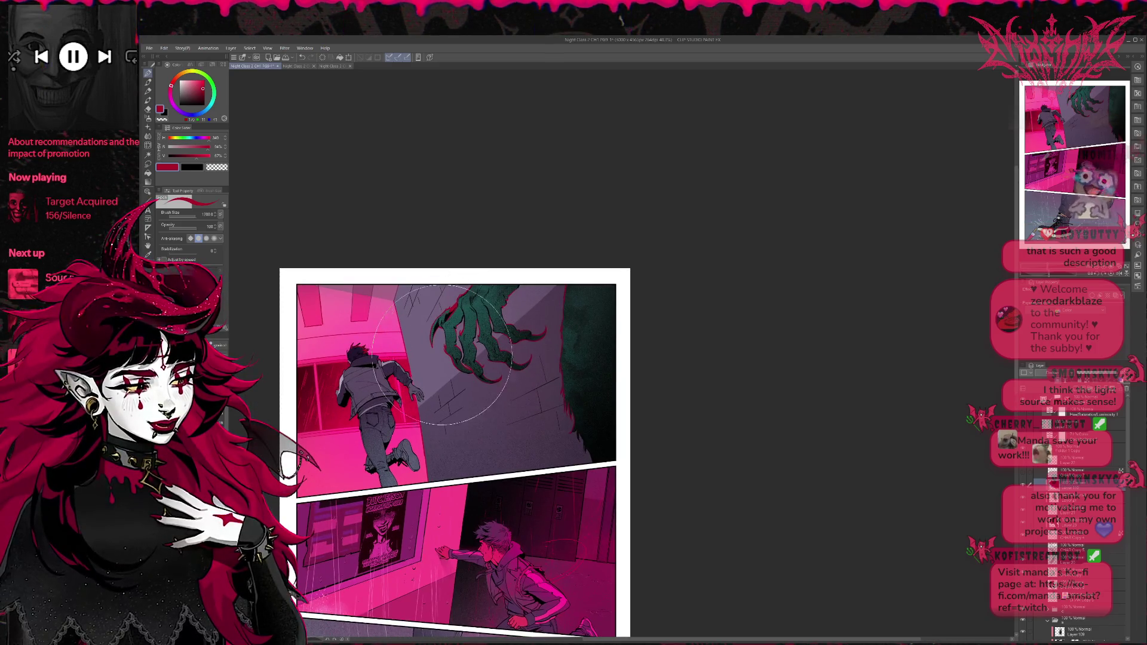
# Step: Sample the claw's teal and shift the colour's hue through blue toward purple
pyautogui.keyDown('alt'); pyautogui.click(460, 312); pyautogui.keyUp('alt')
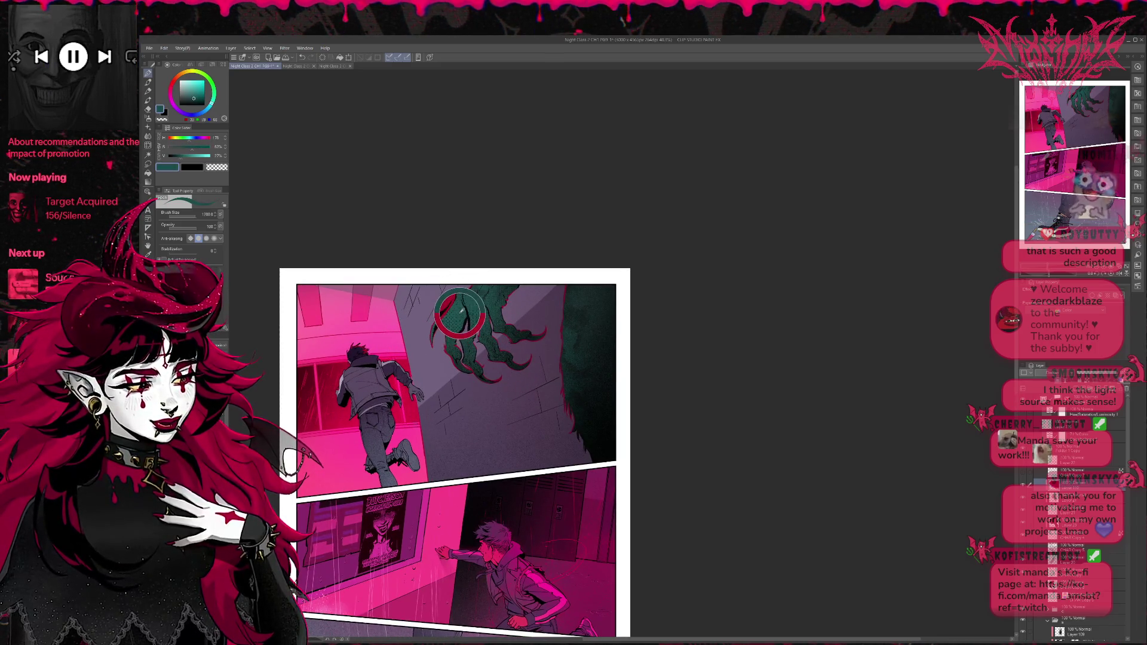
pyautogui.keyDown('alt'); pyautogui.click(457, 309); pyautogui.keyUp('alt')
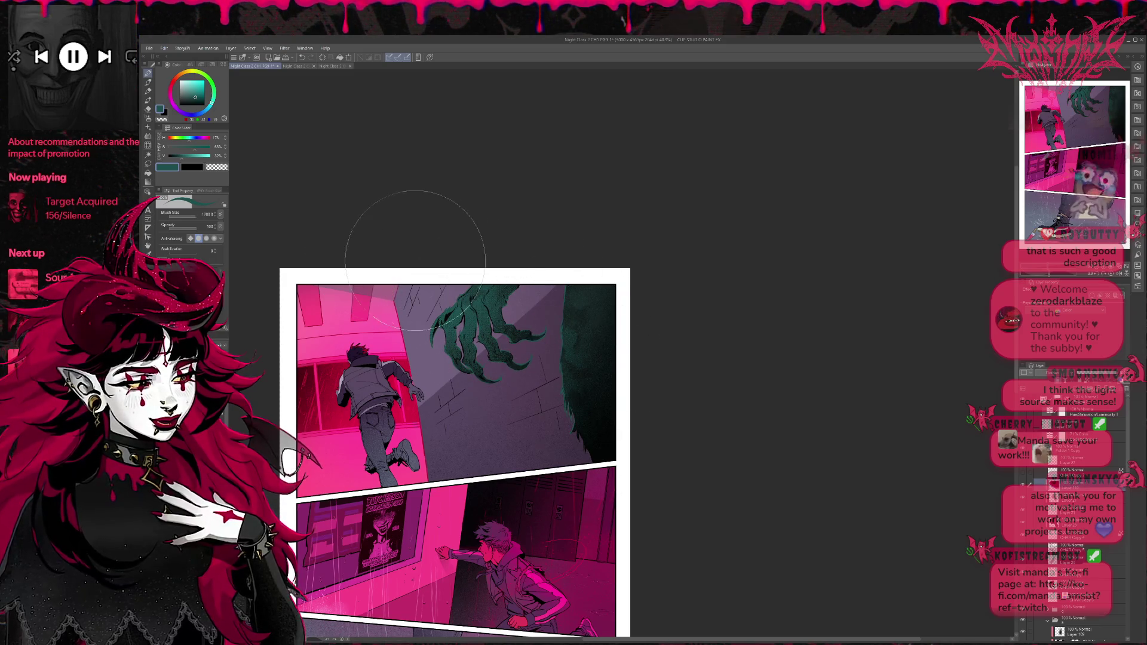
pyautogui.click(193, 91)
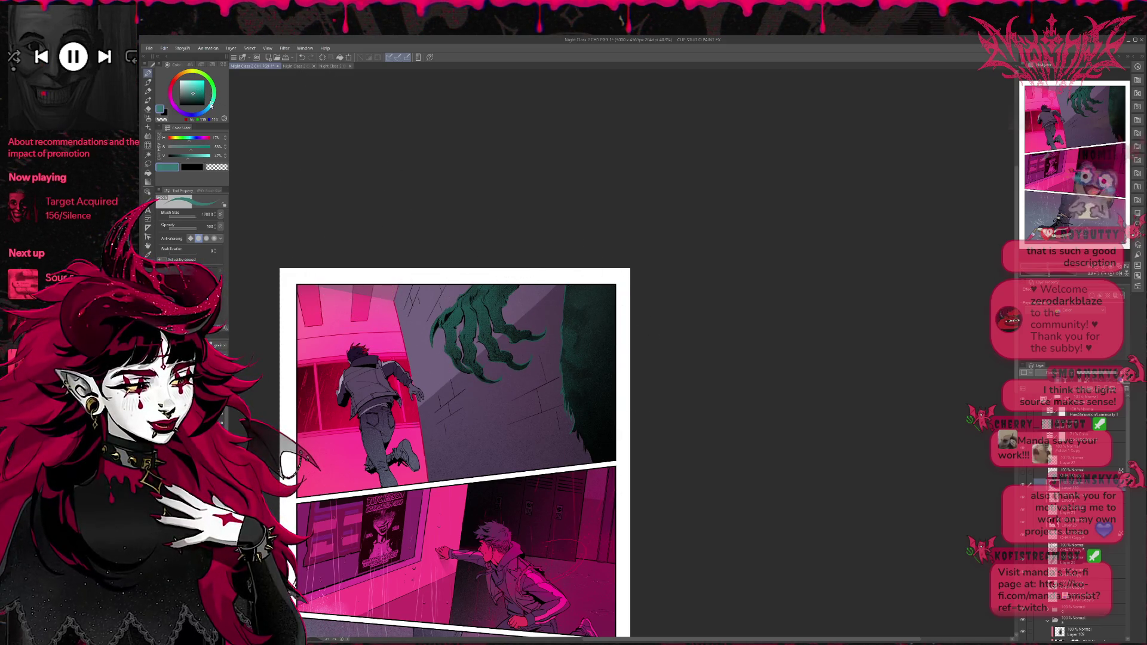
pyautogui.moveTo(210, 107); pyautogui.dragTo(203, 112)
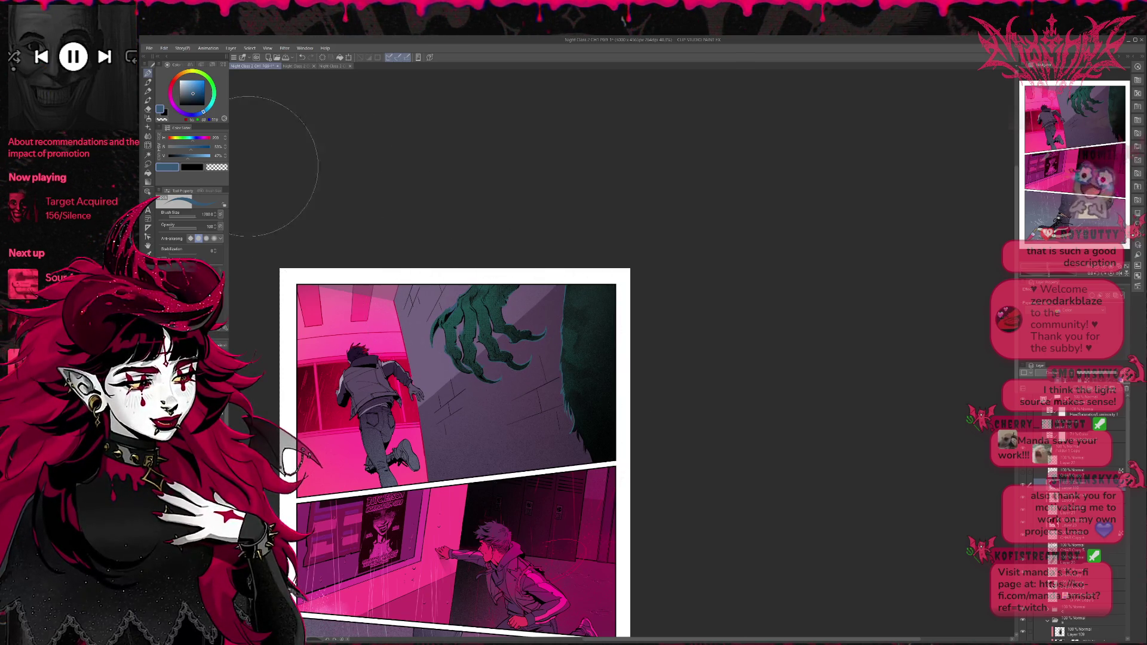
pyautogui.moveTo(172, 91); pyautogui.dragTo(174, 107)
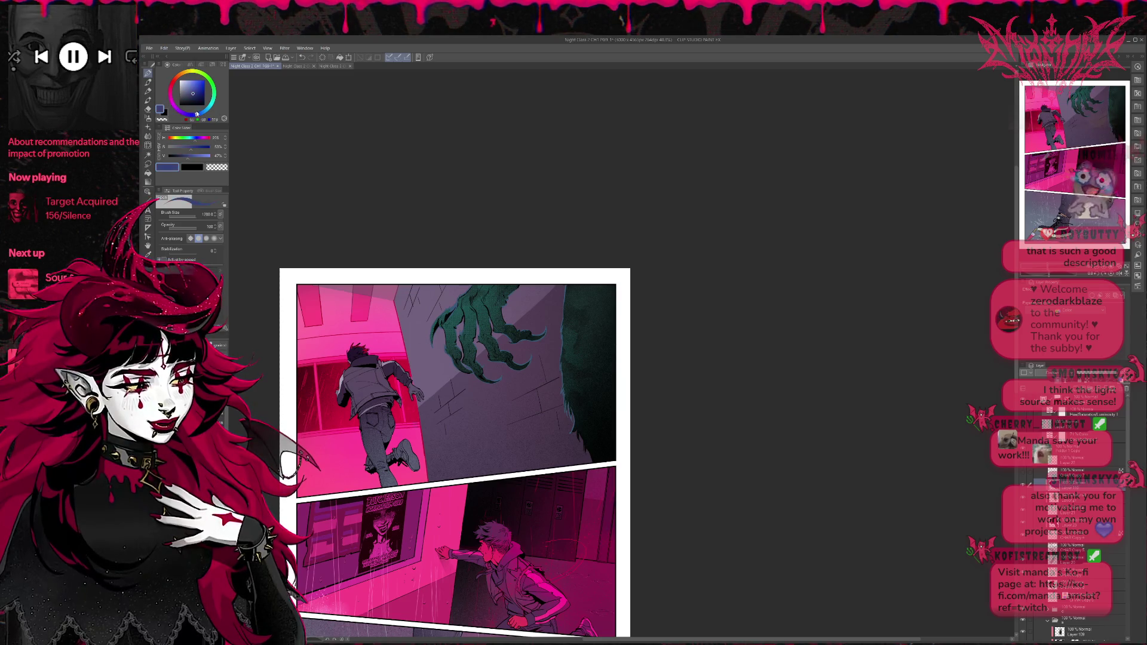
pyautogui.keyDown('alt'); pyautogui.click(452, 316); pyautogui.keyUp('alt')
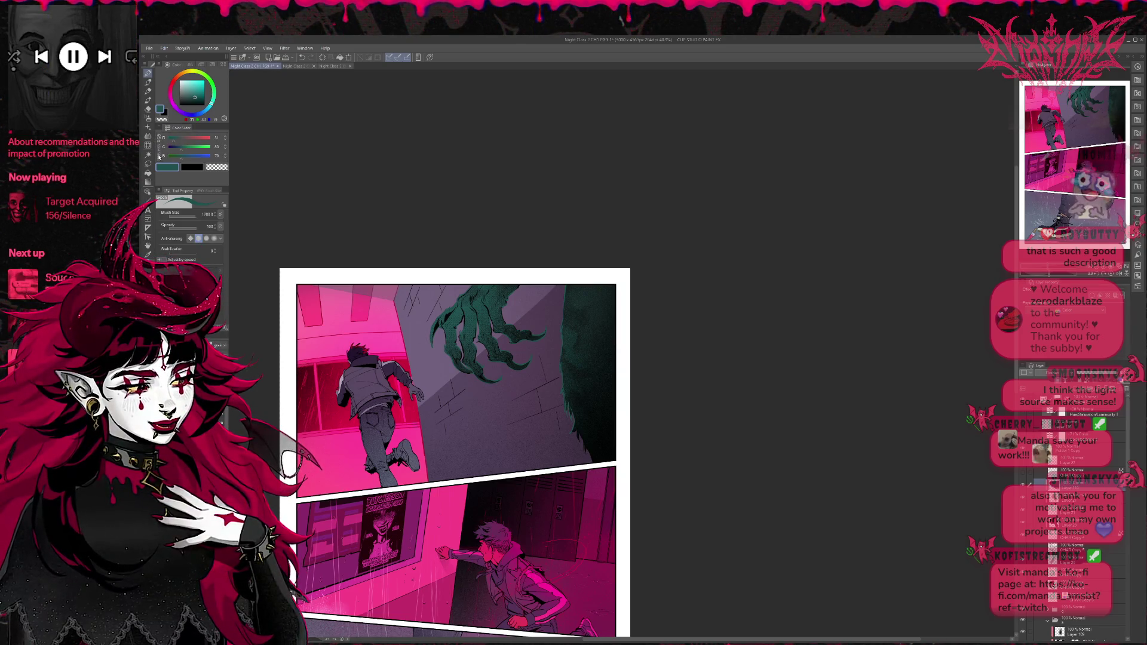
# Step: Refine a muted purple via CMYK values and the colour wheel, then flip the view horizontally
pyautogui.click(159, 157)
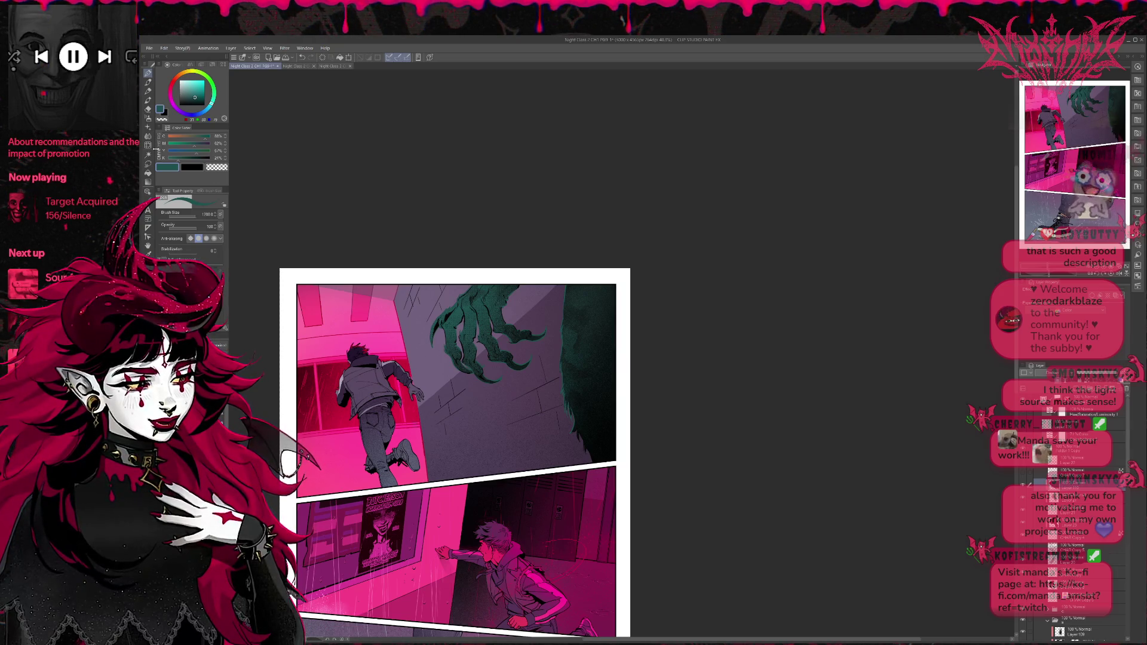
pyautogui.click(198, 148)
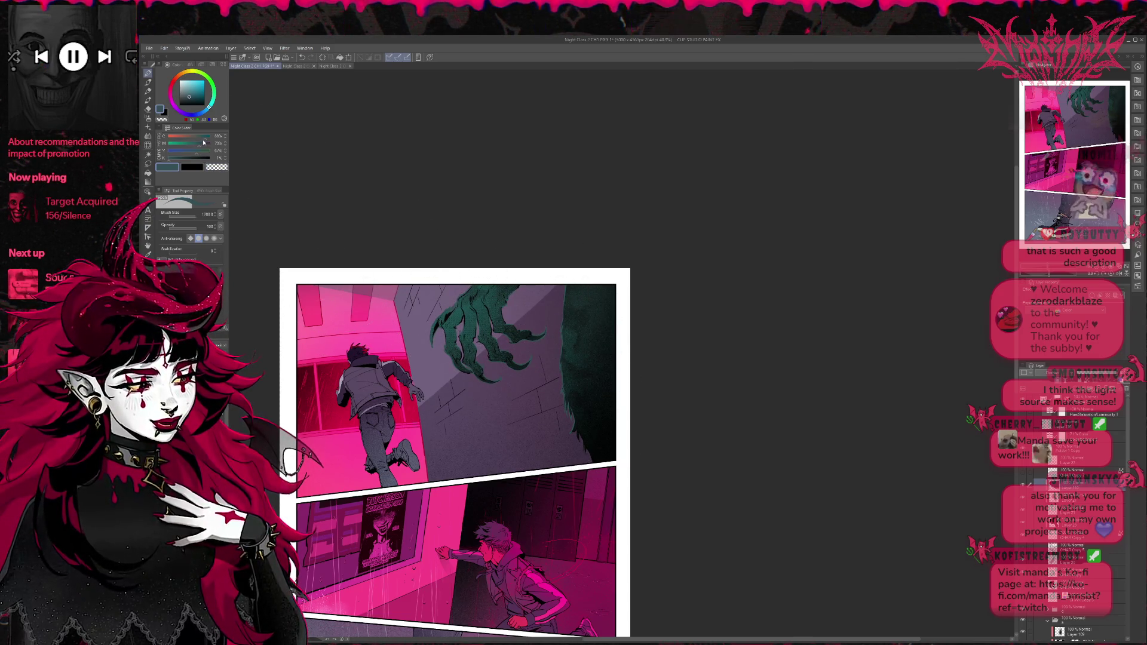
pyautogui.moveTo(205, 141); pyautogui.dragTo(201, 142)
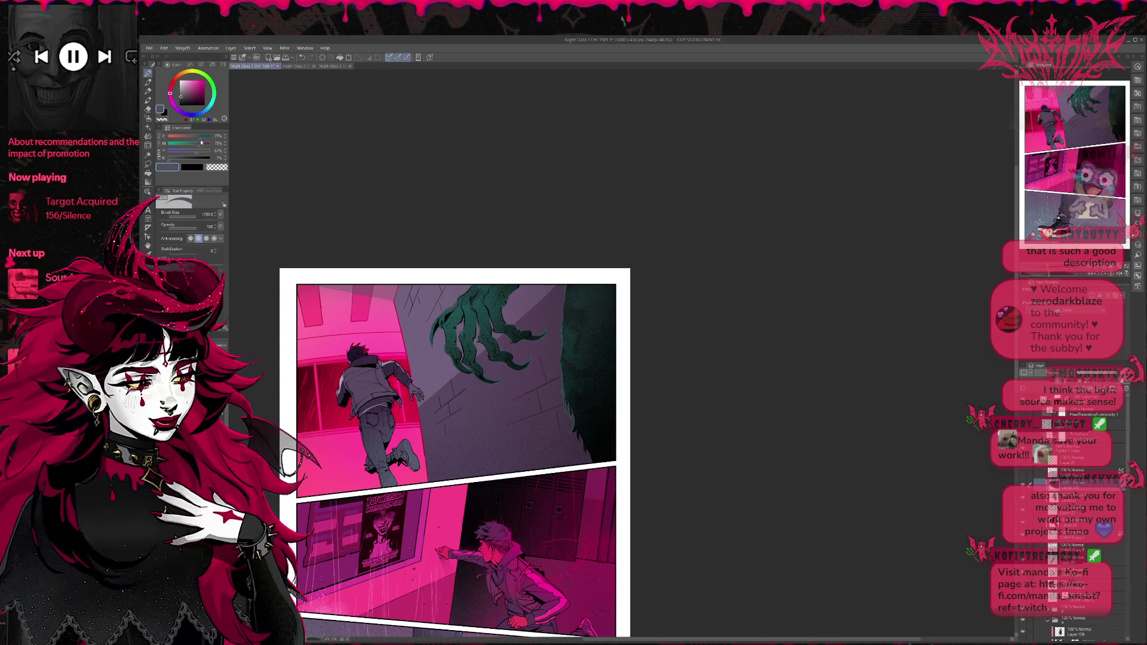
pyautogui.click(202, 149)
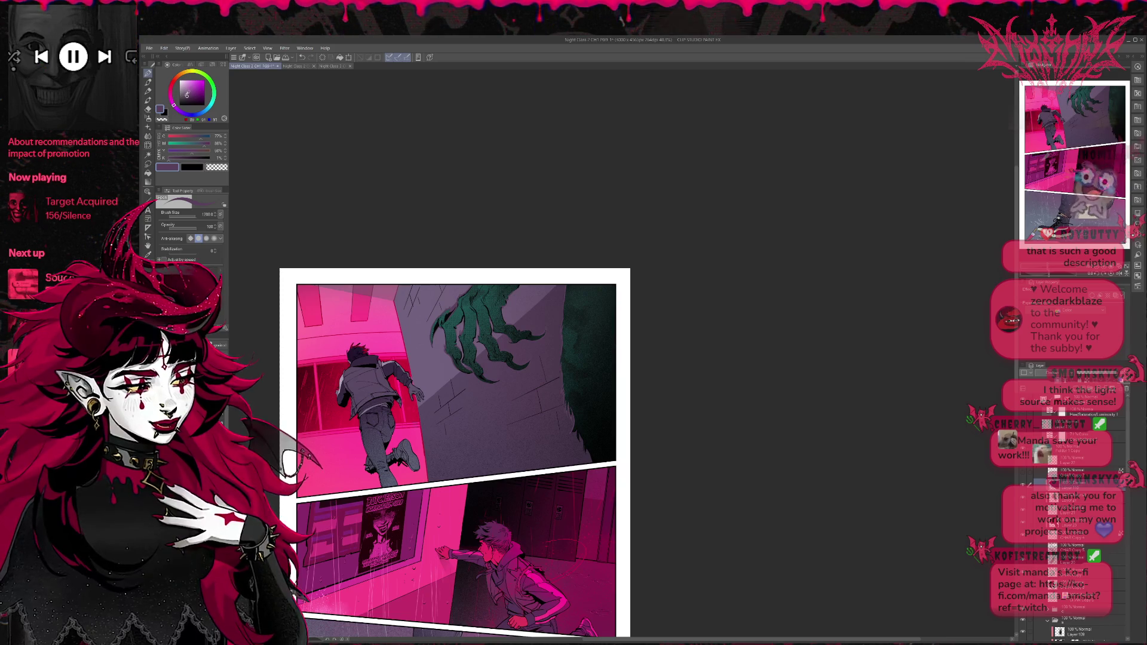
pyautogui.click(183, 94)
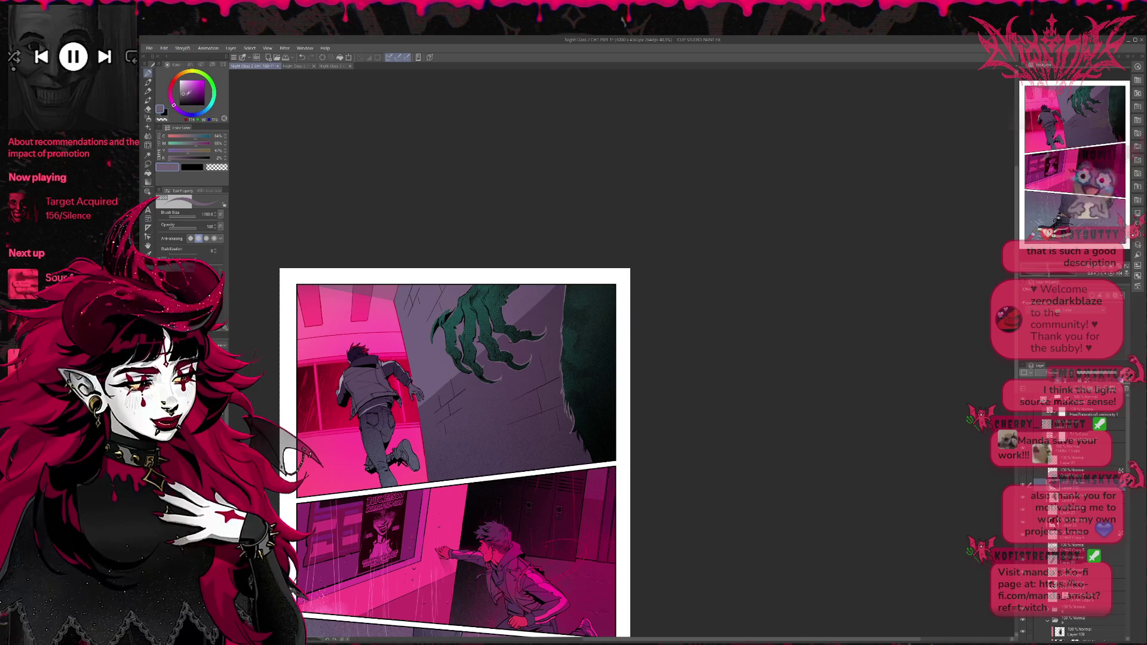
pyautogui.click(186, 93)
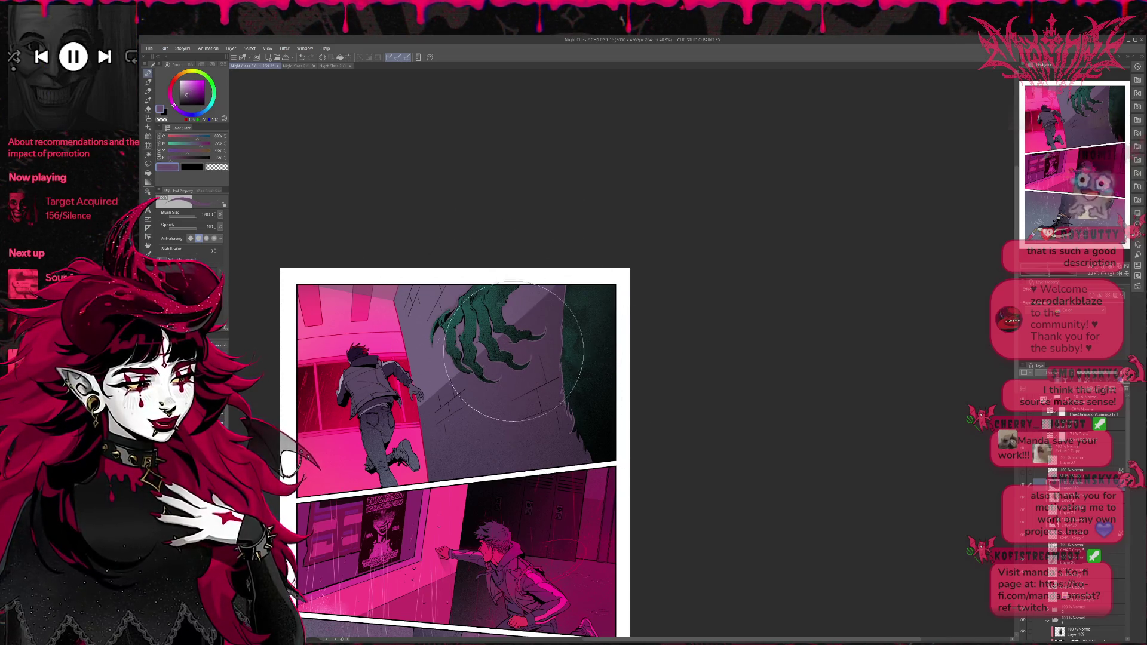
pyautogui.click(186, 92)
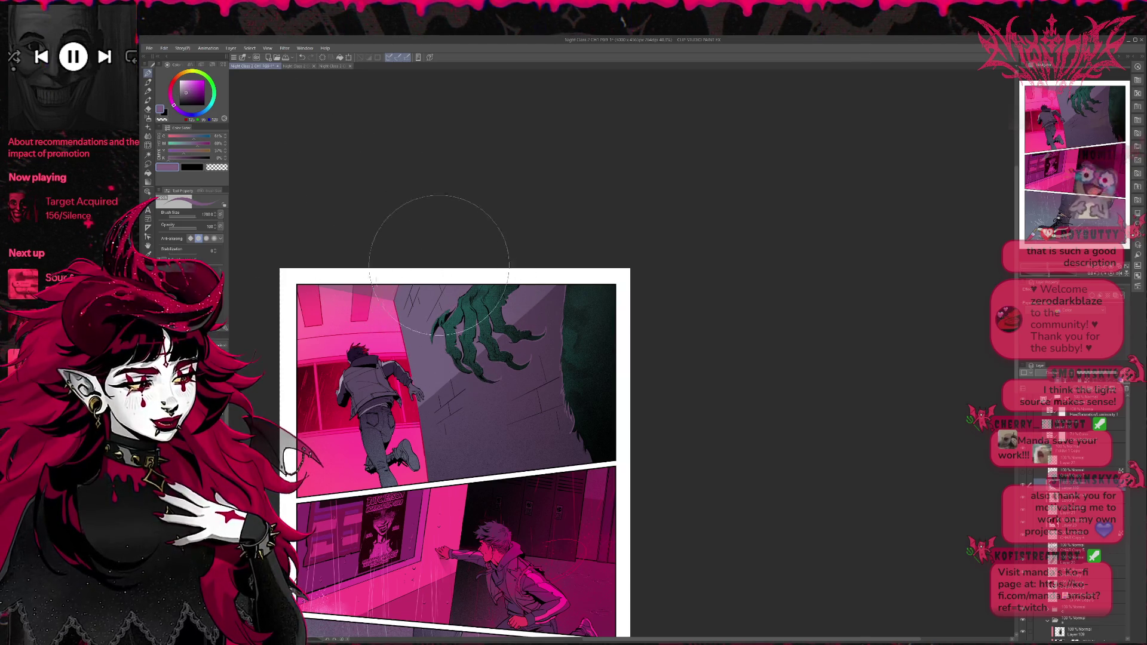
pyautogui.click(186, 89)
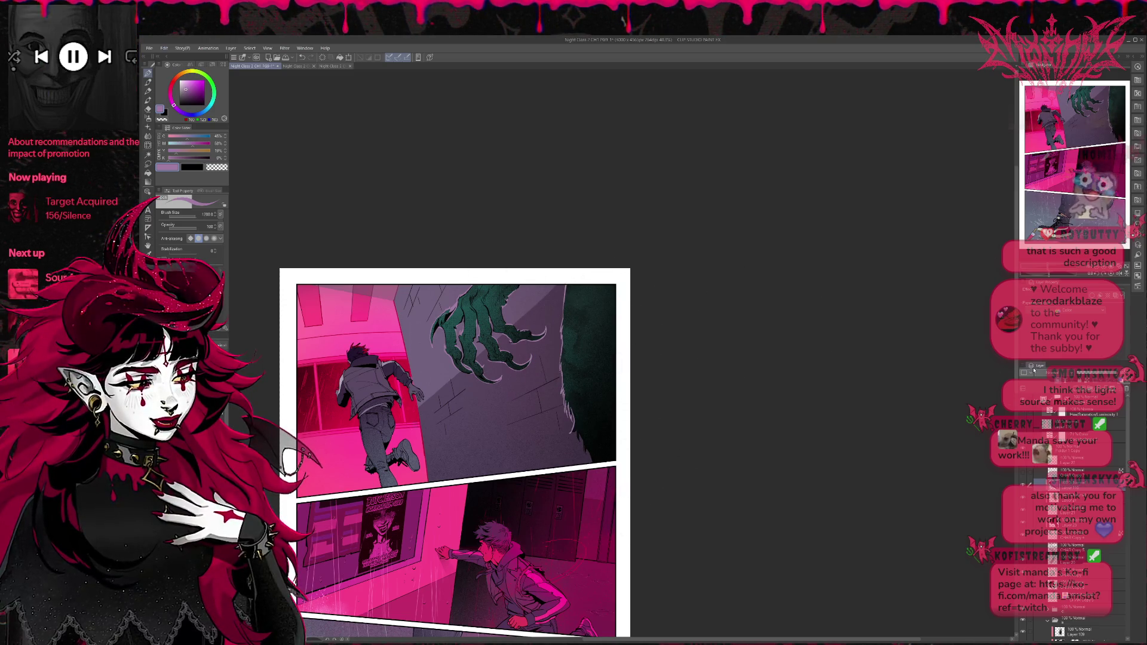
pyautogui.click(1124, 274)
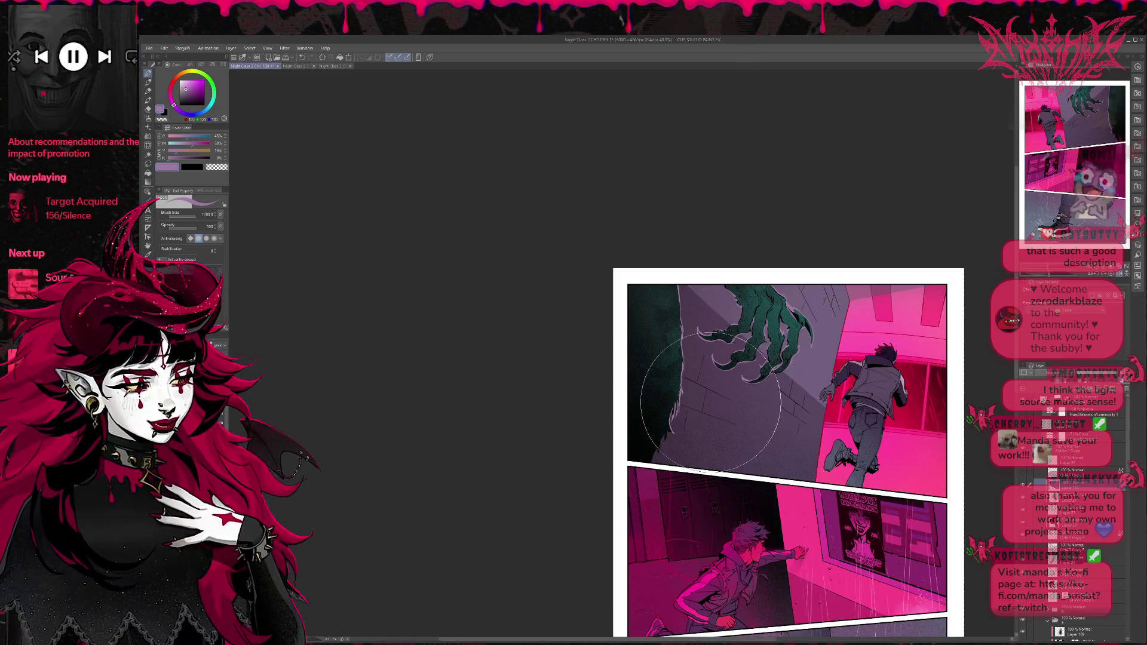
# Step: Recentre the mirrored page, toggle a layer folder, and eyedrop the claw's dark teal
pyautogui.moveTo(951, 409); pyautogui.dragTo(666, 408)
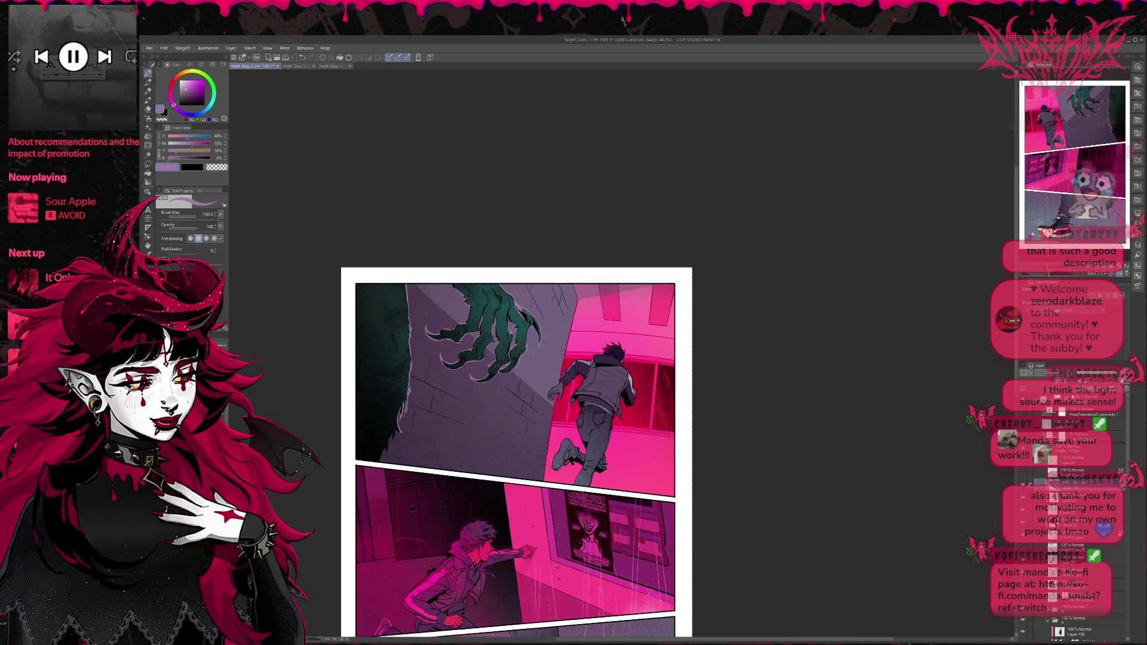
pyautogui.click(1048, 620)
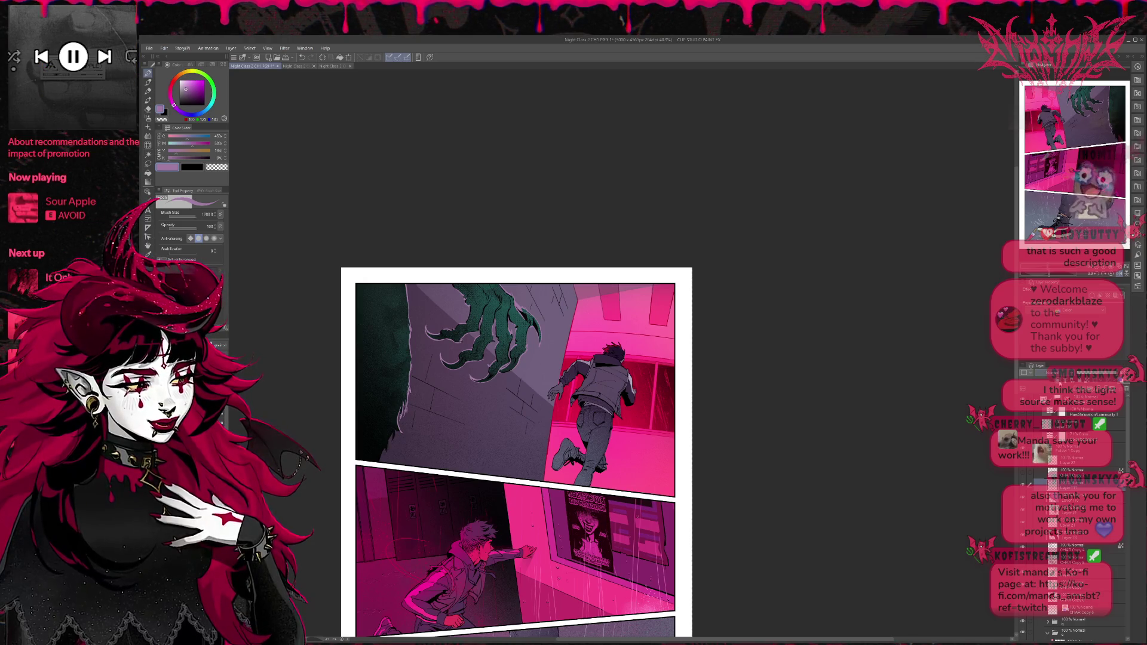
pyautogui.keyDown('alt'); pyautogui.click(507, 307); pyautogui.keyUp('alt')
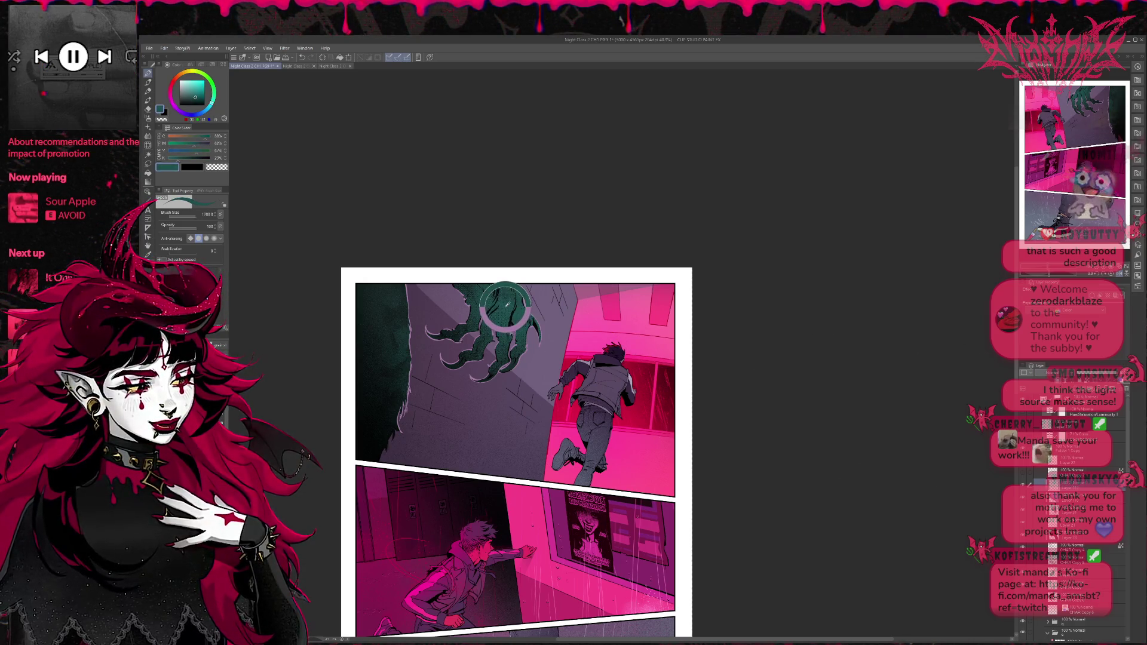
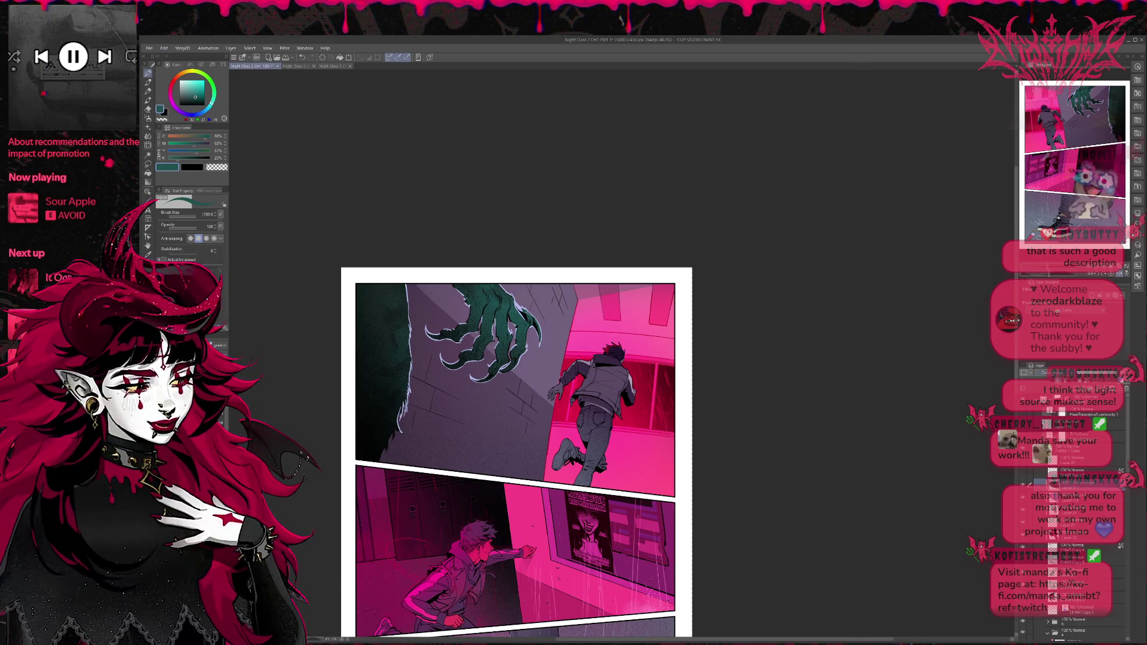
# Step: Undo the white claw edge lines, paint pink wall-coloured rim light on the claw fingers, and mirror the view
pyautogui.hotkey('ctrl', 'z')
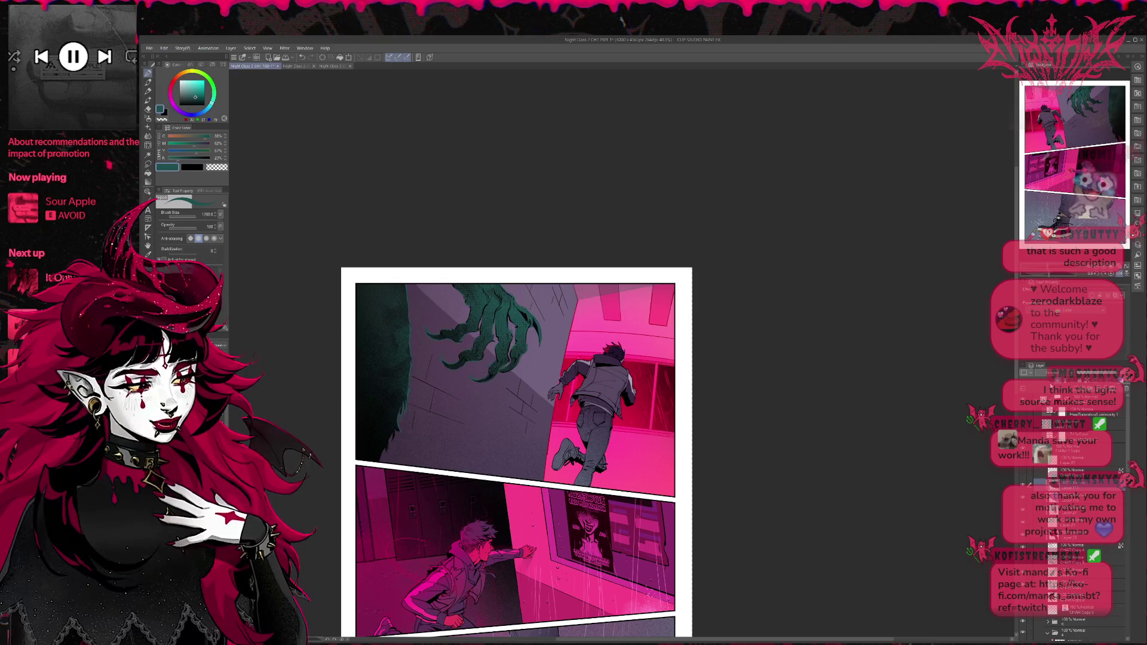
pyautogui.keyDown('alt'); pyautogui.click(584, 340); pyautogui.keyUp('alt')
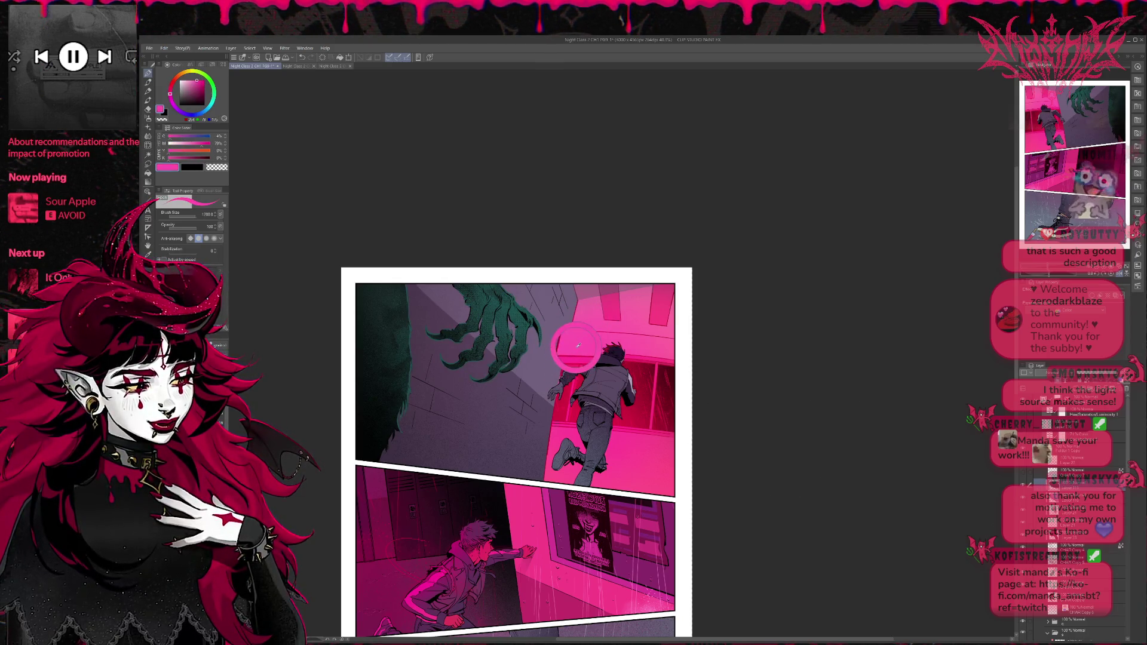
pyautogui.moveTo(585, 336); pyautogui.dragTo(466, 347)
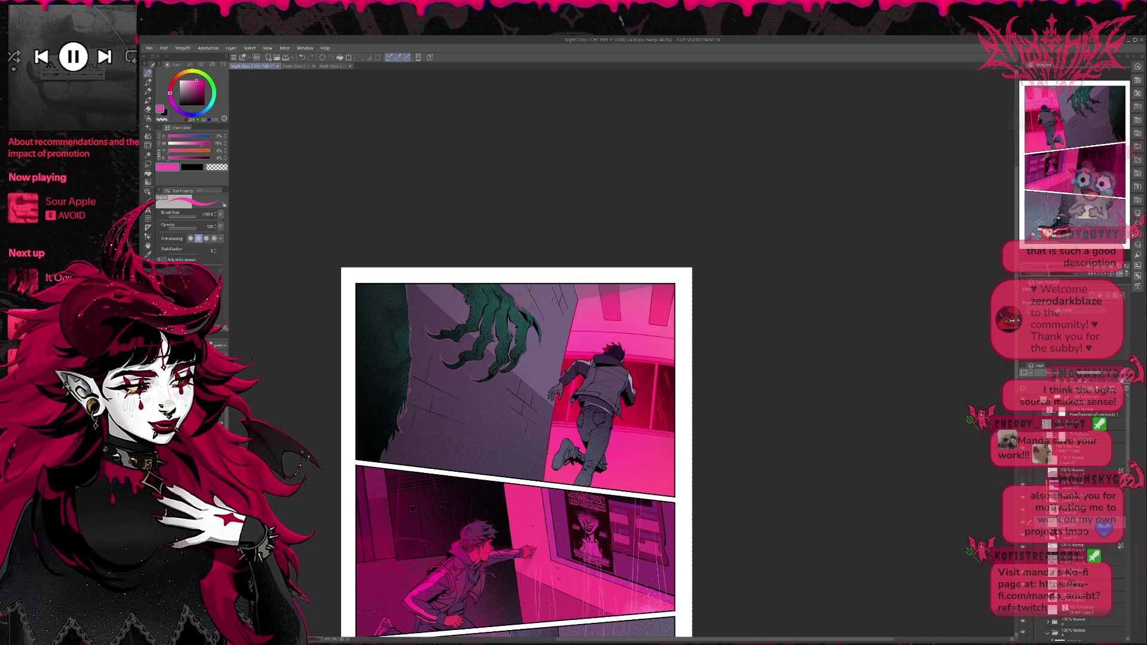
pyautogui.click(1120, 275)
pyautogui.moveTo(835, 401); pyautogui.dragTo(709, 392)
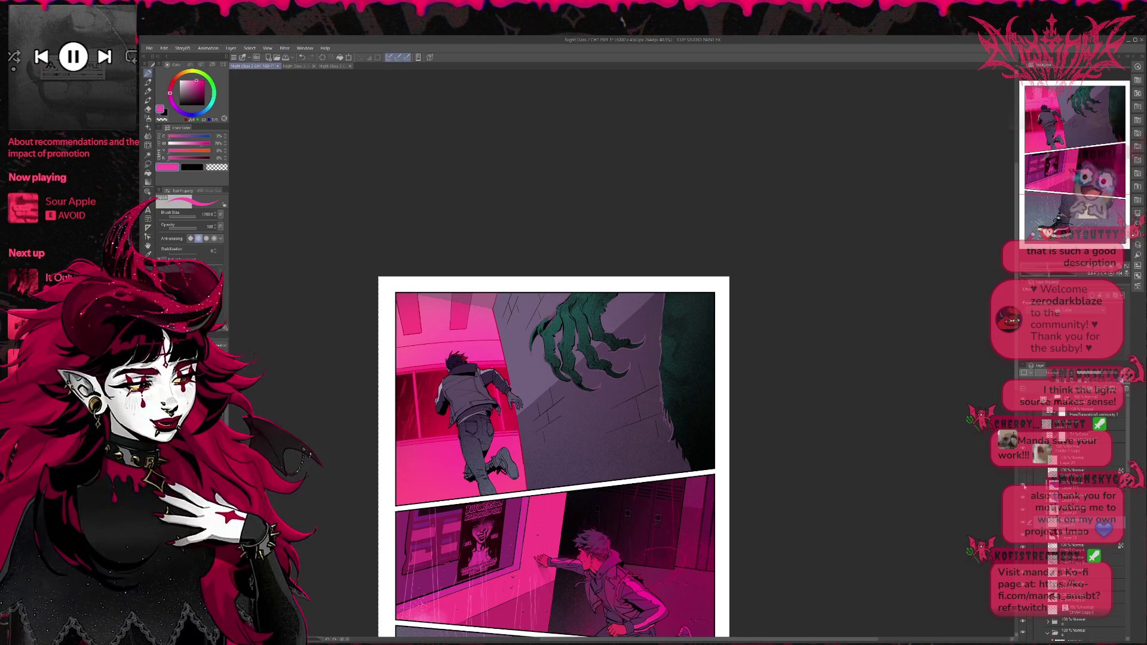
# Step: Select lower layers in the stack and toggle a claw layer's visibility to compare the result
pyautogui.click(1073, 488)
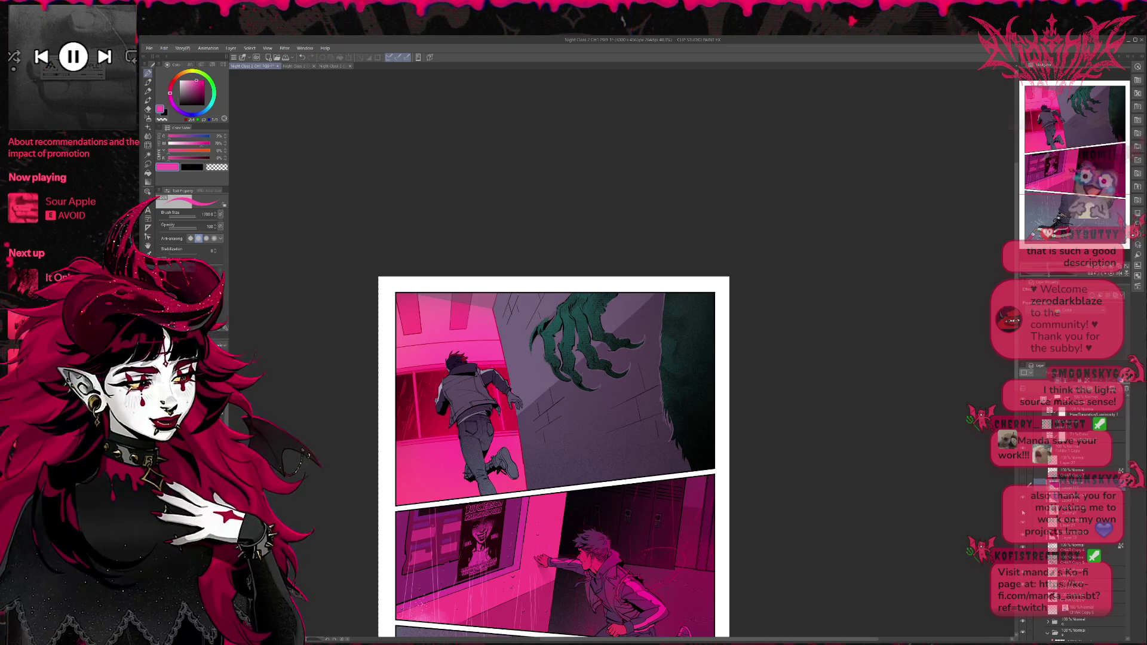
pyautogui.click(1025, 520)
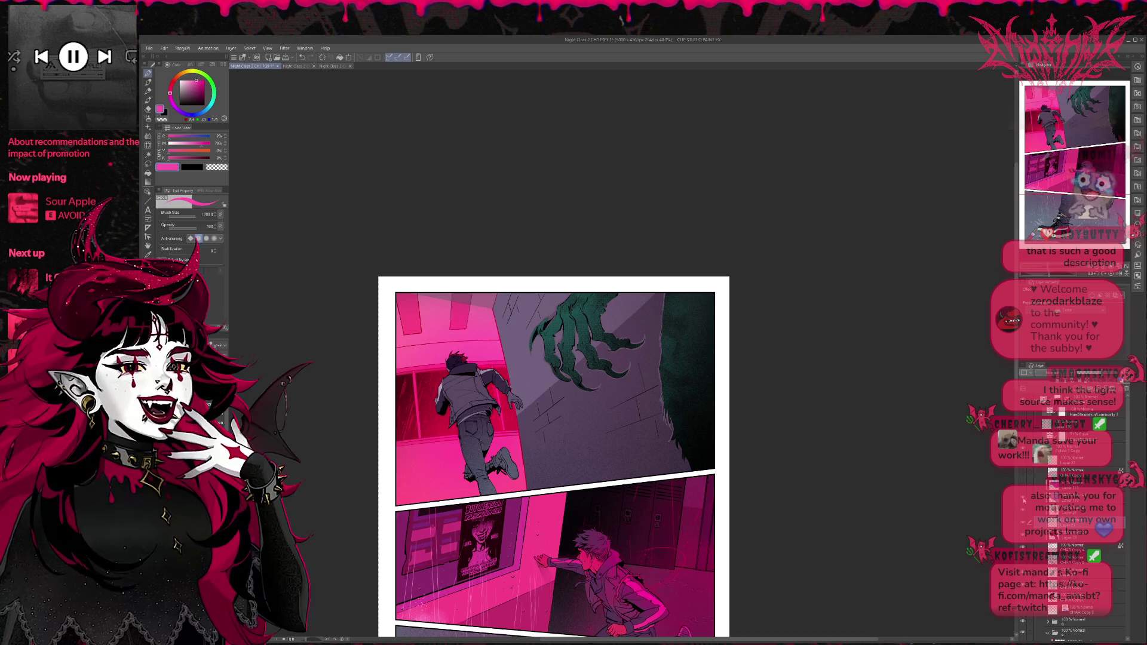
pyautogui.click(1022, 526)
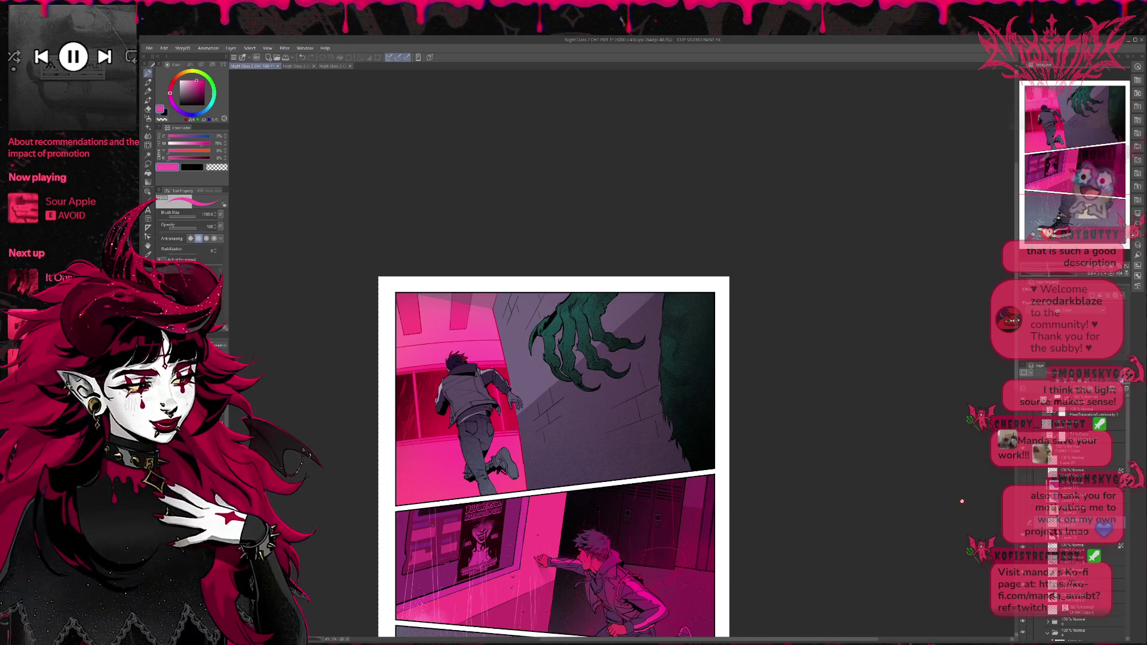
pyautogui.scroll(-1, 822, 449)
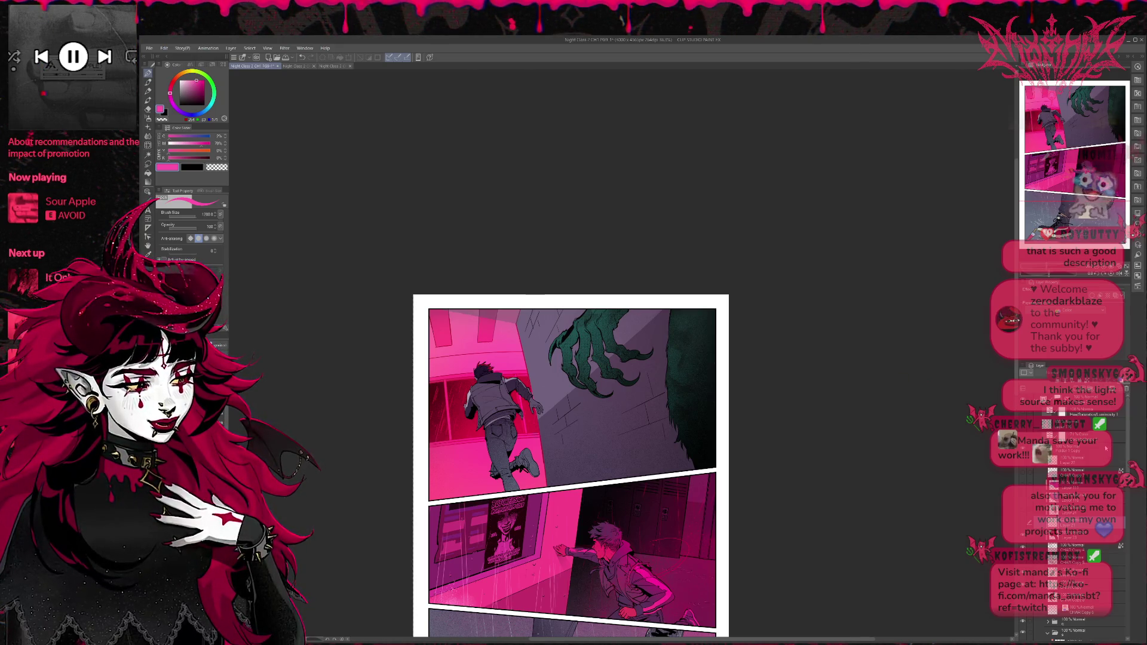
# Step: Select a layer near the bottom of the stack, then hide and restore it to compare the top panel
pyautogui.scroll(-2, 1106, 448)
pyautogui.scroll(-3, 1100, 450)
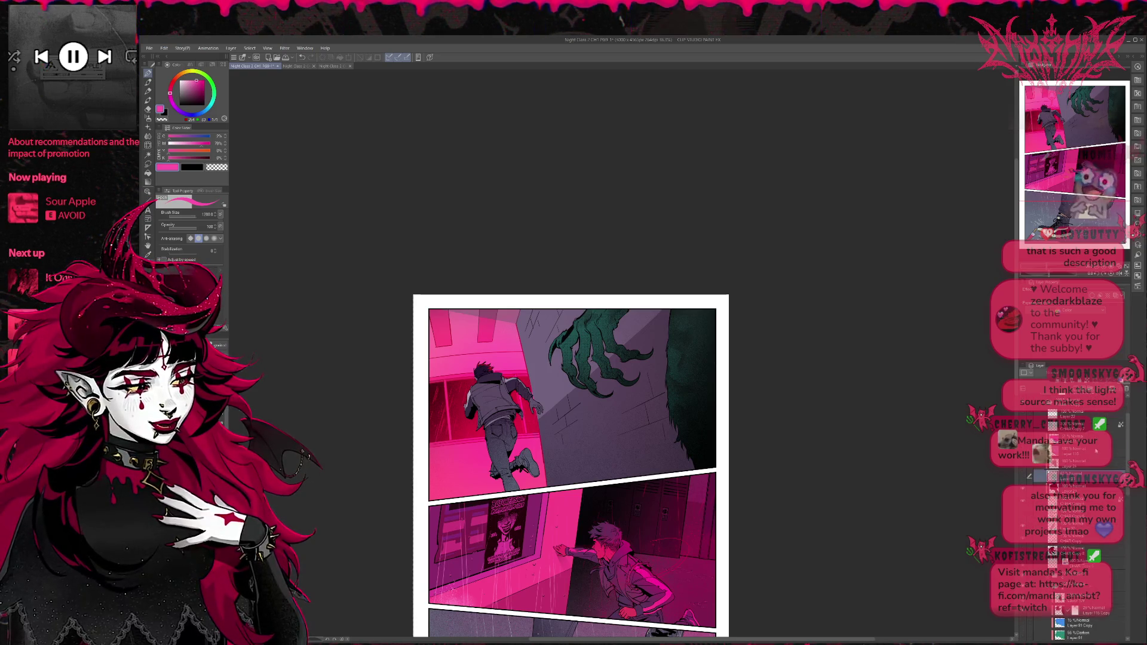
pyautogui.scroll(-3, 1097, 451)
pyautogui.scroll(-3, 1076, 508)
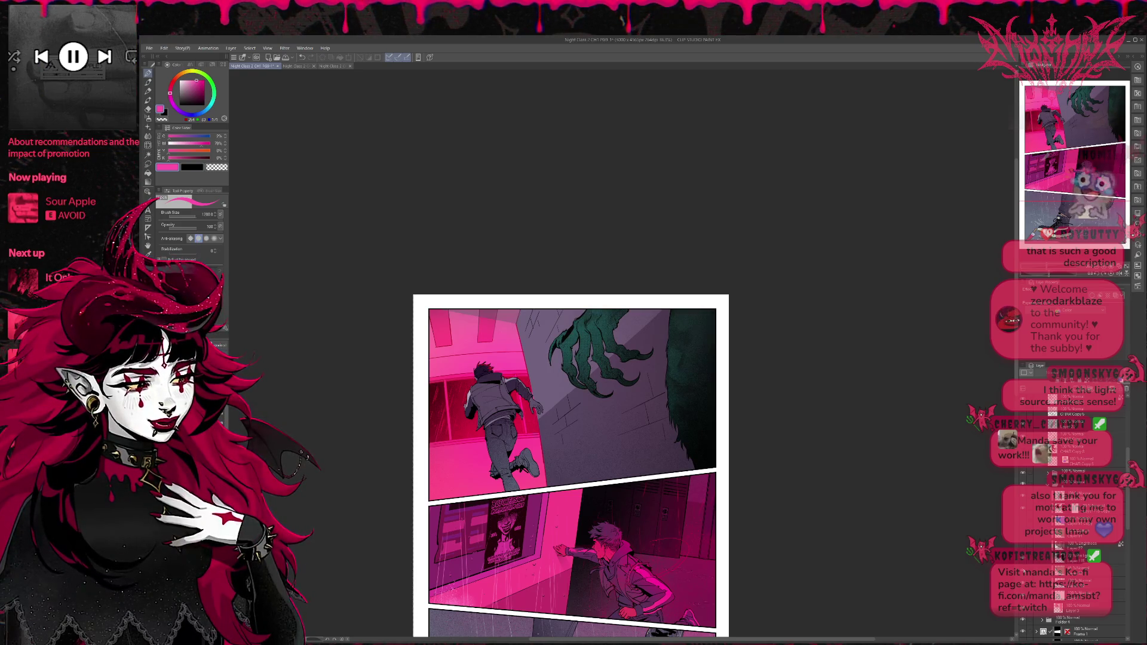
pyautogui.click(1076, 570)
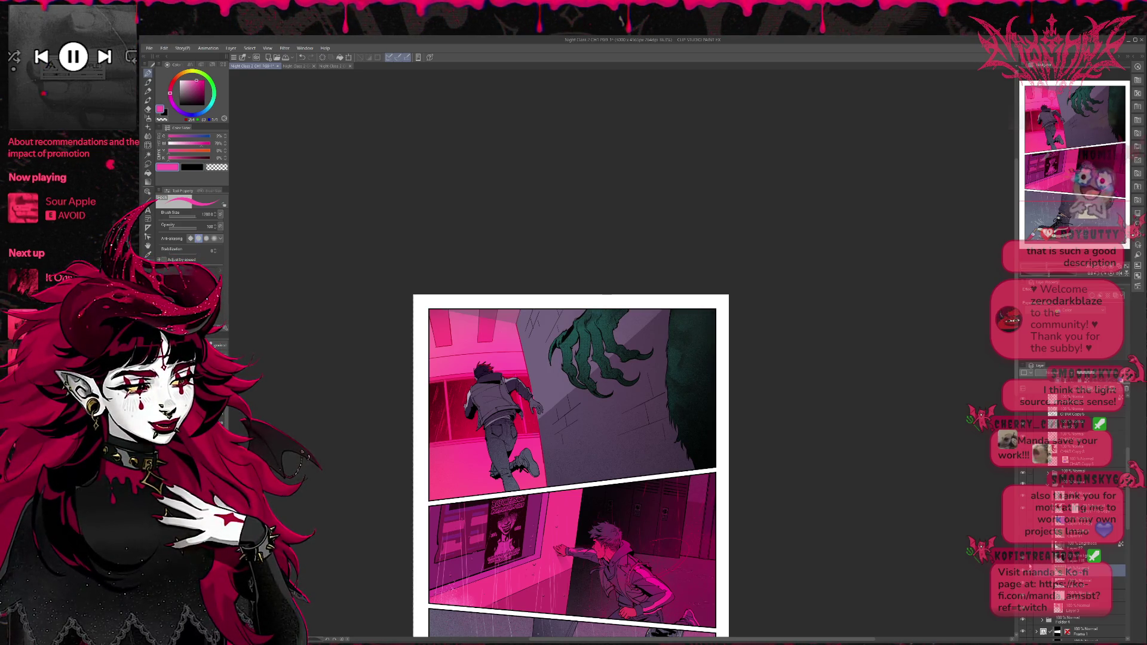
pyautogui.click(1024, 559)
pyautogui.click(1023, 559)
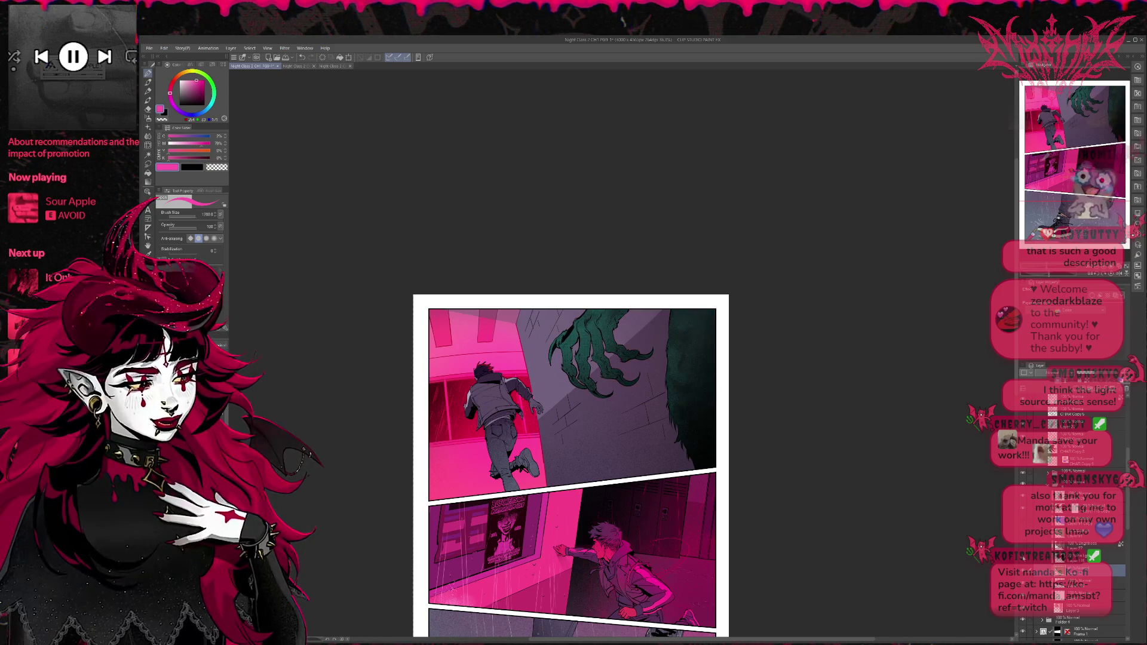
# Step: Toggle the claw's teal colour layers off and on, then sample the claw's dark teal
pyautogui.click(1024, 546)
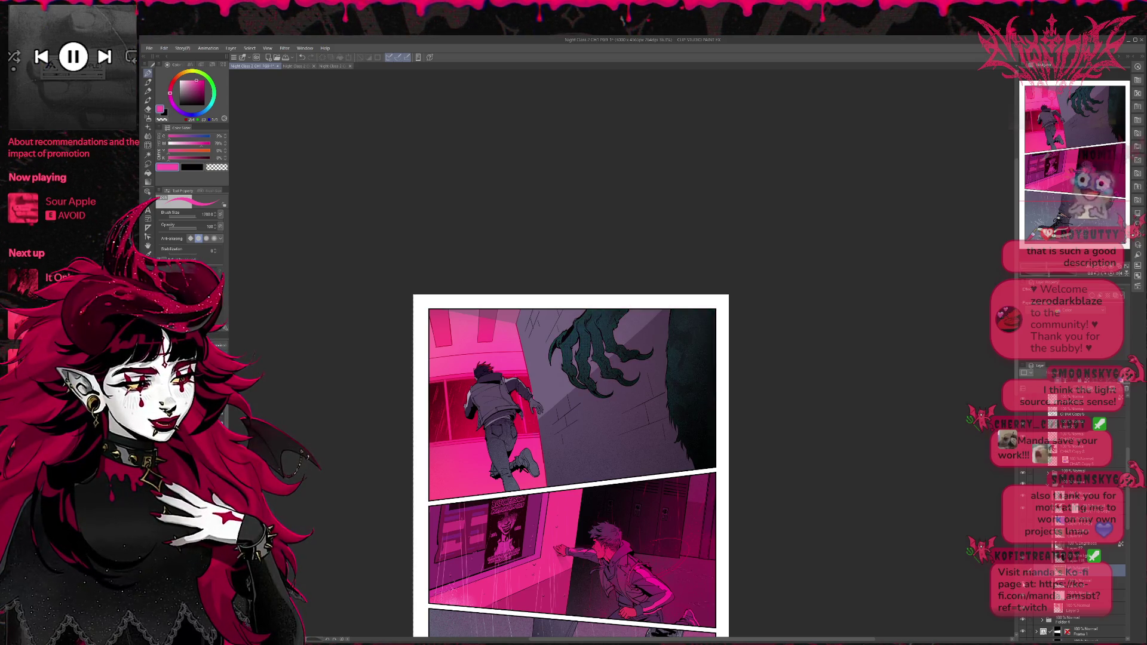
pyautogui.click(1023, 559)
pyautogui.click(1023, 558)
pyautogui.click(1023, 559)
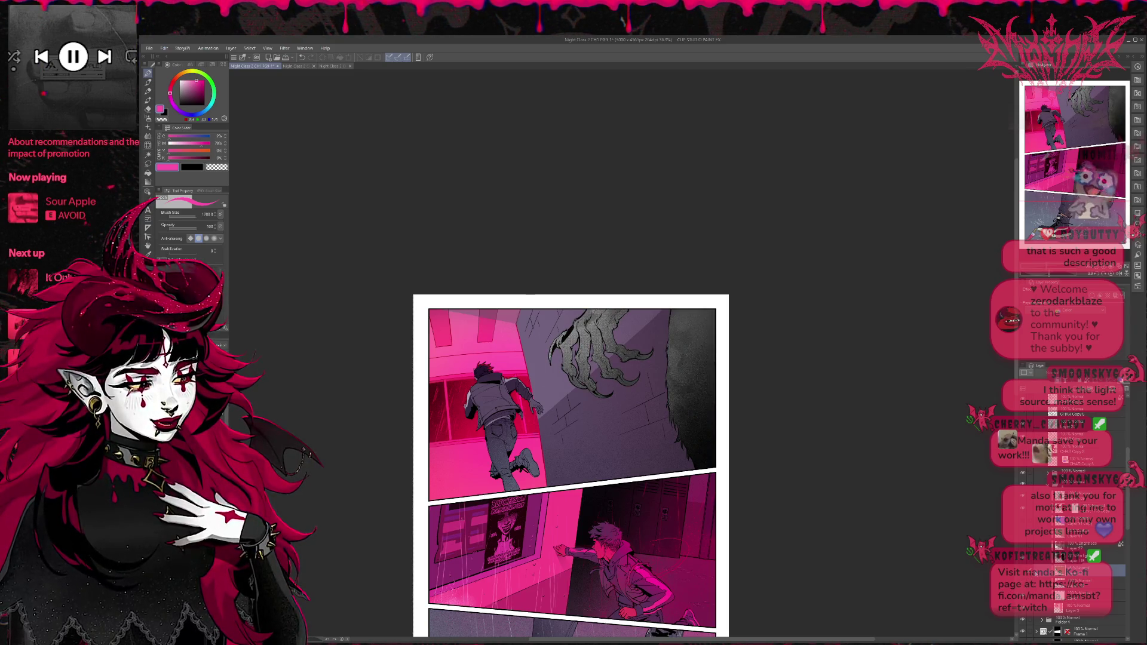
pyautogui.click(1023, 558)
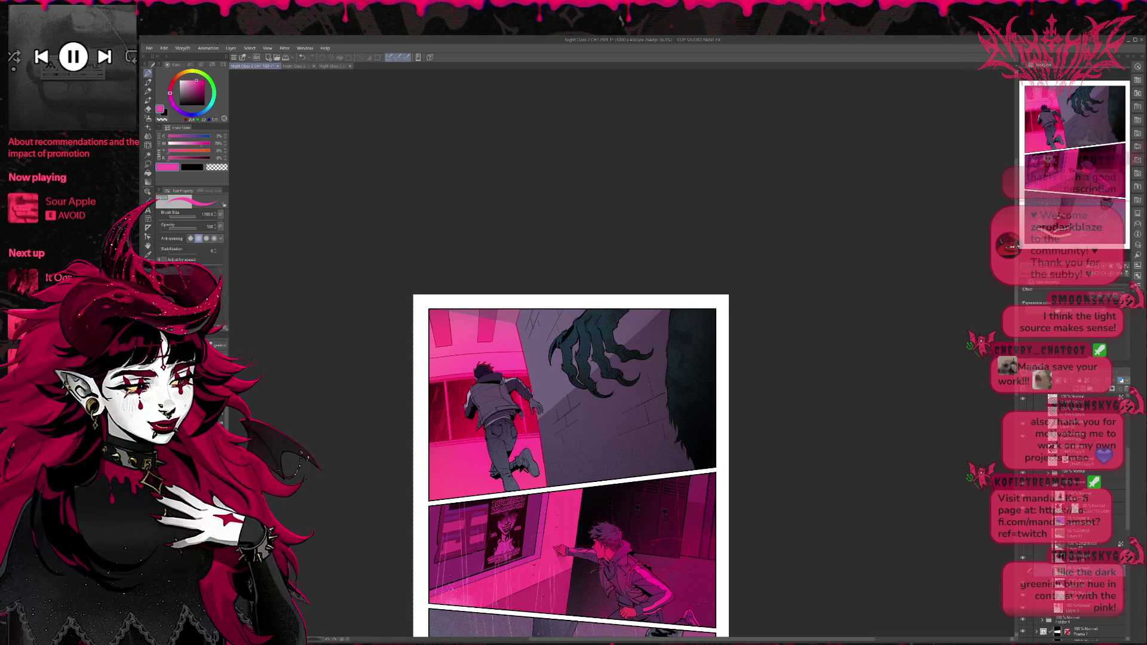
pyautogui.keyDown('alt'); pyautogui.click(579, 331); pyautogui.keyUp('alt')
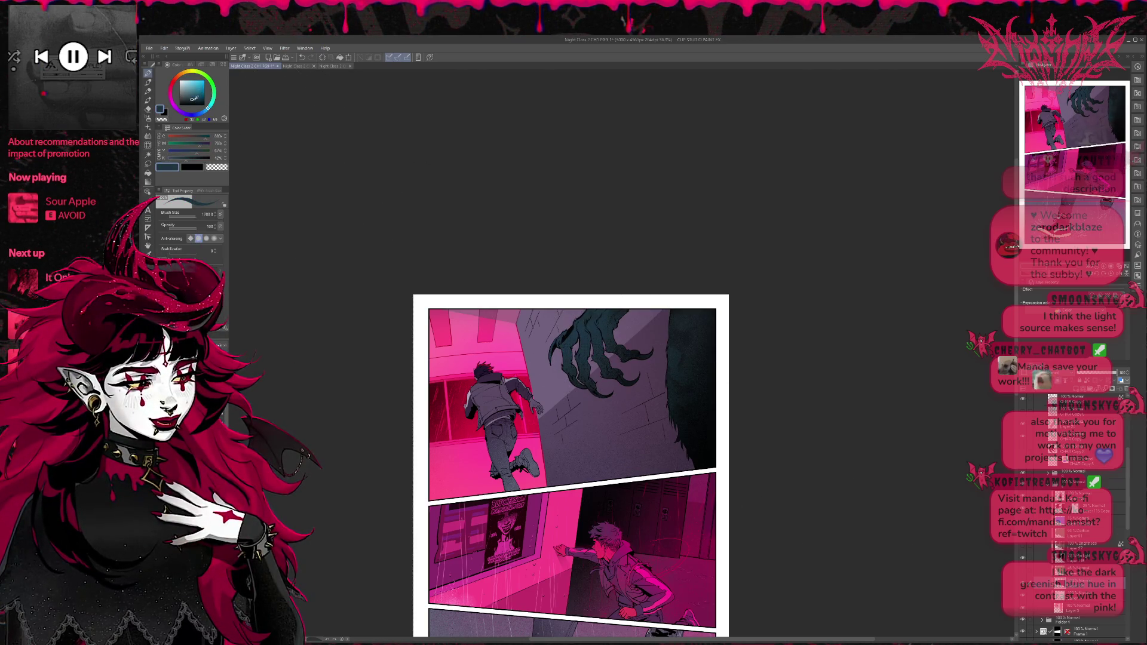
# Step: Flip the page view back to normal and pick a slightly pinker dark purple from the shadowed wall
pyautogui.click(188, 97)
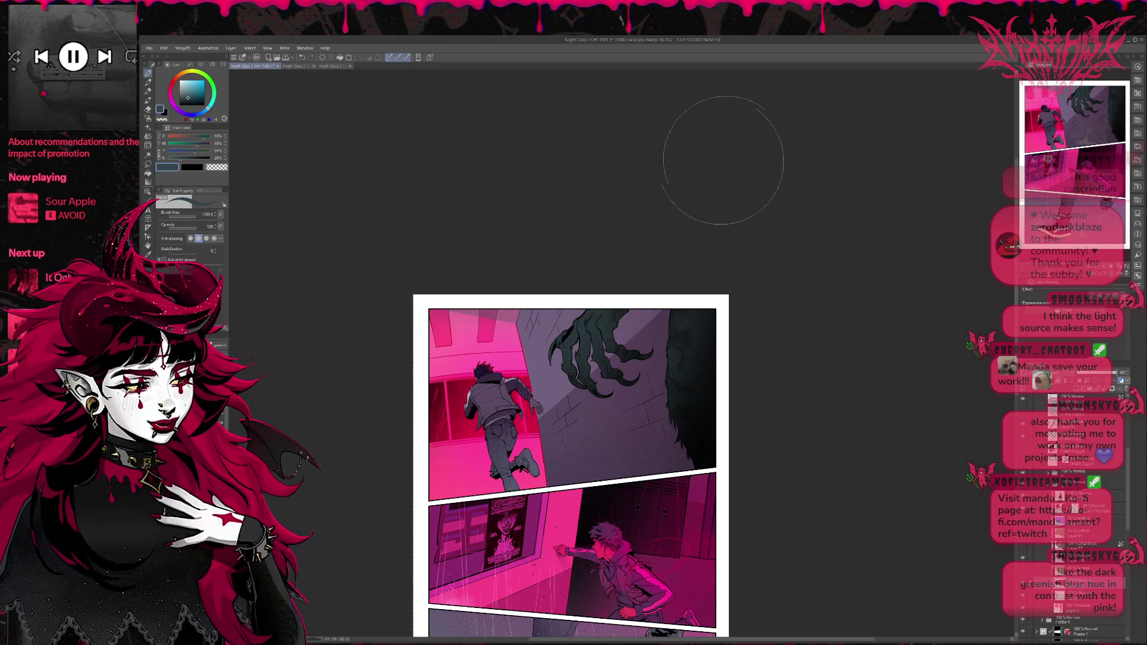
pyautogui.click(1123, 273)
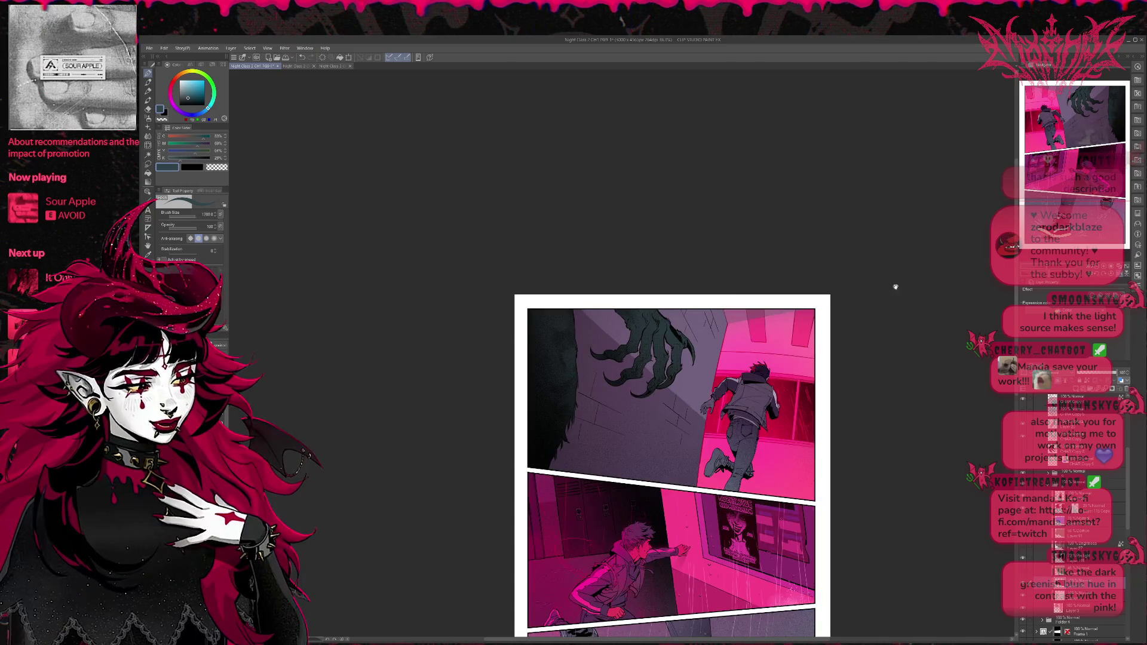
pyautogui.keyDown('alt'); pyautogui.click(589, 455); pyautogui.keyUp('alt')
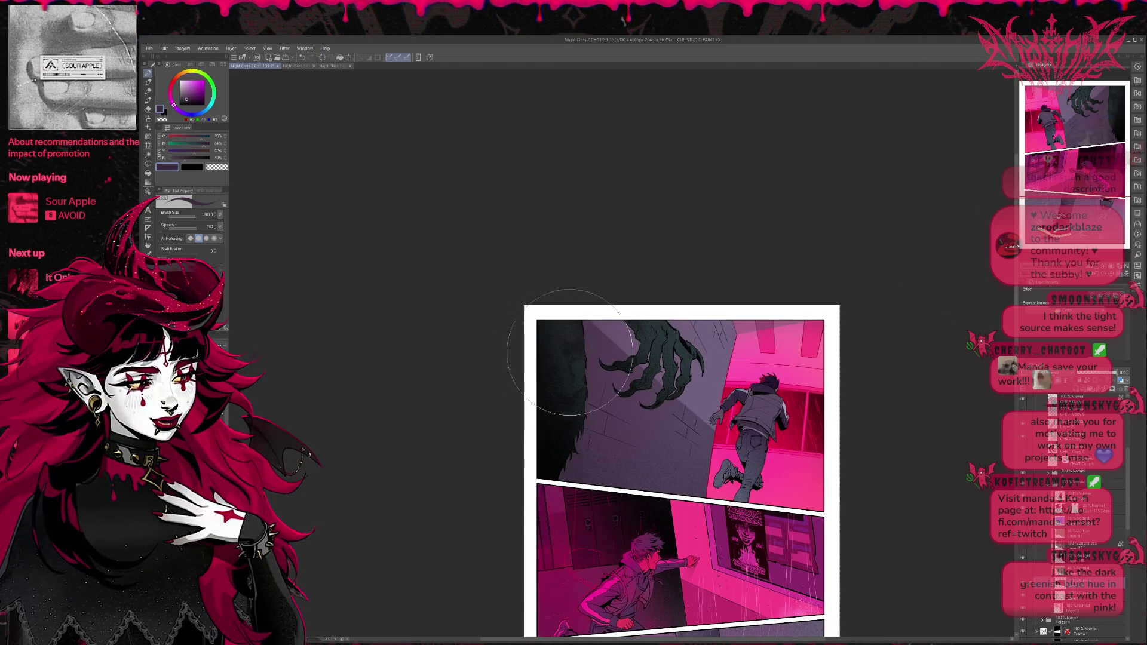
pyautogui.moveTo(796, 413); pyautogui.dragTo(707, 435)
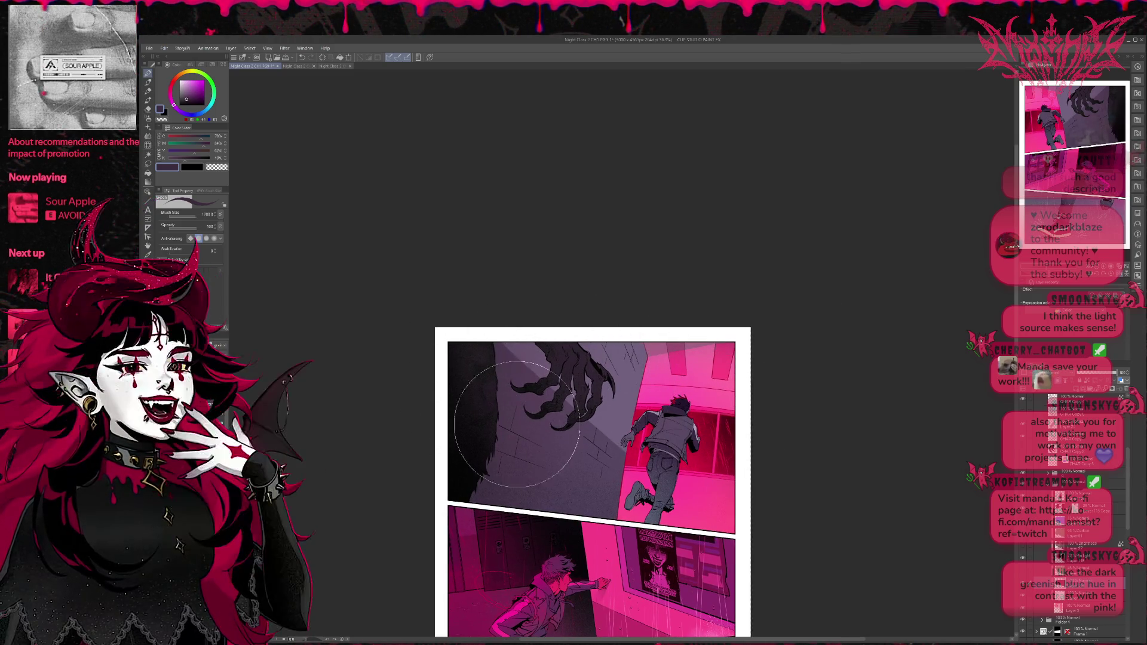
pyautogui.keyDown('alt'); pyautogui.click(669, 409); pyautogui.keyUp('alt')
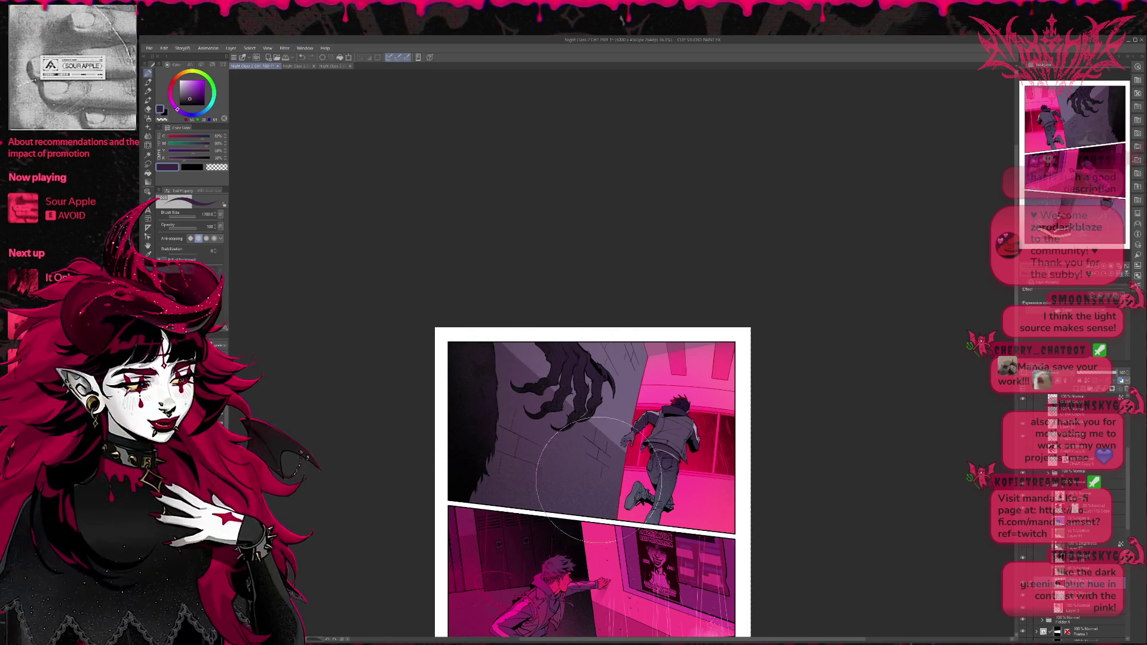
pyautogui.moveTo(599, 478); pyautogui.dragTo(583, 472)
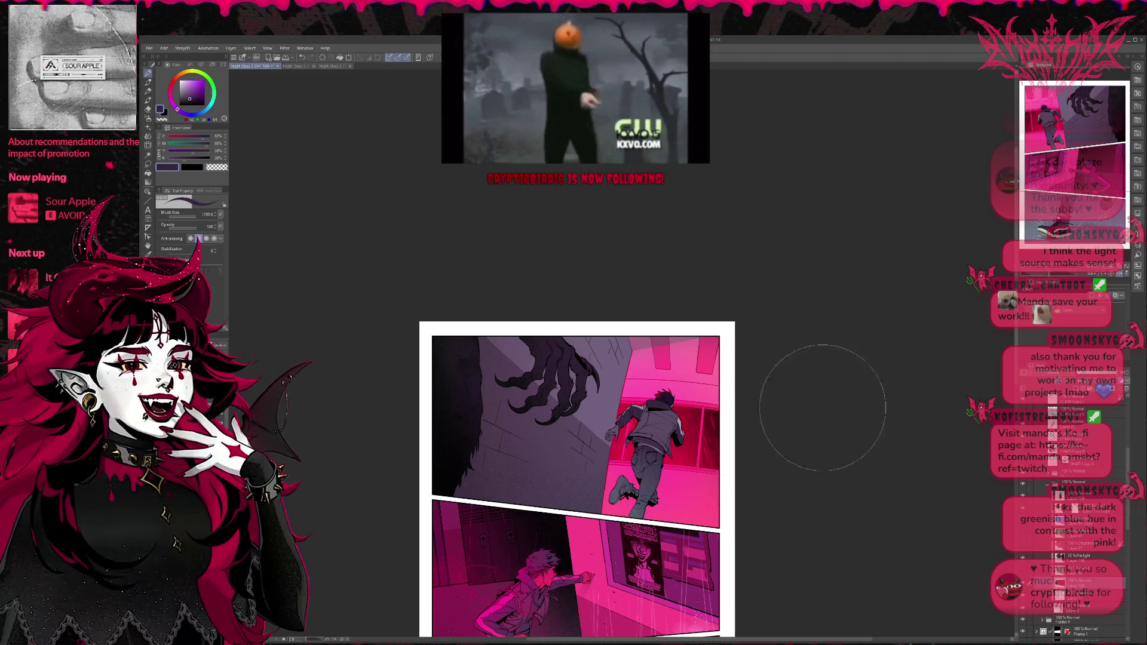
pyautogui.moveTo(771, 418)
pyautogui.mouseDown()
pyautogui.moveTo(712, 374)
pyautogui.moveTo(666, 317)
pyautogui.moveTo(694, 352)
pyautogui.moveTo(727, 364)
pyautogui.mouseUp()
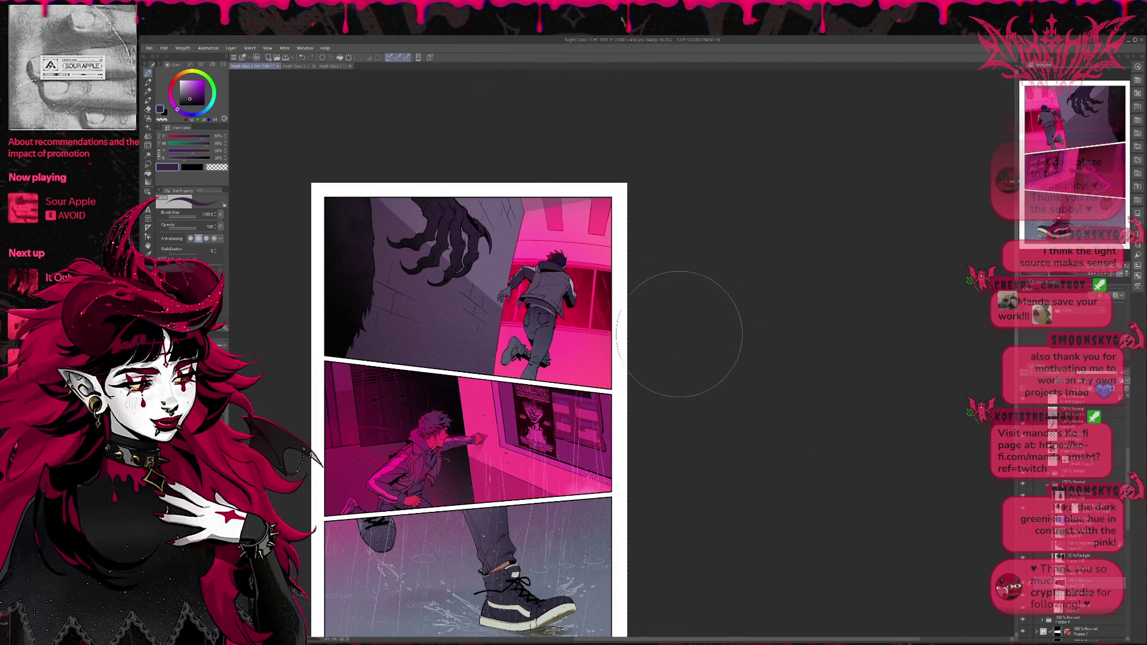
# Step: Undo to restore the dark claw and shadow, and compare the claw with and without its green tint
pyautogui.moveTo(679, 335); pyautogui.dragTo(686, 338)
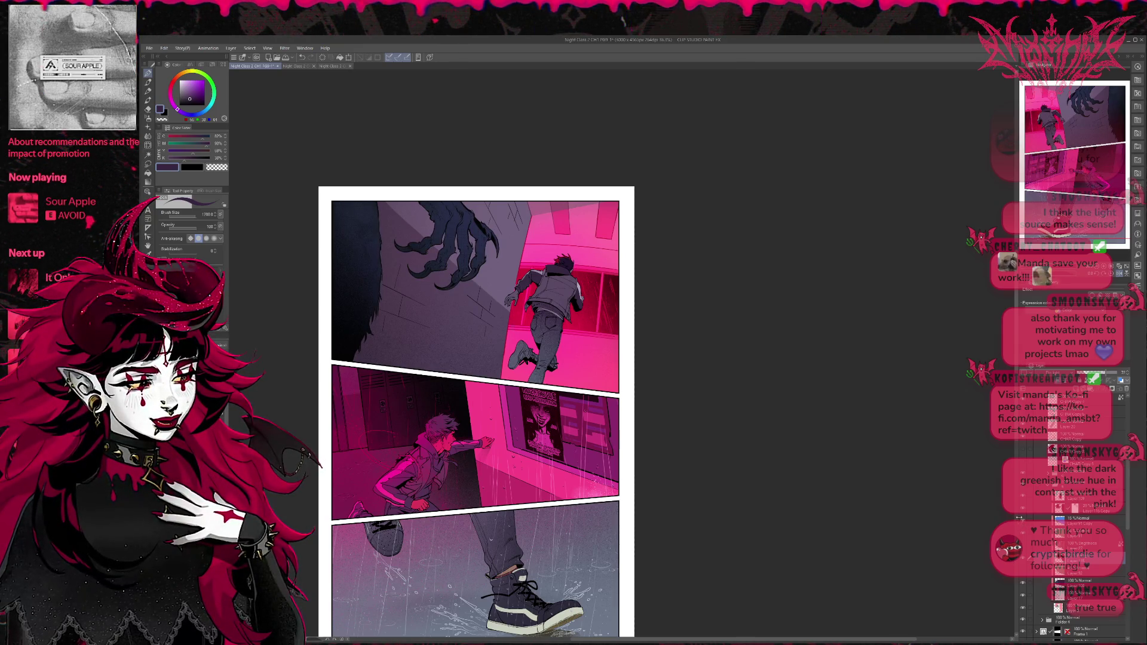
pyautogui.hotkey('ctrl', 'z')
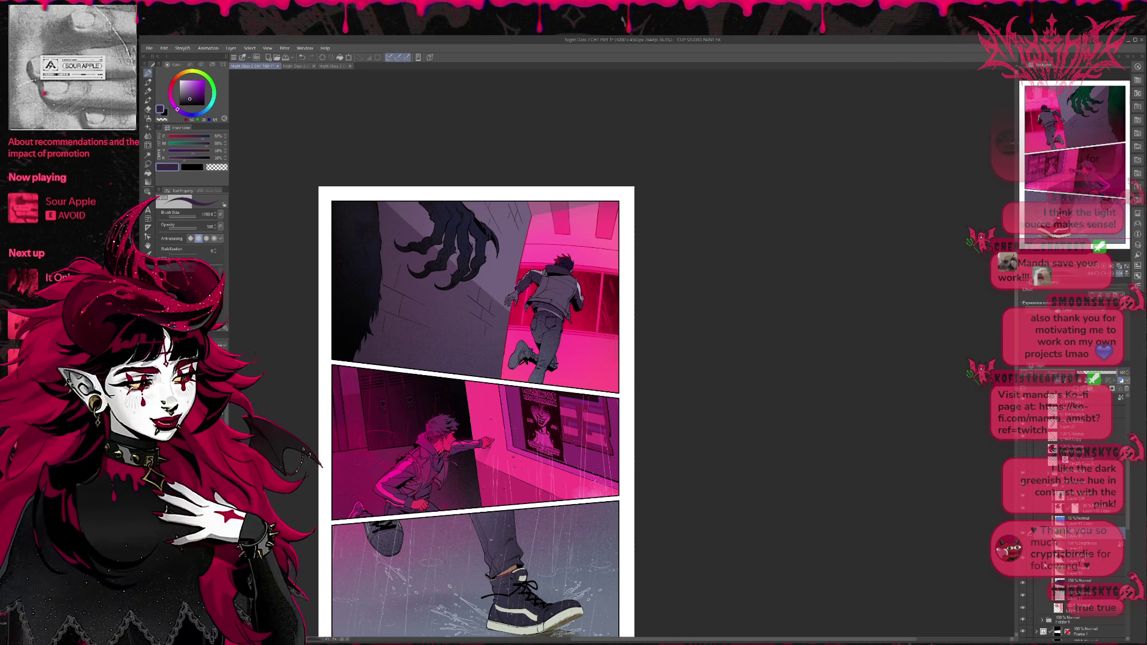
pyautogui.click(1077, 376)
pyautogui.click(1077, 375)
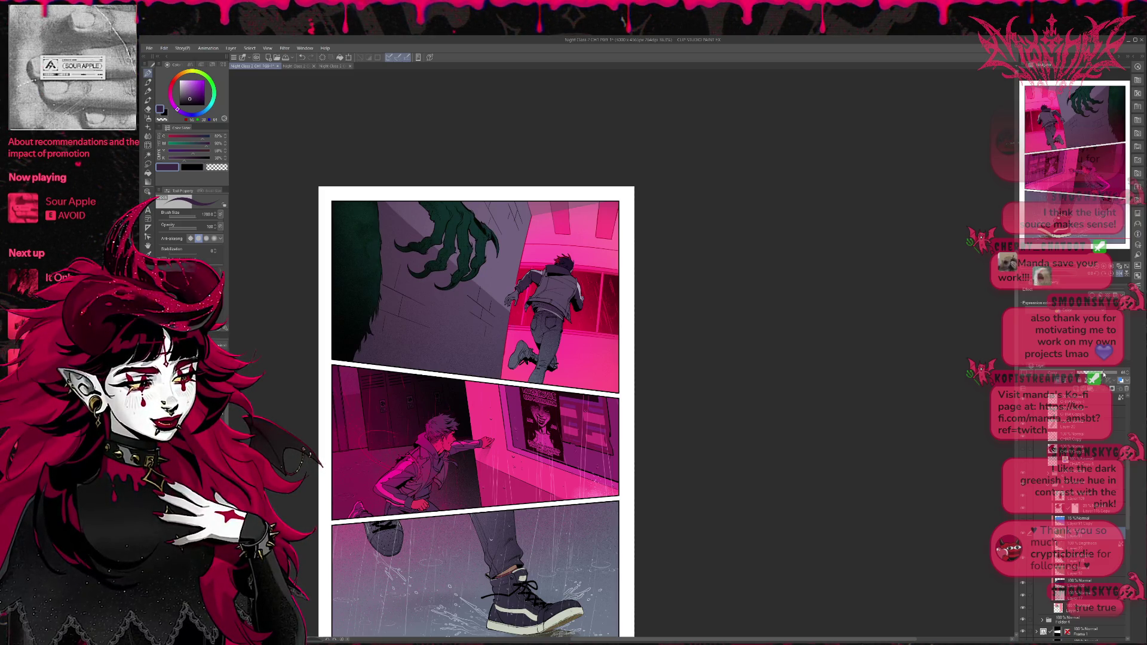
pyautogui.click(1077, 376)
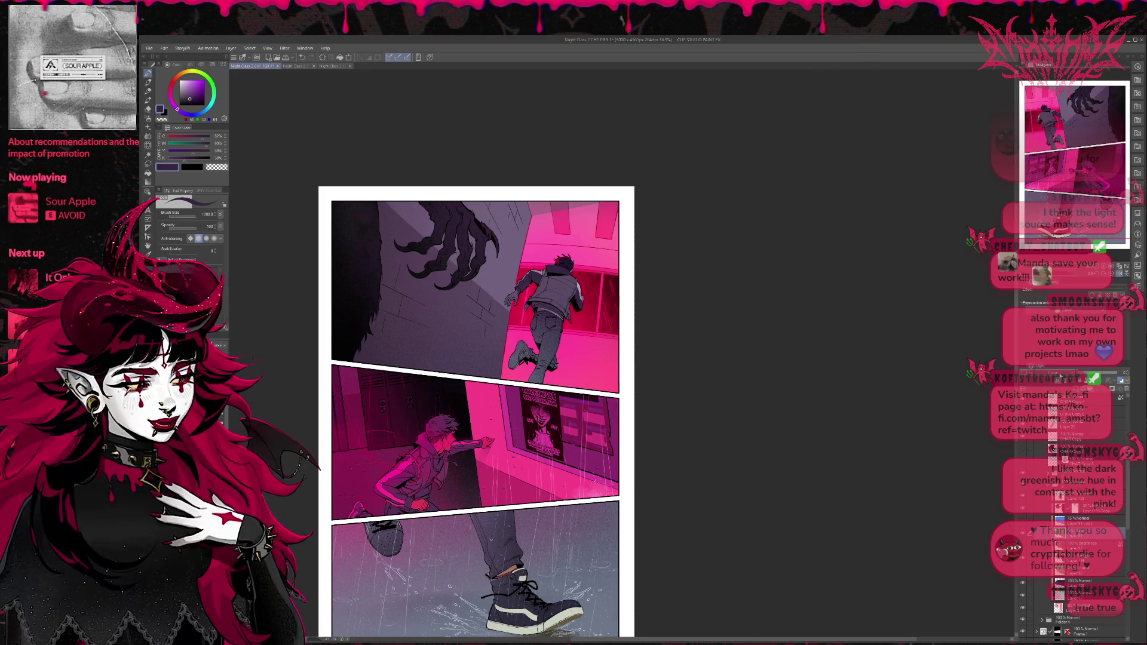
pyautogui.click(1078, 375)
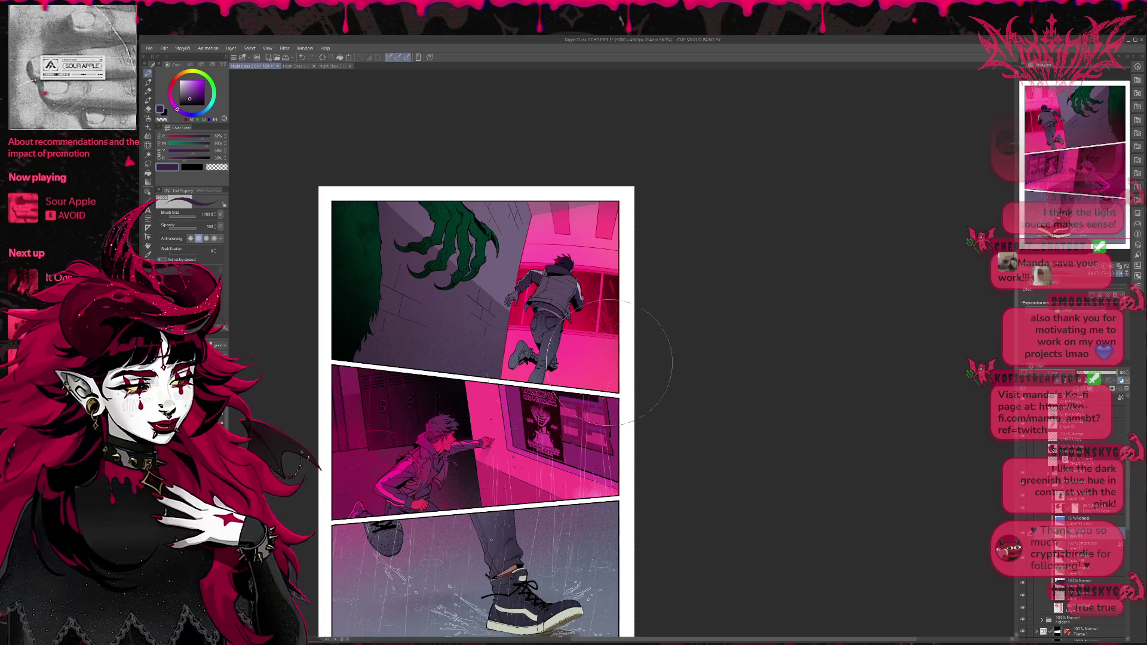
# Step: Choose a teal-blue colour and fill the black claw with it
pyautogui.click(192, 143)
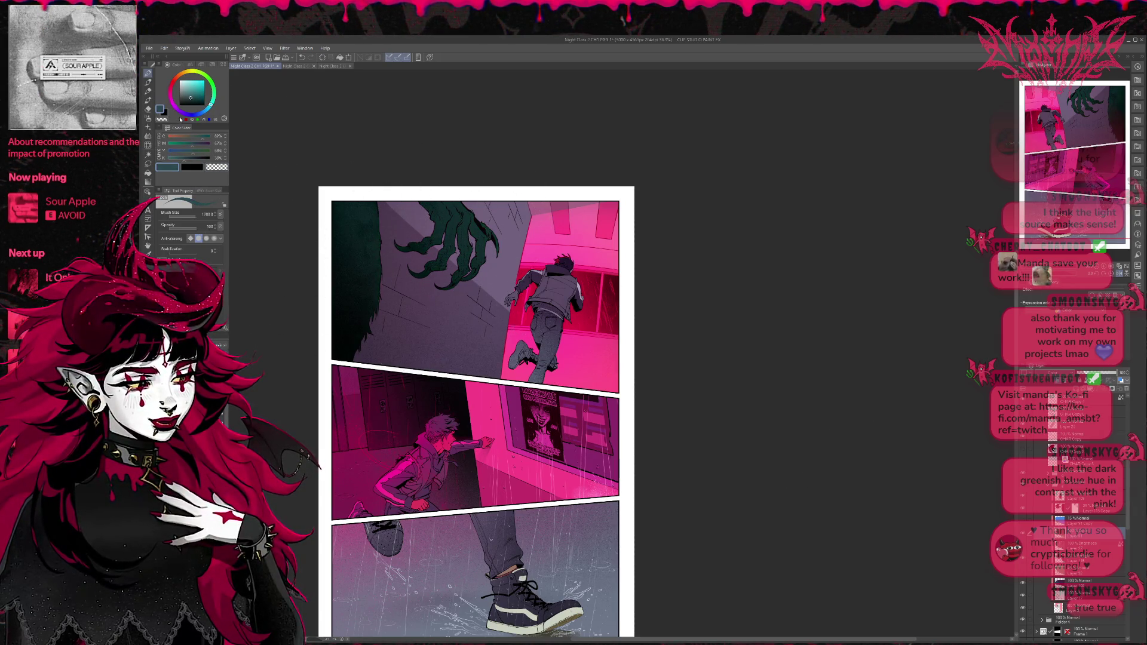
pyautogui.click(187, 91)
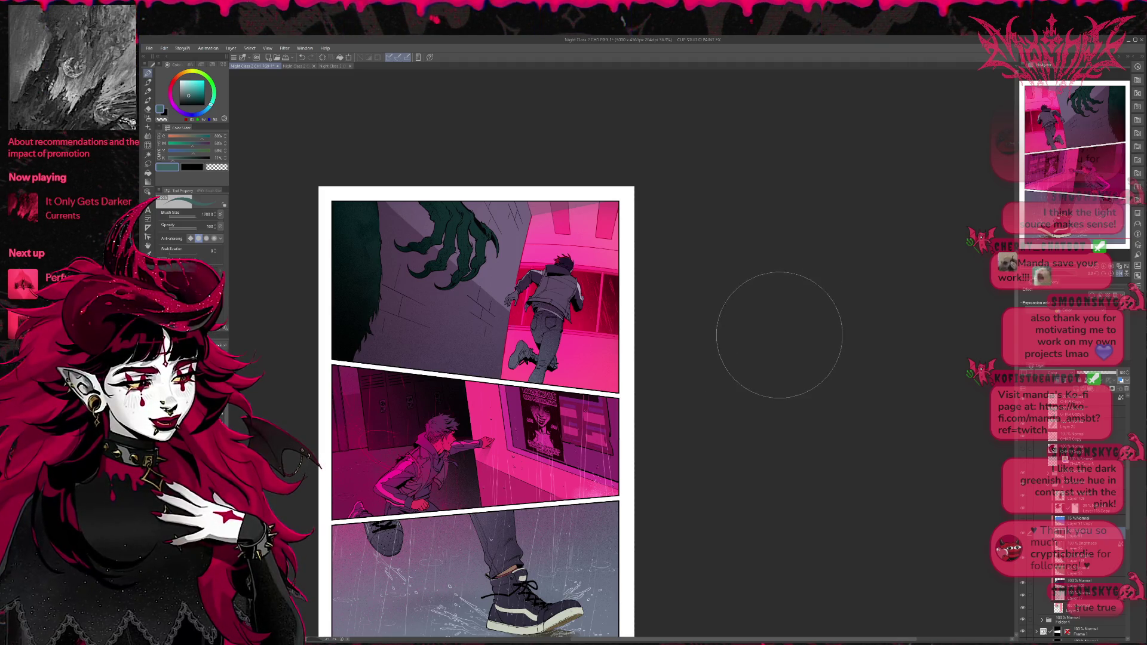
pyautogui.click(1138, 227)
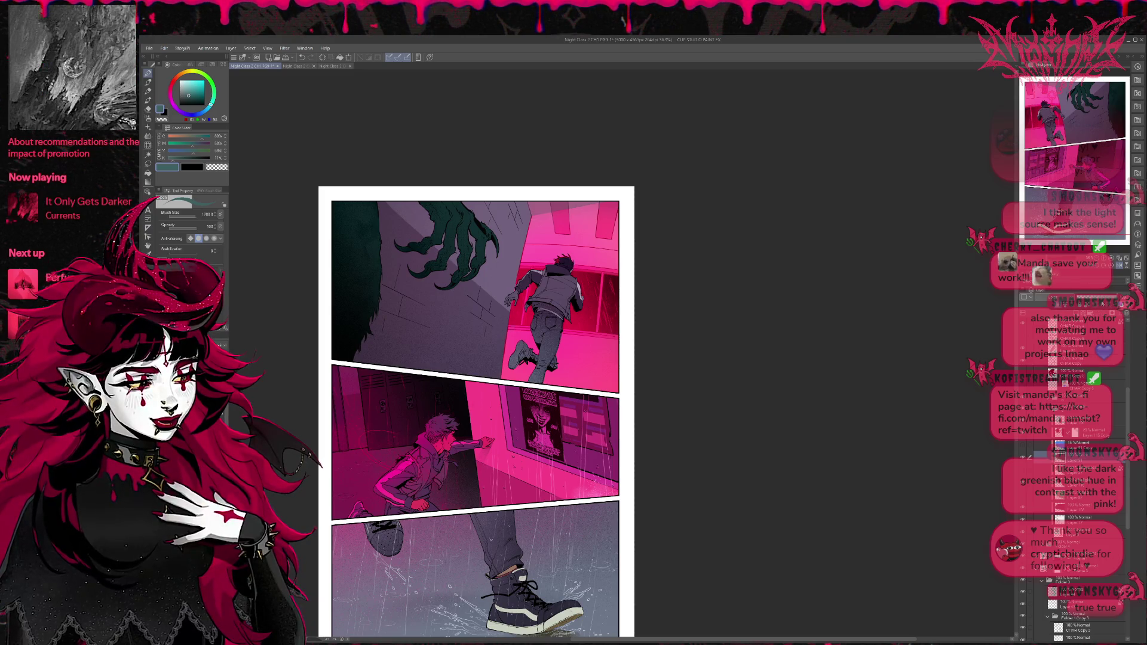
pyautogui.hotkey('alt', 'Delete')
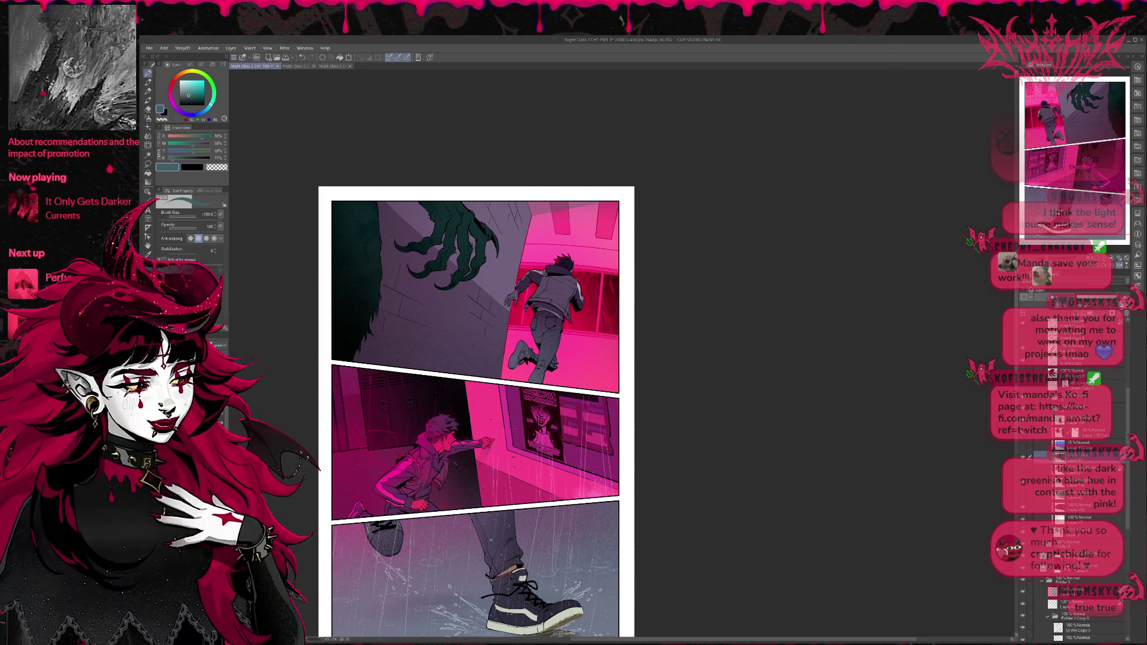
# Step: Cycle through the claw layer's blending modes until the claw reads as a darker muted blue
pyautogui.click(1052, 301)
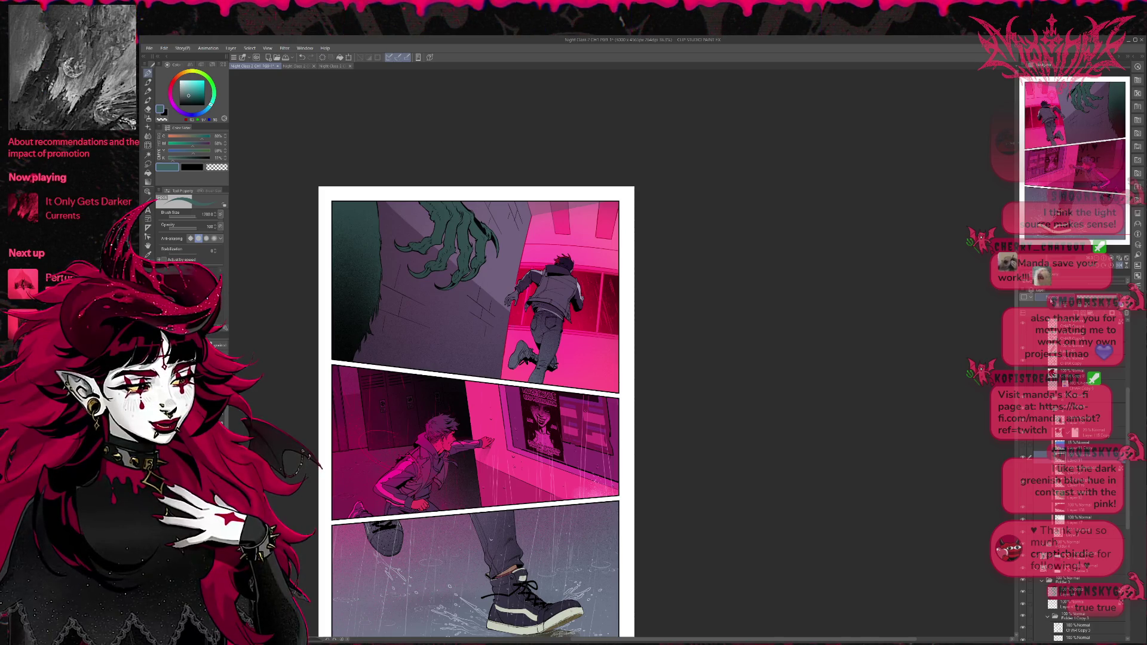
pyautogui.scroll(-1, 1052, 301)
pyautogui.scroll(-1, 1052, 300)
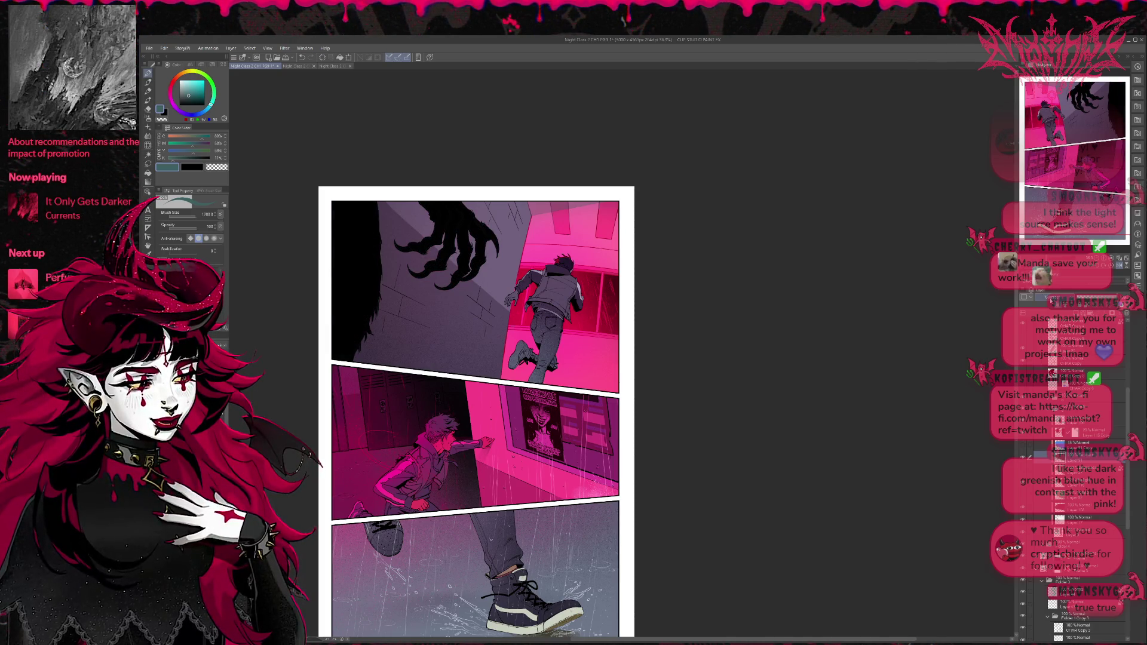
pyautogui.scroll(-1, 1052, 301)
pyautogui.scroll(-1, 1051, 300)
pyautogui.scroll(-1, 1052, 300)
pyautogui.scroll(-1, 1052, 300)
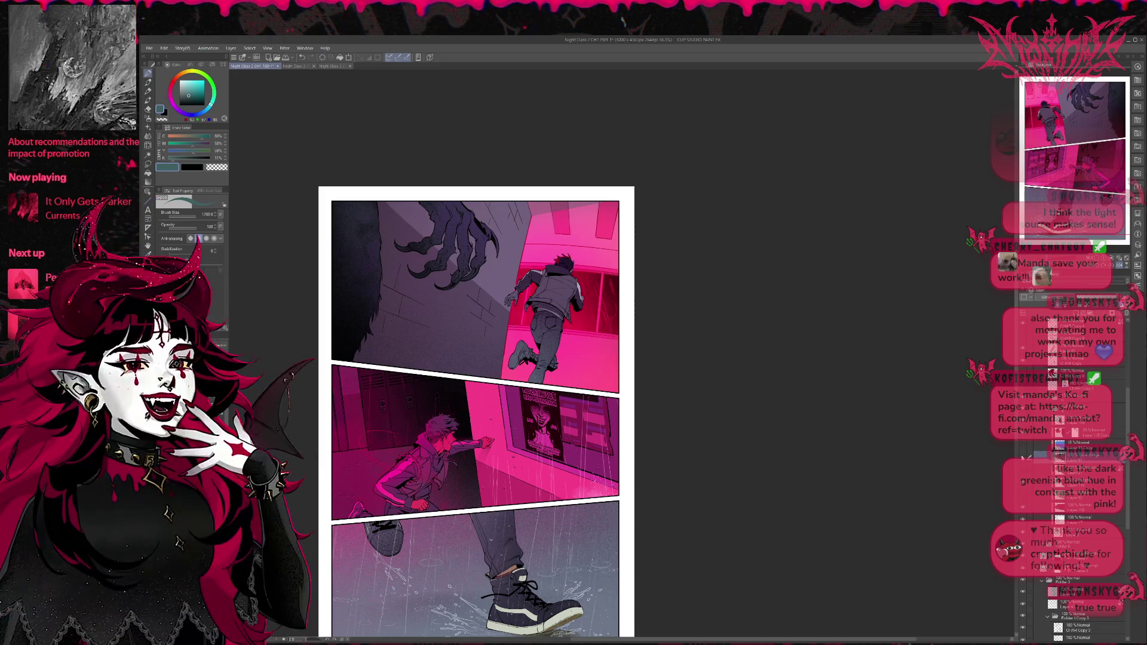
pyautogui.scroll(-1, 1052, 297)
pyautogui.scroll(-1, 1052, 297)
pyautogui.scroll(-1, 1052, 297)
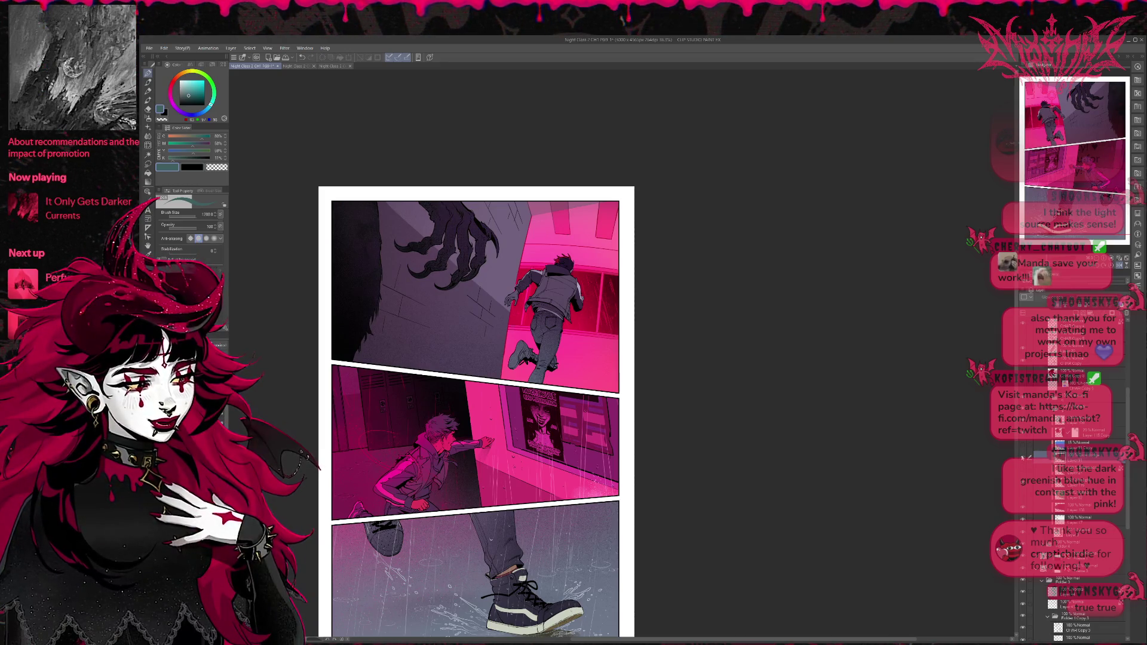
pyautogui.scroll(-1, 1052, 297)
pyautogui.scroll(-1, 1051, 297)
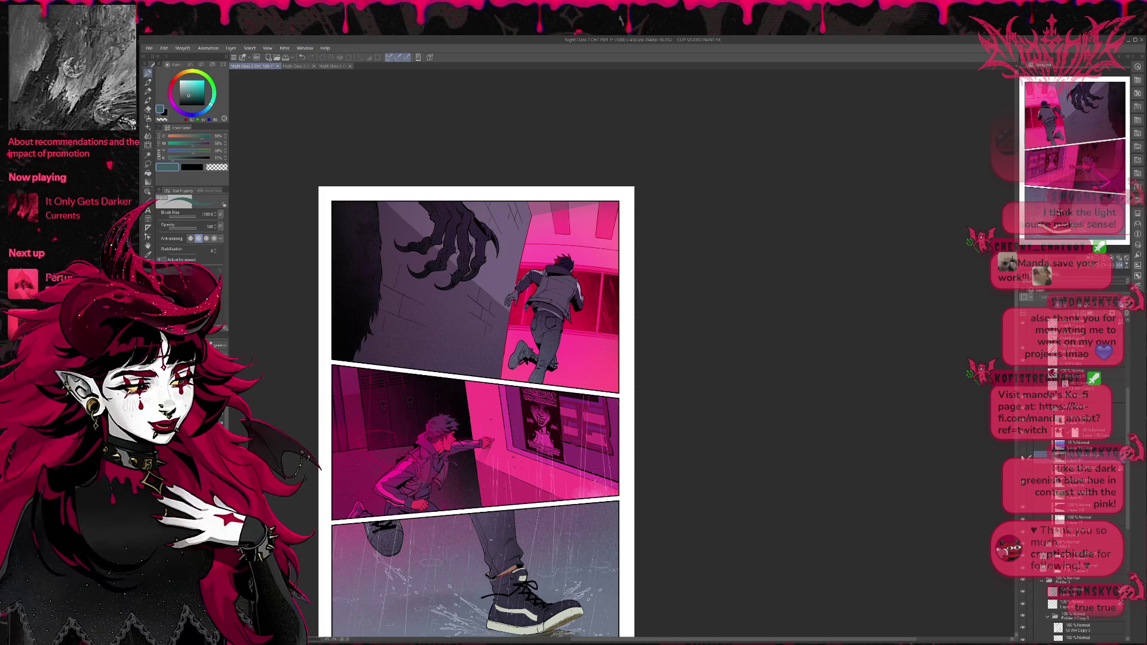
pyautogui.scroll(-1, 1052, 297)
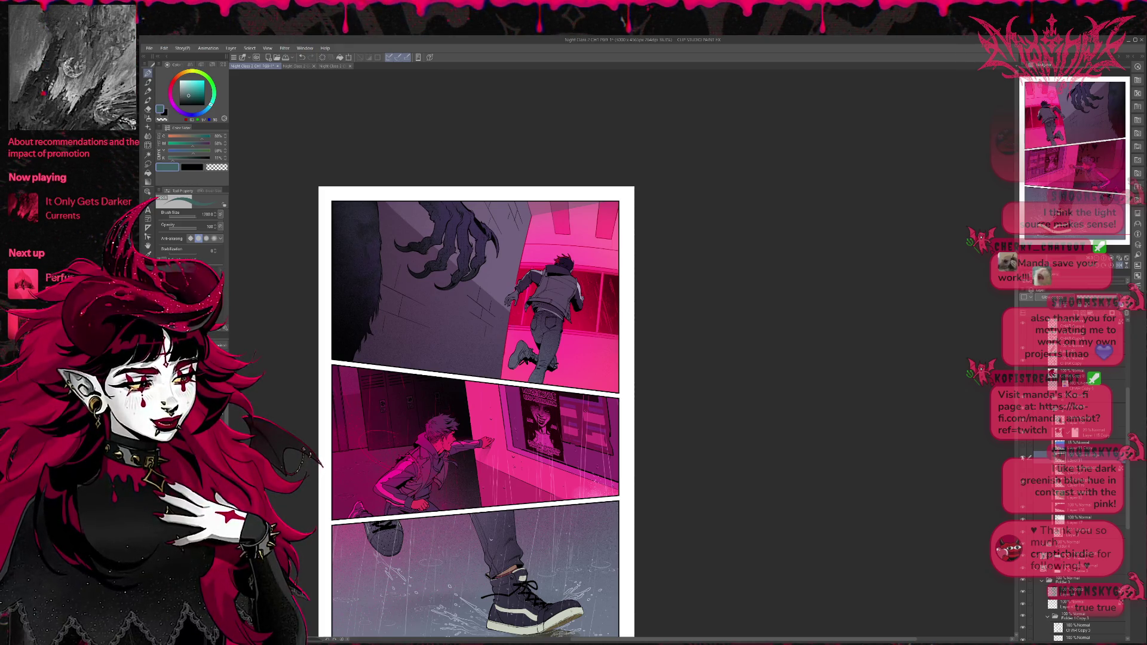
pyautogui.scroll(-1, 1052, 297)
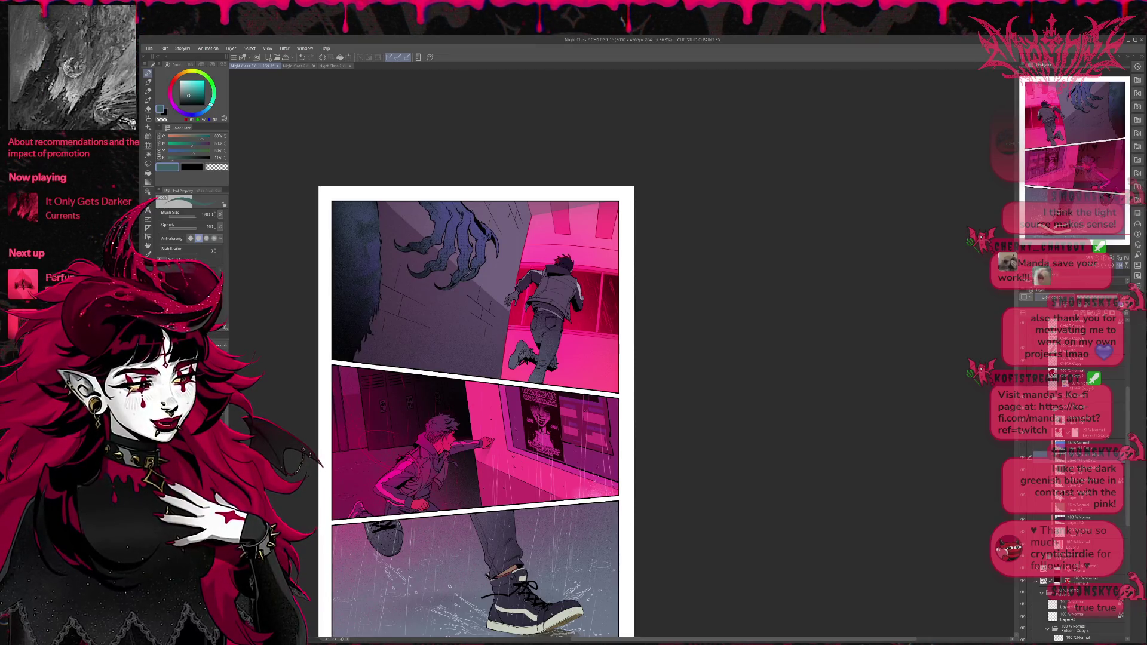
pyautogui.scroll(-1, 1052, 297)
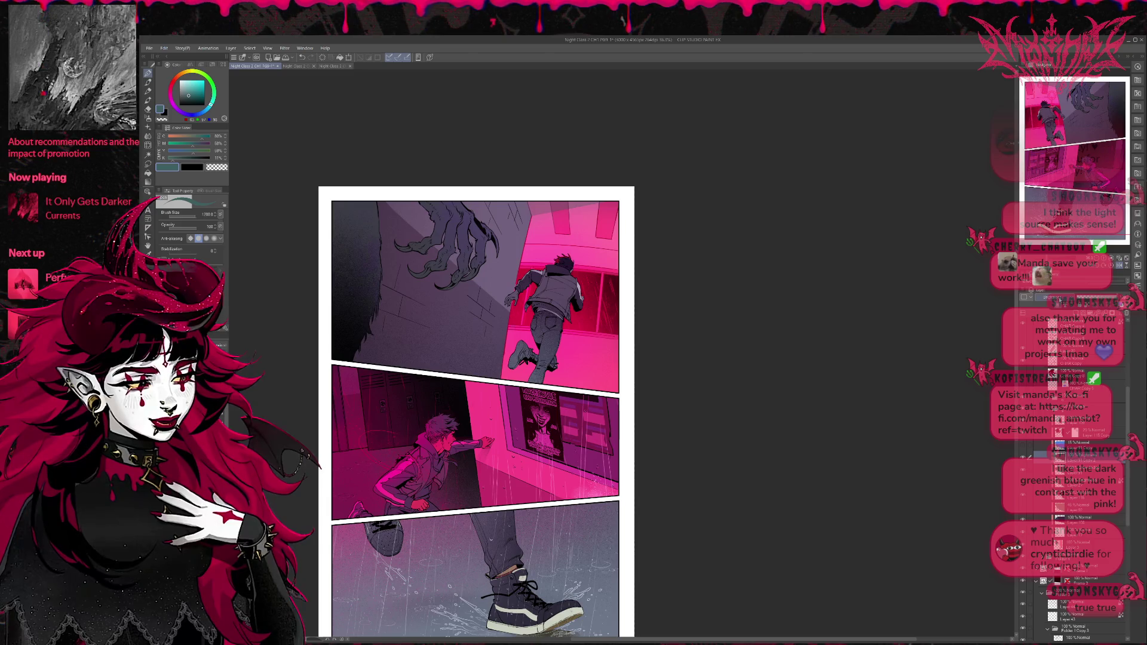
pyautogui.scroll(-1, 1052, 297)
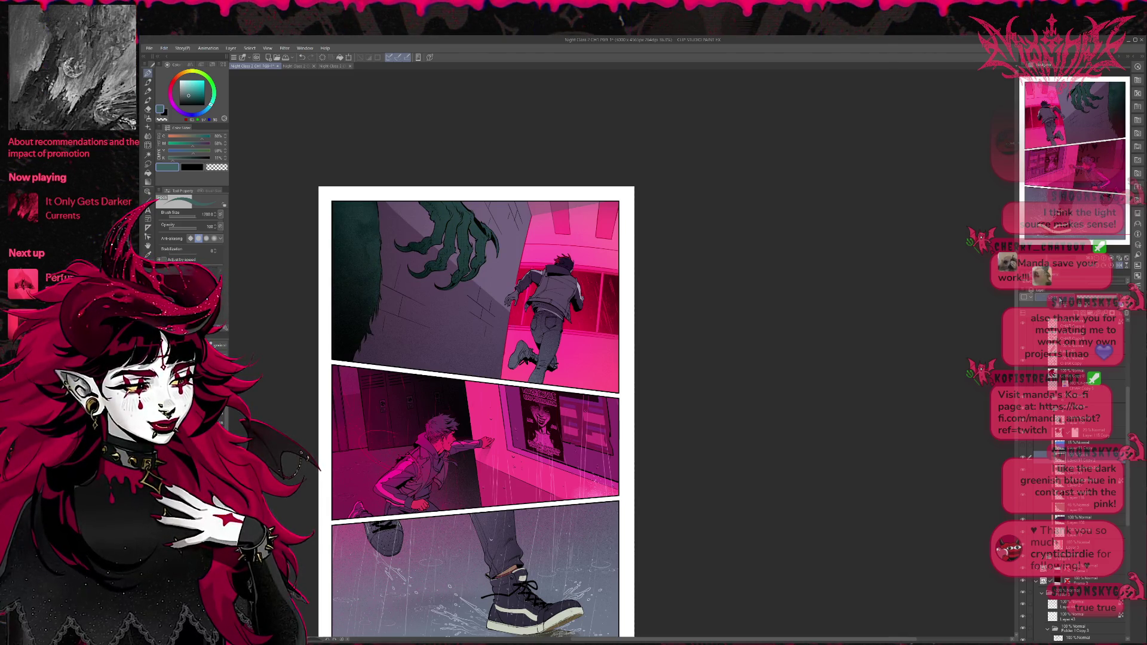
pyautogui.scroll(-1, 1052, 297)
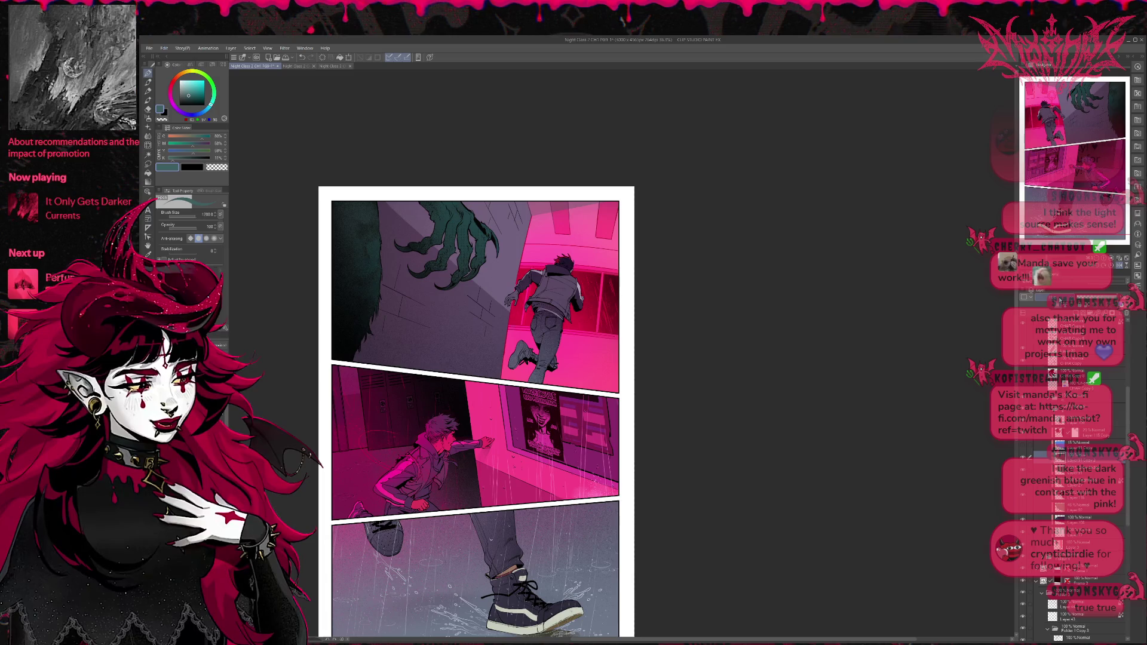
pyautogui.scroll(1, 1052, 297)
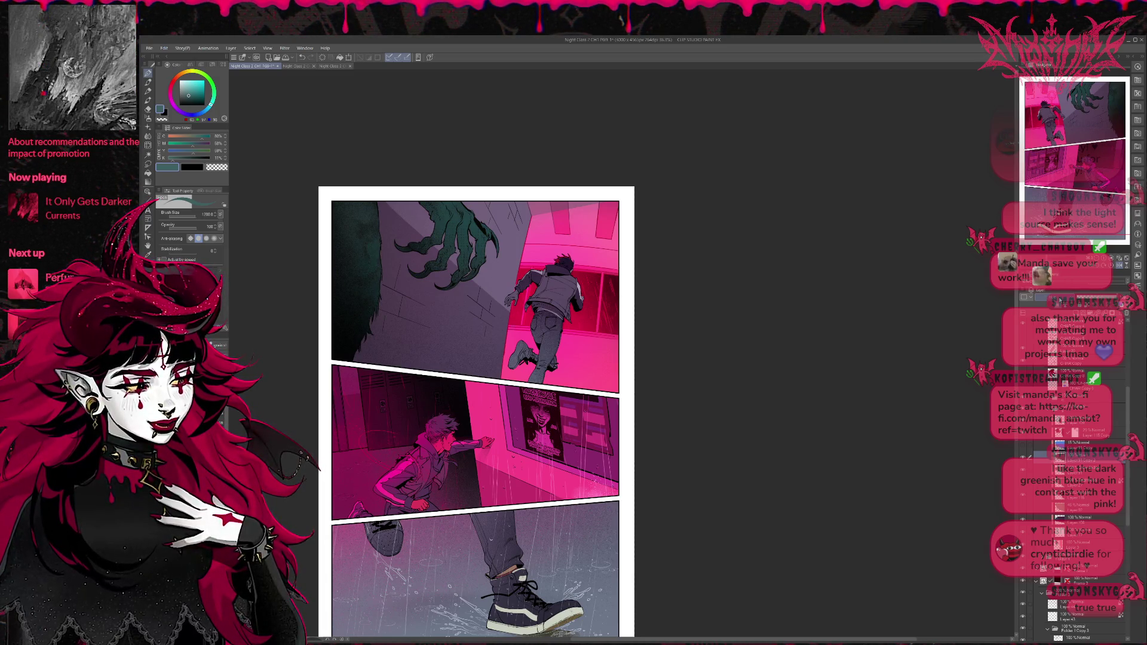
pyautogui.scroll(-1, 1052, 297)
pyautogui.scroll(1, 1052, 297)
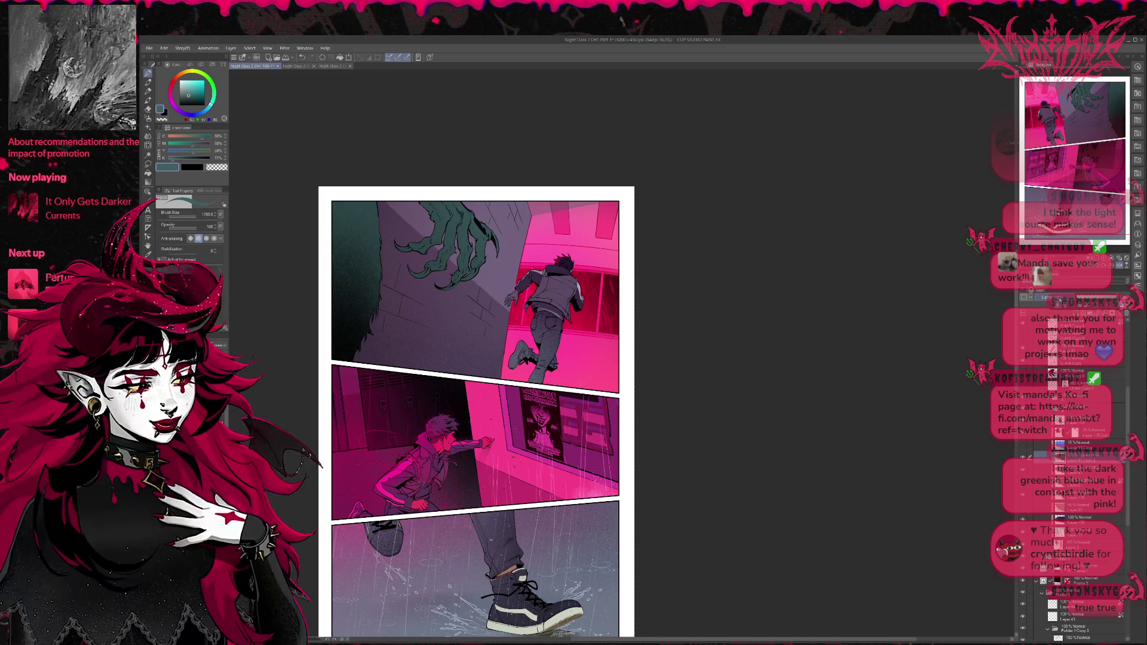
pyautogui.scroll(-1, 1052, 297)
pyautogui.scroll(-1, 1052, 297)
pyautogui.scroll(-2, 1051, 297)
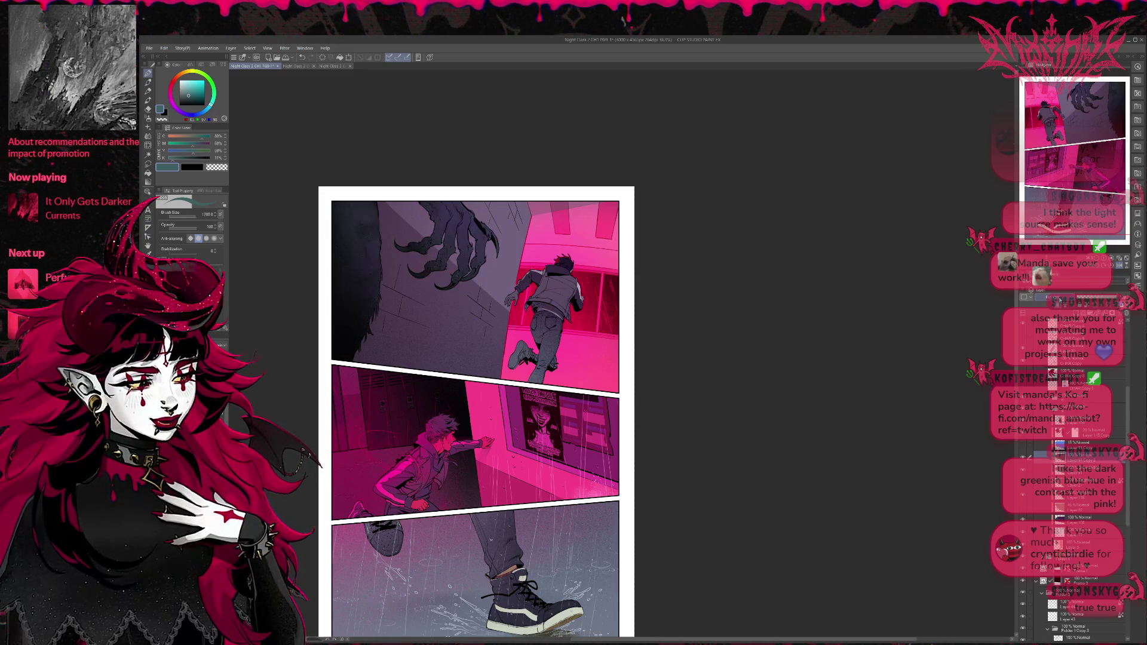
pyautogui.scroll(-1, 1051, 298)
pyautogui.scroll(-1, 1052, 297)
pyautogui.scroll(-1, 1052, 297)
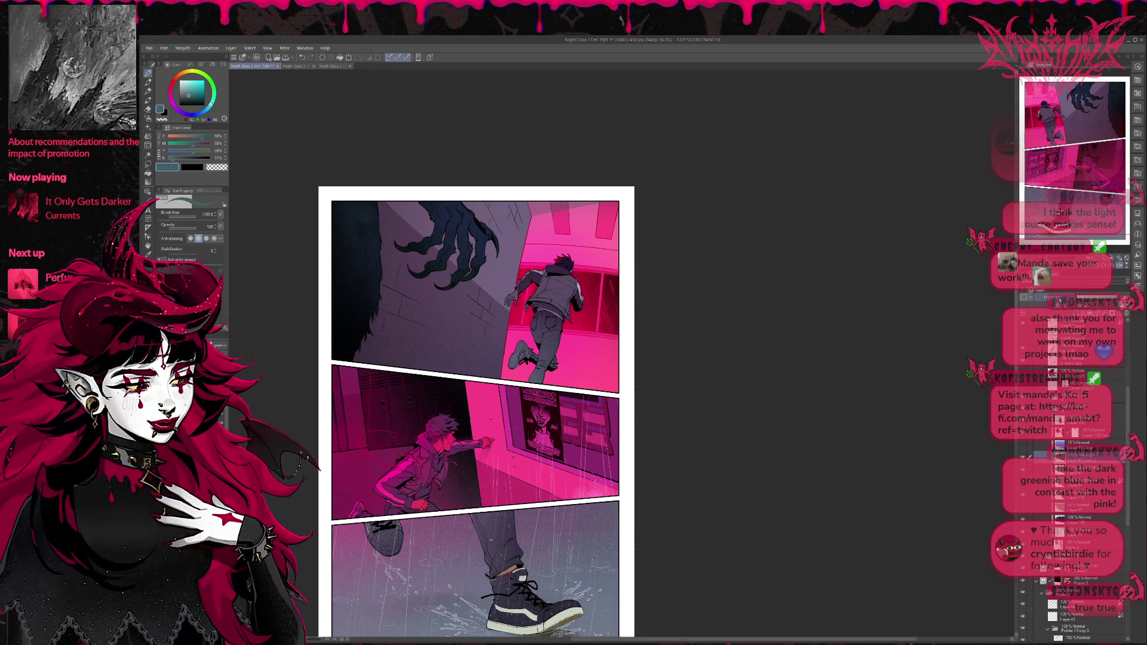
pyautogui.scroll(-1, 1051, 297)
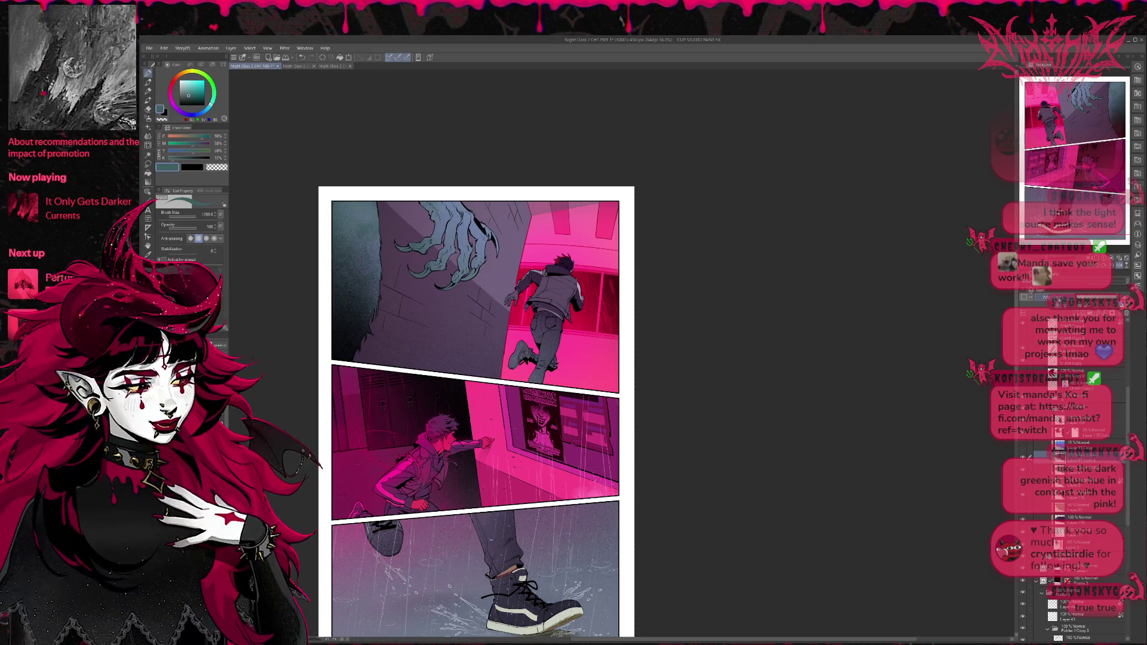
pyautogui.scroll(-1, 1052, 297)
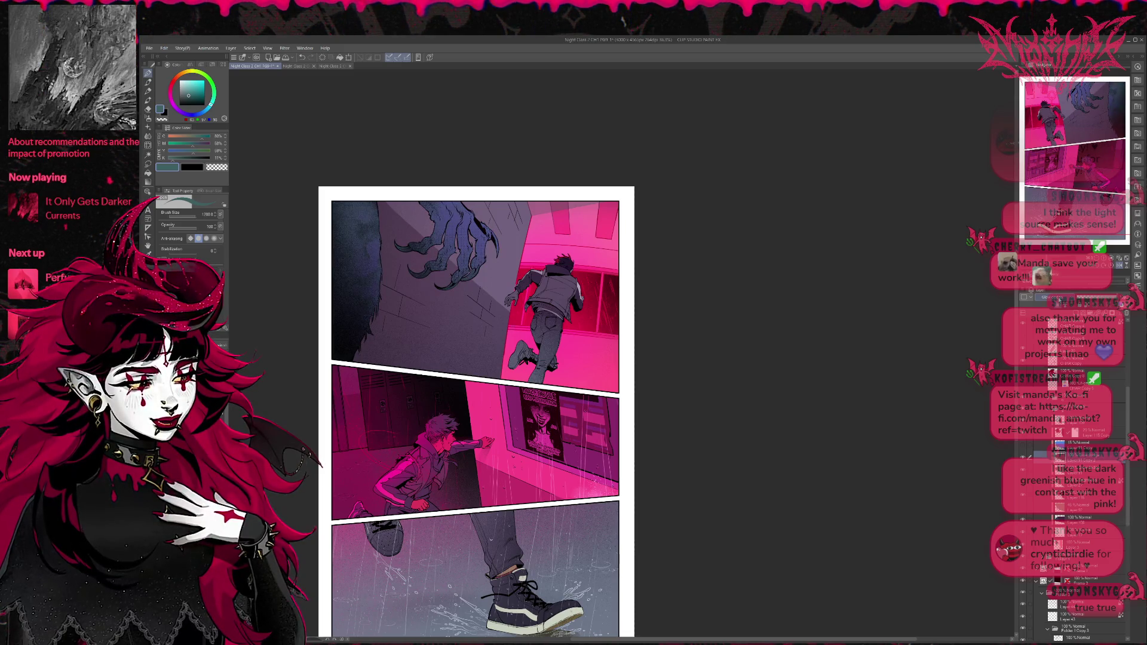
pyautogui.scroll(-1, 1052, 297)
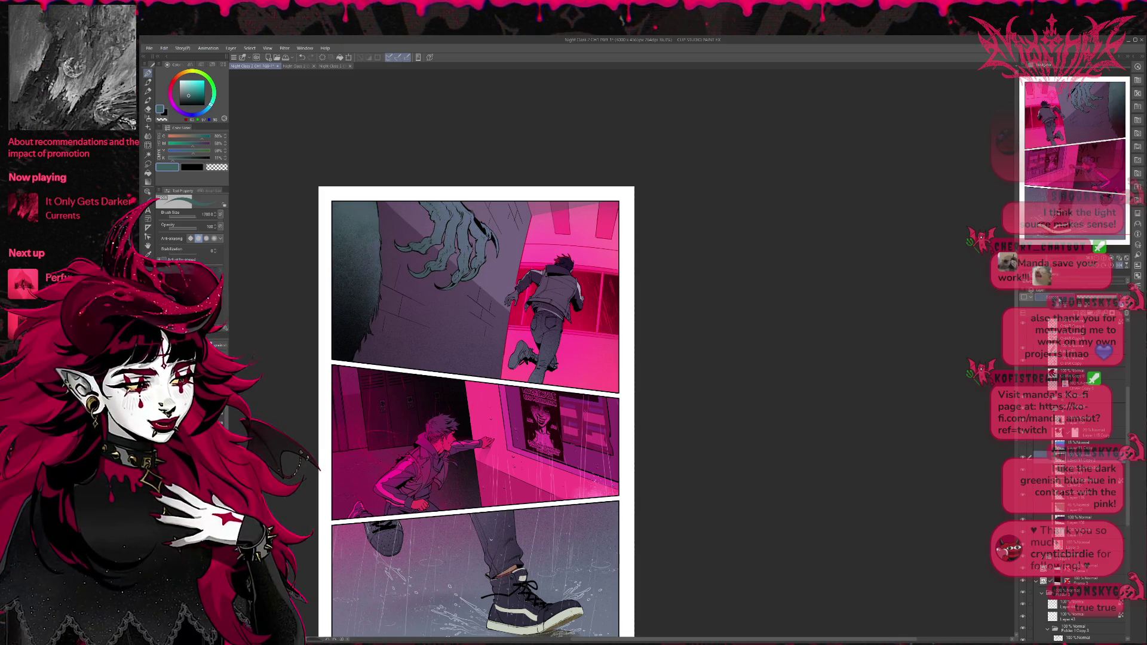
pyautogui.scroll(-1, 1051, 297)
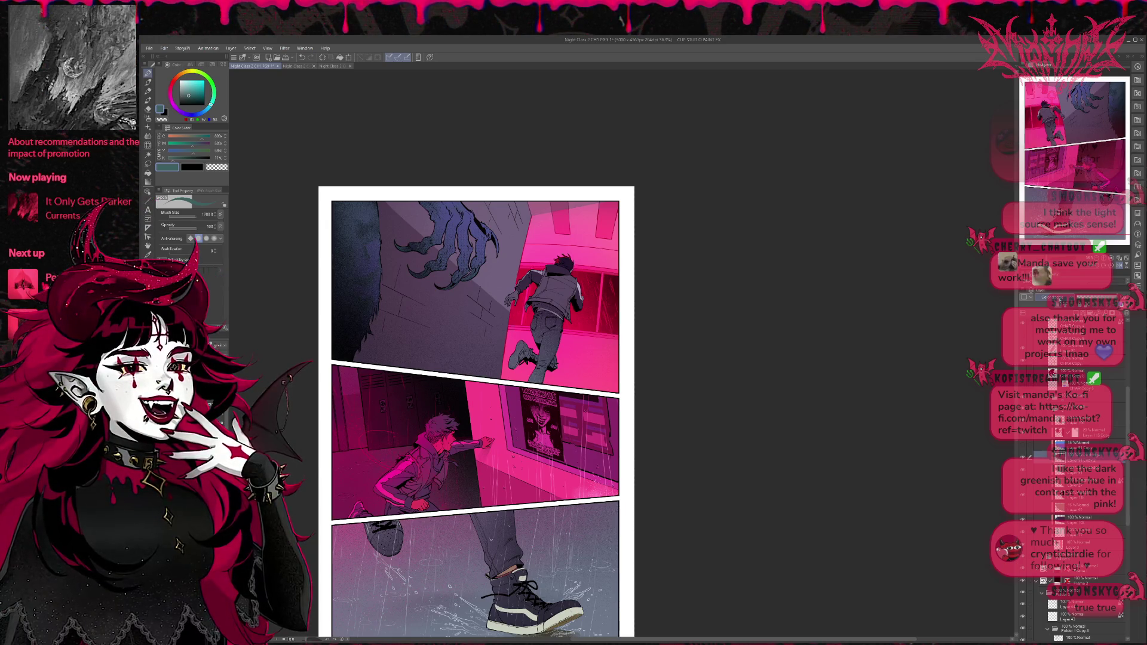
pyautogui.scroll(-1, 1052, 297)
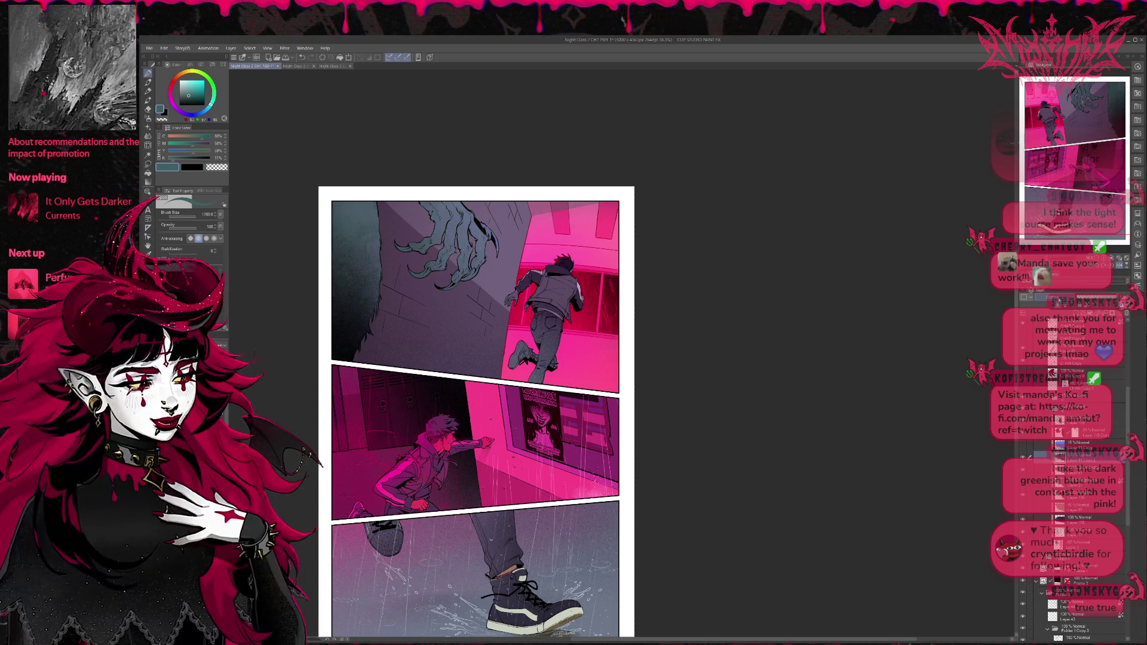
pyautogui.scroll(-1, 1052, 297)
pyautogui.scroll(-1, 1052, 297)
pyautogui.scroll(-1, 1051, 297)
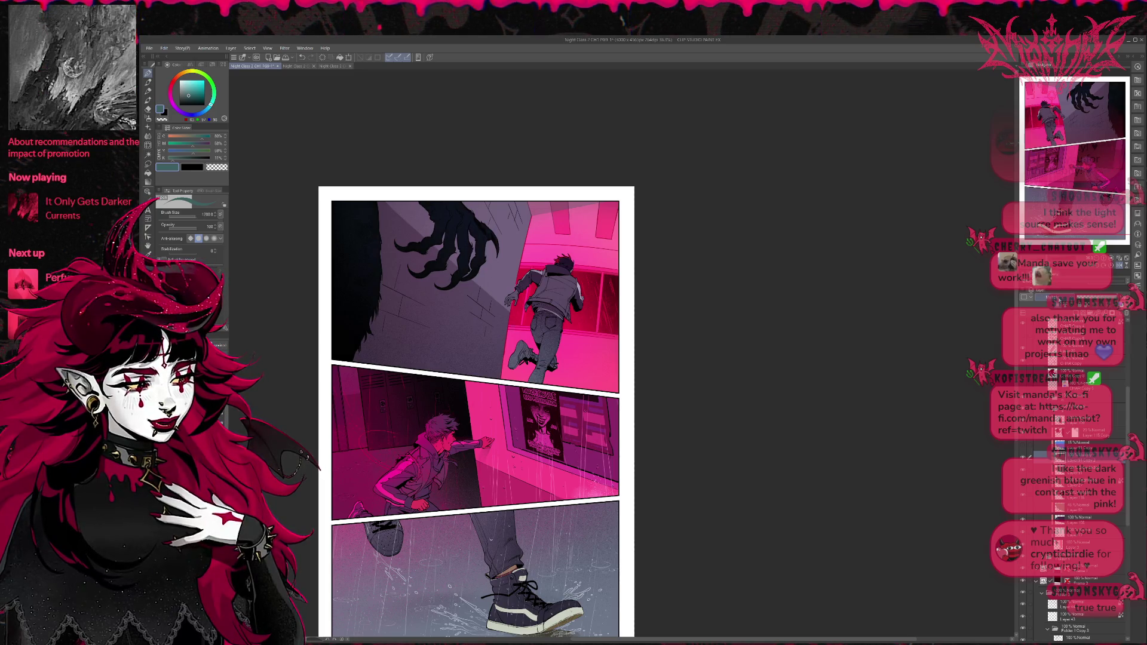
pyautogui.scroll(-1, 1051, 297)
pyautogui.scroll(-2, 1051, 297)
pyautogui.scroll(-1, 1051, 297)
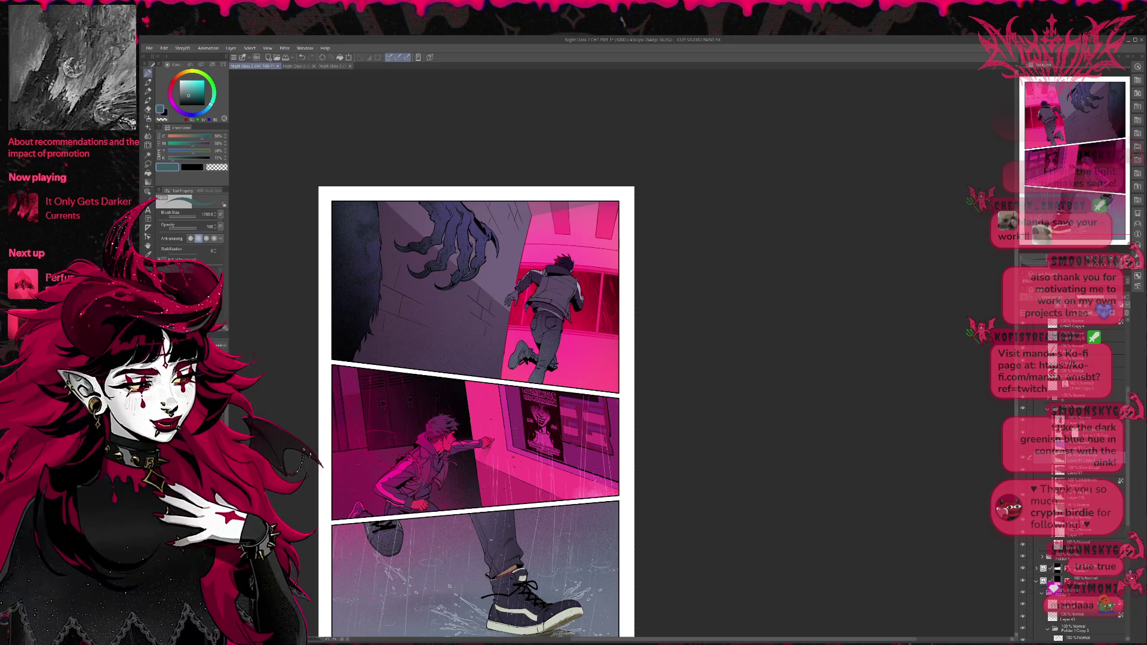
# Step: Save the comic page with Ctrl+S
pyautogui.hotkey('ctrl', 's')
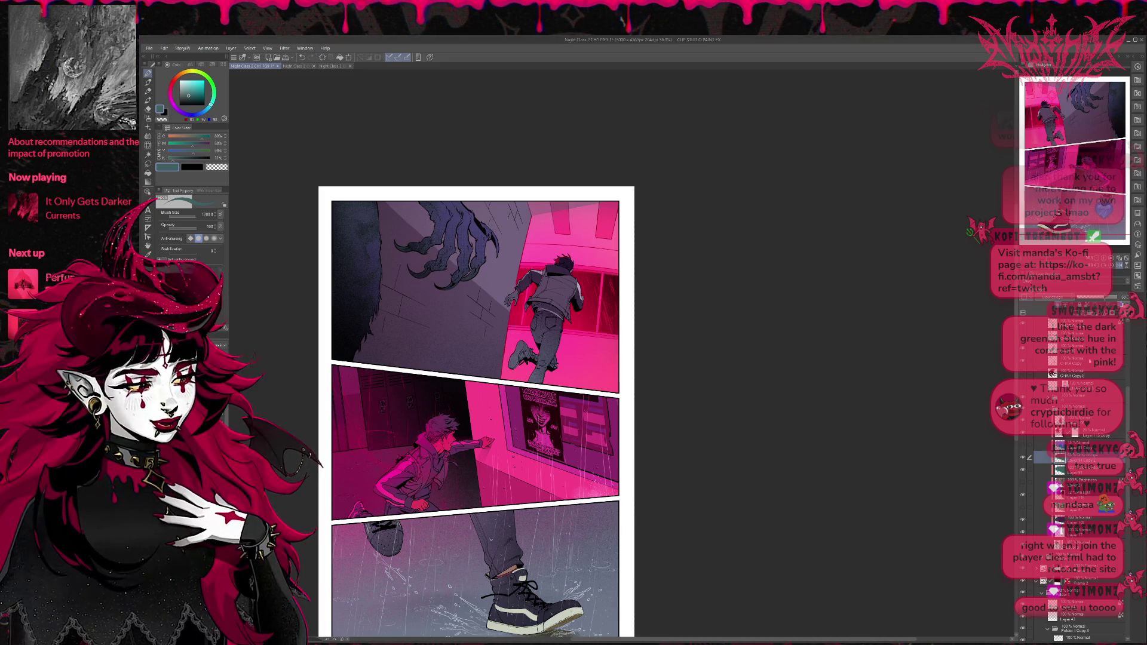
pyautogui.scroll(3, 1130, 398)
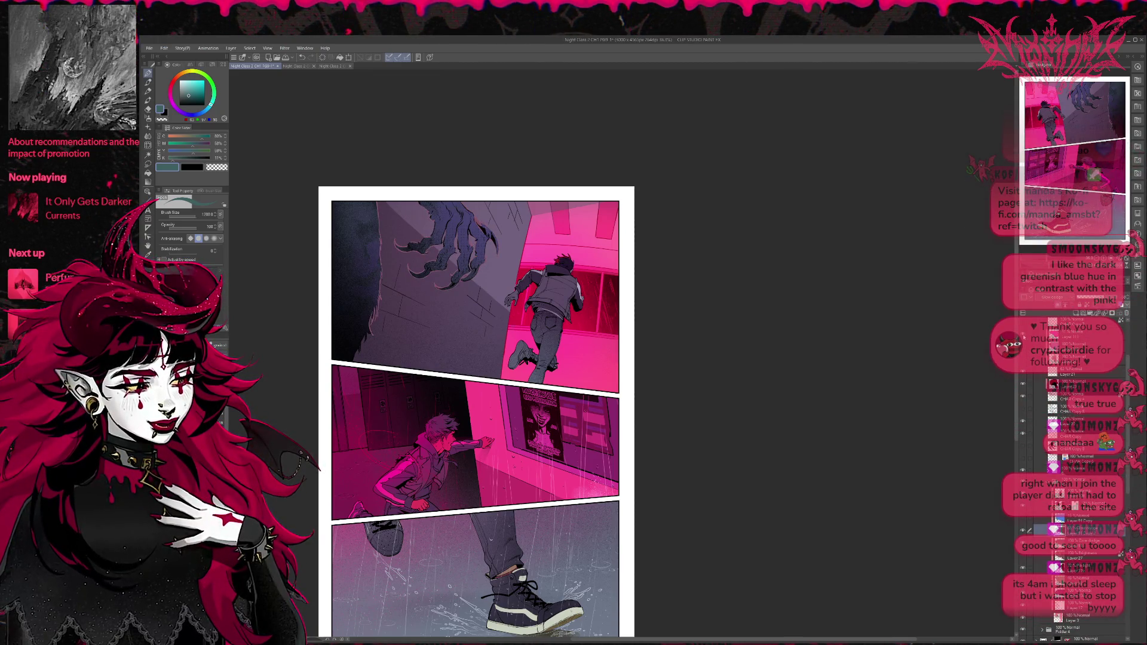
# Step: Toggle a layer's visibility to darken the claw and left-wall shading
pyautogui.click(1026, 373)
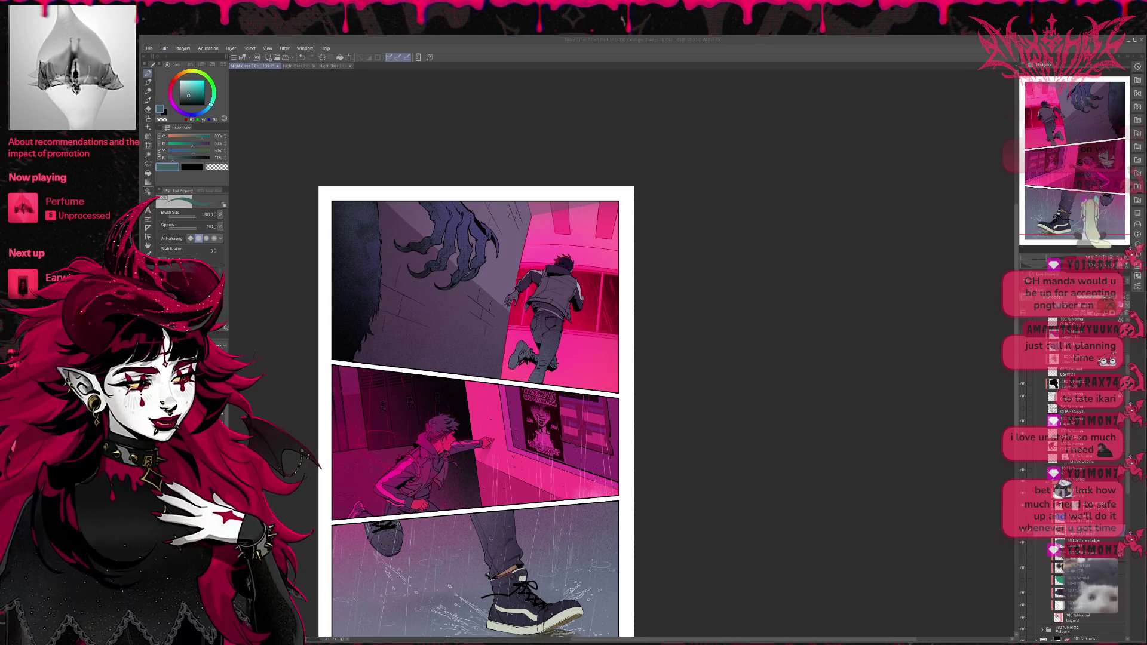
pyautogui.hotkey('alt', 'Tab')
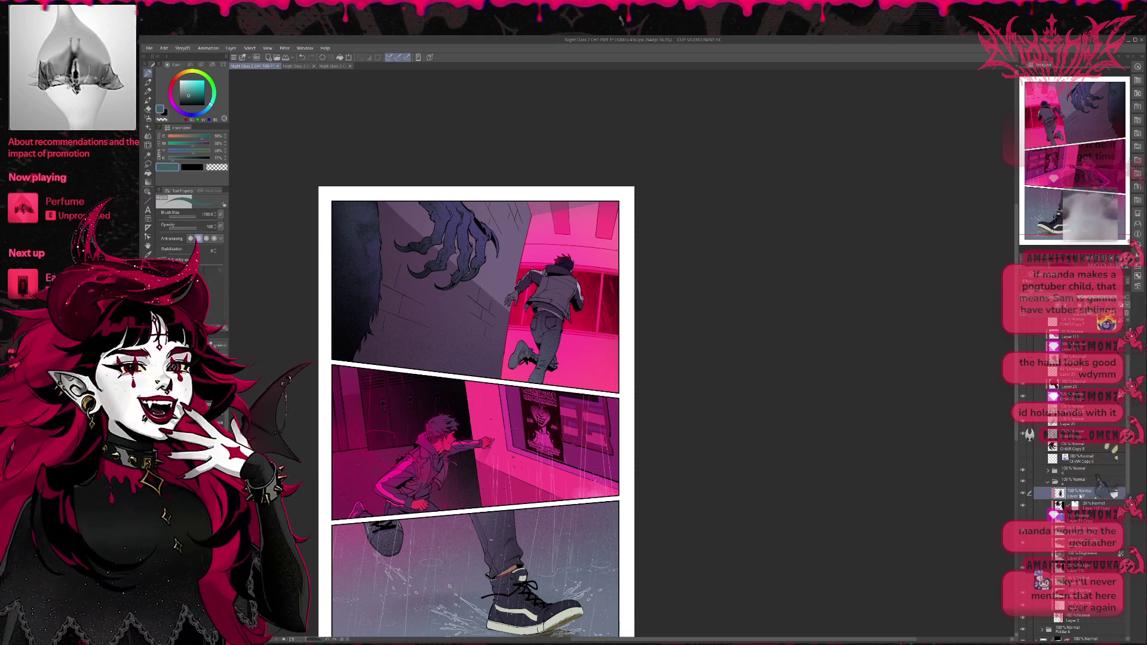
pyautogui.click(1076, 493)
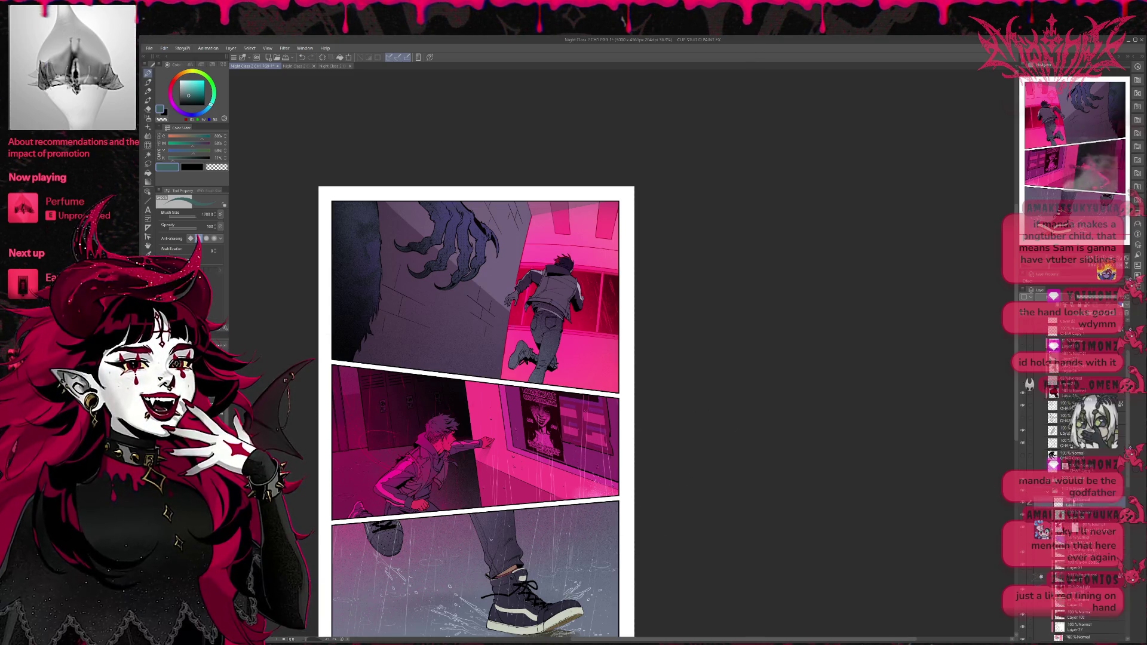
pyautogui.scroll(2, 1035, 461)
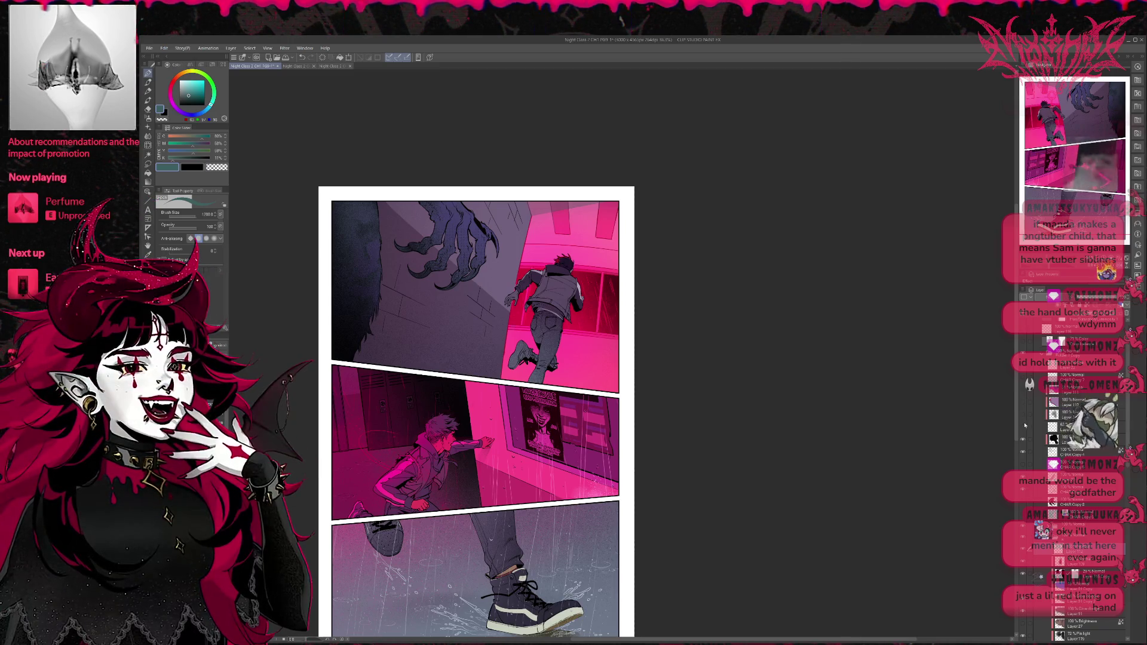
pyautogui.scroll(-2, 1076, 439)
pyautogui.scroll(-2, 1076, 439)
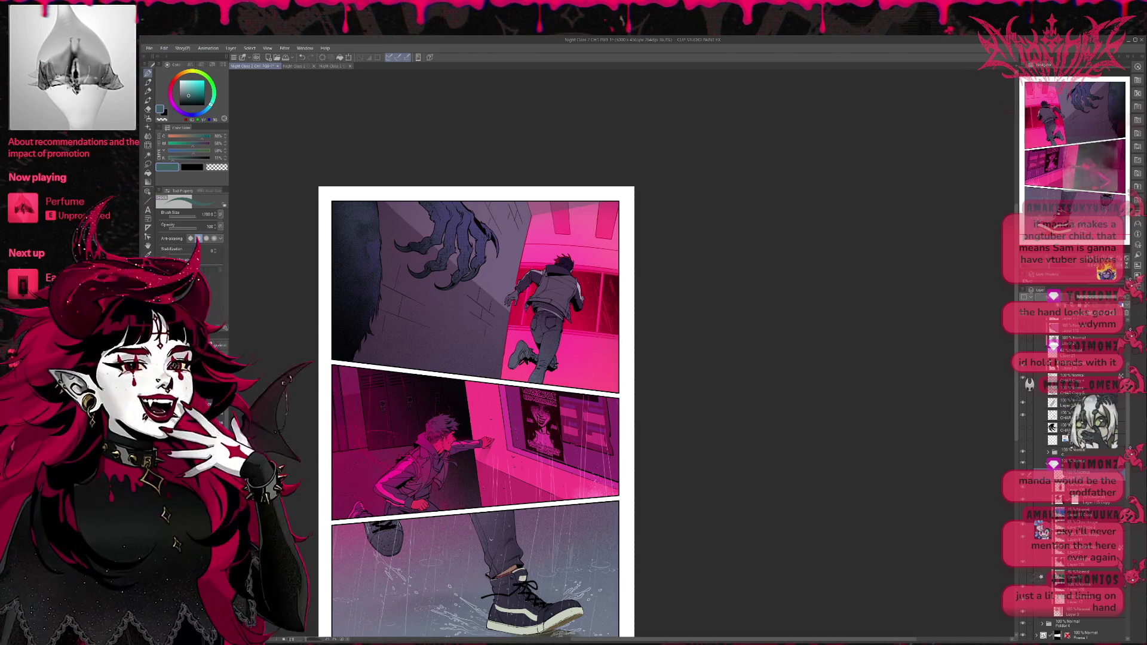
pyautogui.hotkey('ctrl', '+')
pyautogui.hotkey('ctrl', '+')
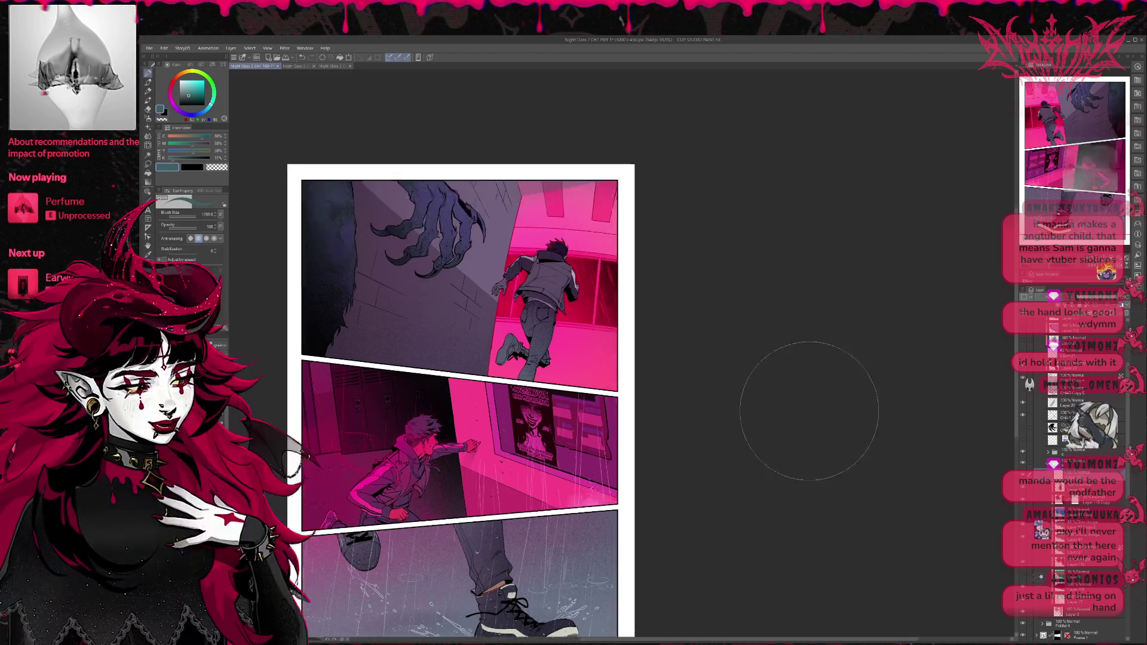
# Step: Zoom out slightly and sample the hot magenta from the artwork as the drawing colour
pyautogui.hotkey('ctrl', '-')
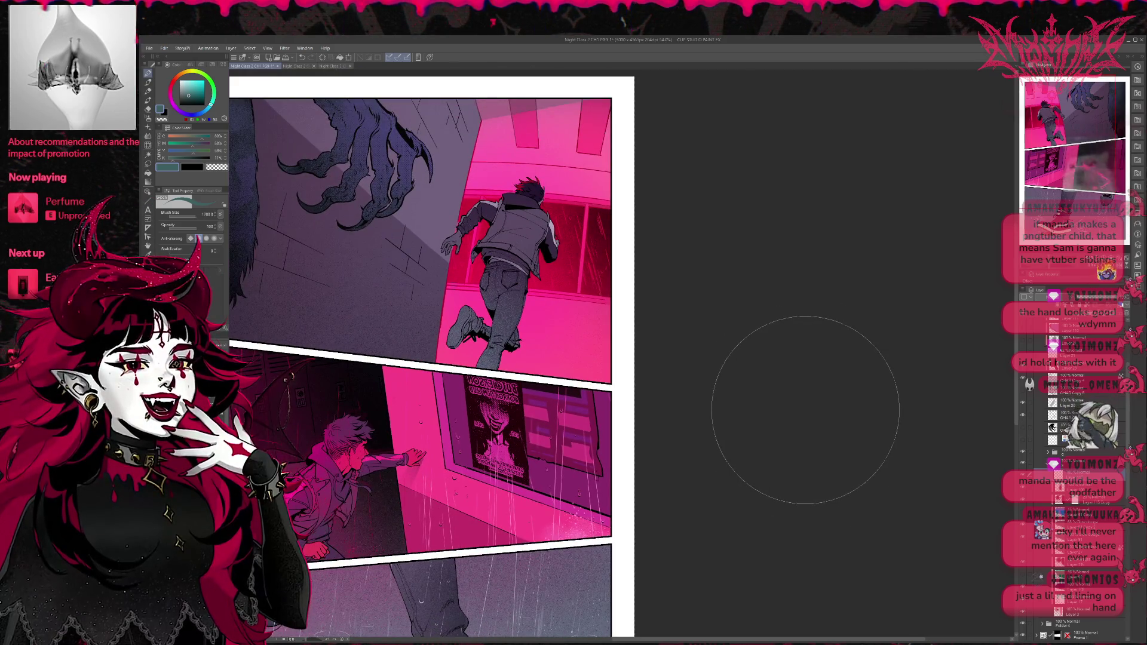
pyautogui.press('o')
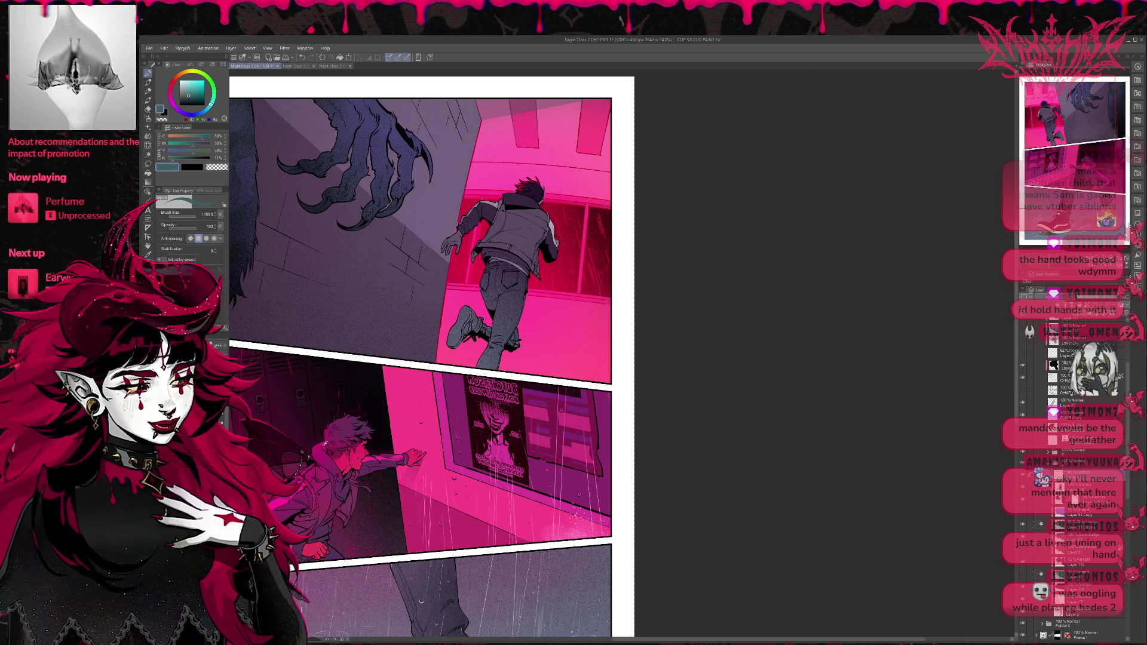
pyautogui.click(317, 449)
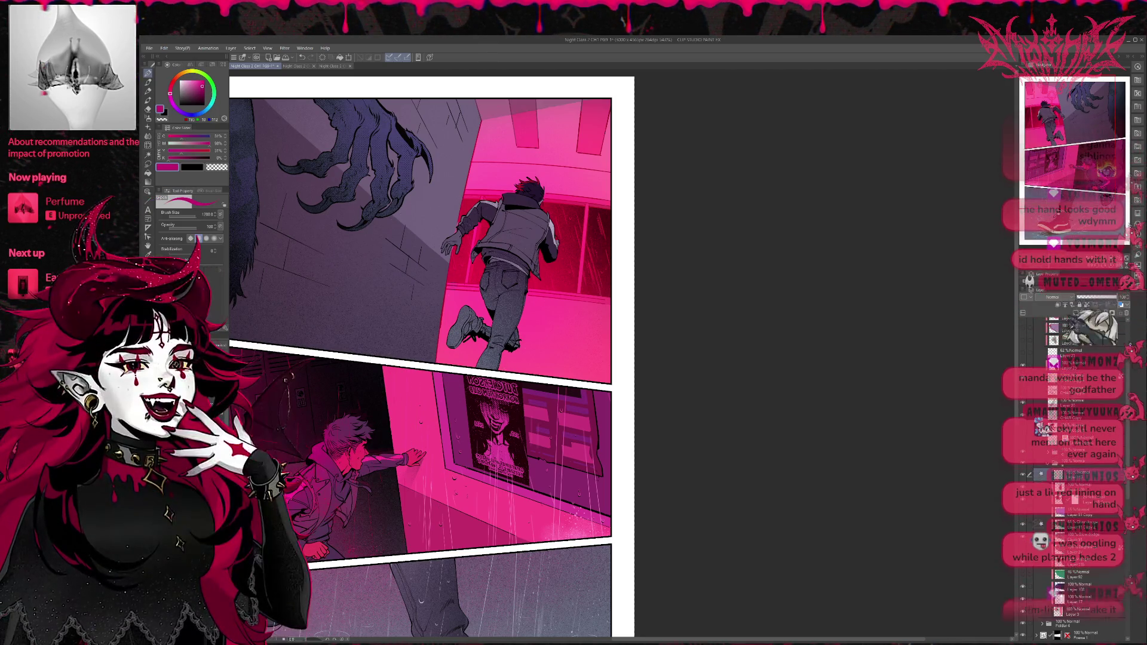
pyautogui.press('e')
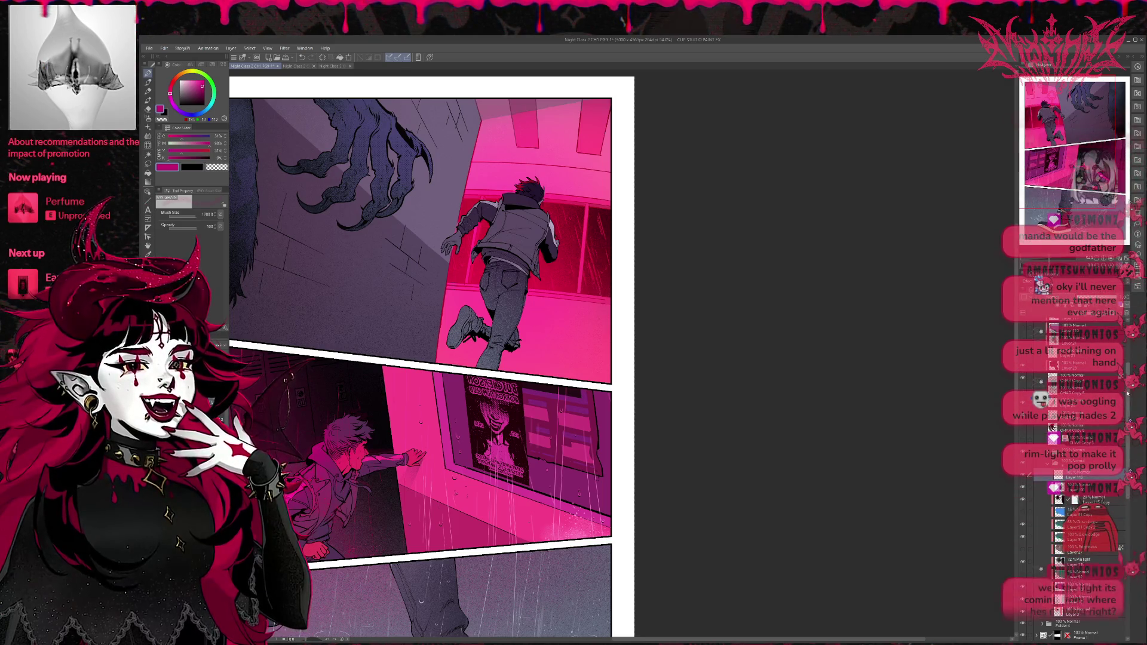
pyautogui.scroll(5, 1052, 466)
pyautogui.scroll(5, 1040, 472)
pyautogui.scroll(5, 1028, 481)
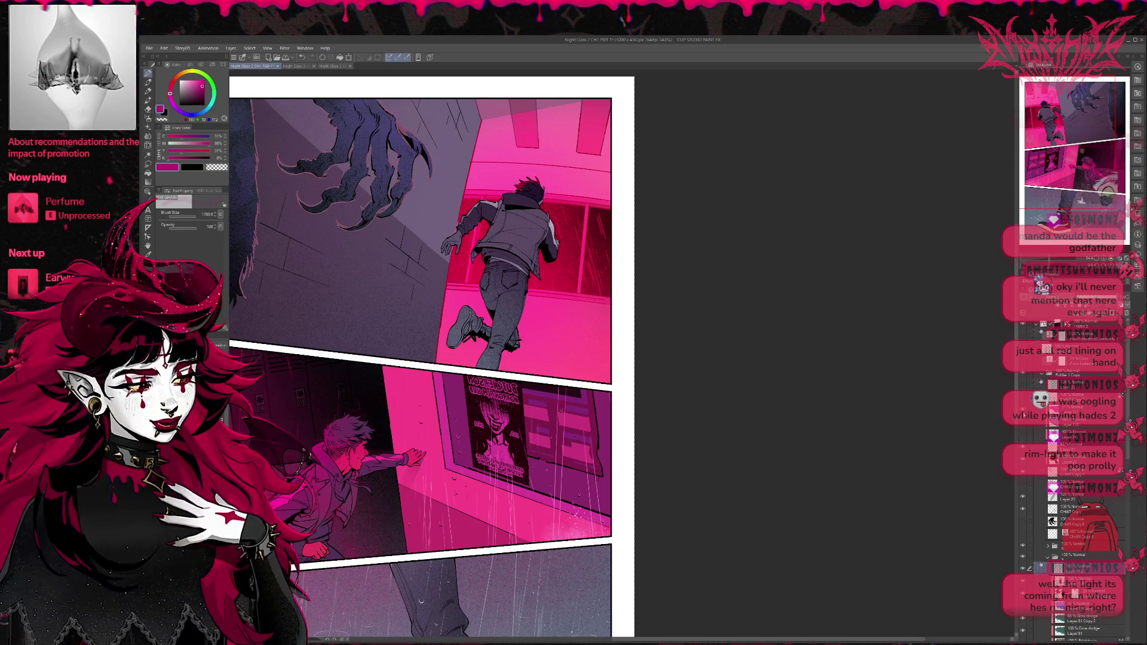
# Step: On the rim-light layer, paint dark crimson rim light along the claws
pyautogui.click(1070, 446)
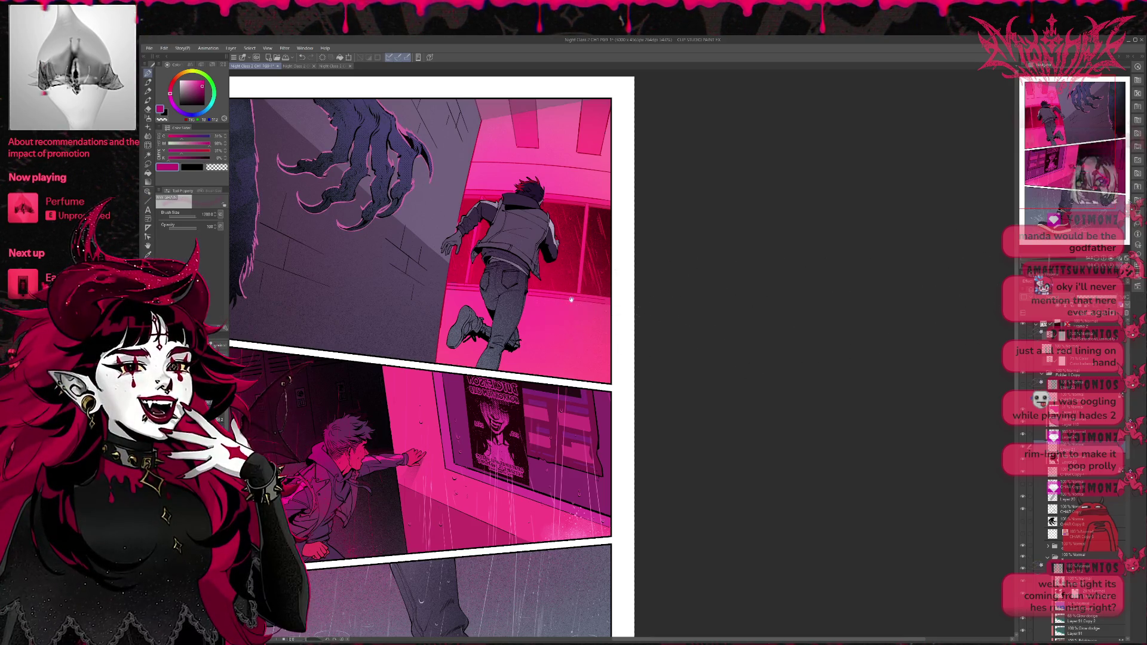
pyautogui.moveTo(418, 299); pyautogui.dragTo(486, 355)
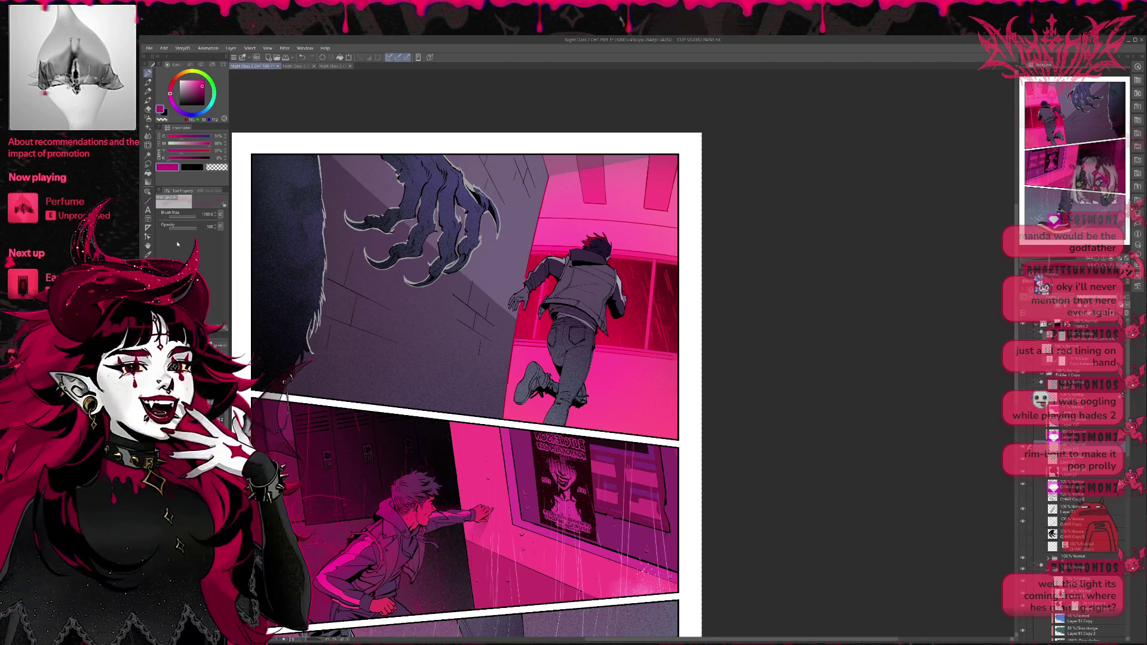
pyautogui.keyDown('alt'); pyautogui.click(533, 240); pyautogui.keyUp('alt')
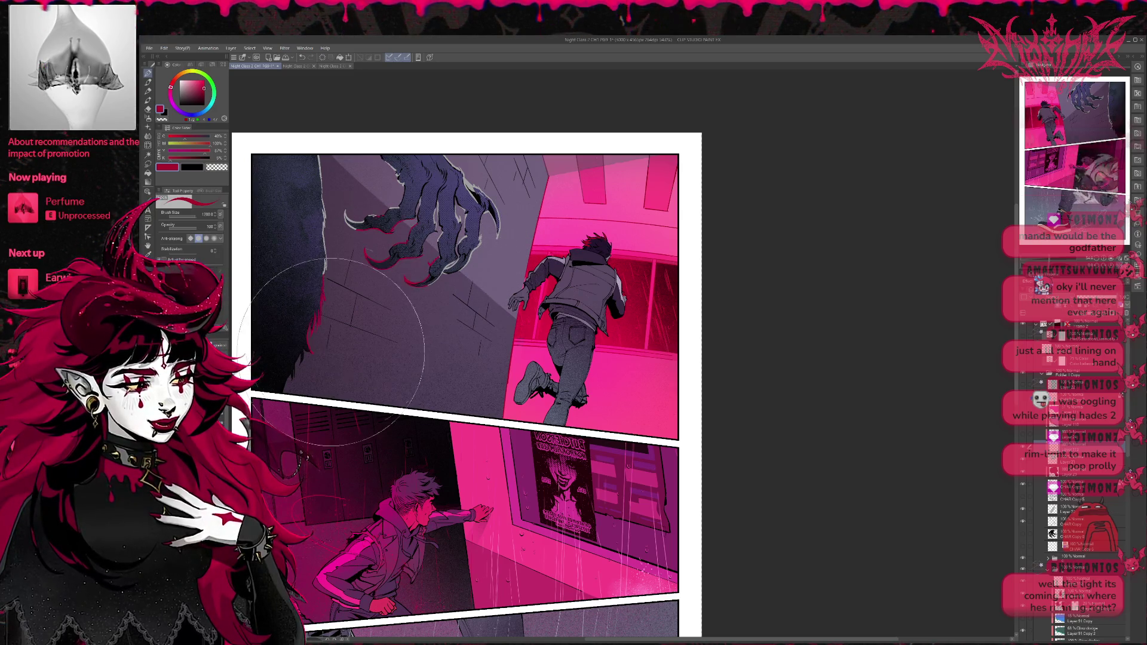
pyautogui.moveTo(358, 257); pyautogui.dragTo(521, 223)
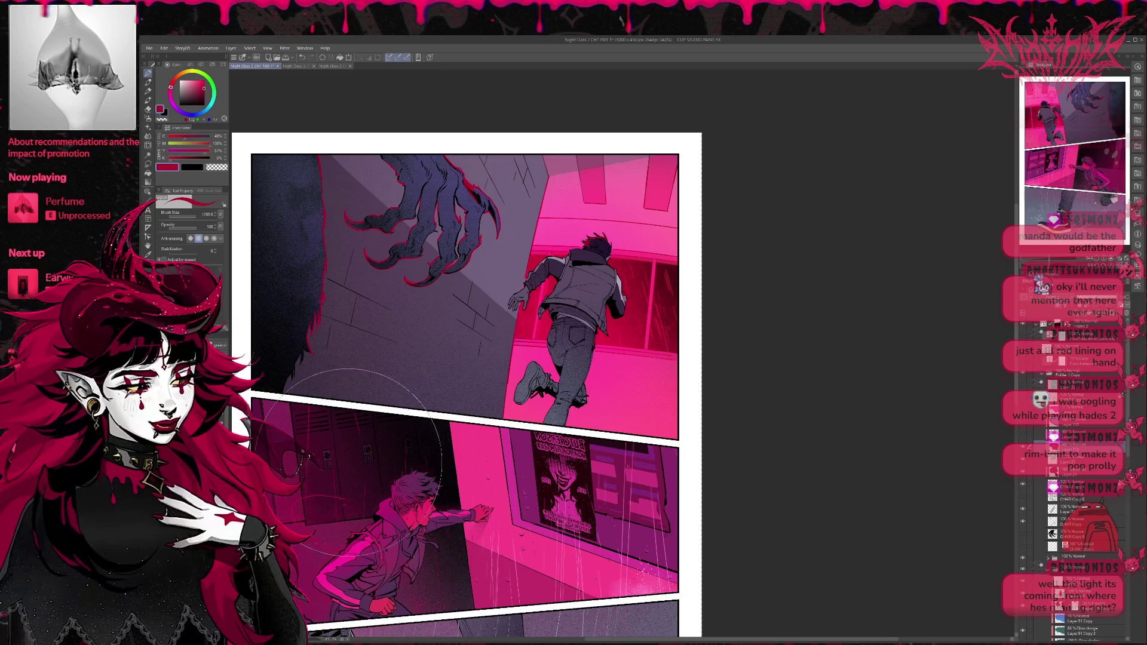
# Step: Paint muted purple over the red claw rim light to darken the wall's left edge
pyautogui.keyDown('alt'); pyautogui.click(587, 158); pyautogui.keyUp('alt')
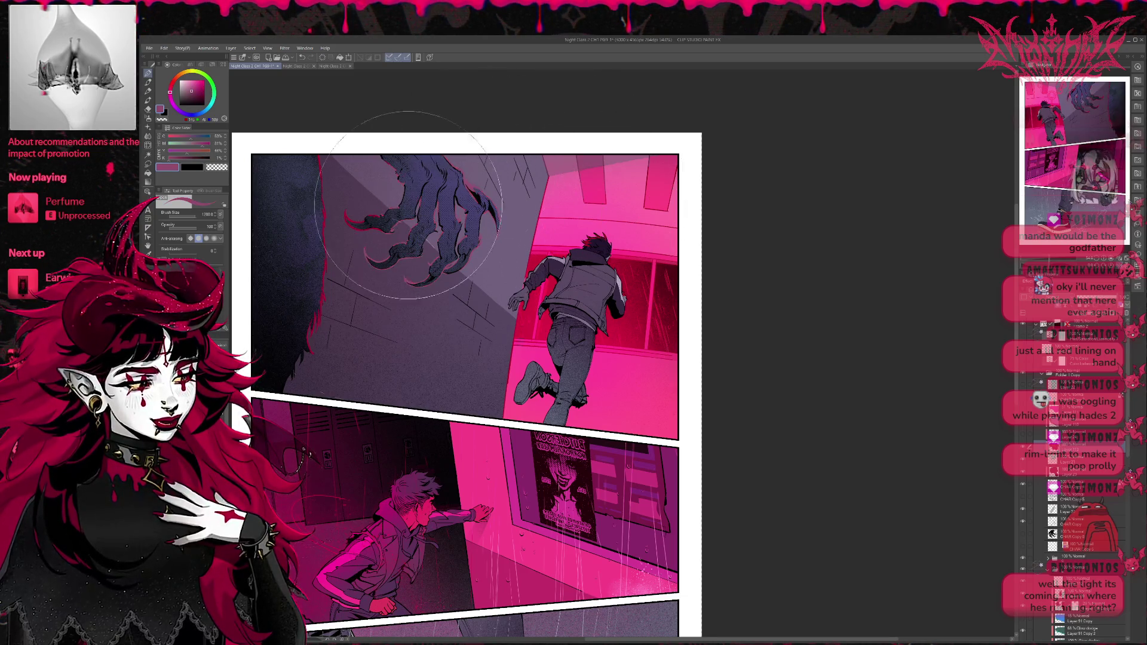
pyautogui.moveTo(490, 227); pyautogui.dragTo(328, 319)
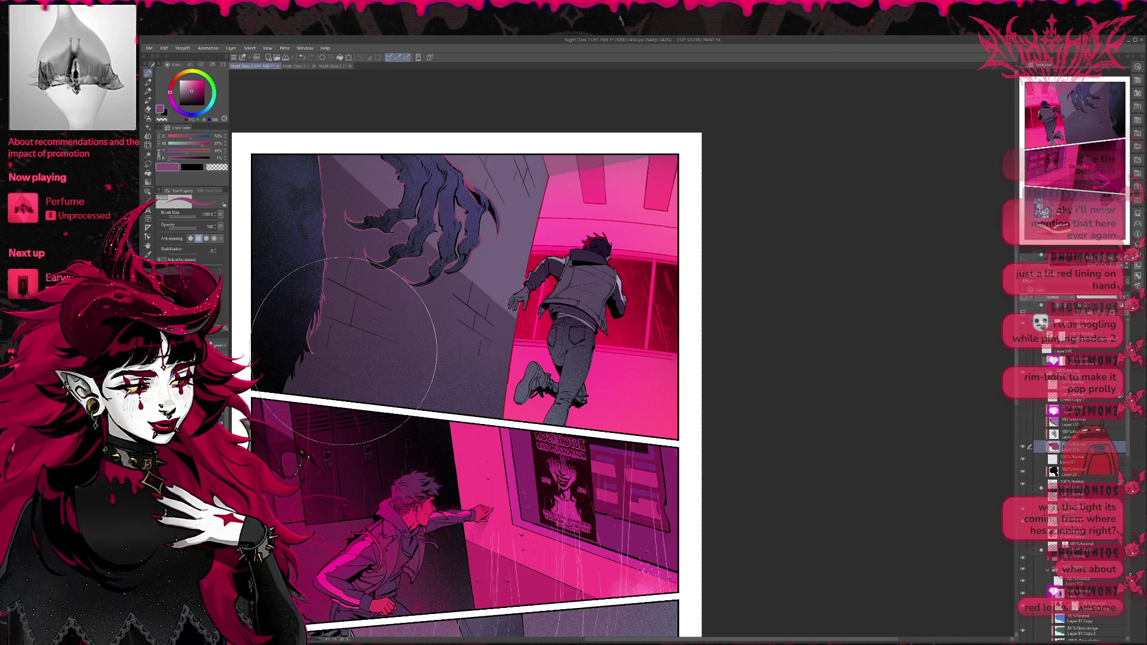
pyautogui.click(148, 74)
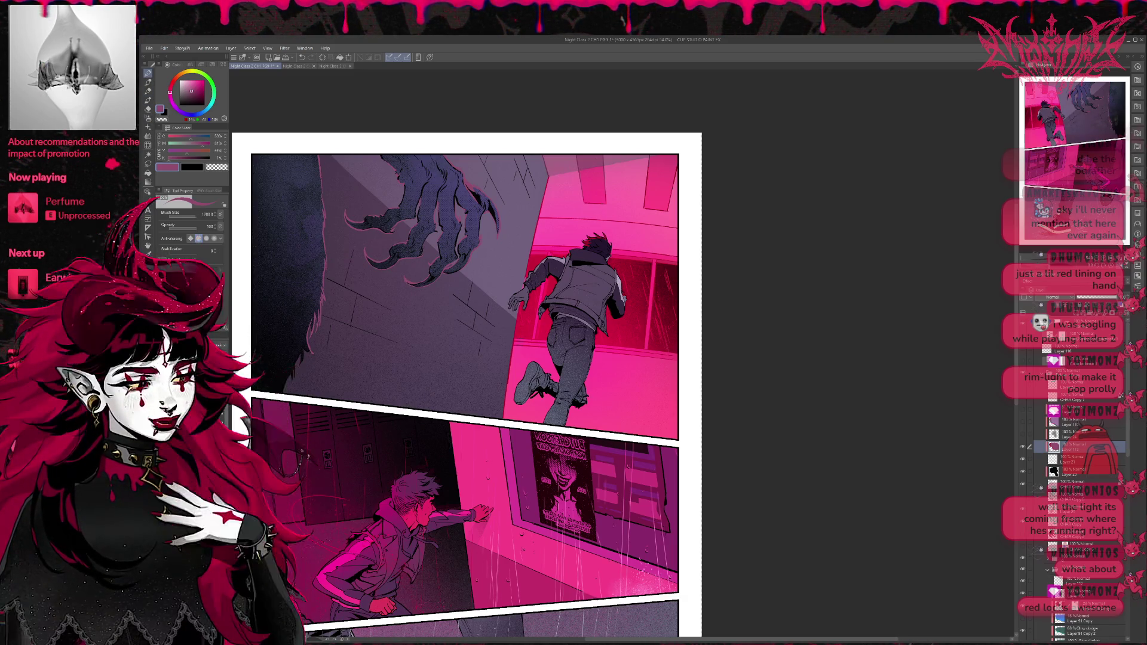
# Step: Switch brushes and change the drawing colour from crimson to a darker maroon
pyautogui.press('e')
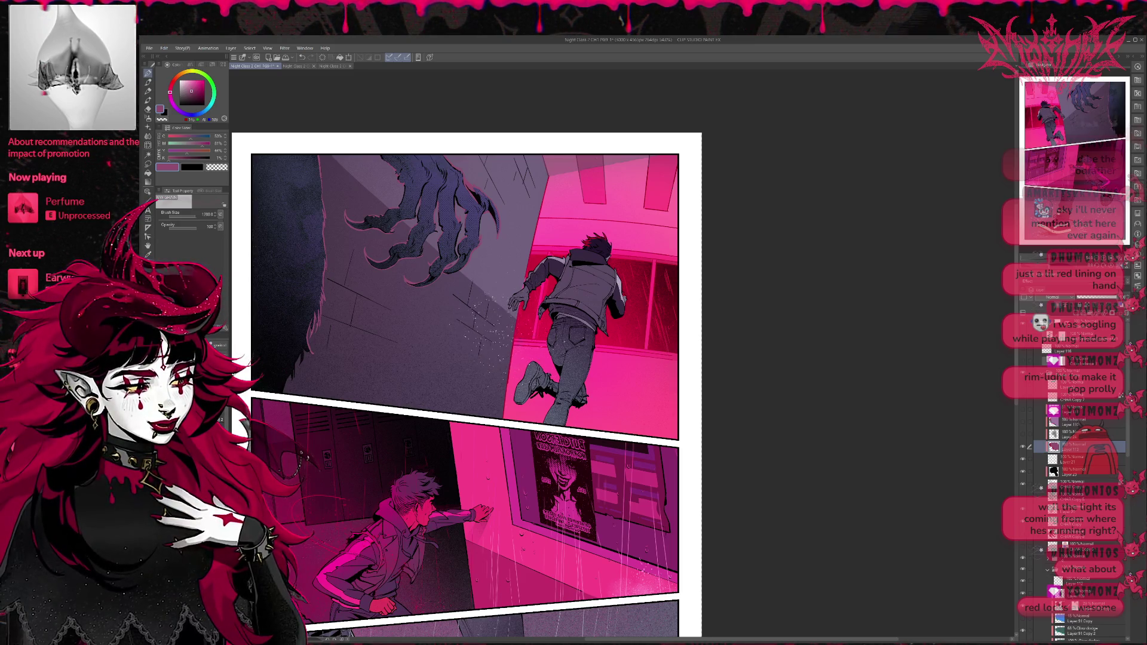
pyautogui.click(203, 83)
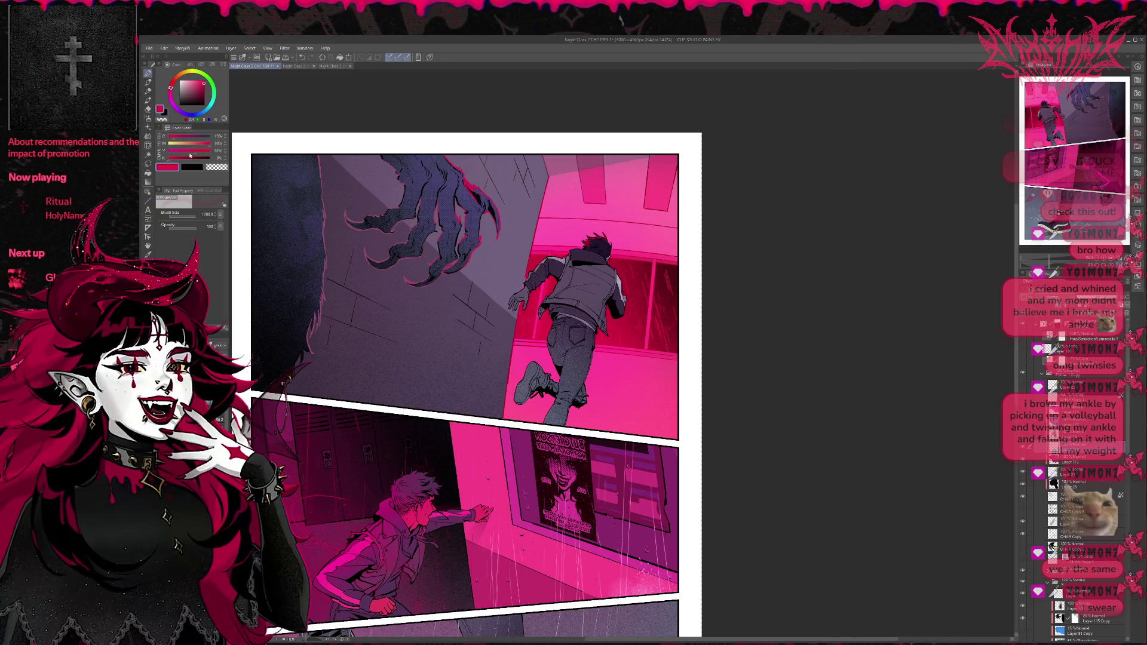
pyautogui.click(205, 93)
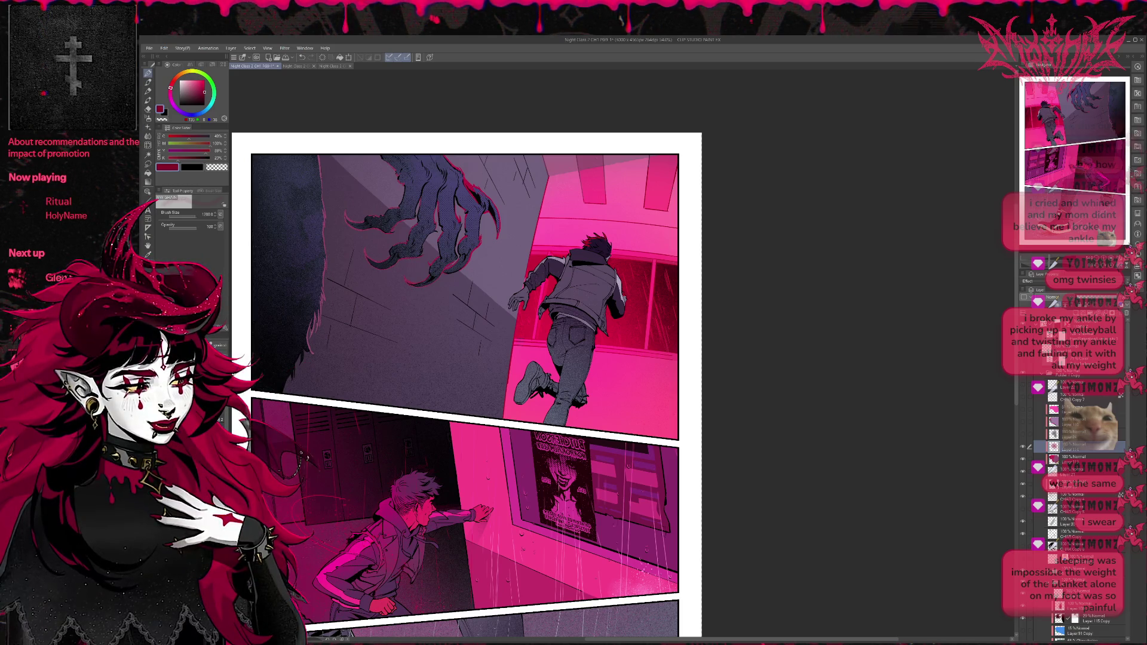
# Step: Spray dark maroon over the top panel's fur and claw with the Soft airbrush, undoing one pass
pyautogui.press('b')
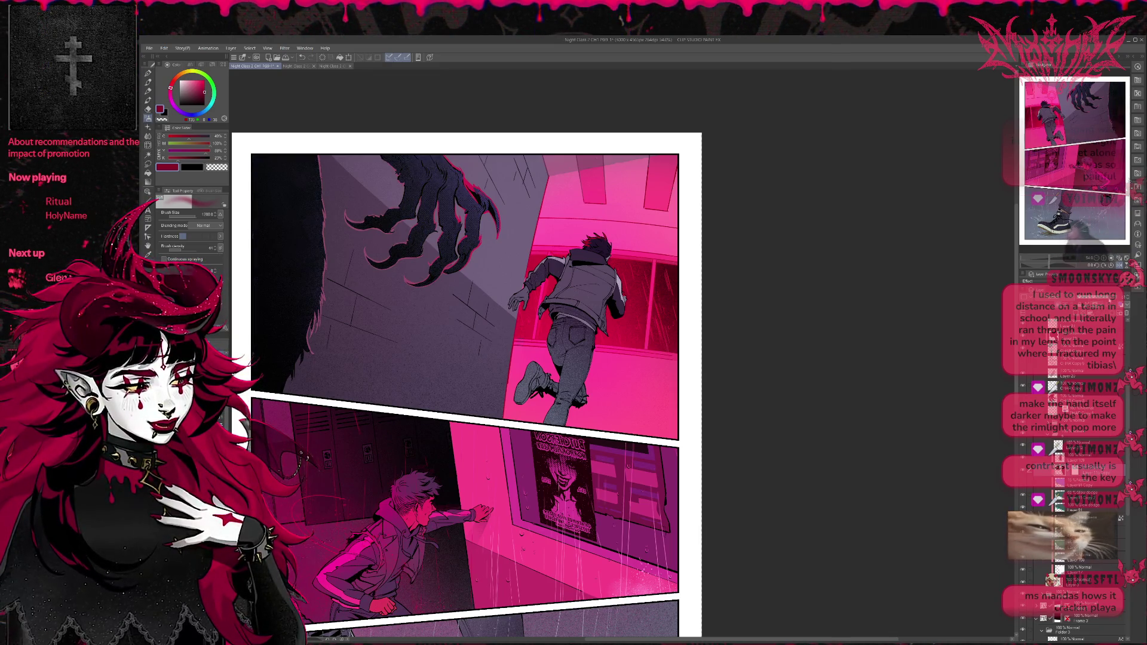
pyautogui.hotkey('ctrl', 'z')
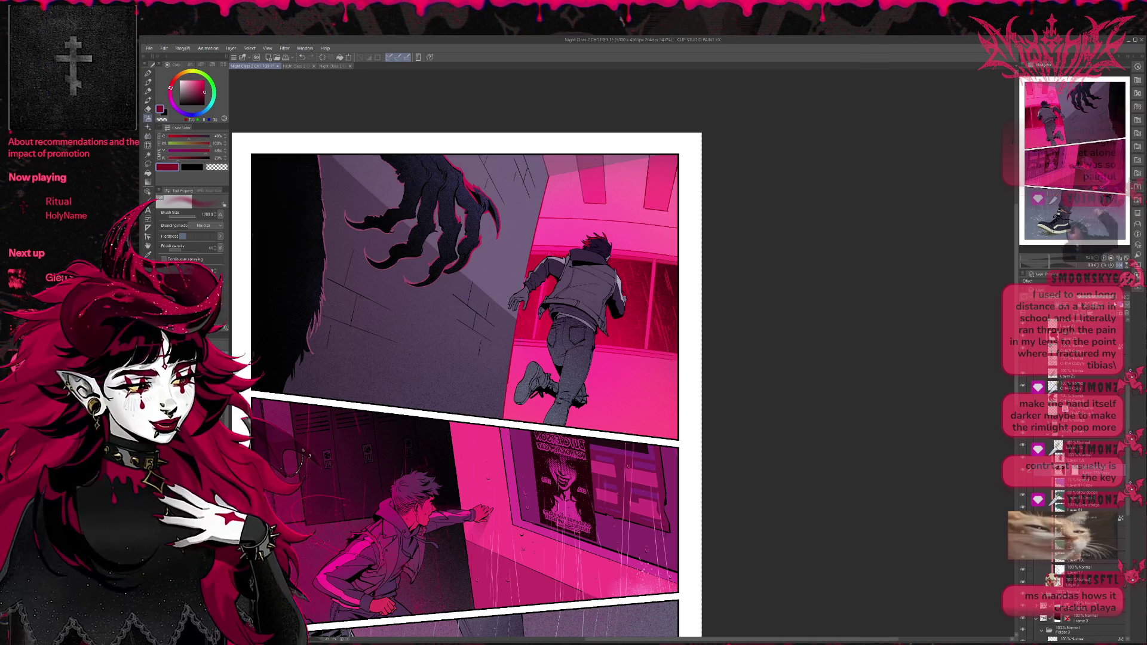
pyautogui.scroll(2, 1070, 478)
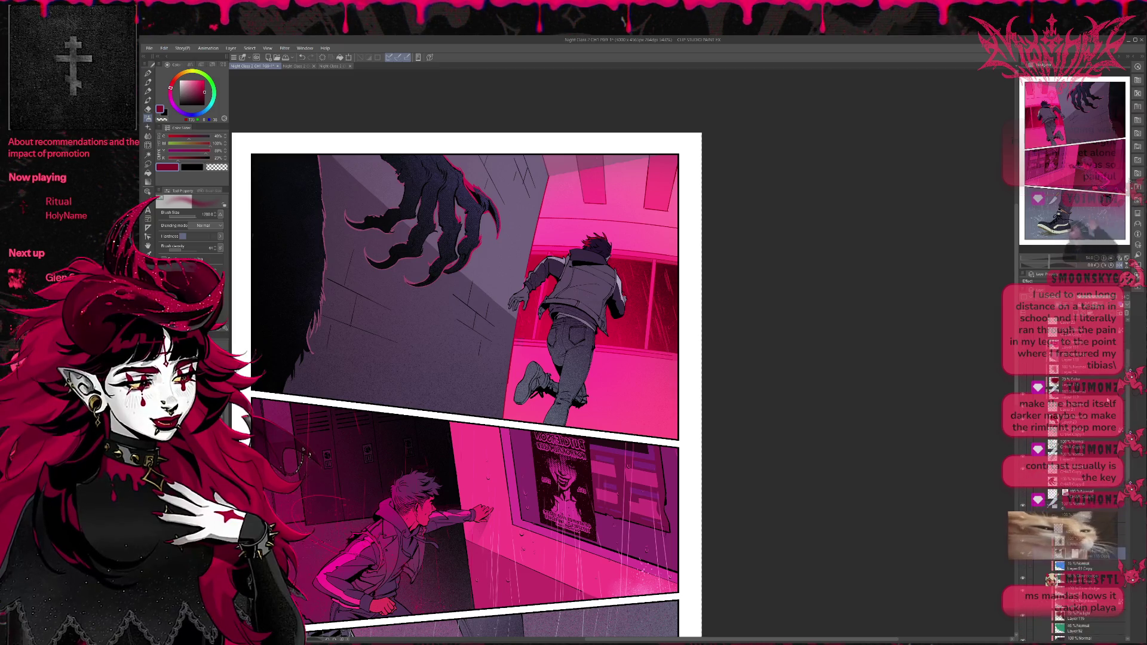
pyautogui.scroll(2, 1070, 478)
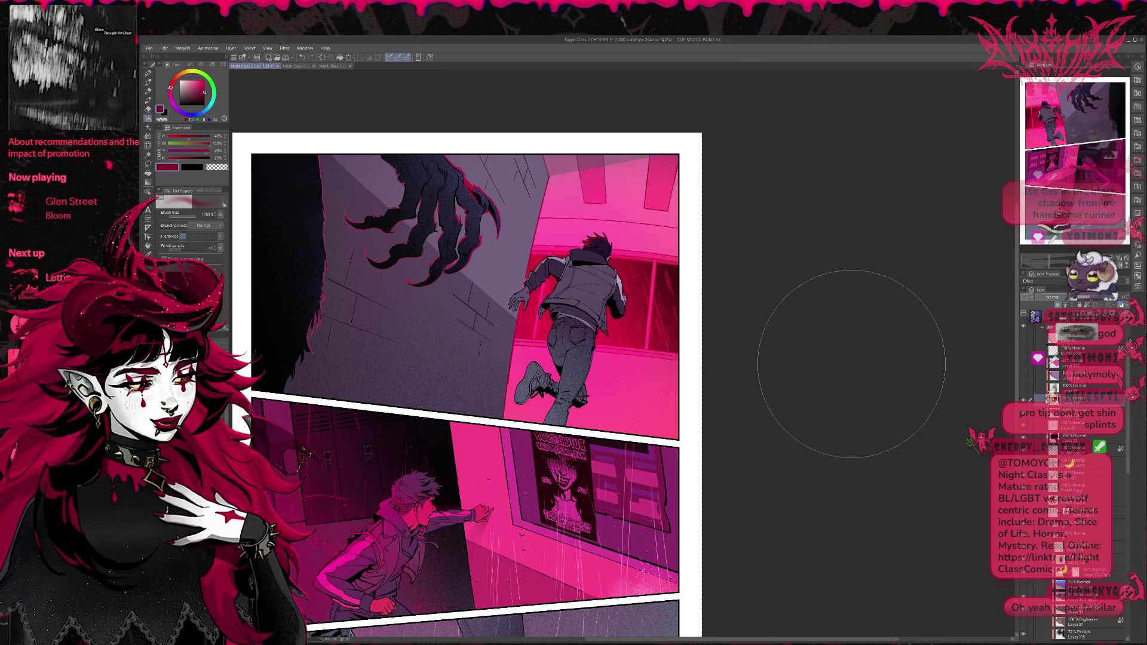
pyautogui.scroll(-1, 813, 363)
pyautogui.scroll(-1, 813, 362)
pyautogui.scroll(-1, 794, 371)
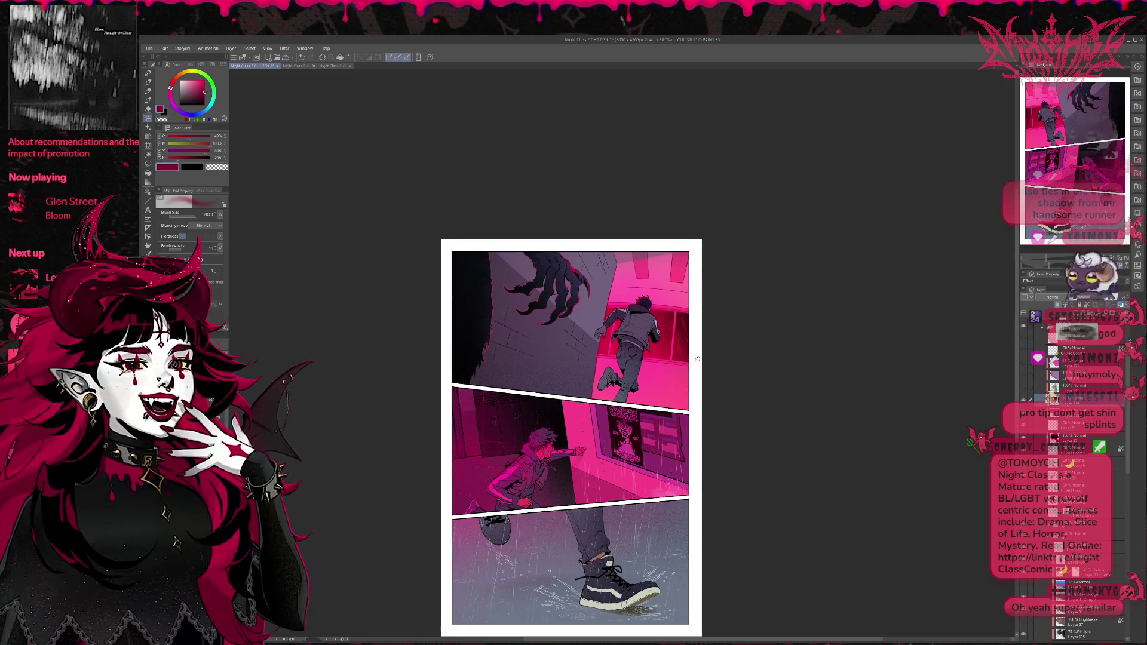
pyautogui.moveTo(782, 397); pyautogui.dragTo(631, 344)
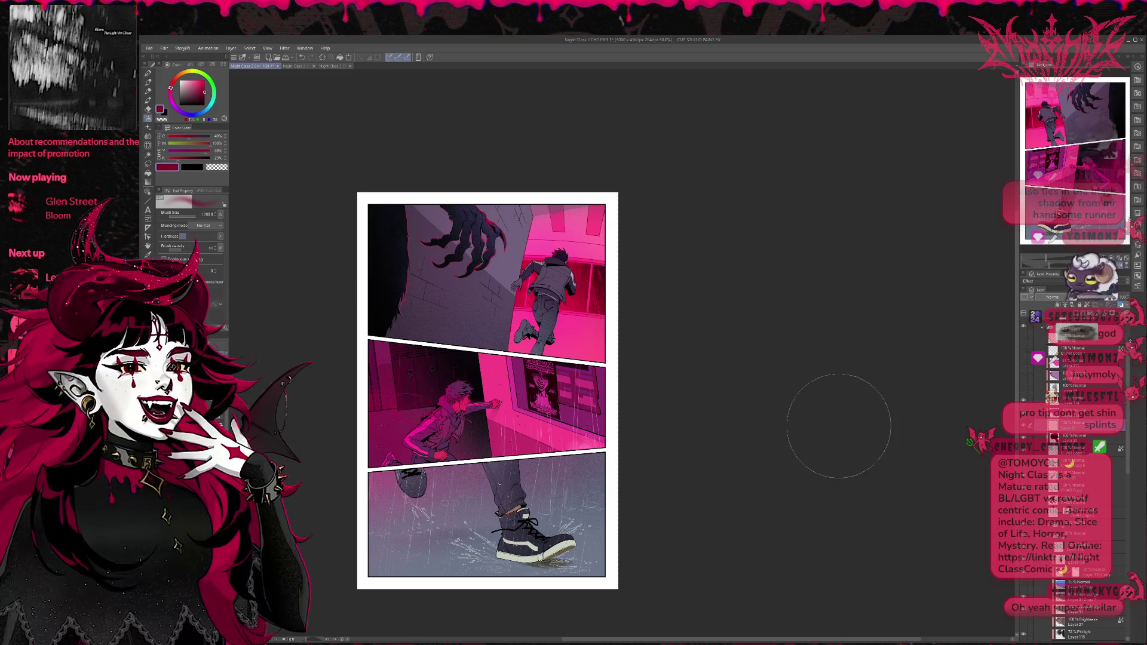
pyautogui.scroll(3, 733, 428)
pyautogui.scroll(2, 781, 499)
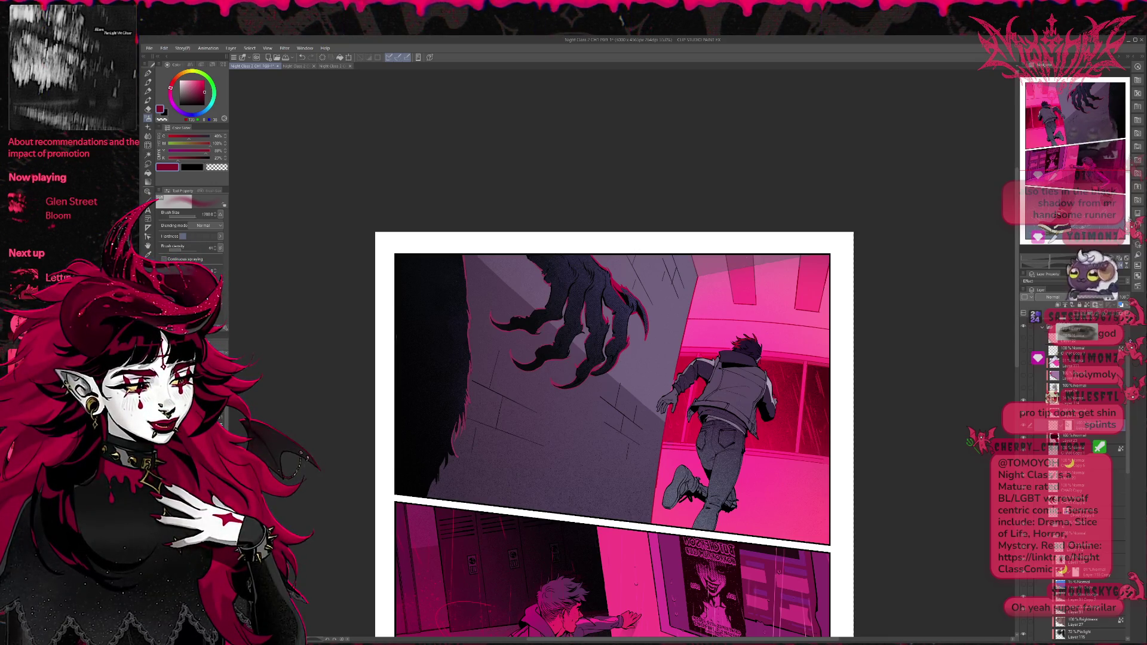
pyautogui.press('p')
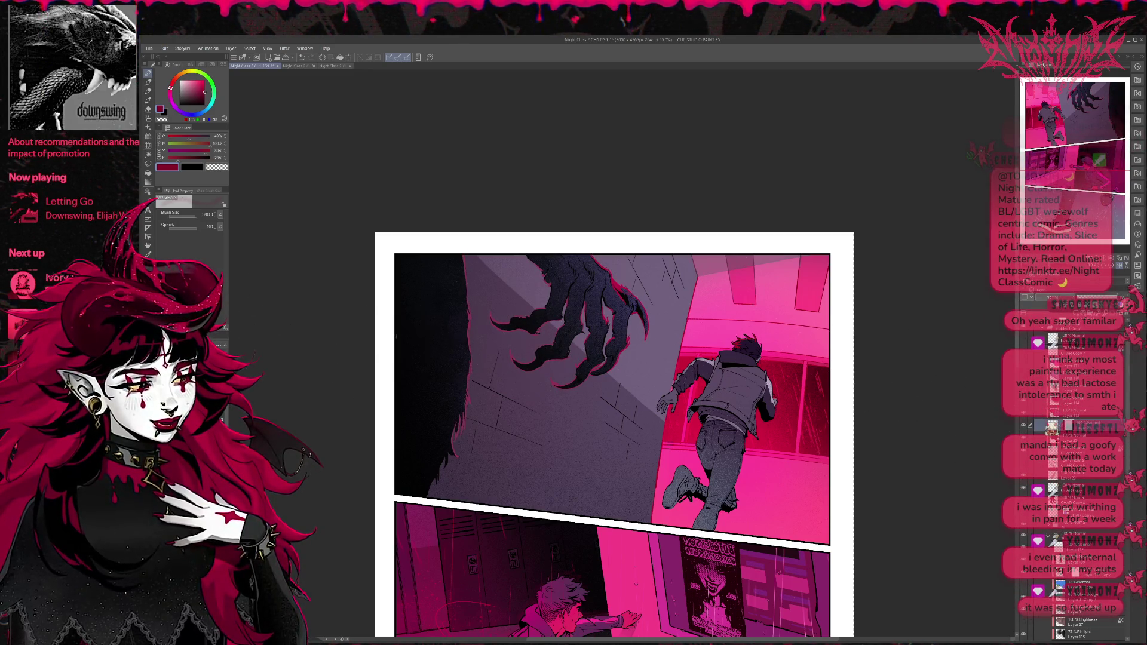
pyautogui.press('c')
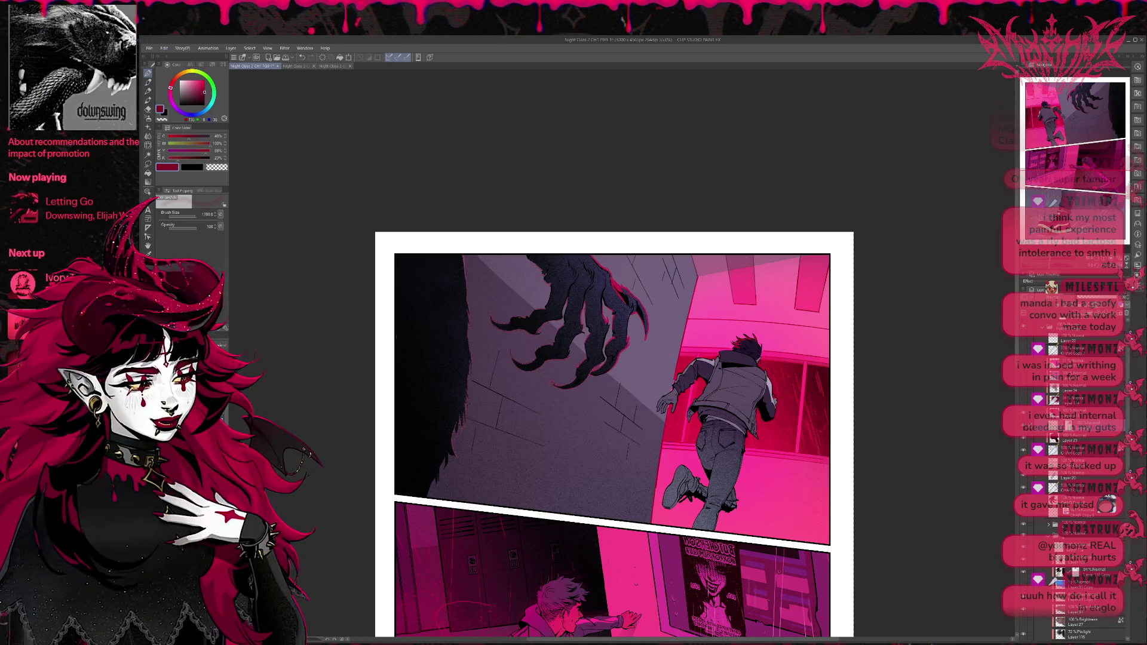
pyautogui.press('e')
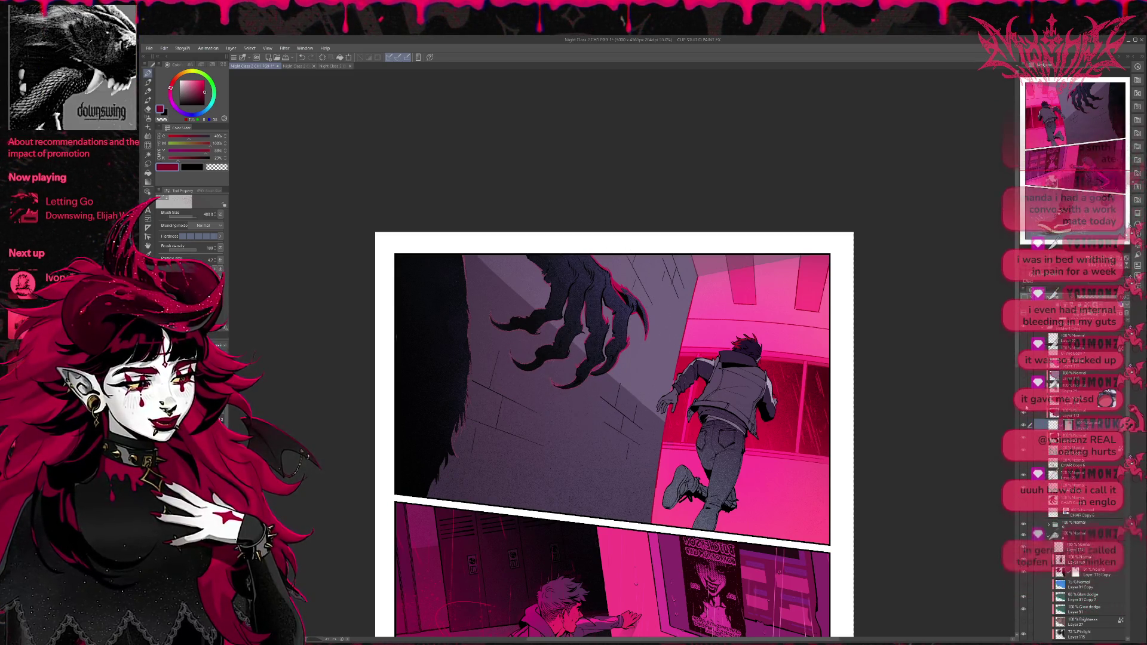
pyautogui.click(1081, 413)
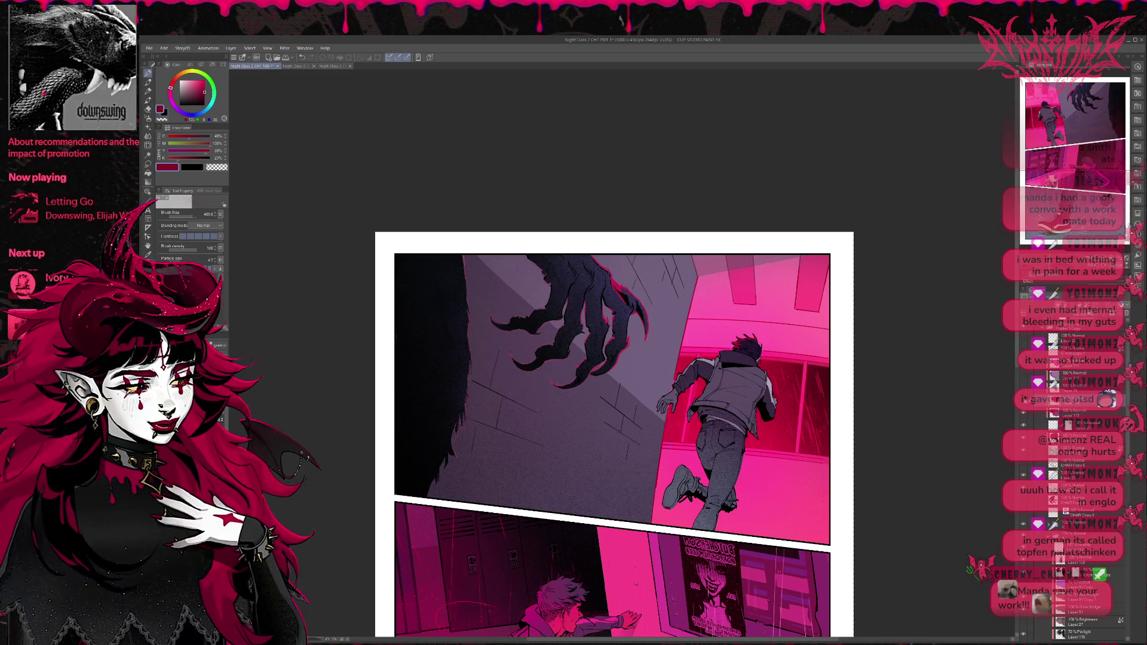
pyautogui.scroll(-10, 615, 418)
pyautogui.scroll(5, 615, 418)
pyautogui.scroll(4, 615, 418)
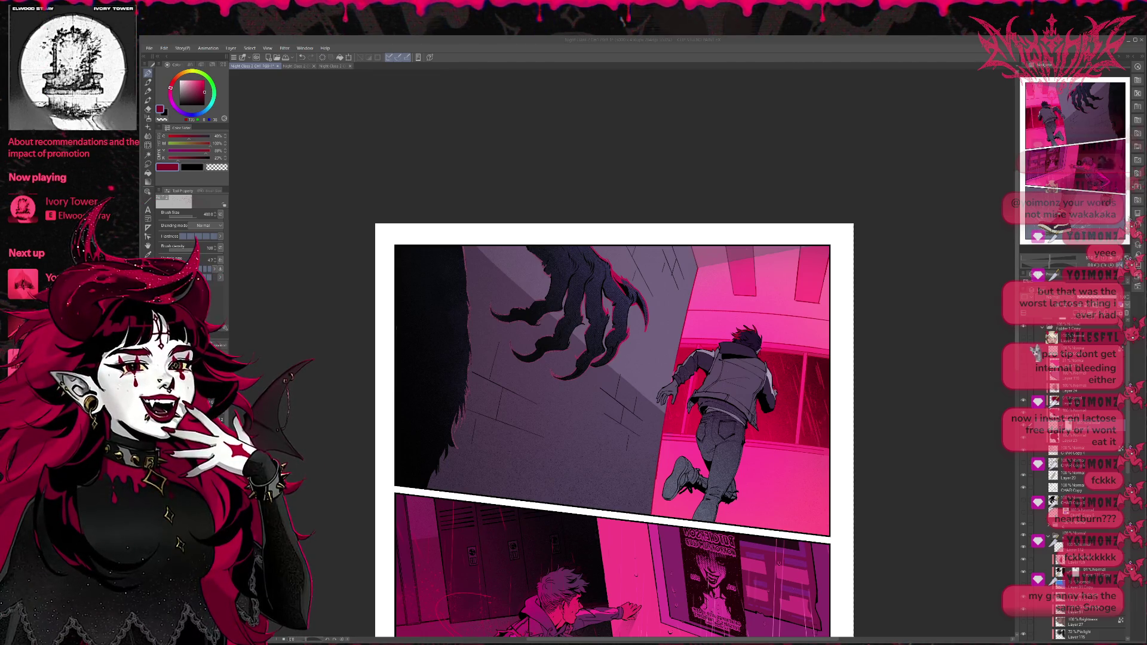
pyautogui.click(1026, 350)
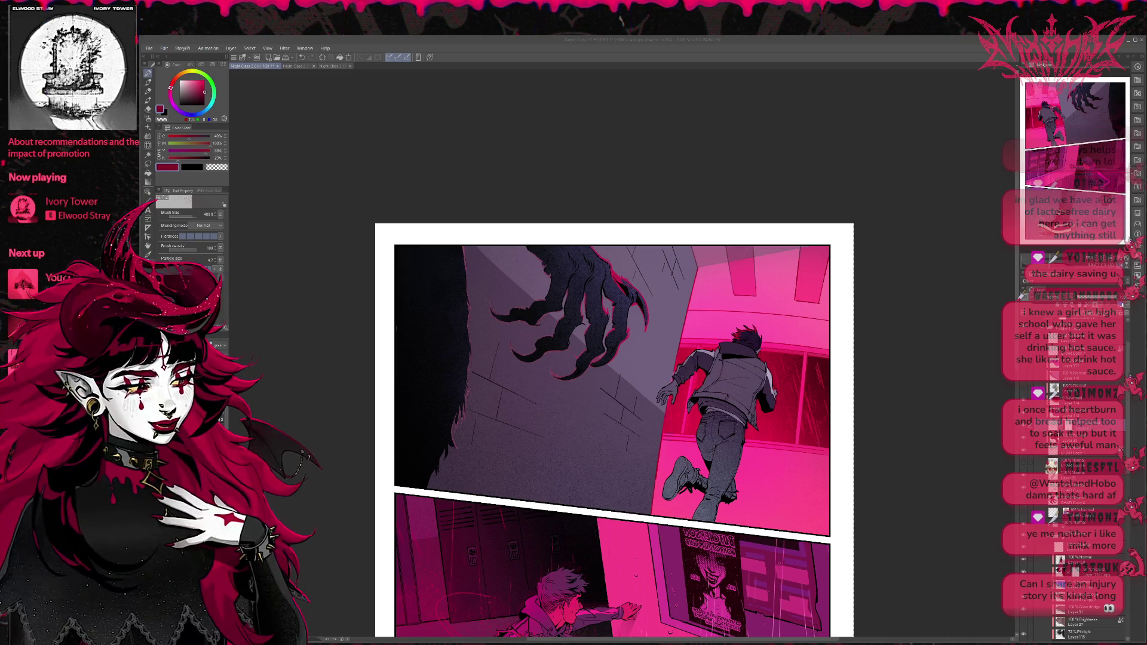
pyautogui.click(1070, 426)
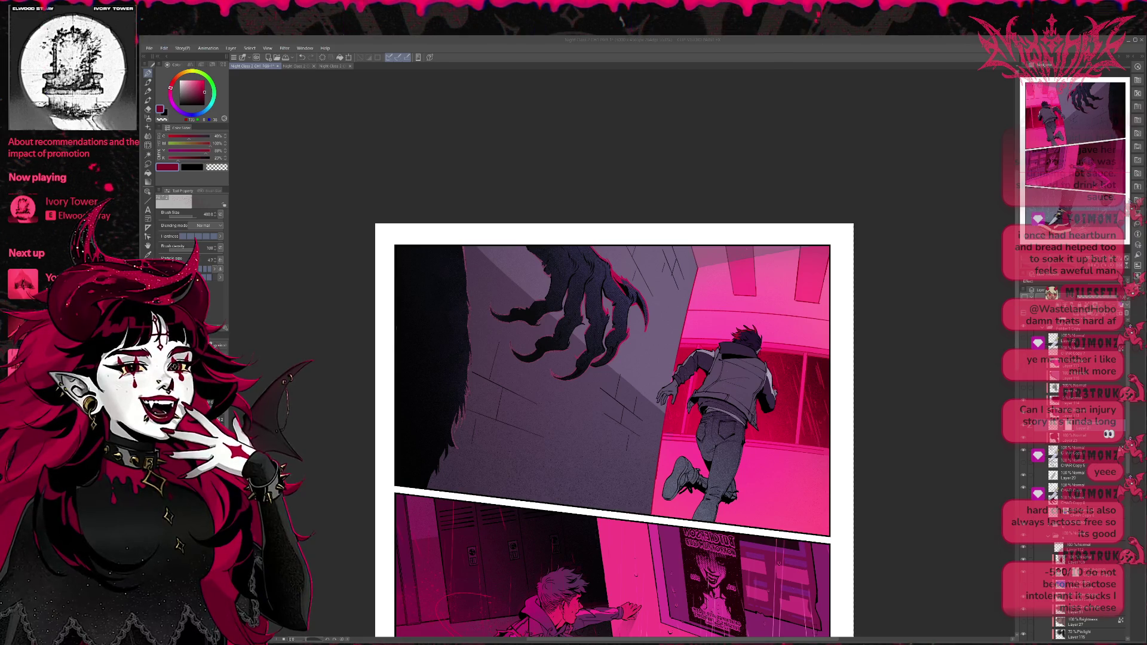
pyautogui.moveTo(522, 419); pyautogui.dragTo(402, 299)
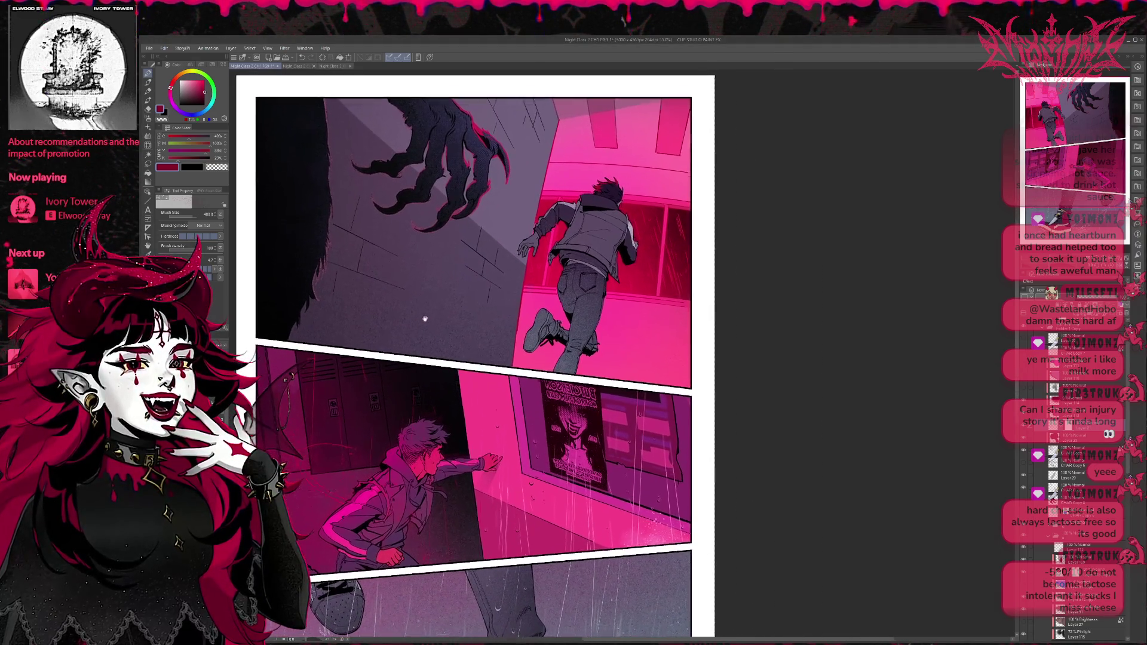
# Step: Recenter the comic page and mirror the view to check the composition
pyautogui.scroll(-2, 848, 340)
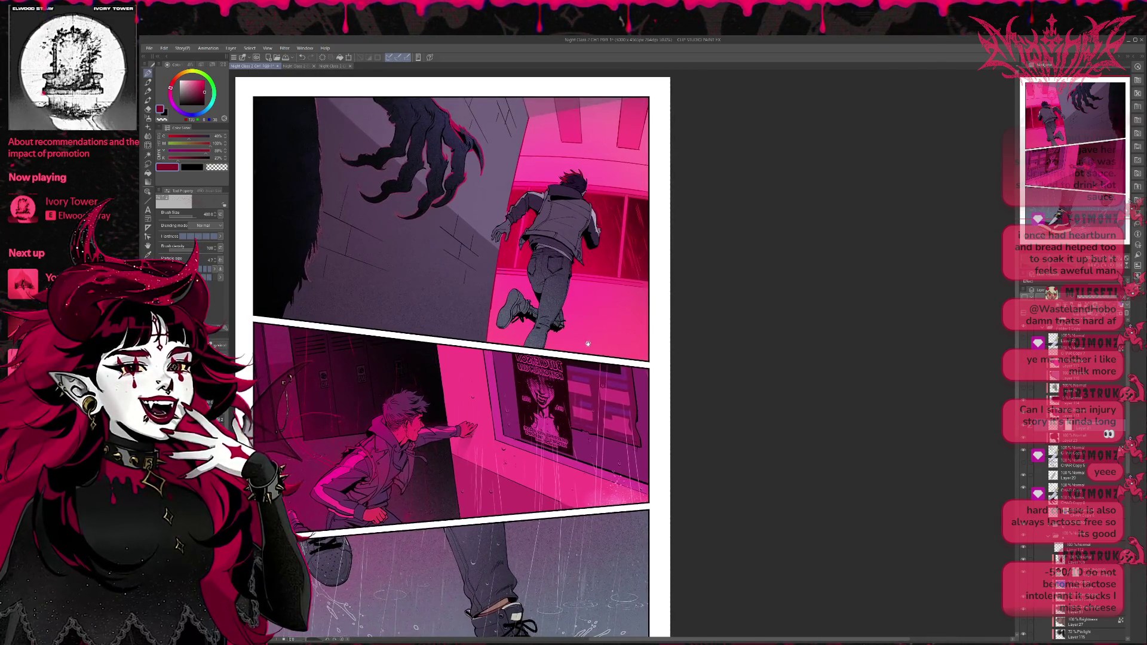
pyautogui.moveTo(587, 341); pyautogui.dragTo(587, 338)
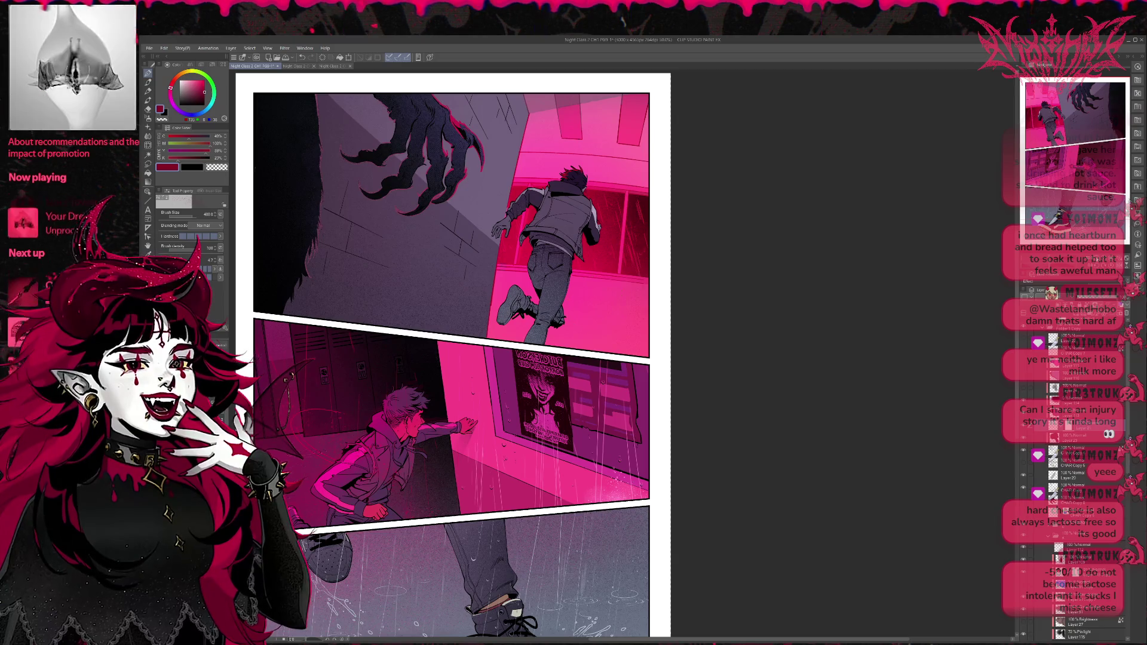
pyautogui.scroll(-1, 595, 305)
pyautogui.moveTo(588, 367); pyautogui.dragTo(531, 377)
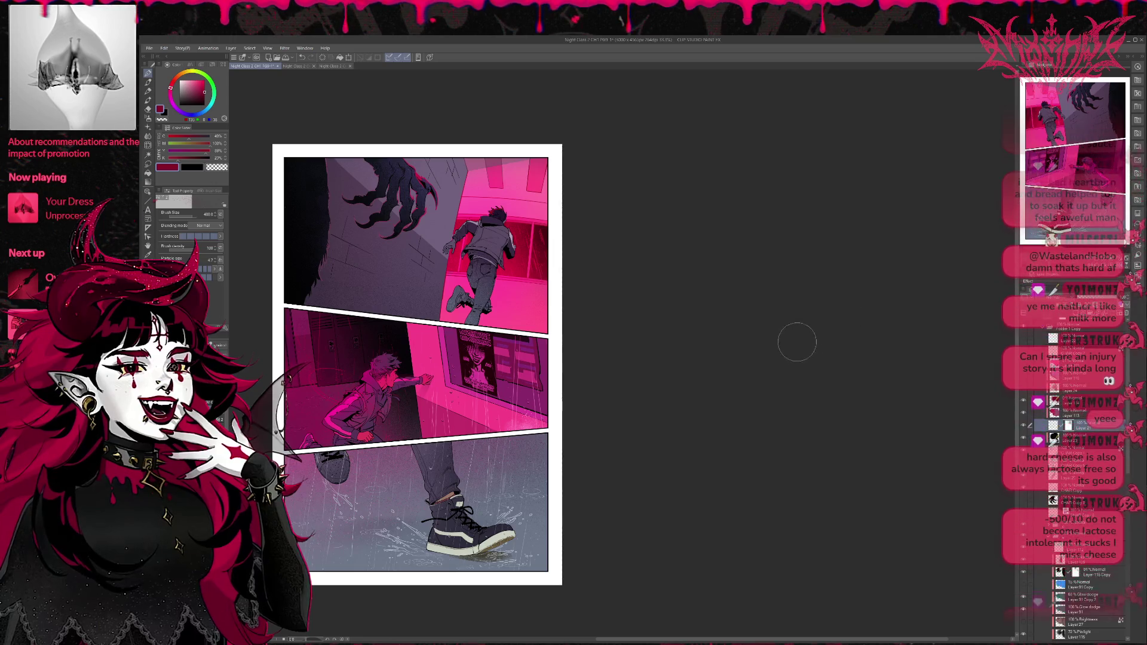
pyautogui.moveTo(795, 340); pyautogui.dragTo(790, 338)
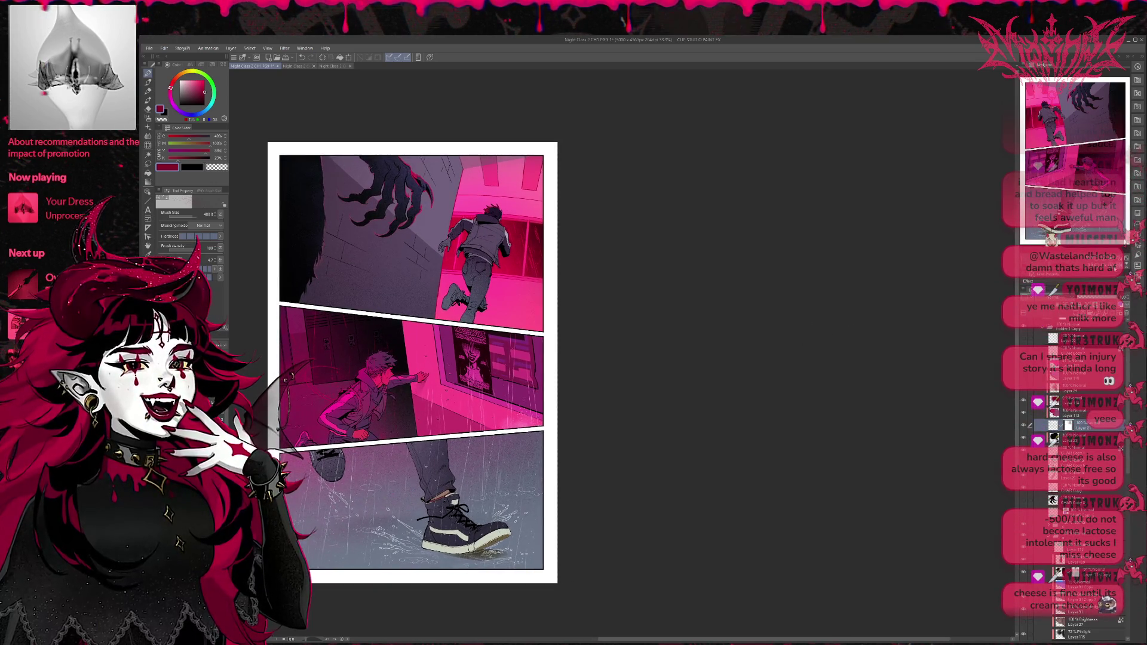
pyautogui.press('h')
# Step: Darken the edge of the dark figure in the top panel
pyautogui.moveTo(913, 326)
pyautogui.mouseDown()
pyautogui.moveTo(635, 324)
pyautogui.moveTo(603, 338)
pyautogui.mouseUp()
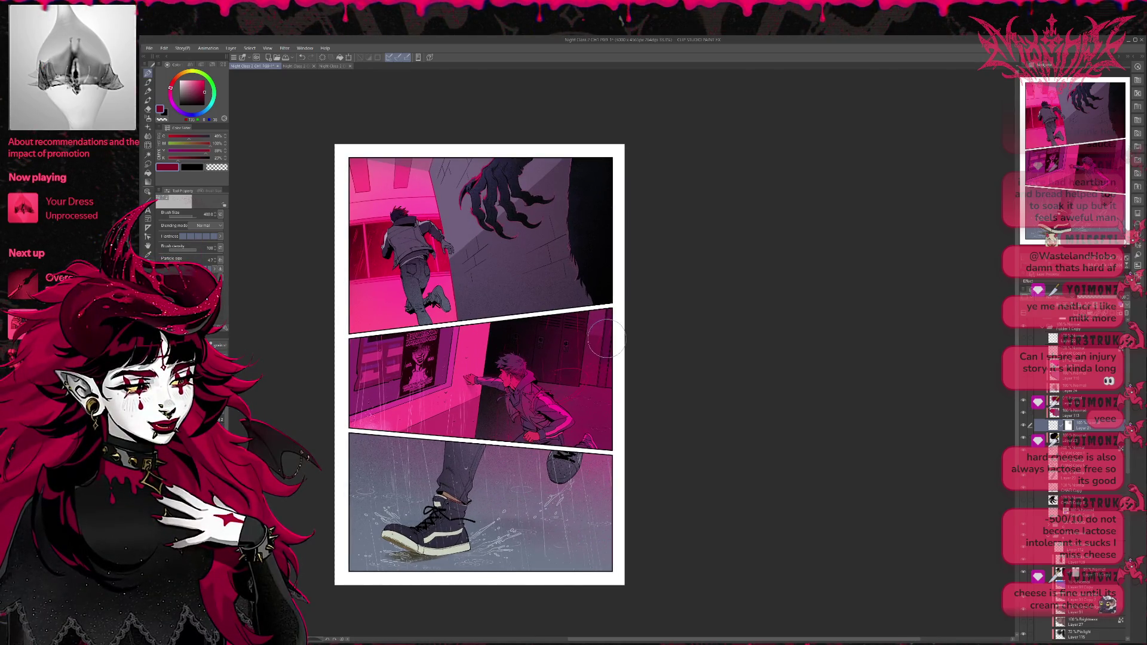
pyautogui.moveTo(621, 321); pyautogui.dragTo(610, 326)
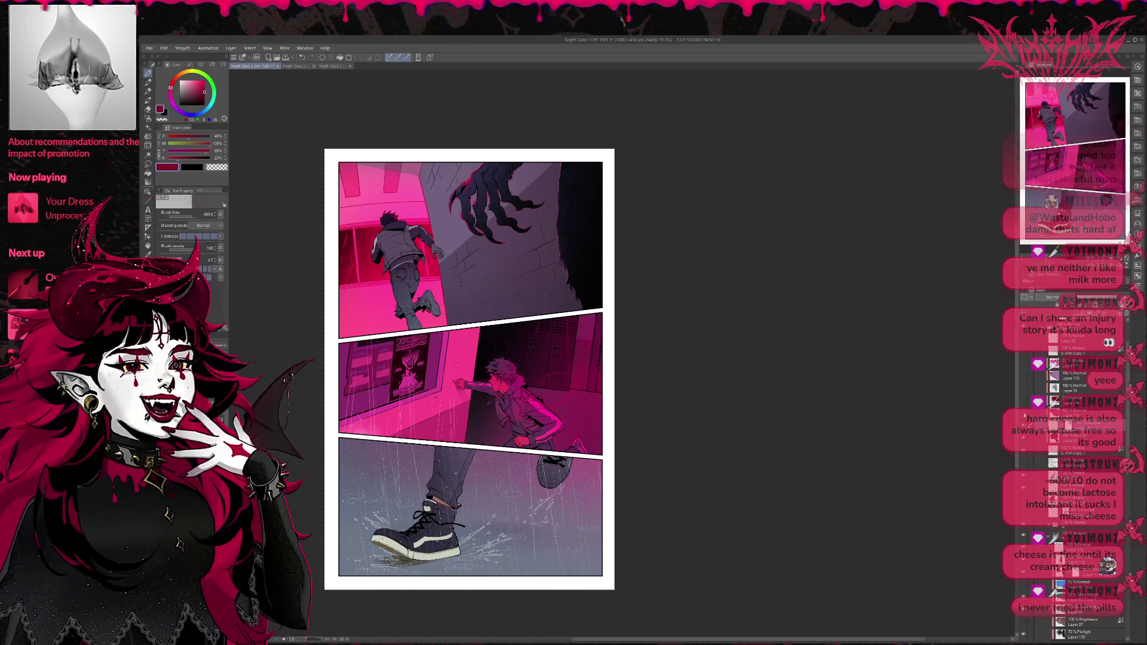
pyautogui.moveTo(563, 164); pyautogui.dragTo(563, 286)
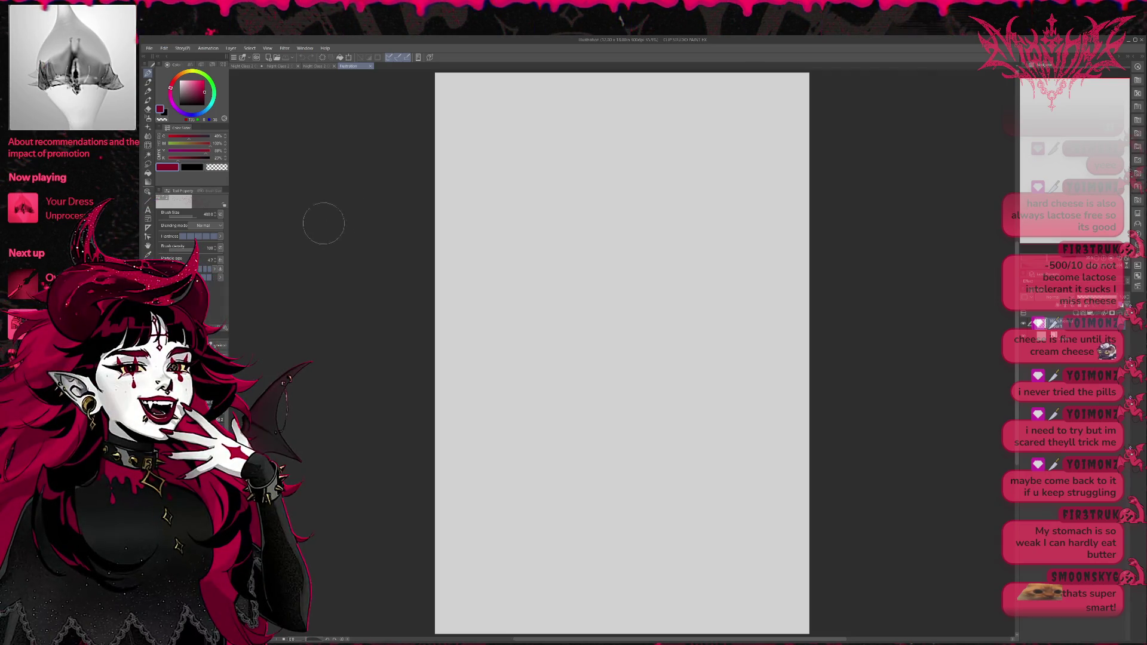
# Step: Show the navigator, layer and material panels and place the 3D body figure on the blank canvas
pyautogui.scroll(2, 587, 256)
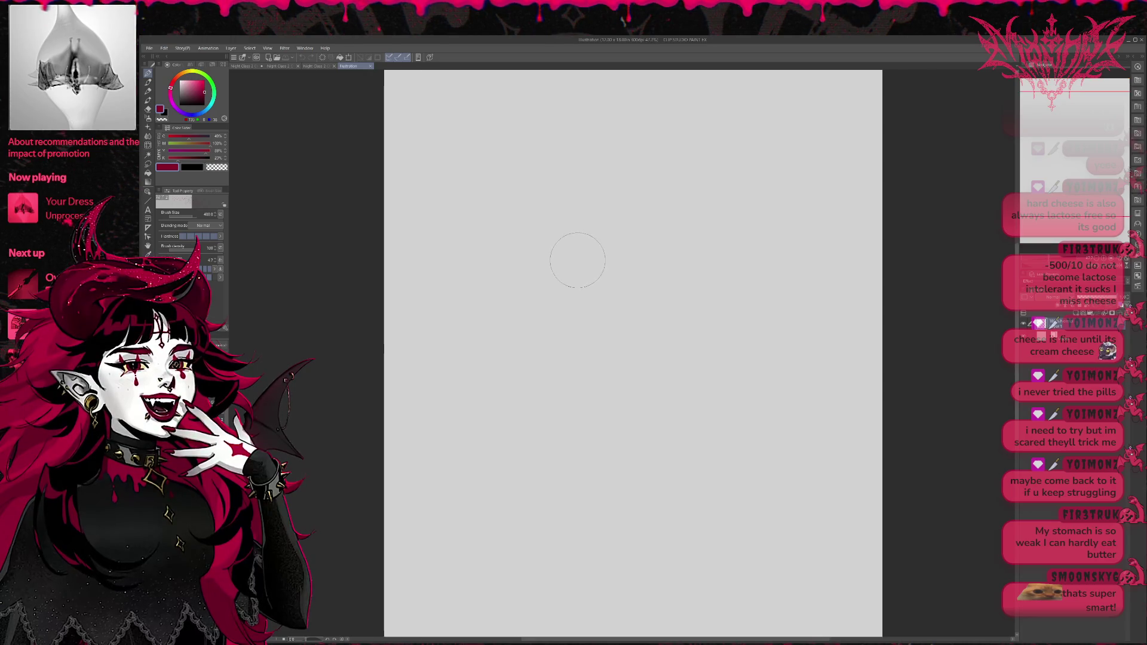
pyautogui.scroll(1, 577, 258)
pyautogui.moveTo(618, 230); pyautogui.dragTo(475, 284)
pyautogui.scroll(-2, 475, 284)
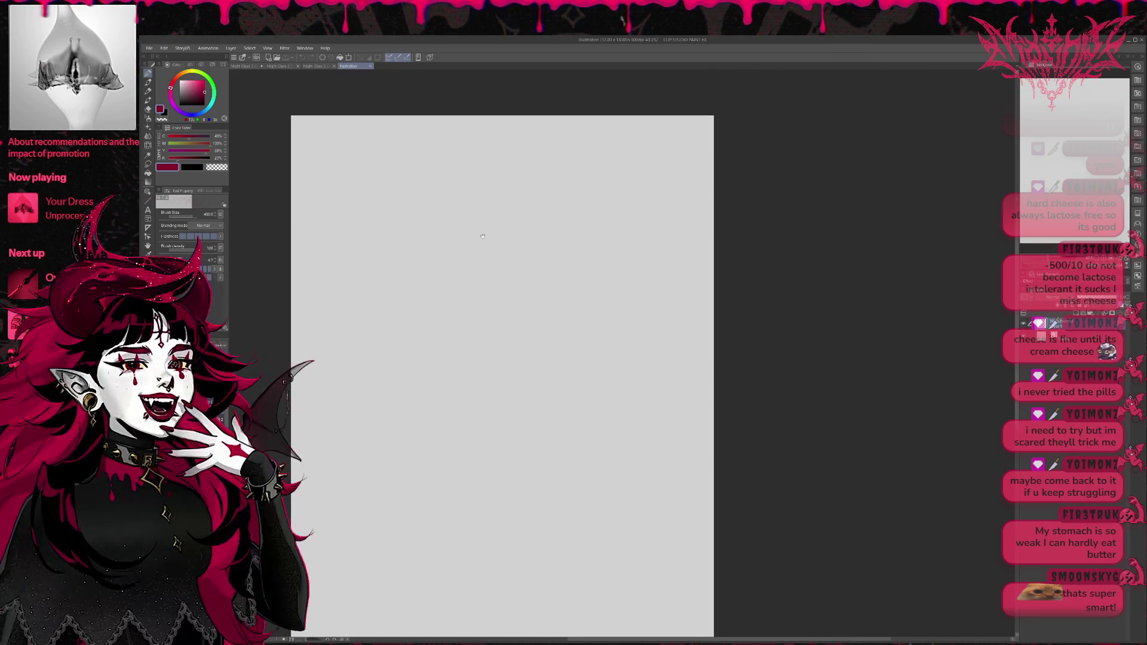
pyautogui.click(1135, 57)
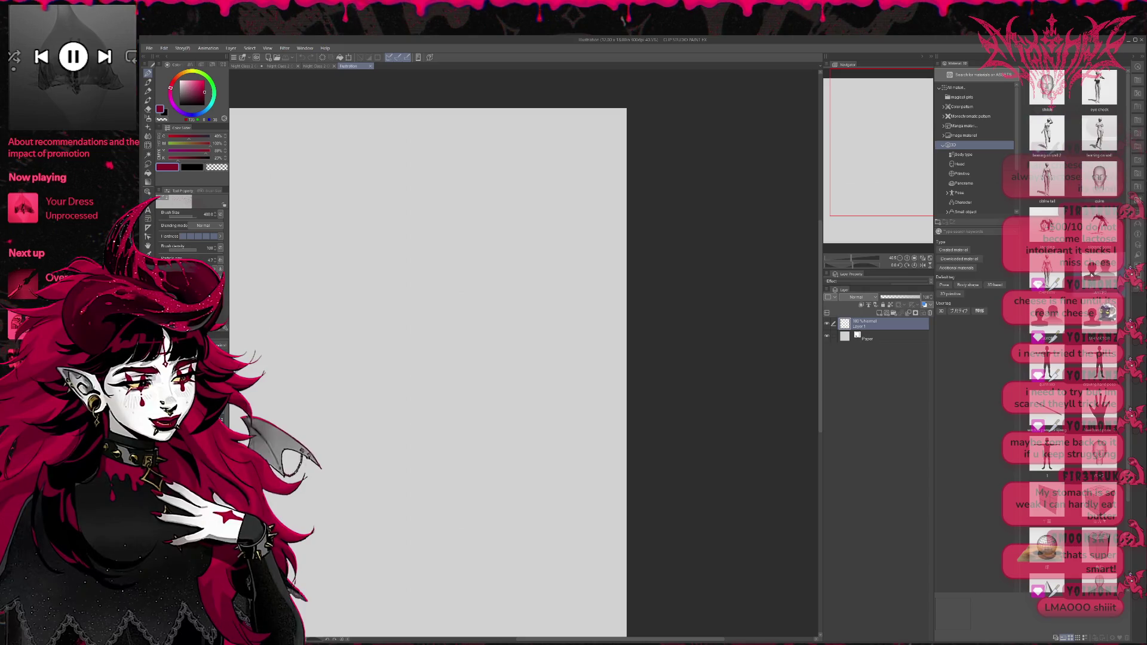
pyautogui.scroll(-1, 1072, 329)
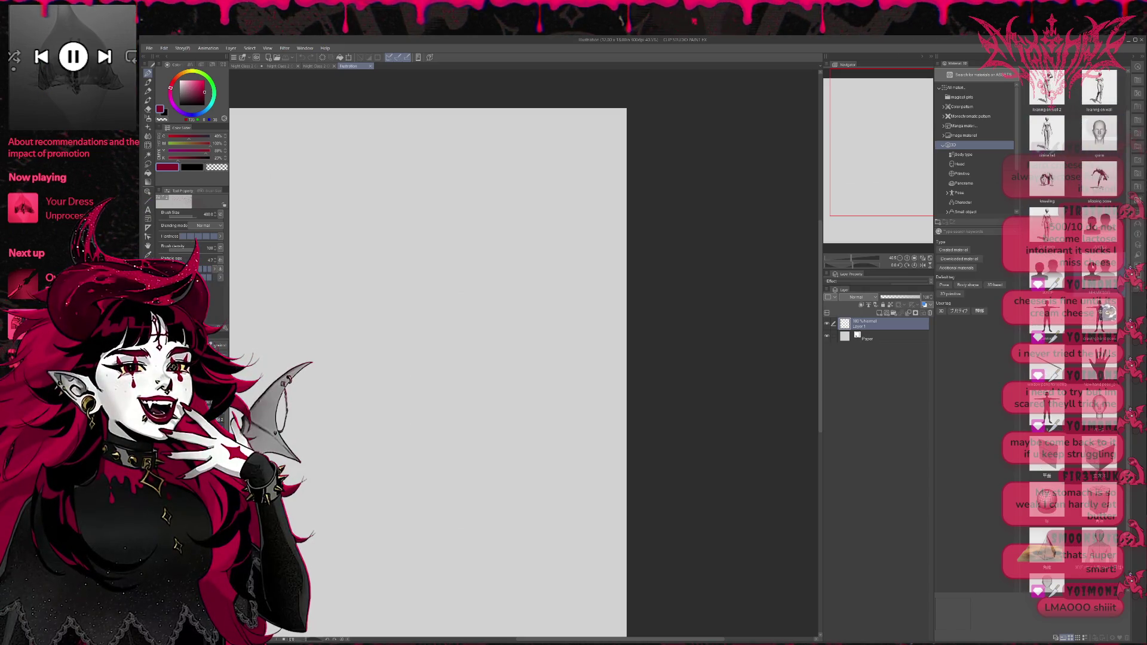
pyautogui.click(1099, 547)
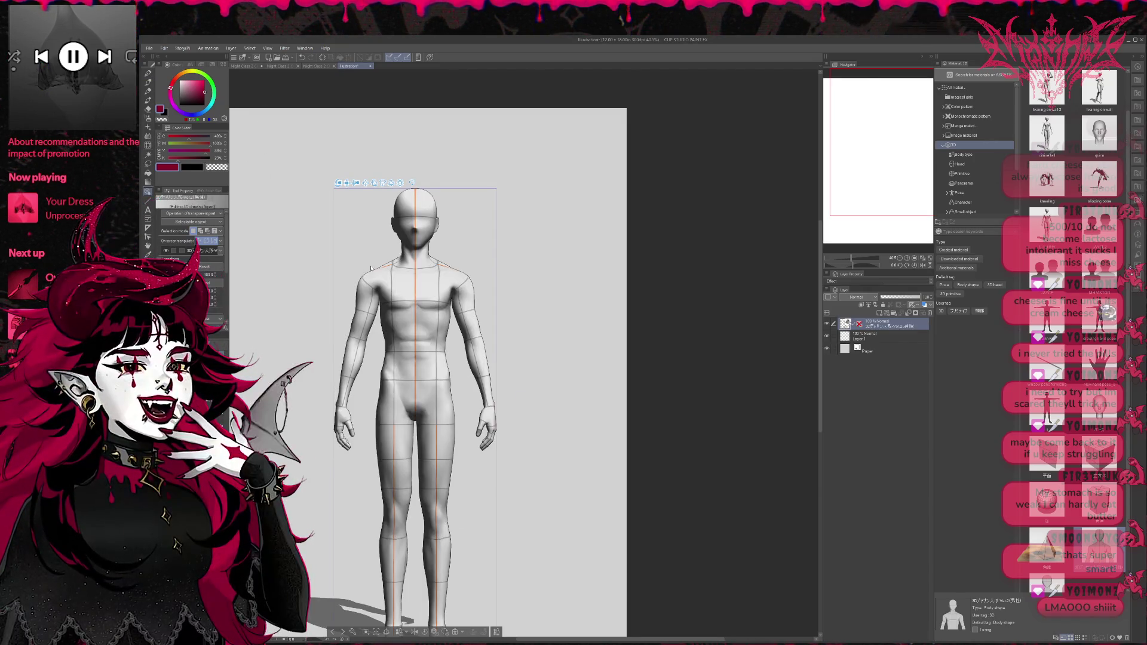
# Step: Open the pink comic page beside the 3D figure canvas as reference
pyautogui.moveTo(246, 65); pyautogui.dragTo(598, 298)
pyautogui.click(680, 138)
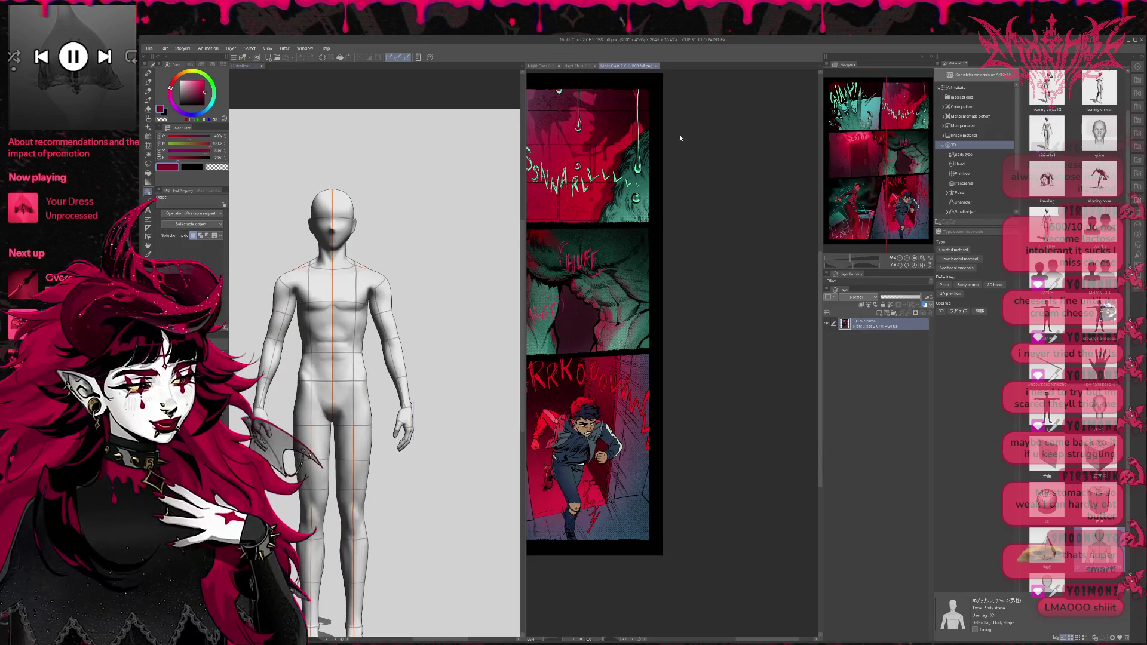
pyautogui.click(578, 67)
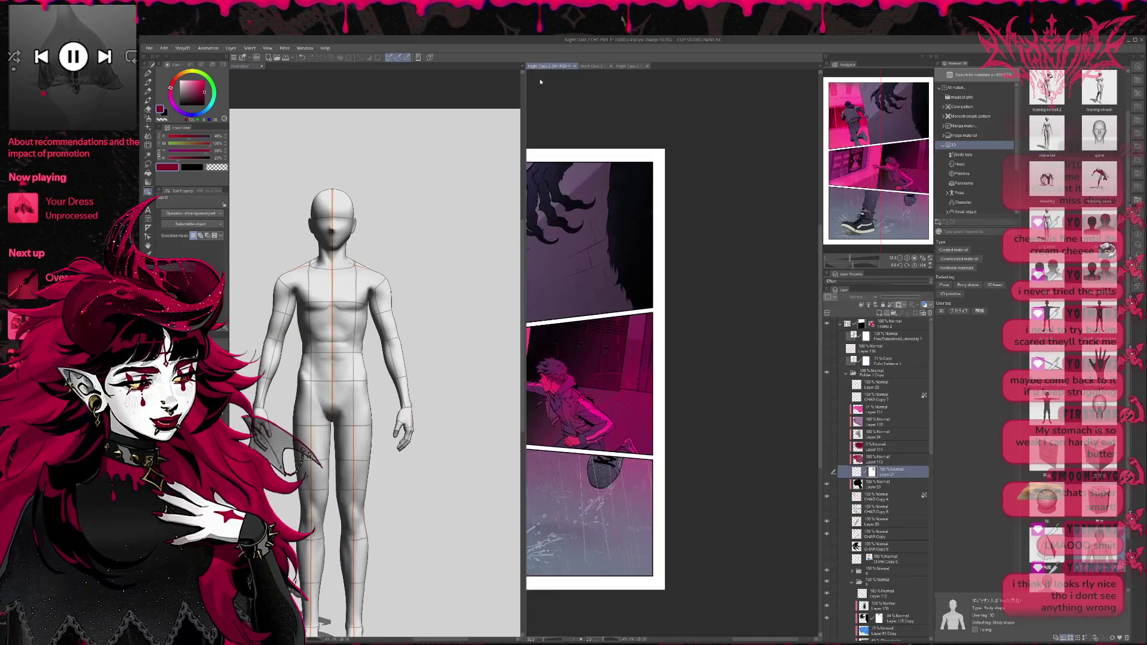
pyautogui.click(541, 66)
pyautogui.scroll(2, 588, 264)
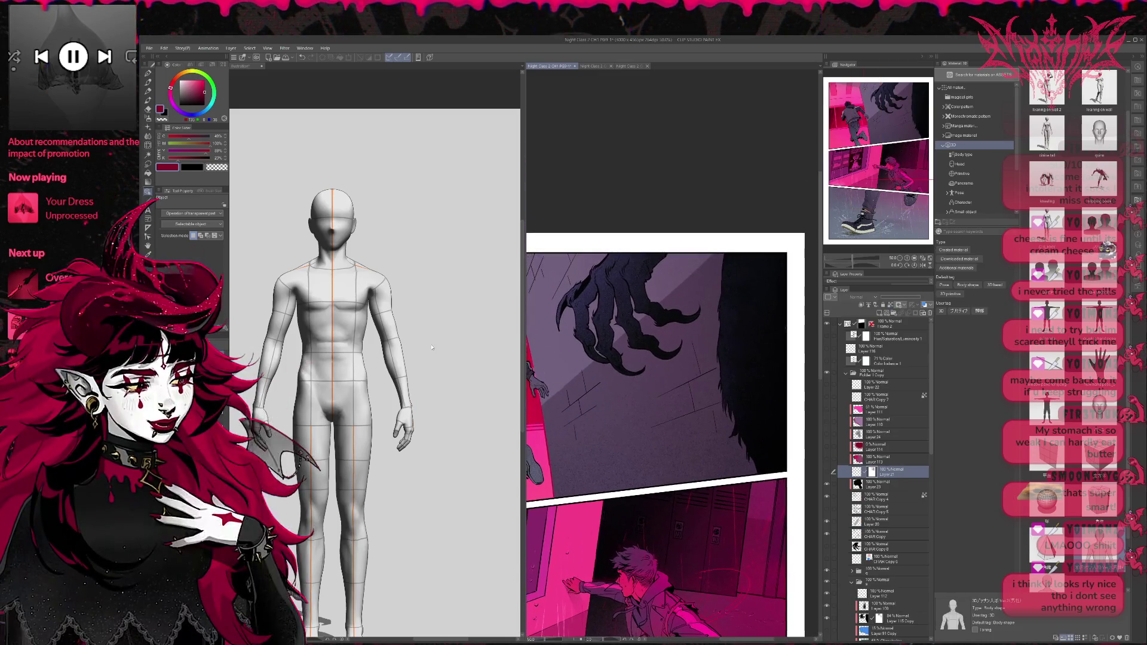
pyautogui.click(432, 340)
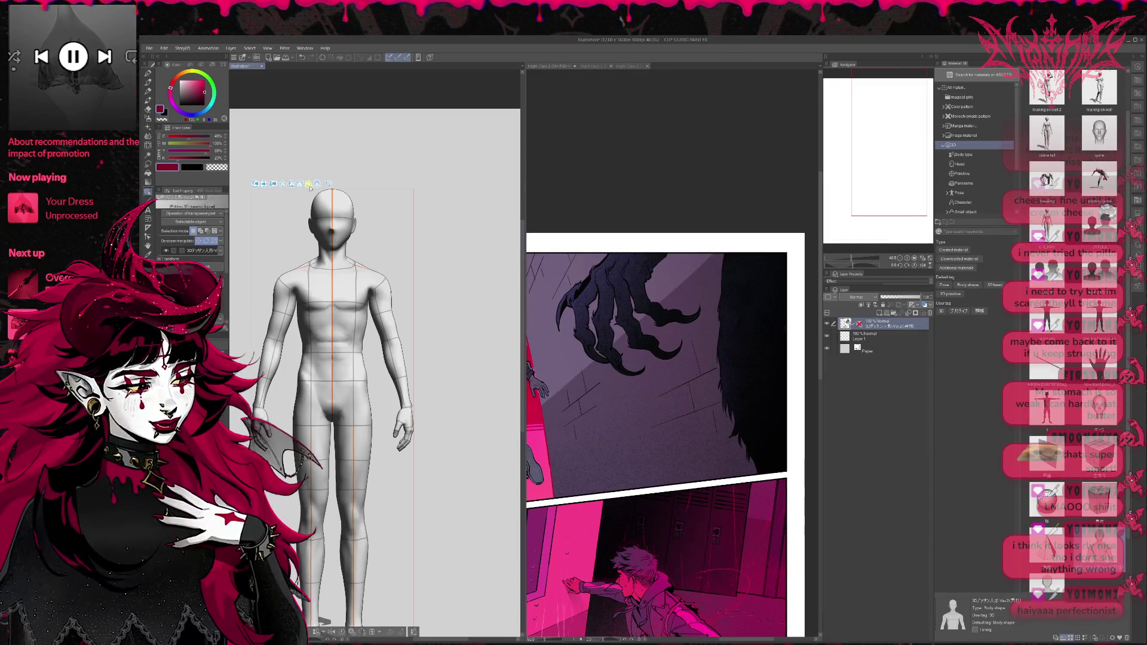
# Step: Turn the figure to a side view and swing its arm outward at the shoulder
pyautogui.moveTo(335, 197)
pyautogui.mouseDown()
pyautogui.moveTo(274, 191)
pyautogui.moveTo(304, 179)
pyautogui.moveTo(336, 218)
pyautogui.moveTo(334, 280)
pyautogui.mouseUp()
pyautogui.scroll(2, 305, 162)
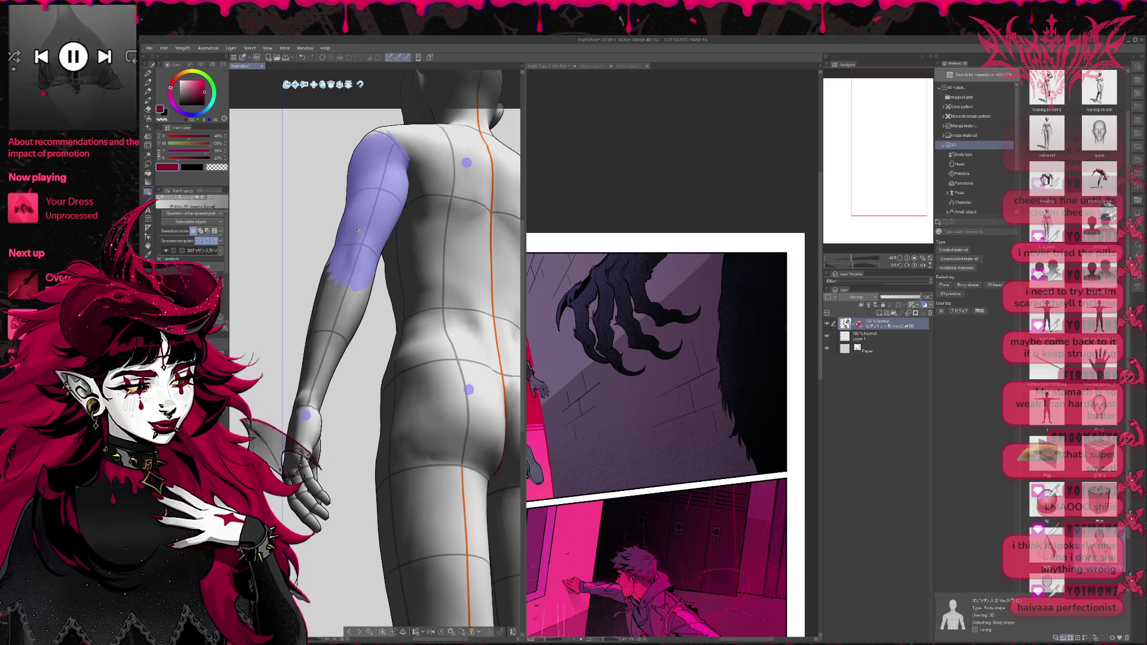
pyautogui.click(349, 272)
pyautogui.moveTo(349, 272); pyautogui.dragTo(334, 276)
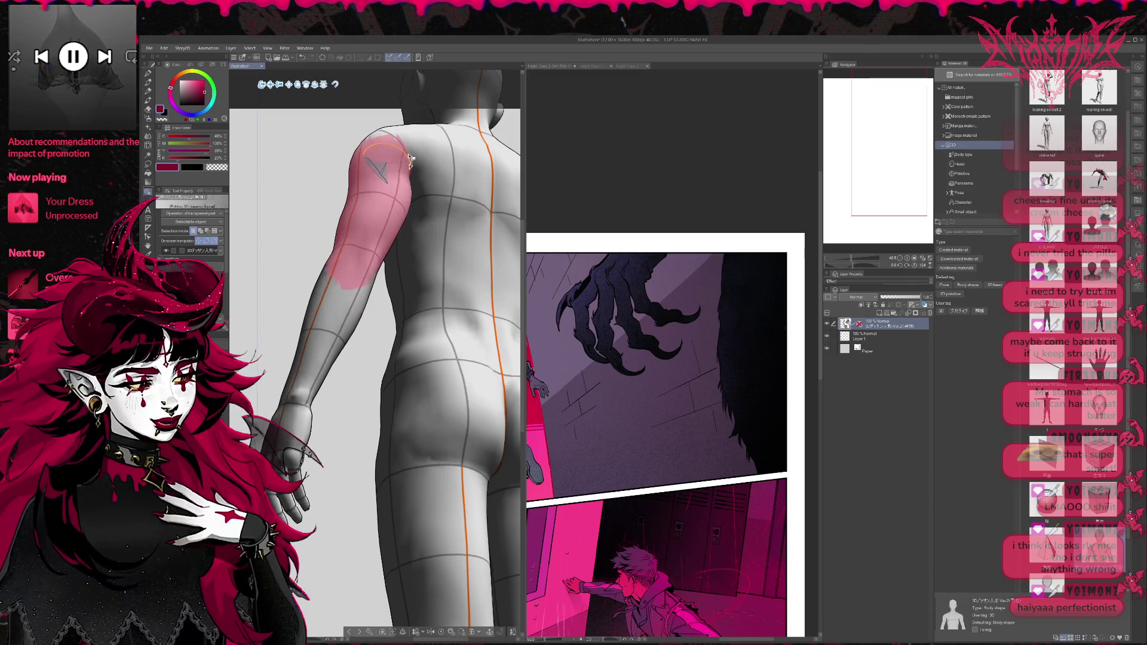
pyautogui.click(318, 299)
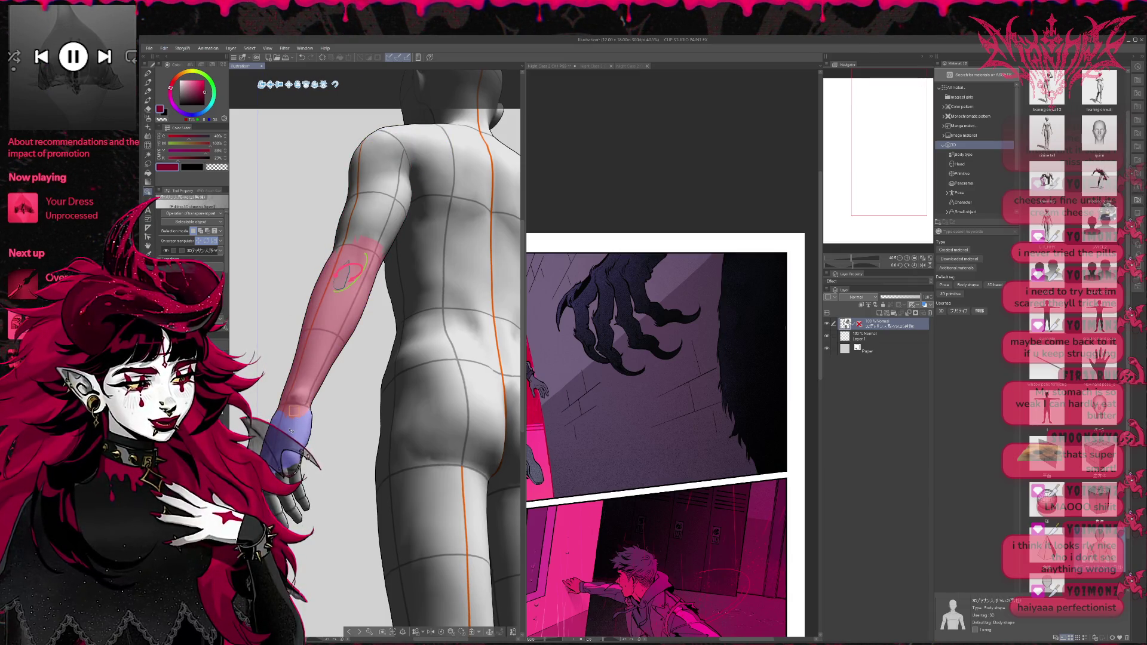
pyautogui.click(291, 430)
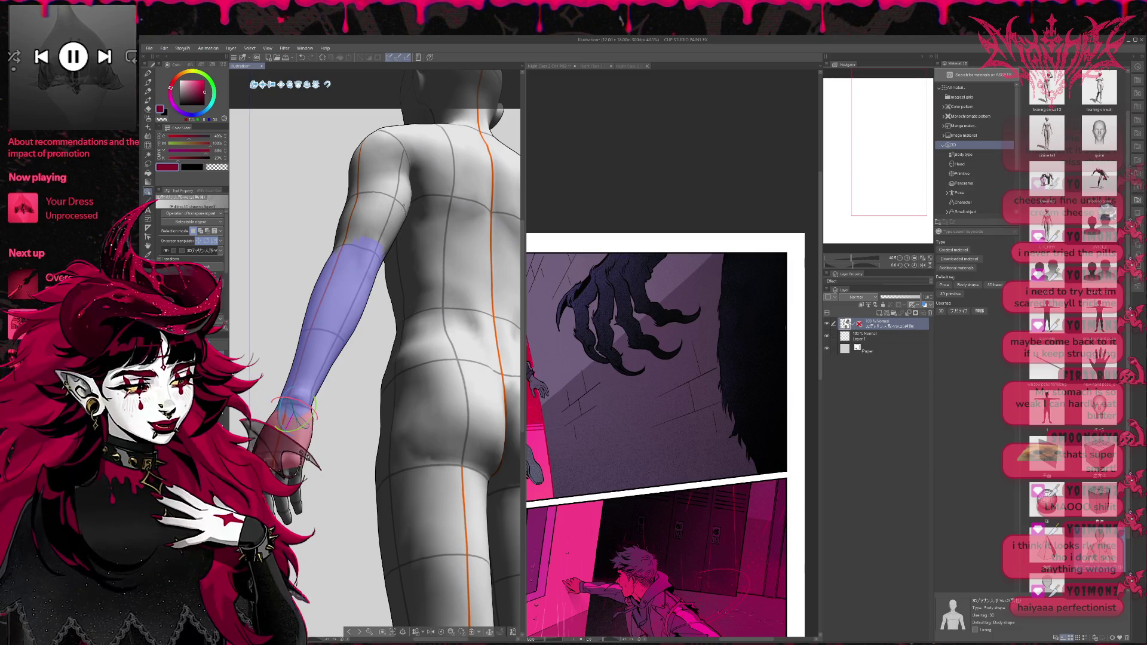
pyautogui.click(412, 170)
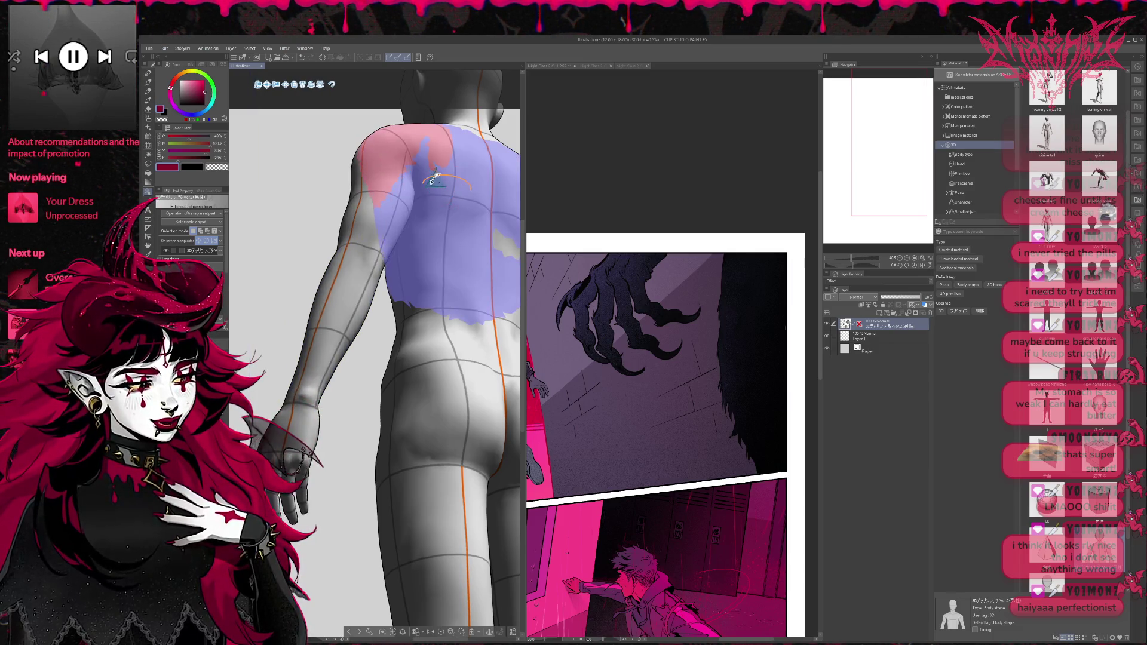
pyautogui.moveTo(433, 181); pyautogui.dragTo(433, 194)
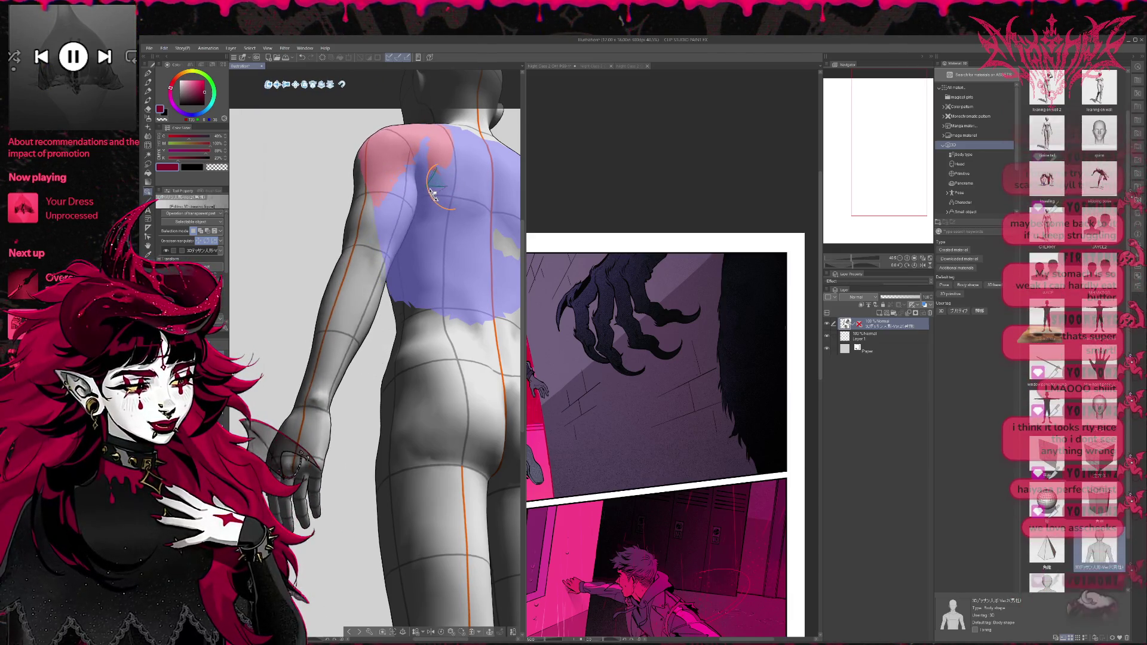
pyautogui.moveTo(454, 173); pyautogui.dragTo(459, 191)
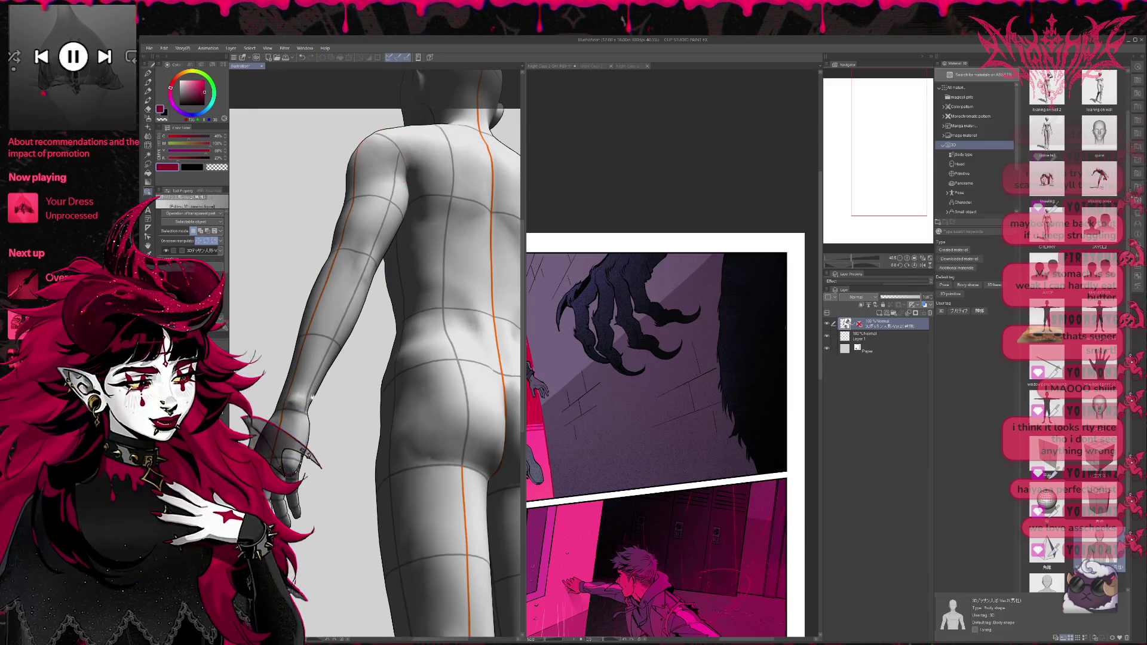
pyautogui.moveTo(295, 441); pyautogui.dragTo(326, 442)
# Step: Rotate the hand at the wrist so it tilts down and to the left
pyautogui.click(320, 445)
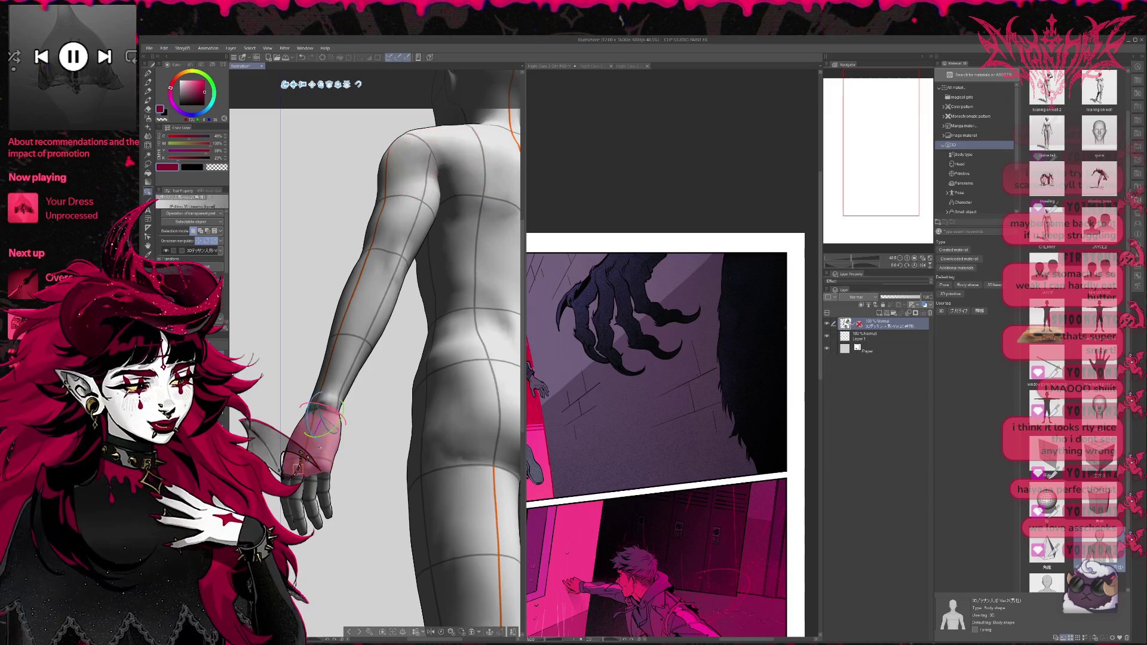
pyautogui.click(321, 415)
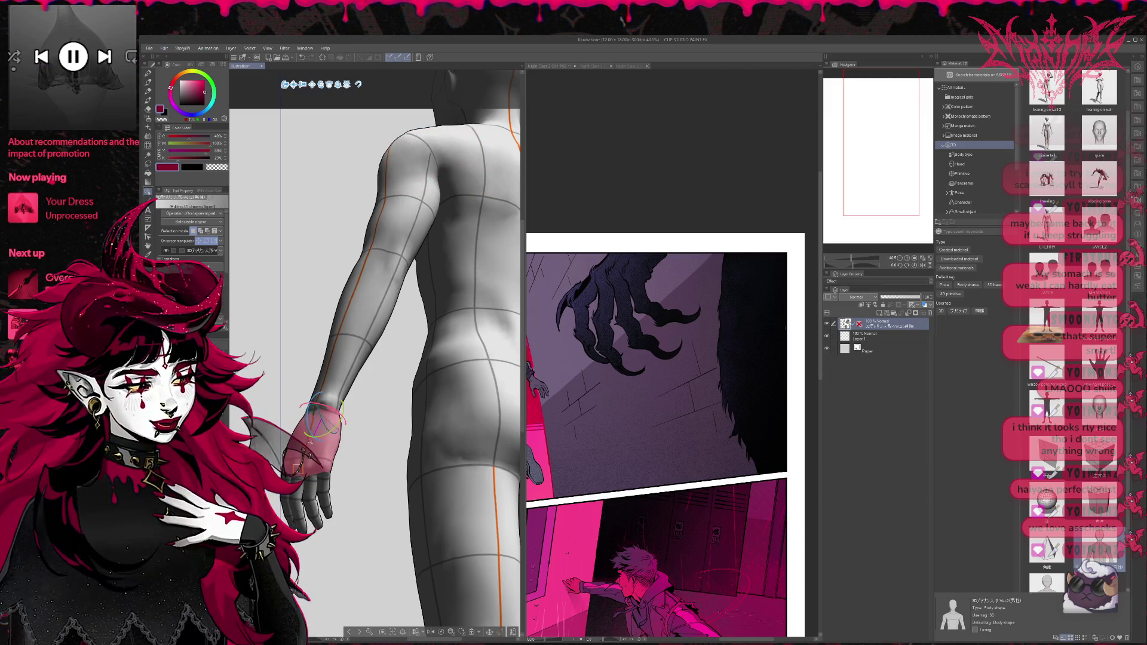
pyautogui.moveTo(312, 427); pyautogui.dragTo(311, 430)
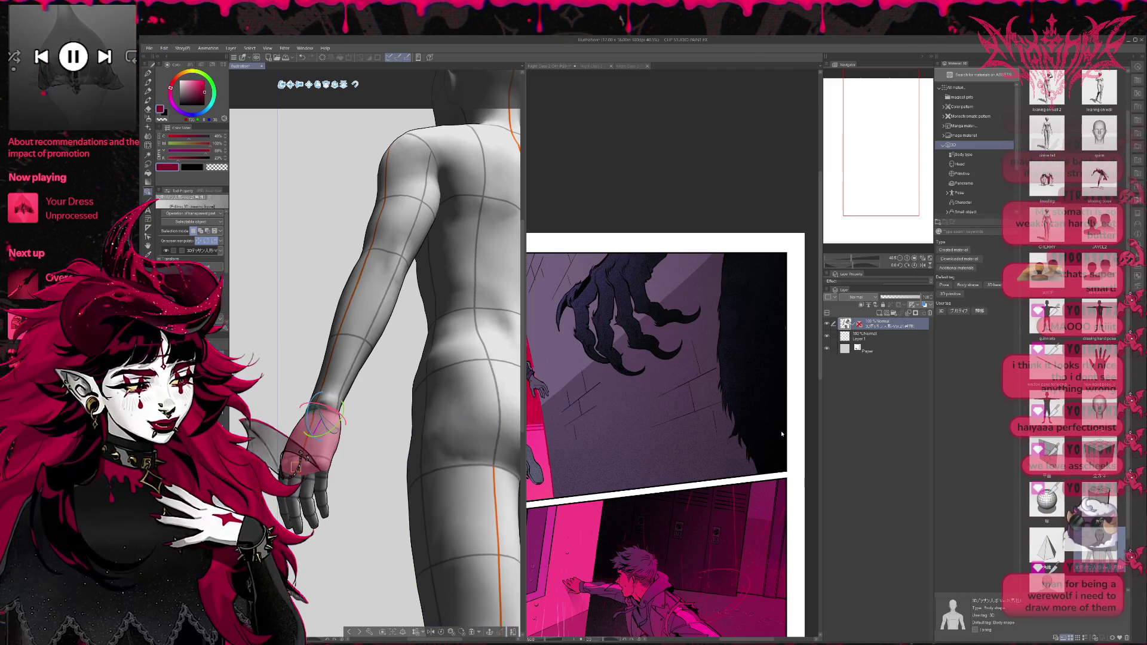
pyautogui.hotkey('ctrl', 'z')
pyautogui.hotkey('ctrl', 'z')
pyautogui.hotkey('ctrl', 'z')
pyautogui.hotkey('ctrl', 'z')
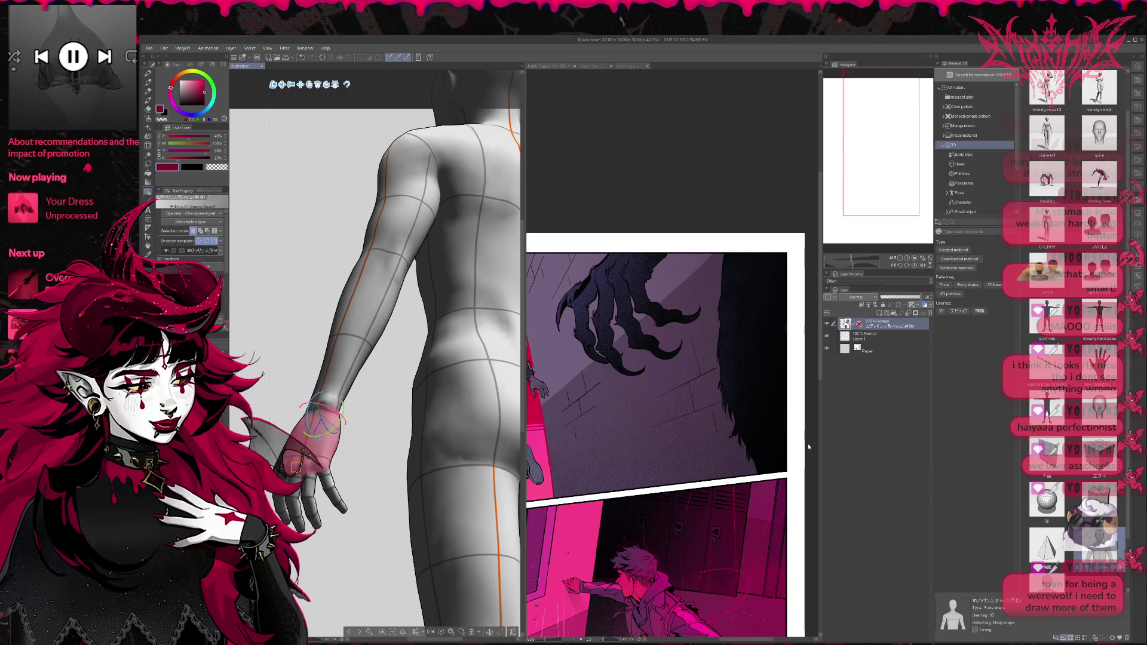
pyautogui.hotkey('ctrl', 'z')
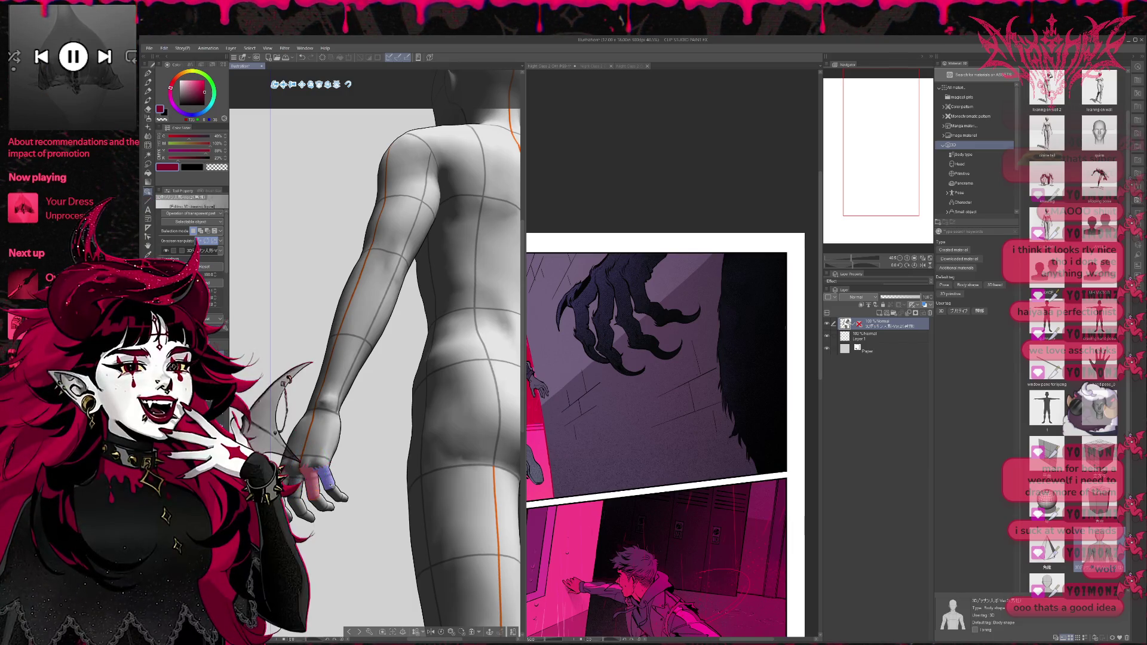
pyautogui.click(325, 415)
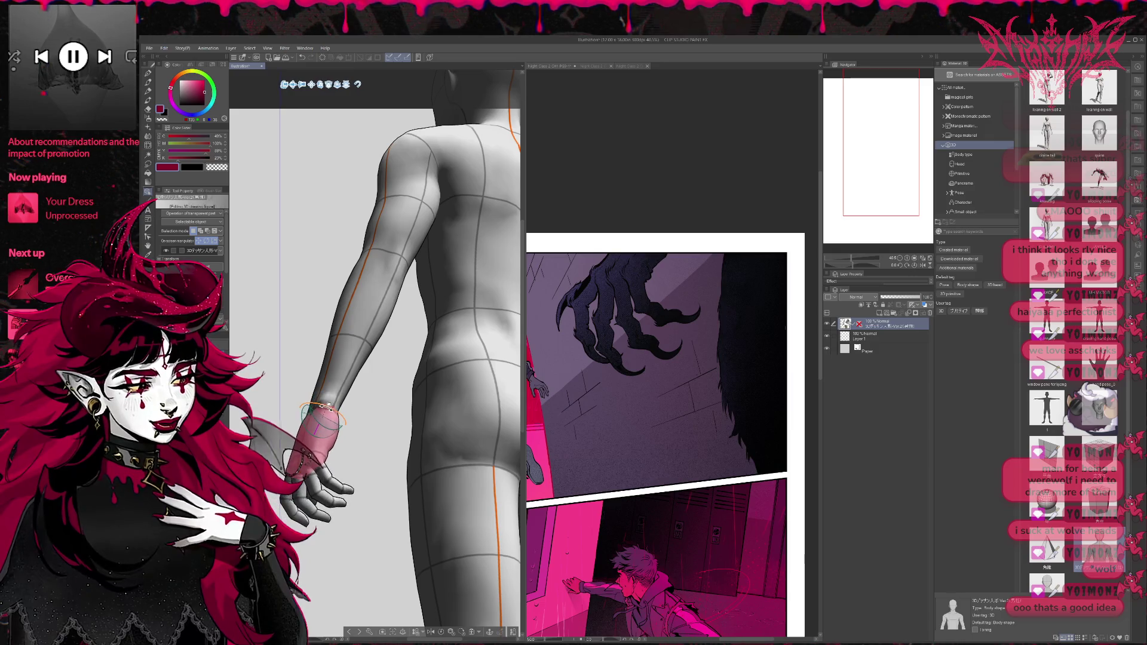
pyautogui.moveTo(305, 421); pyautogui.dragTo(301, 423)
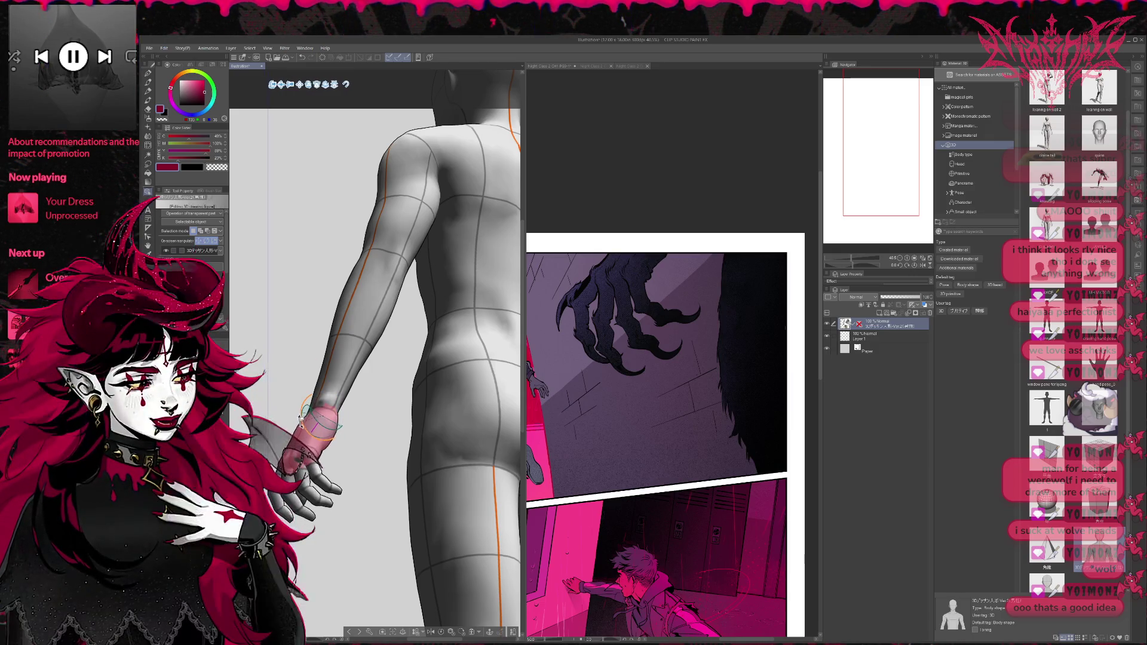
pyautogui.click(340, 490)
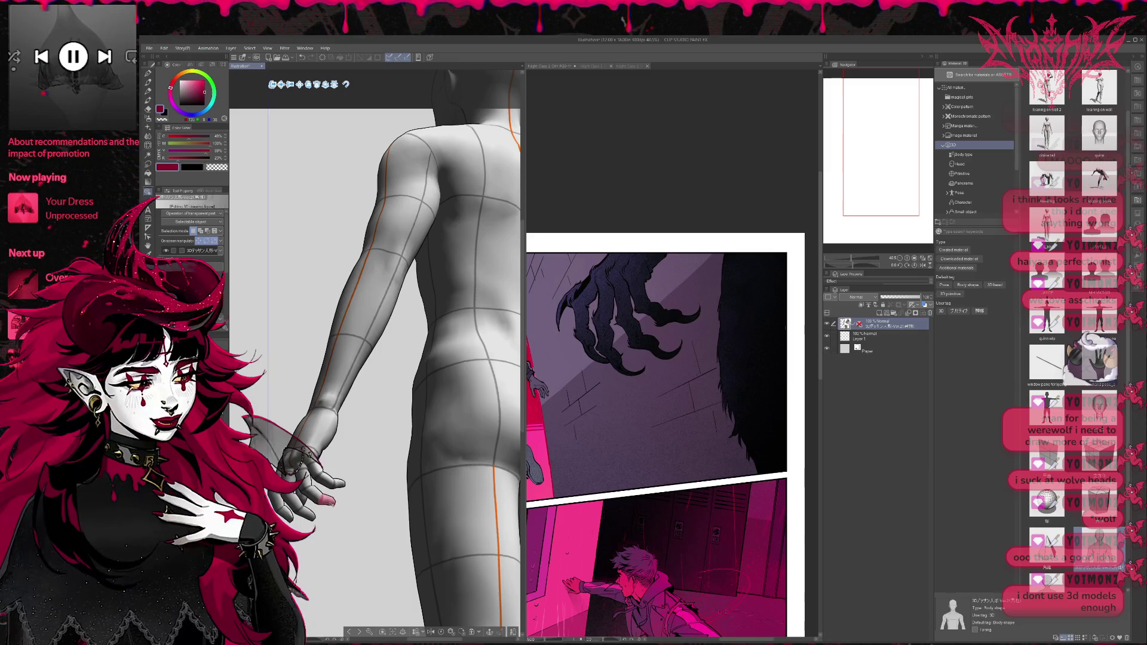
pyautogui.click(327, 501)
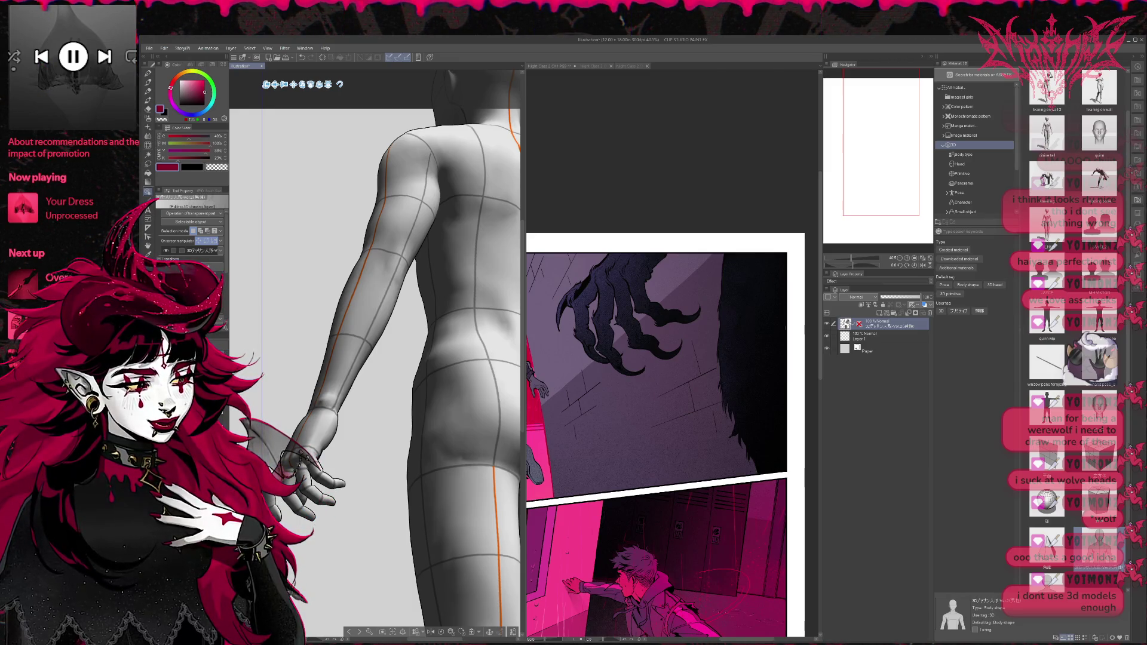
pyautogui.click(289, 464)
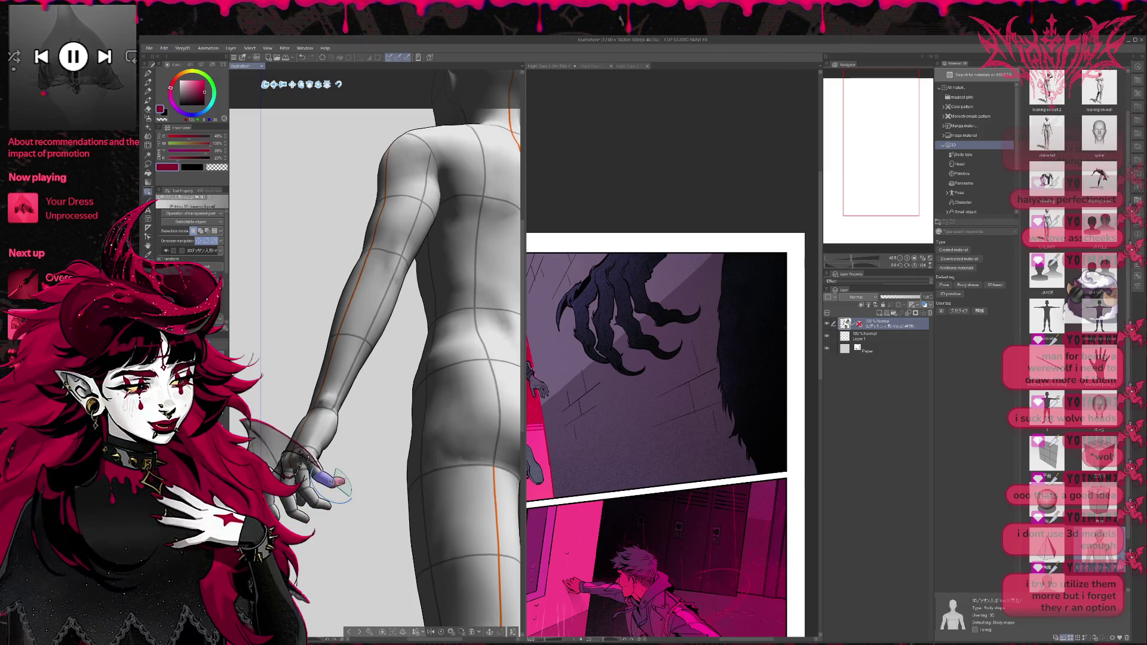
# Step: Bend one finger of the 3D hand inward toward the palm
pyautogui.moveTo(334, 481); pyautogui.dragTo(328, 479)
pyautogui.click(317, 439)
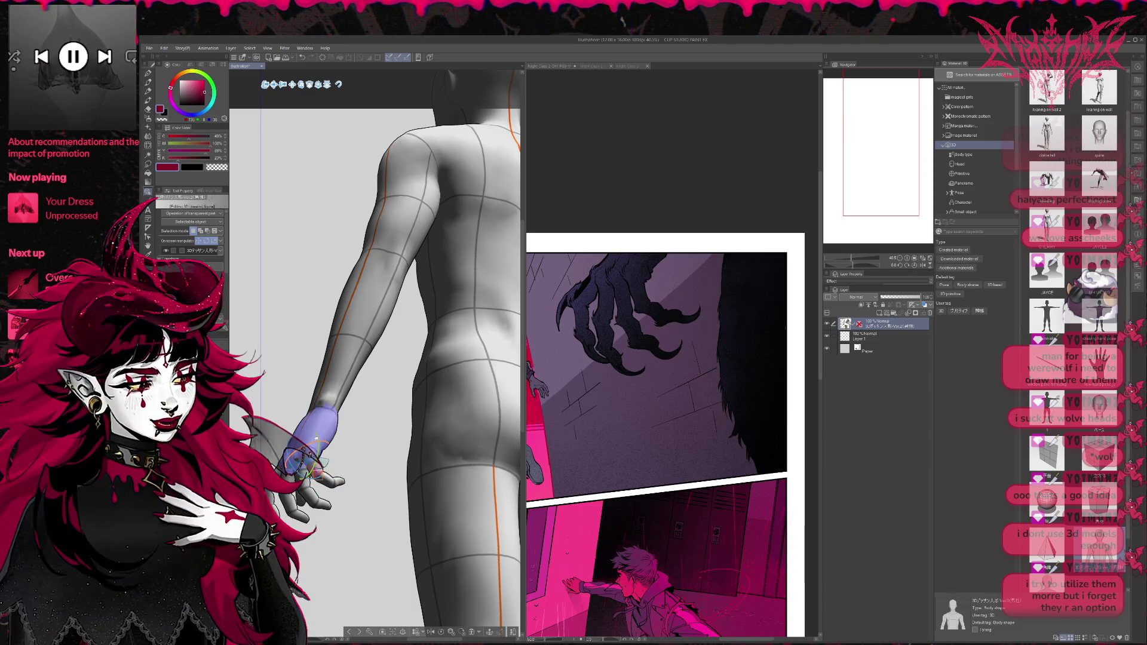
pyautogui.click(311, 468)
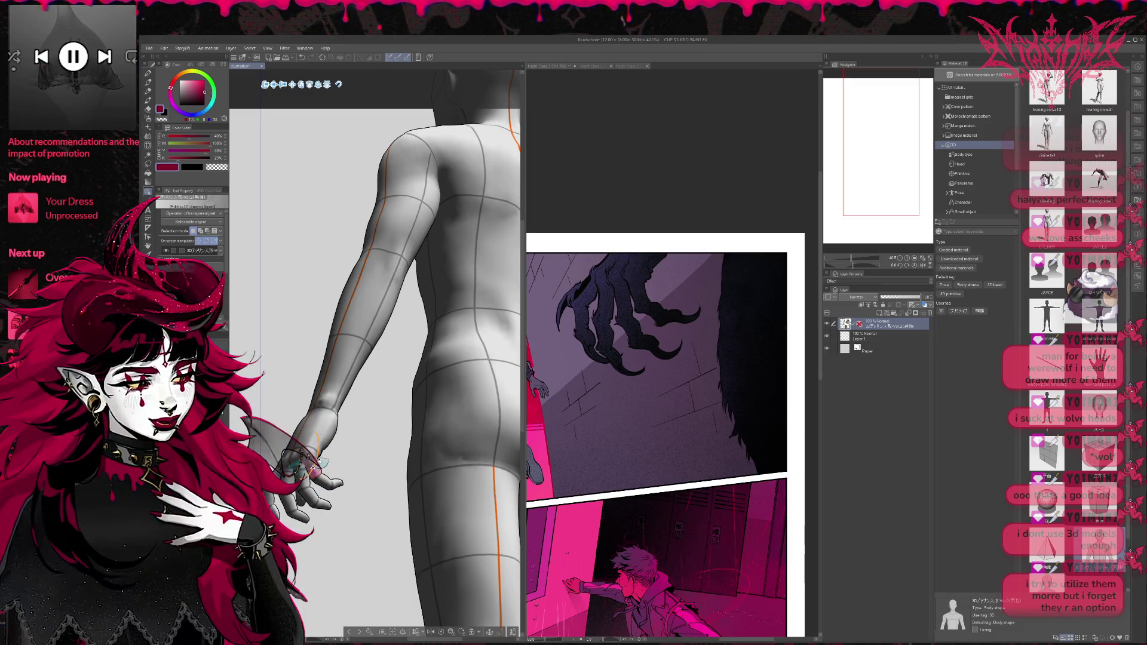
pyautogui.click(302, 472)
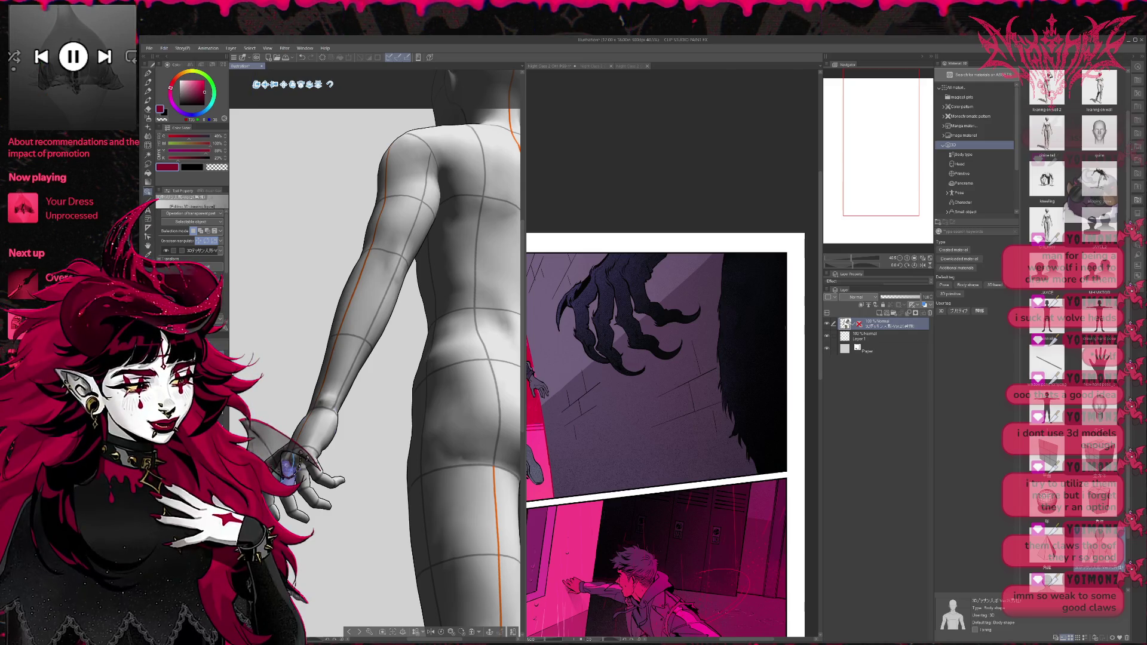
# Step: Rotate the wrist slightly and reframe the camera so the hand sits higher
pyautogui.click(329, 435)
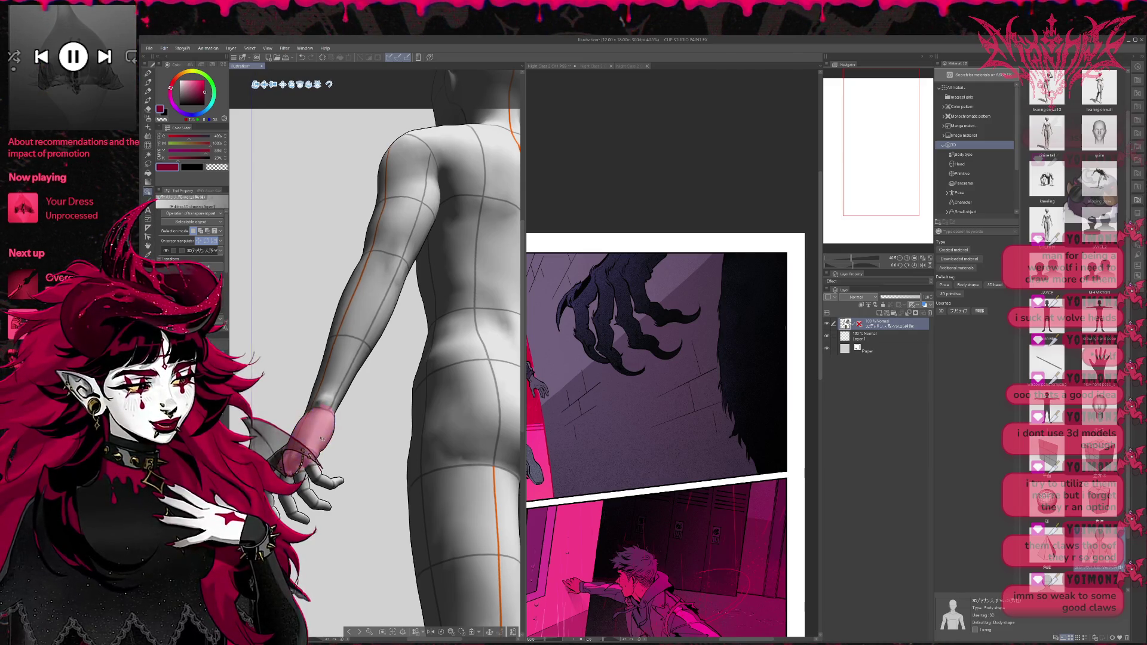
pyautogui.moveTo(316, 441); pyautogui.dragTo(322, 435)
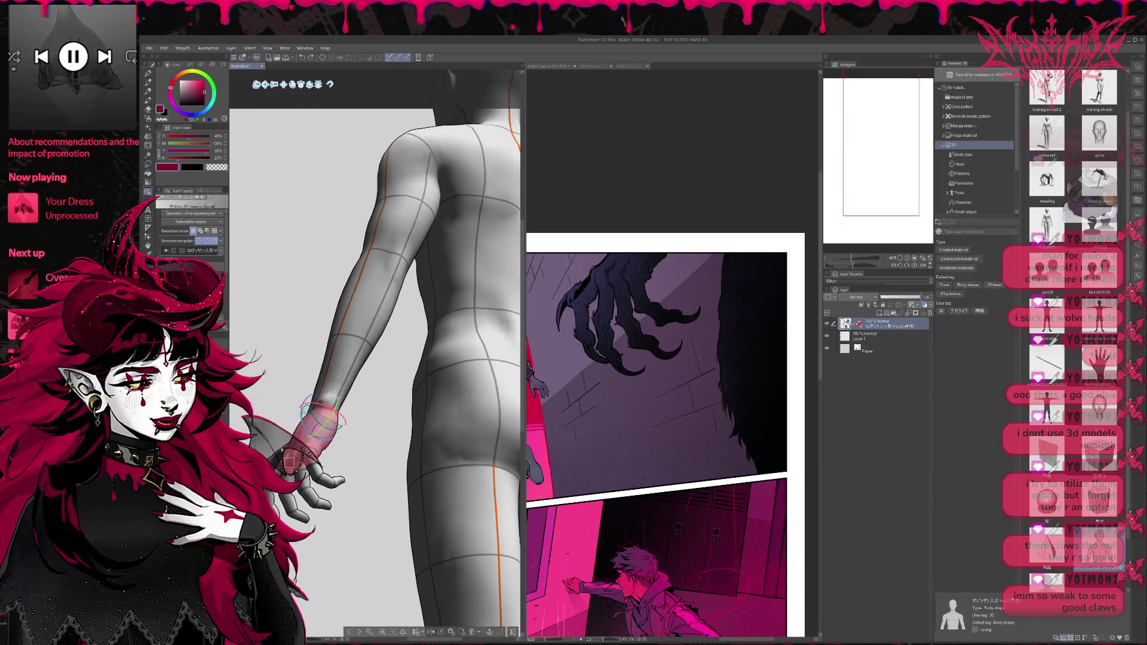
pyautogui.click(324, 435)
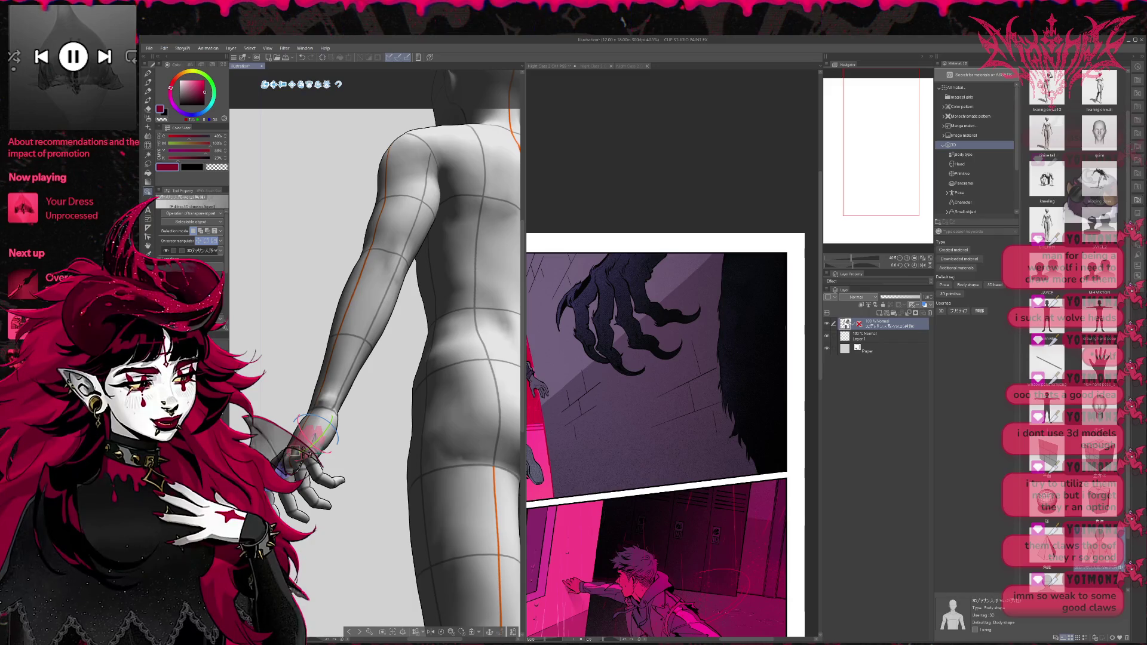
pyautogui.click(308, 445)
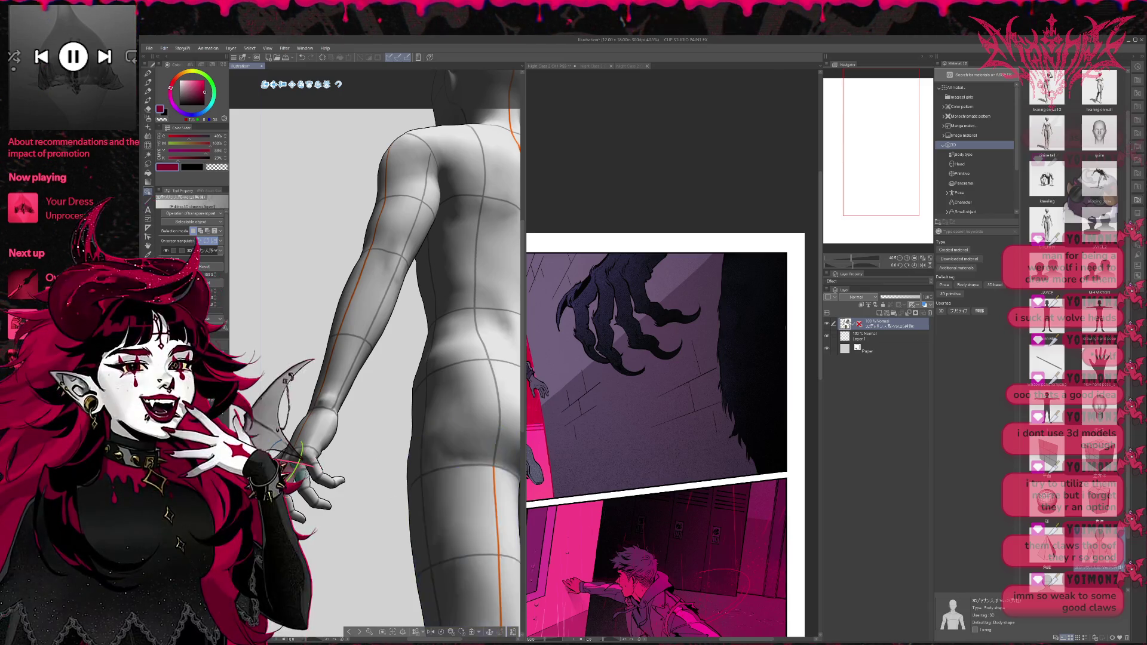
pyautogui.moveTo(371, 239)
pyautogui.mouseDown()
pyautogui.moveTo(354, 36)
pyautogui.moveTo(342, 48)
pyautogui.mouseUp()
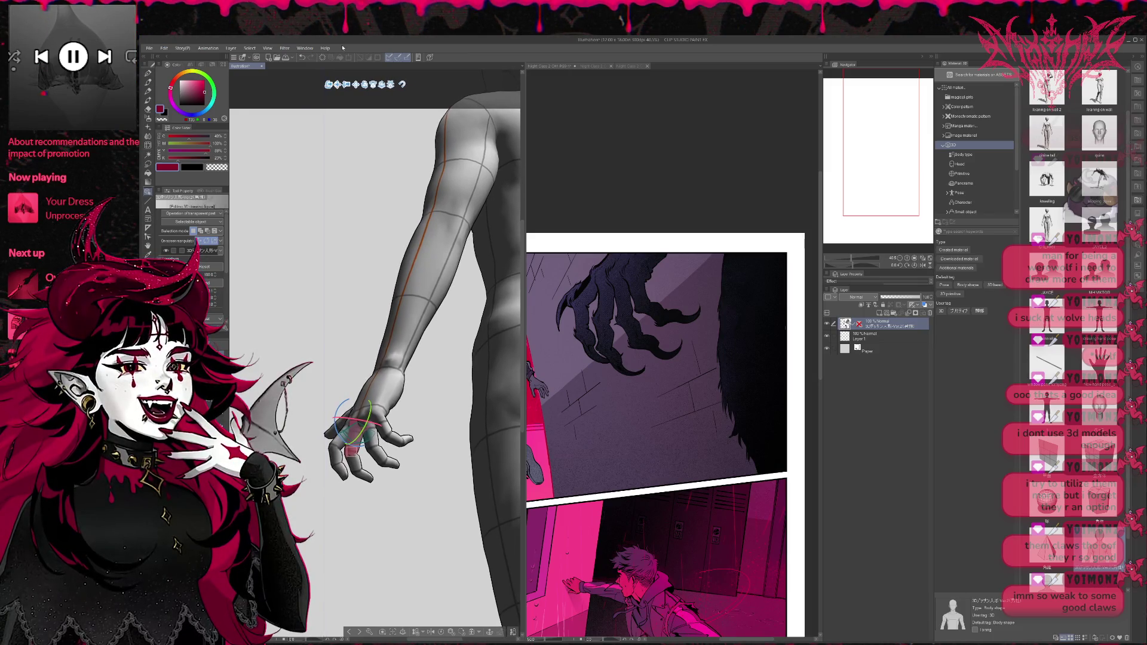
# Step: Glance at the Night Class page, return to the figure canvas, and select the Paper layer to make it dark grey
pyautogui.click(657, 422)
pyautogui.scroll(5, 627, 437)
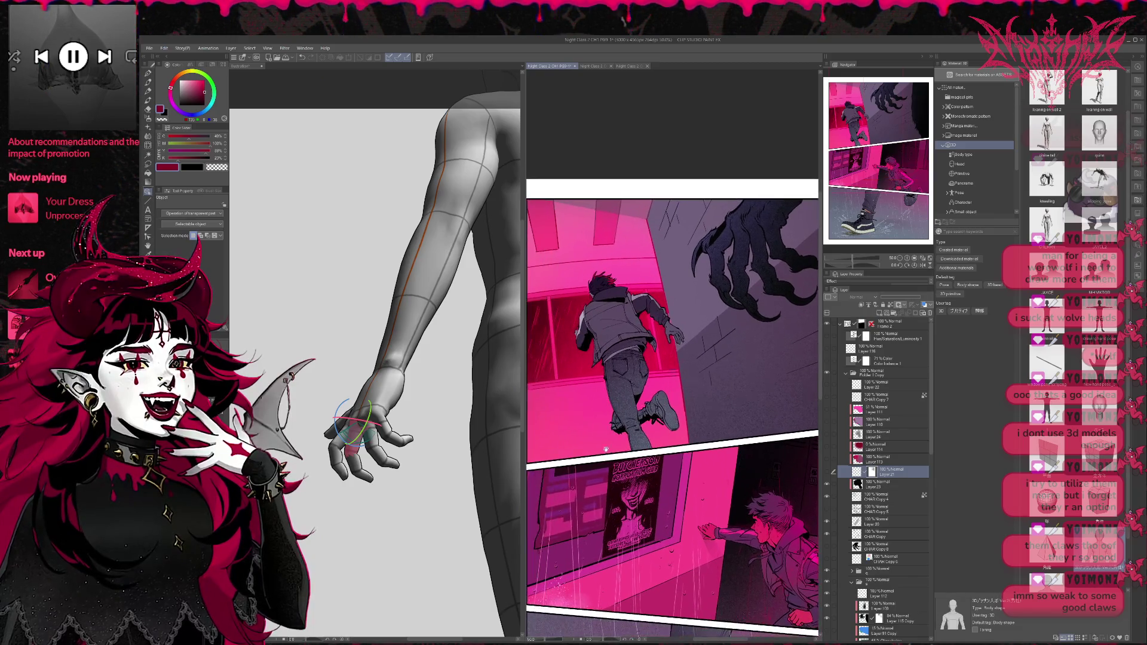
pyautogui.click(396, 557)
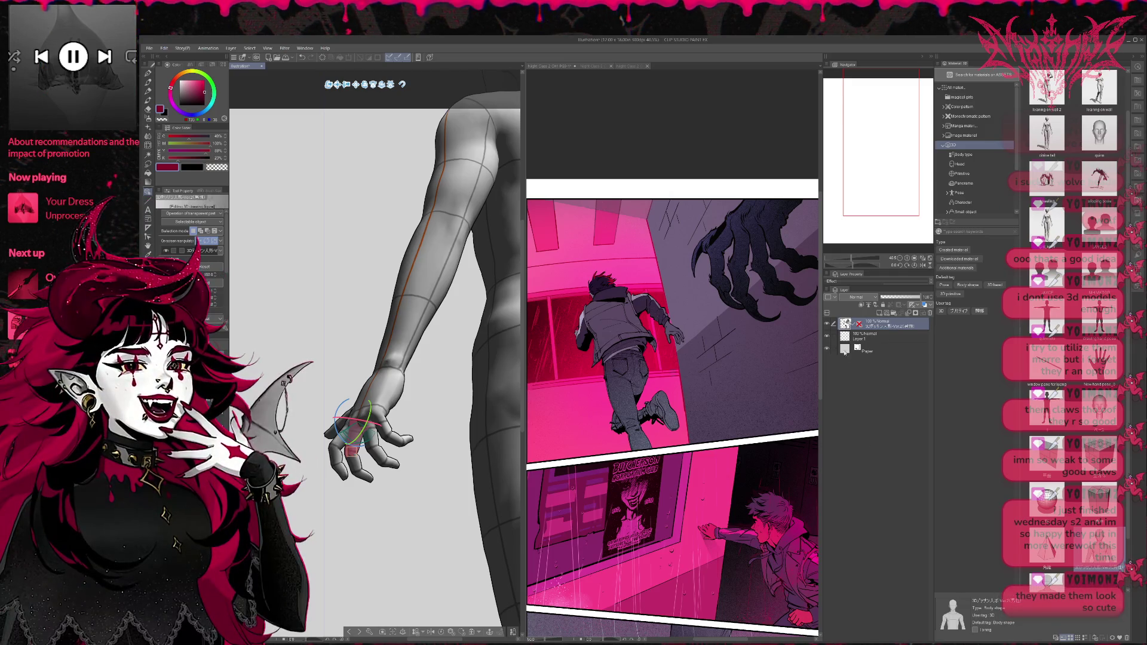
pyautogui.click(889, 350)
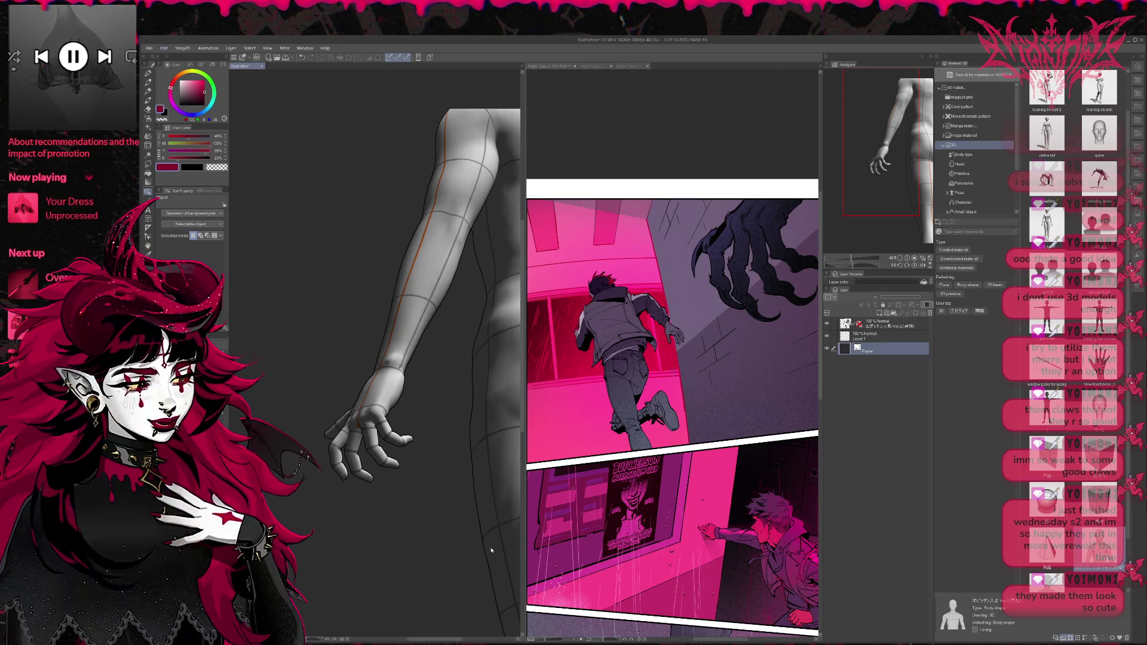
# Step: Give the 3D figure's layer darker shading with a pink rim light, then hide the 3D controls
pyautogui.click(405, 410)
pyautogui.click(361, 427)
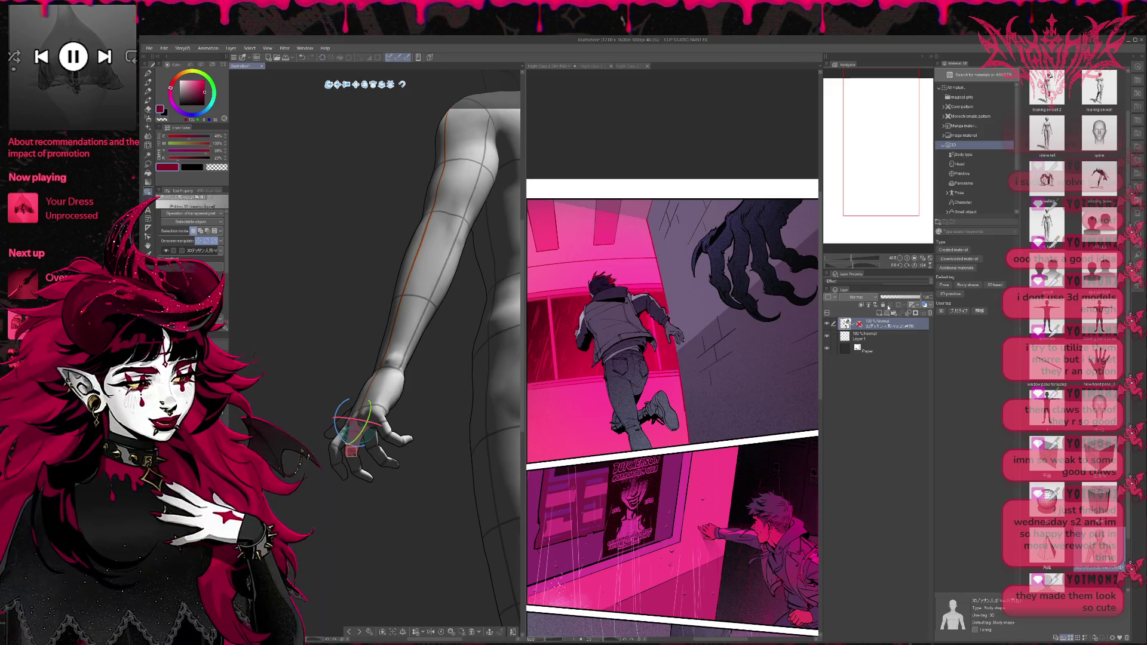
pyautogui.click(889, 307)
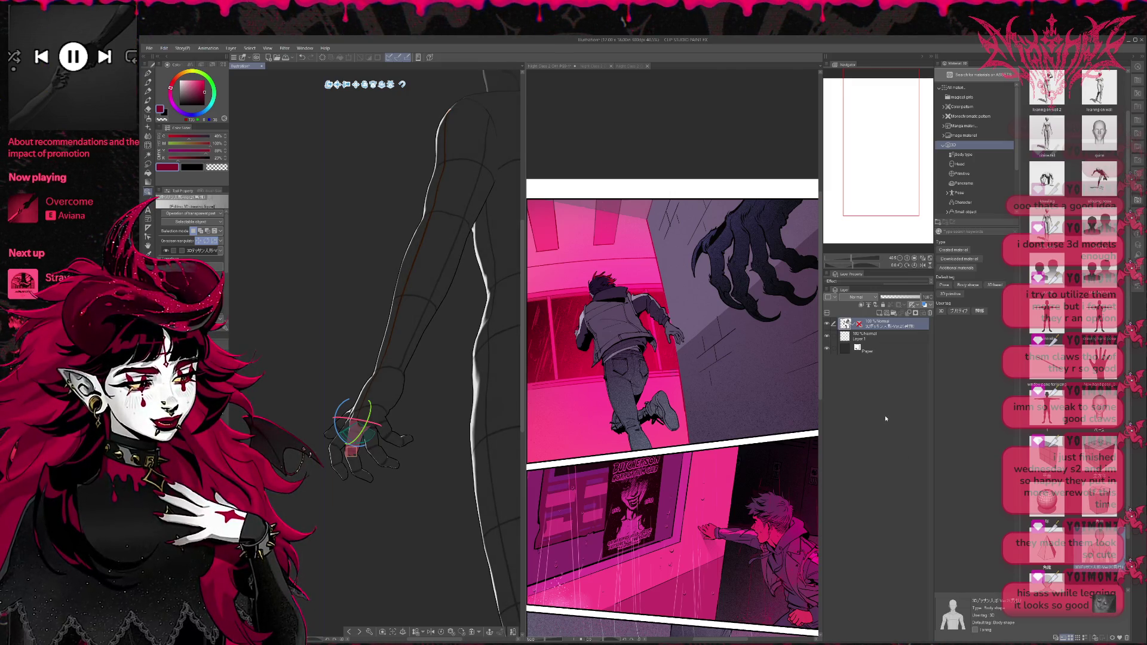
pyautogui.press('p')
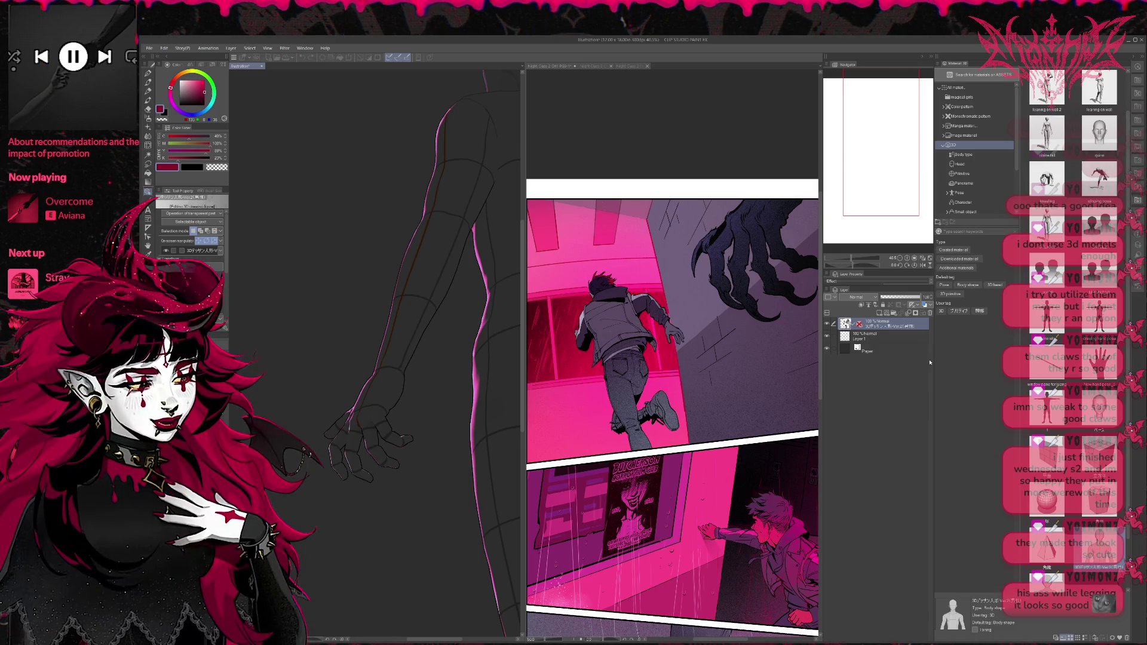
pyautogui.press('o')
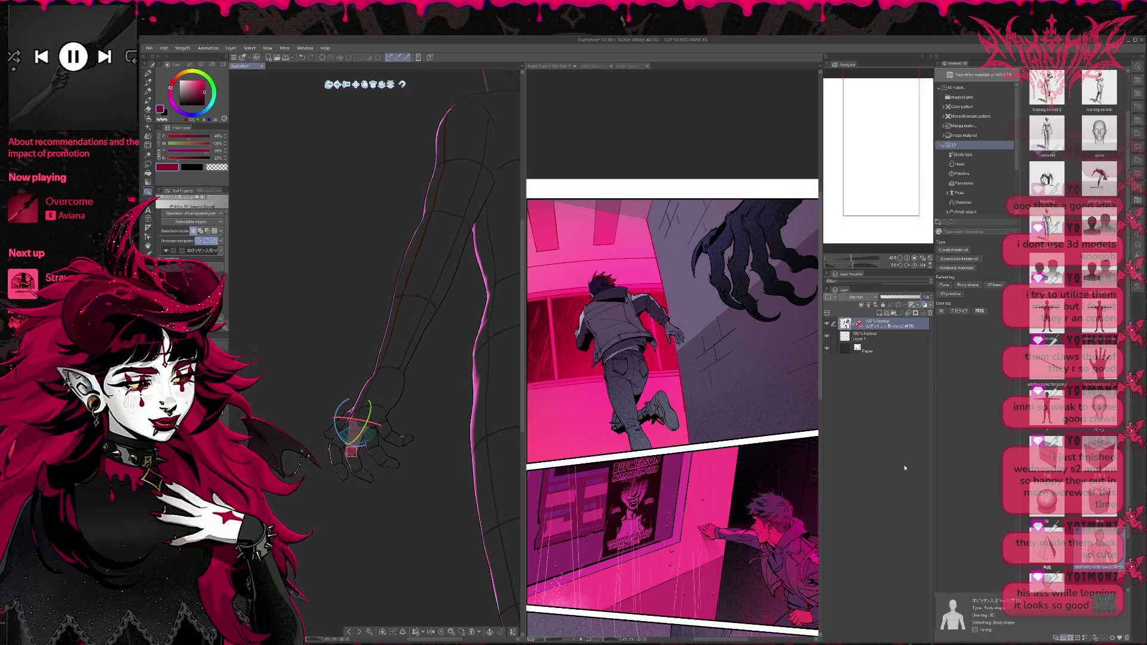
pyautogui.press('Escape')
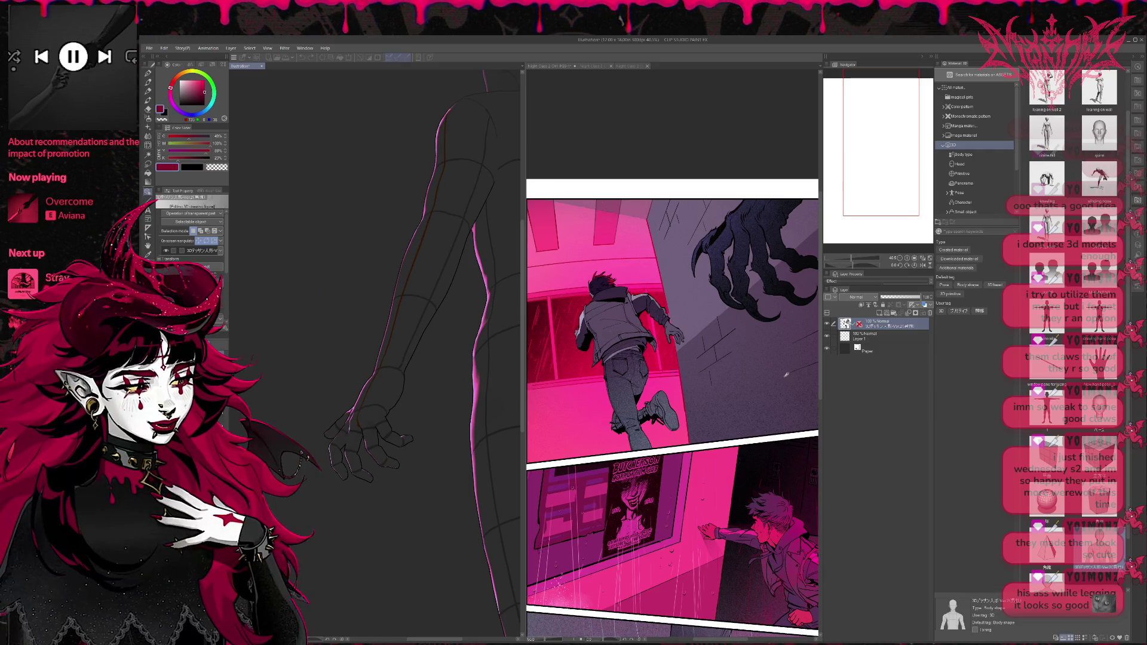
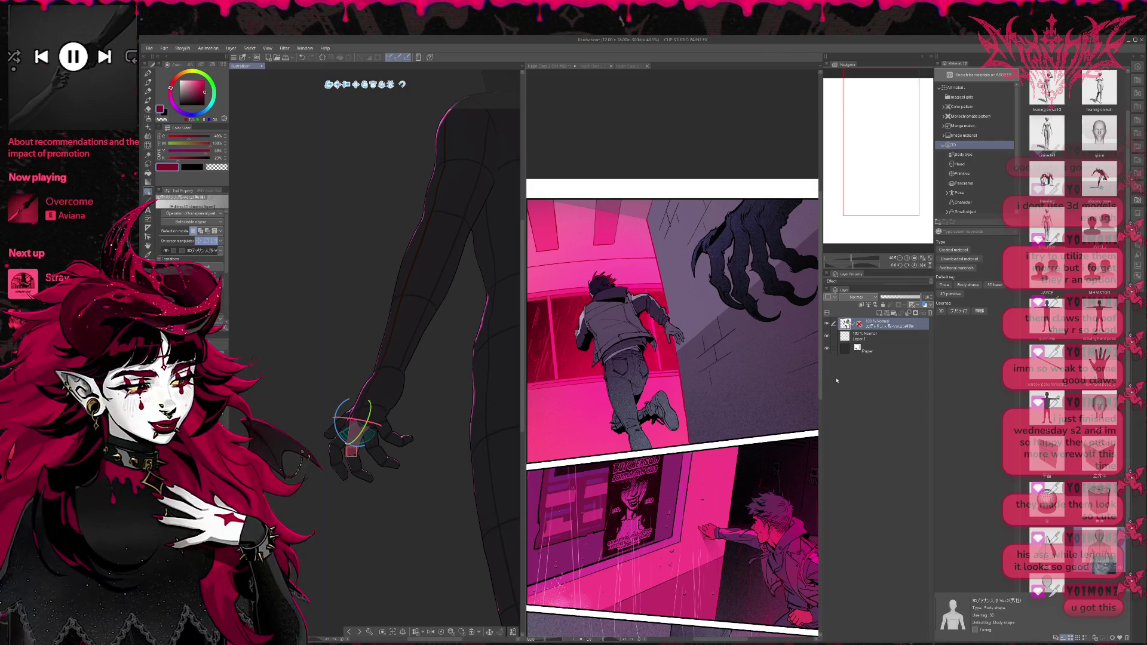
# Step: Deselect the posed 3D figure's hand to hide the manipulator and object launcher
pyautogui.press('Escape')
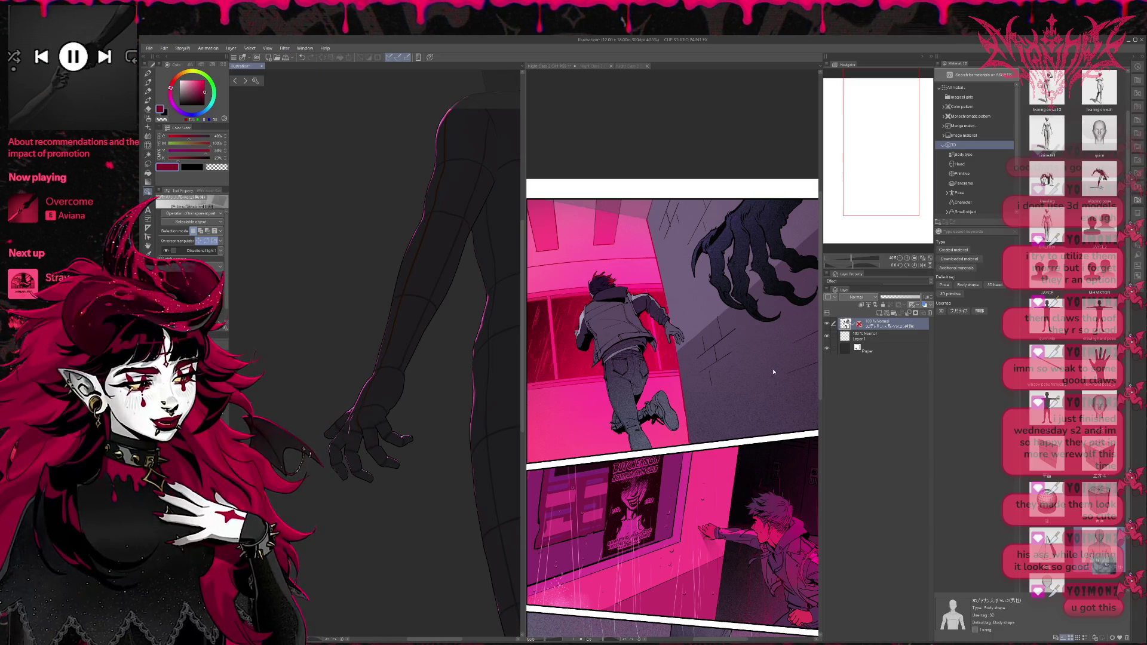